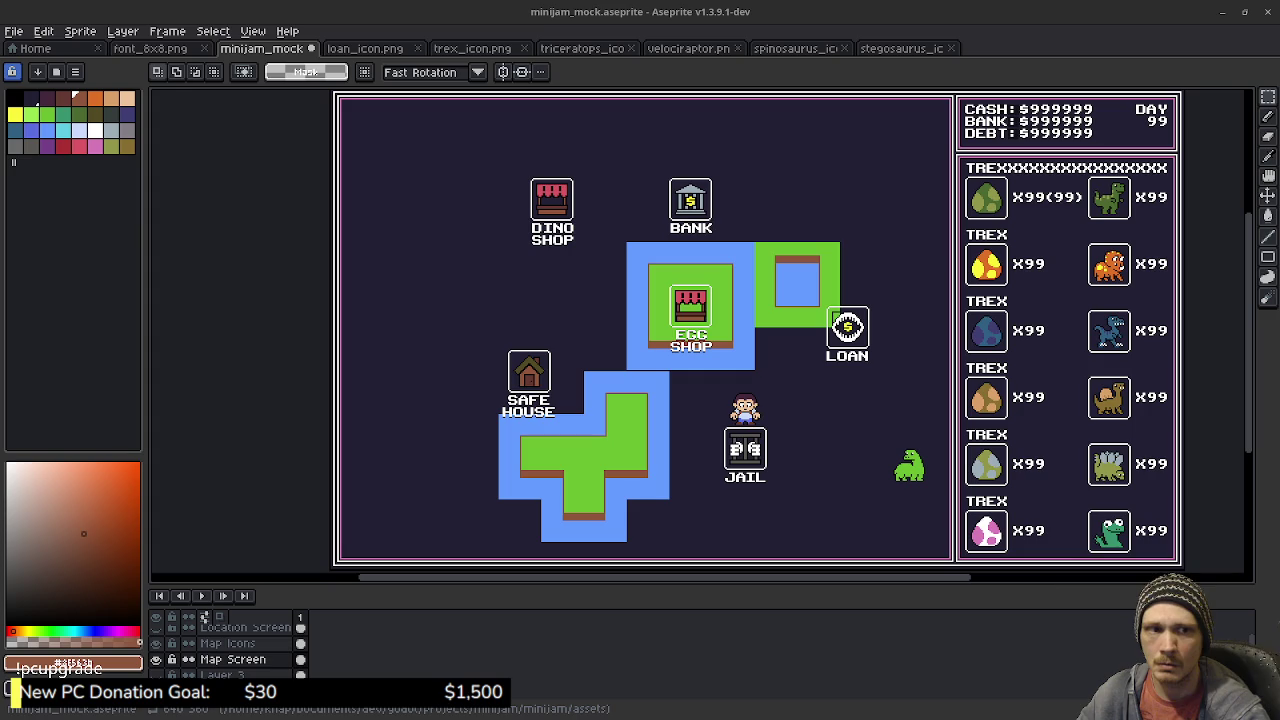
Step: Save the minijam_mock map mockup, then show Aseprite and the browser side by side
{"action": "scroll", "coordinate": [640, 330], "scroll_direction": "right", "scroll_amount": 2}
{"action": "scroll", "coordinate": [640, 330], "scroll_direction": "right", "scroll_amount": 2}
{"action": "scroll", "coordinate": [640, 330], "scroll_direction": "right", "scroll_amount": 1}
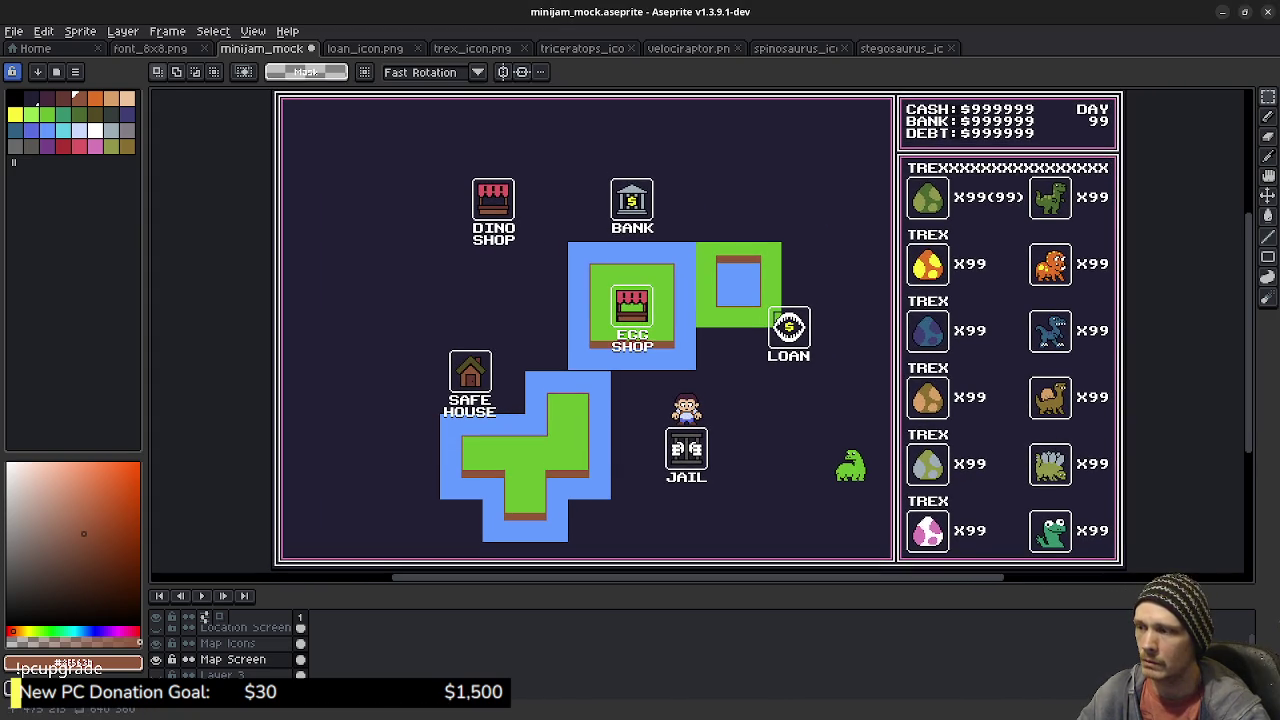
{"action": "scroll", "coordinate": [904, 372], "scroll_direction": "up", "scroll_amount": 1}
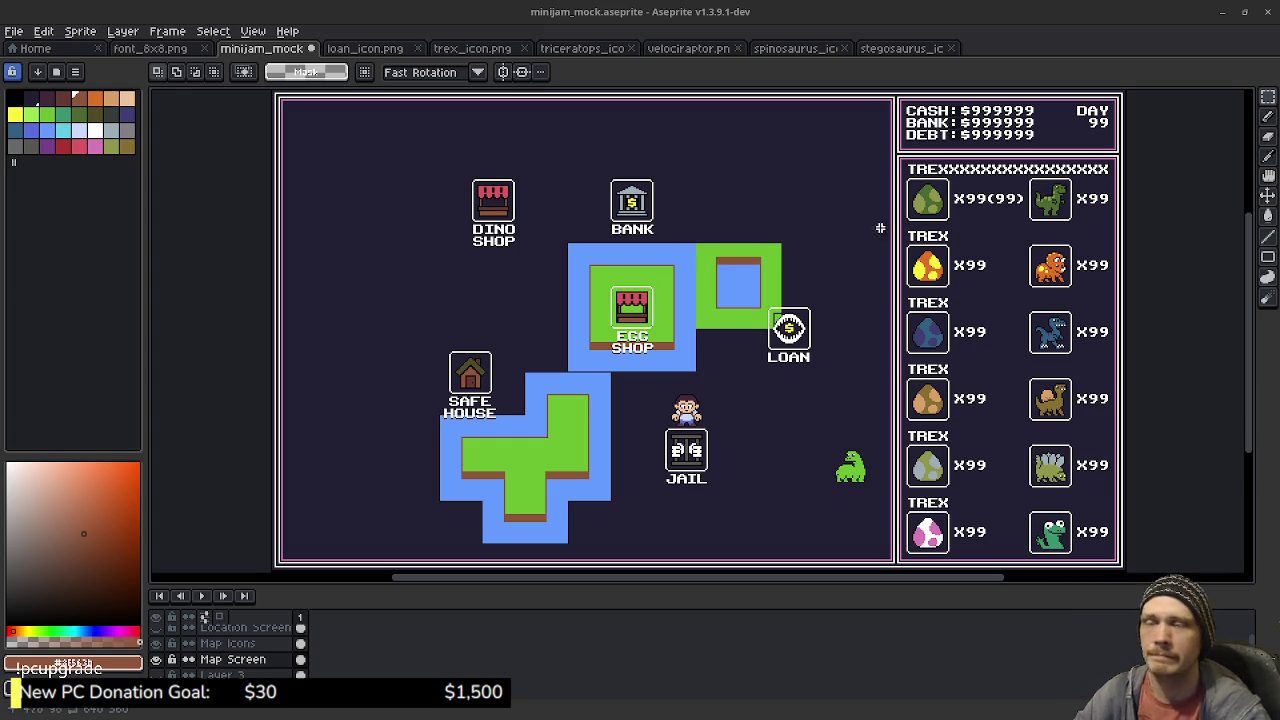
{"action": "key", "text": "ctrl+s"}
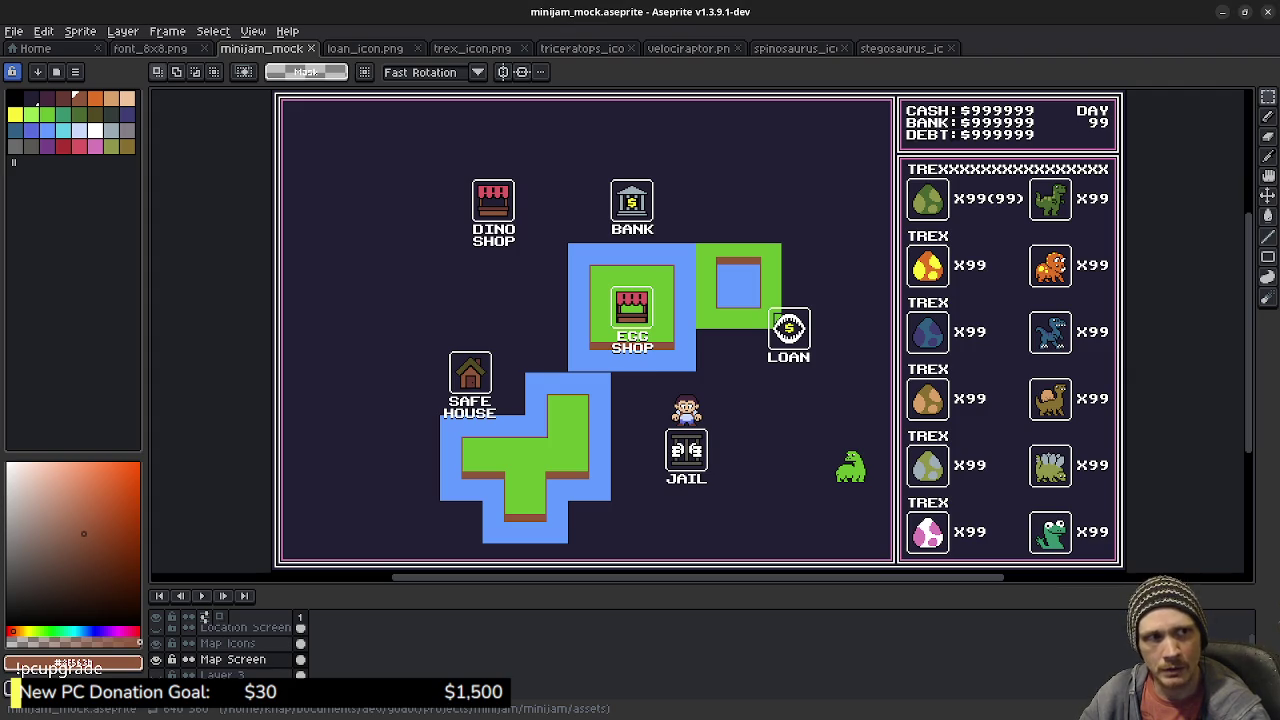
{"action": "key", "text": "super"}
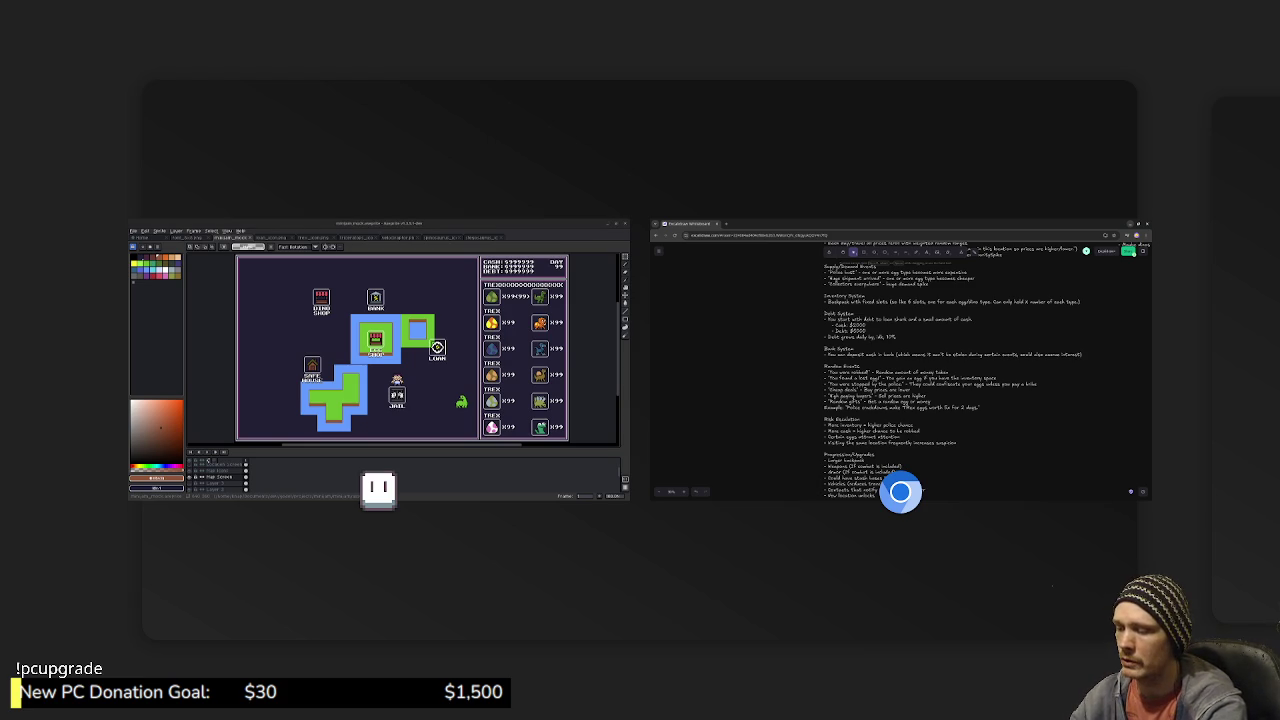
Step: Return from the window overview to Godot and launch the minijam project
{"action": "key", "text": "super"}
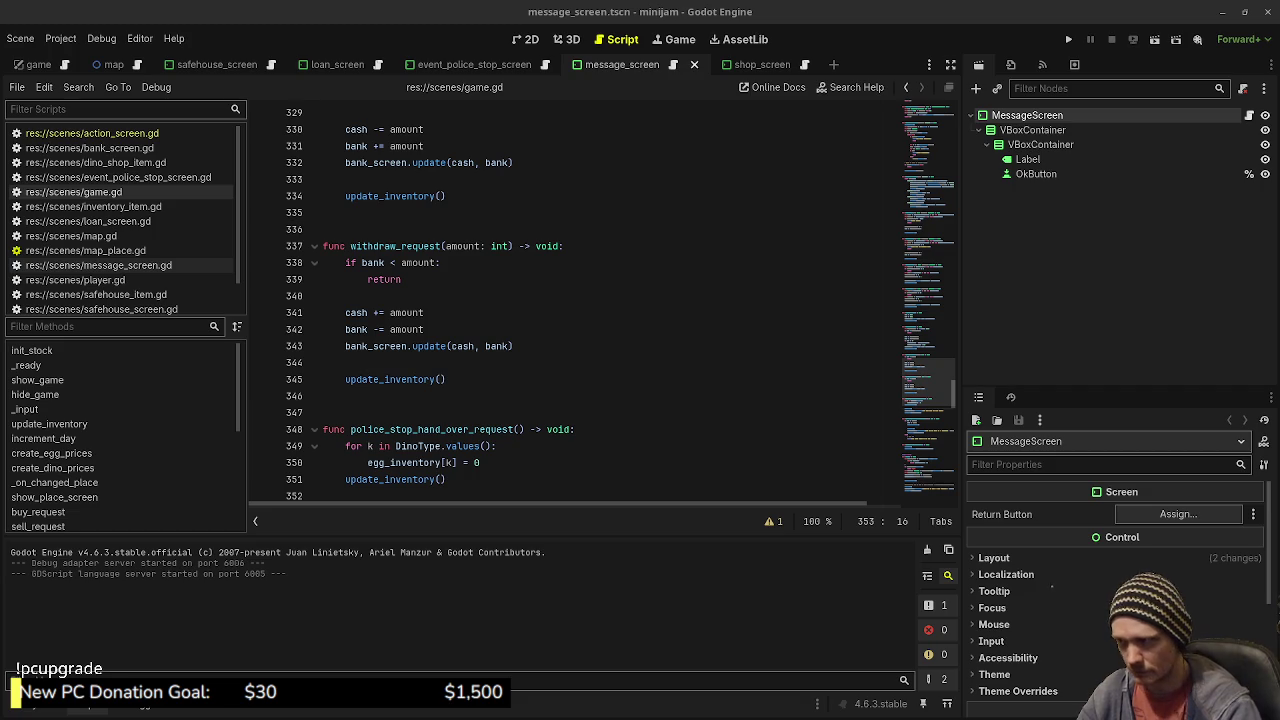
{"action": "left_click", "coordinate": [1068, 39]}
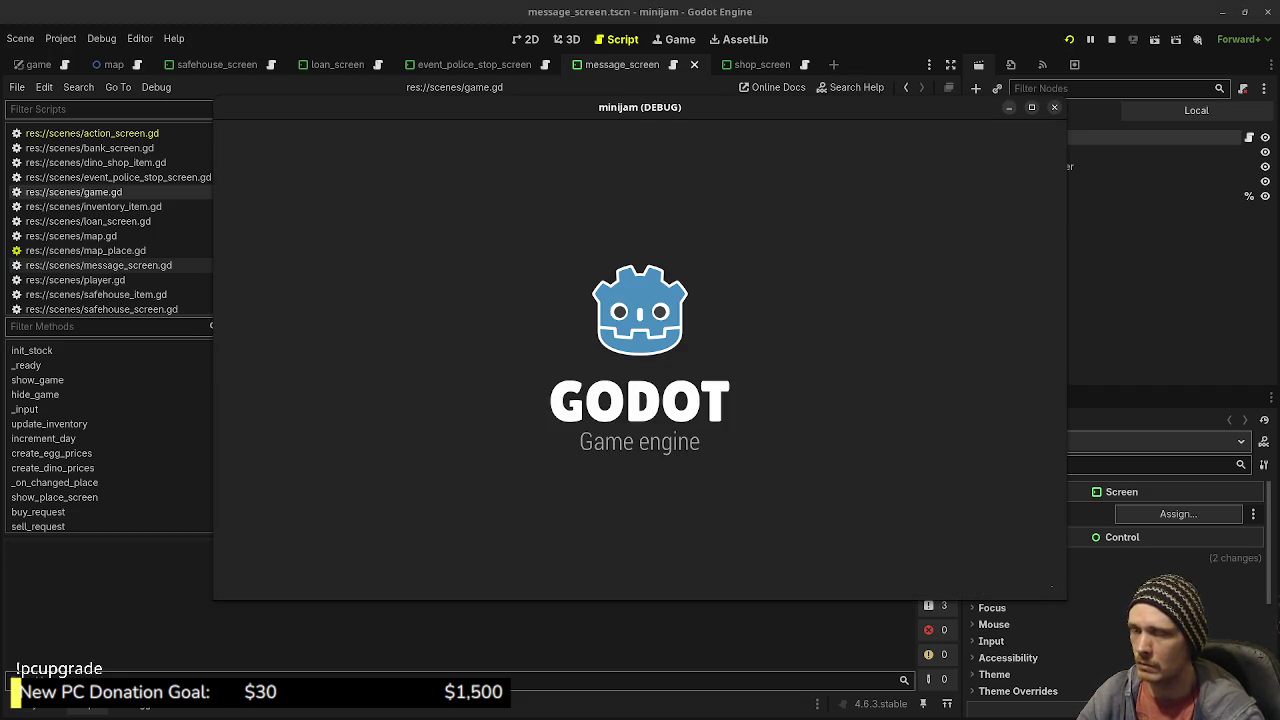
Step: Maximise the minijam (DEBUG) game window to fill the screen
{"action": "key", "text": "super+Up"}
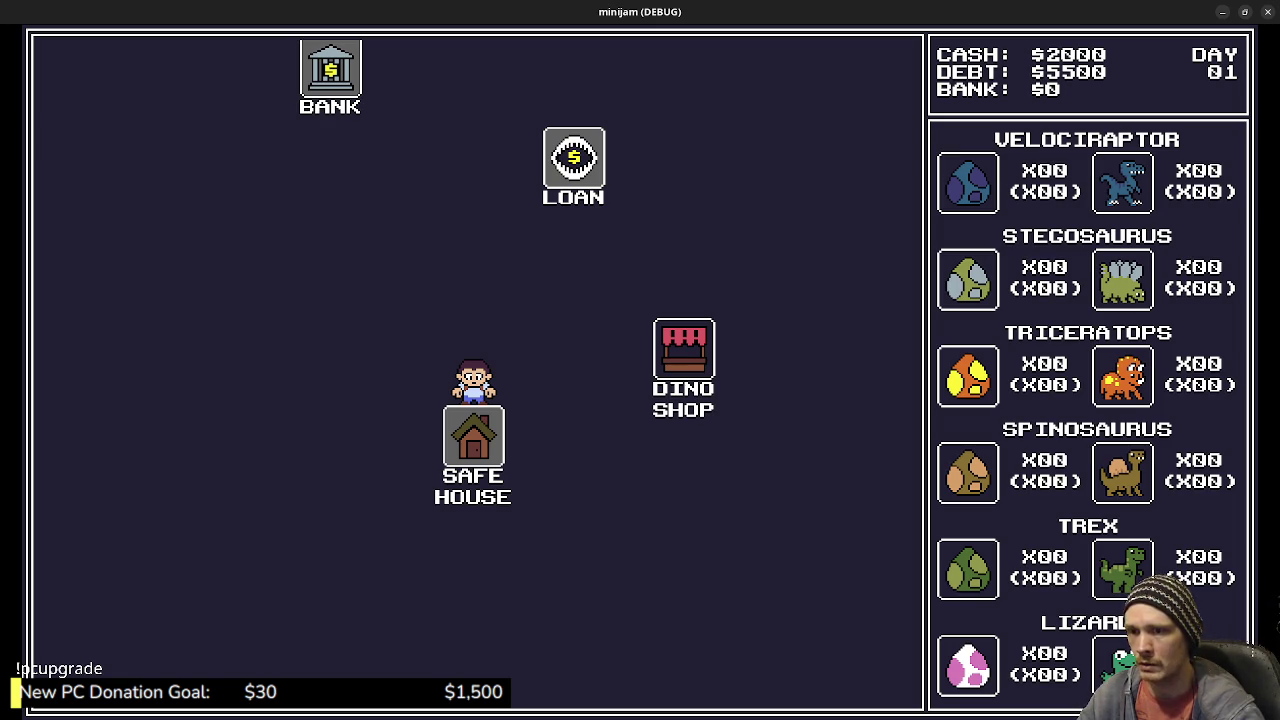
Step: Enter the Dino Shop and buy eight velociraptor eggs, leaving $1088 cash
{"action": "left_click", "coordinate": [684, 350]}
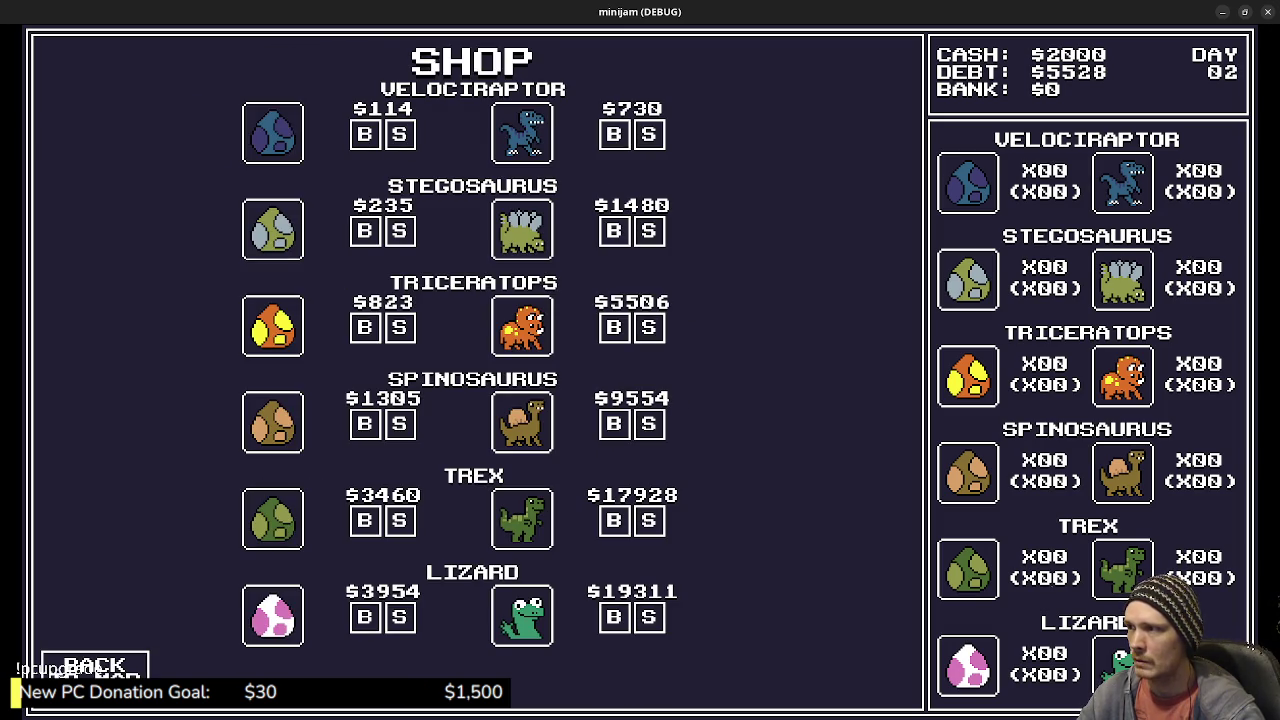
{"action": "left_click", "coordinate": [399, 231]}
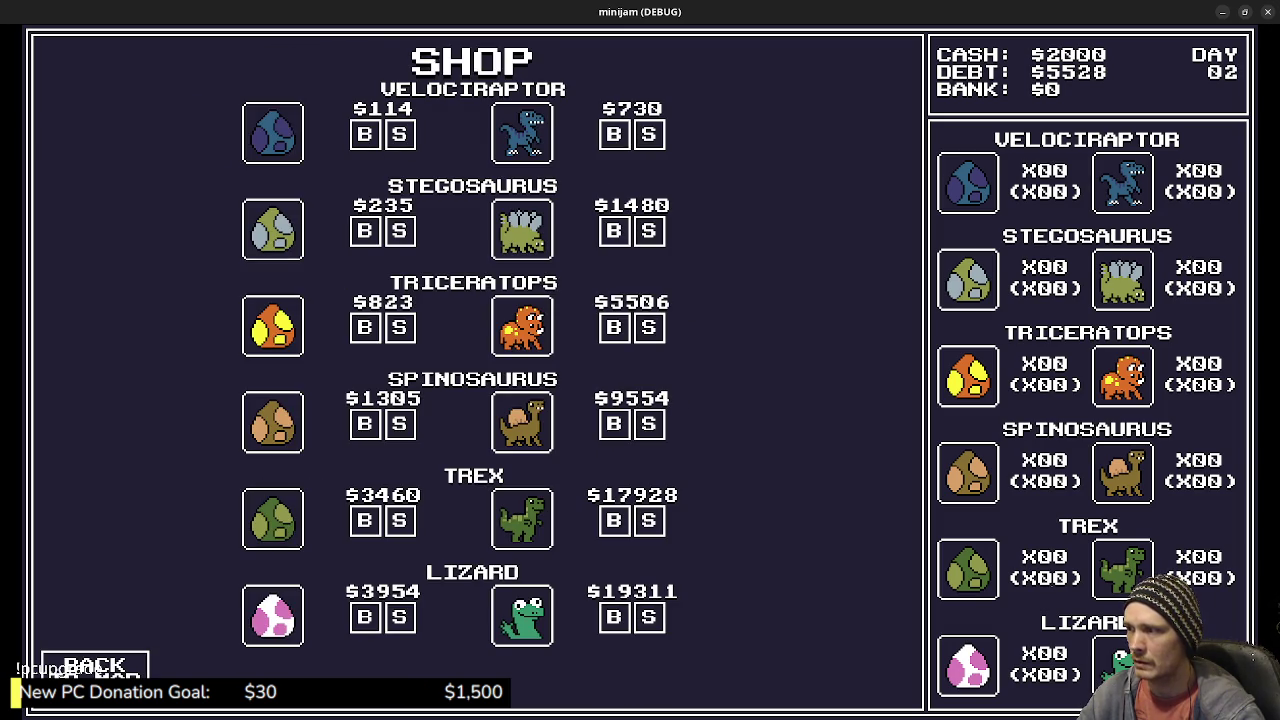
{"action": "left_click", "coordinate": [399, 520]}
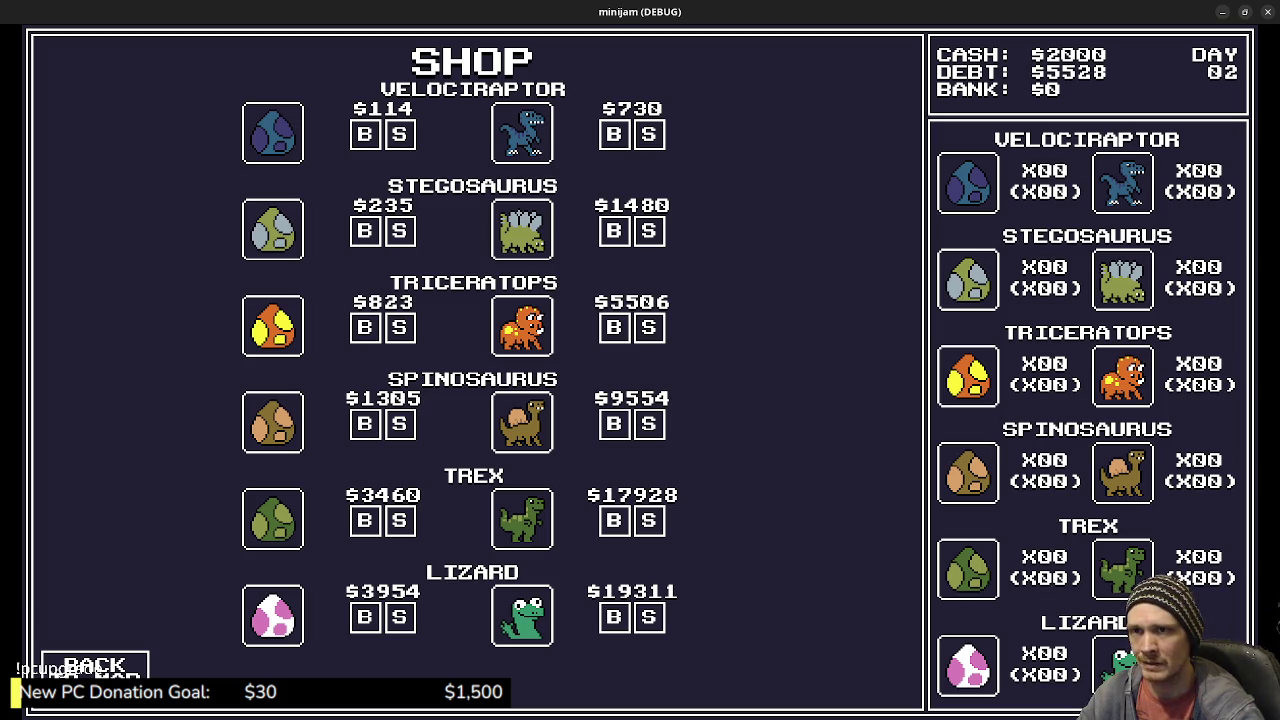
{"action": "left_click", "coordinate": [399, 617]}
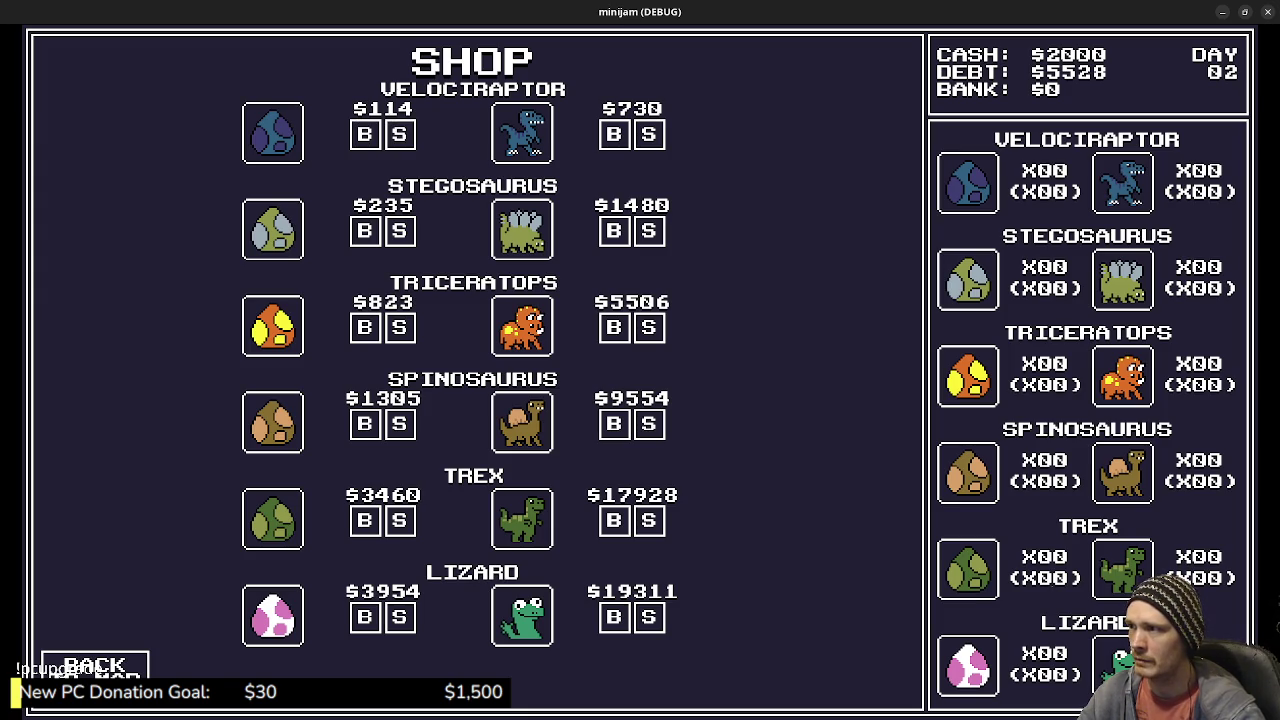
{"action": "key", "text": "Return"}
{"action": "key", "text": "Return"}
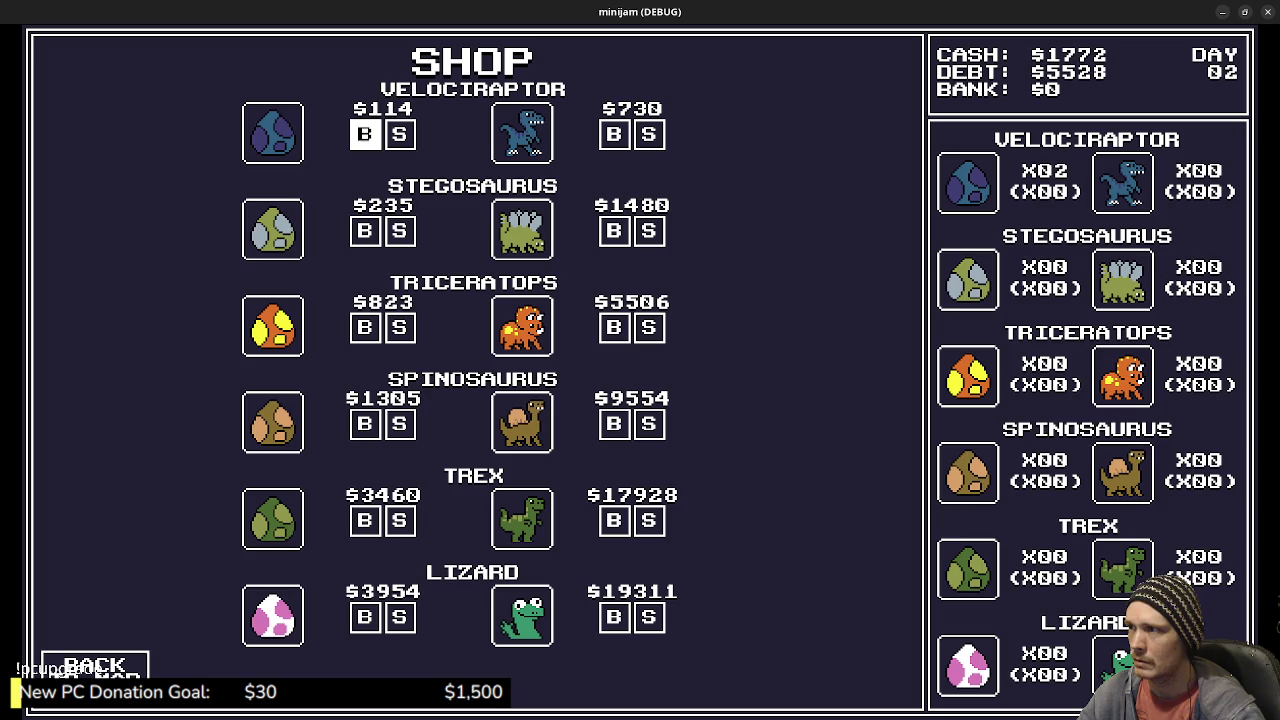
{"action": "key", "text": "Return"}
{"action": "key", "text": "Return"}
{"action": "key", "text": "Return"}
{"action": "key", "text": "Return"}
{"action": "key", "text": "Return"}
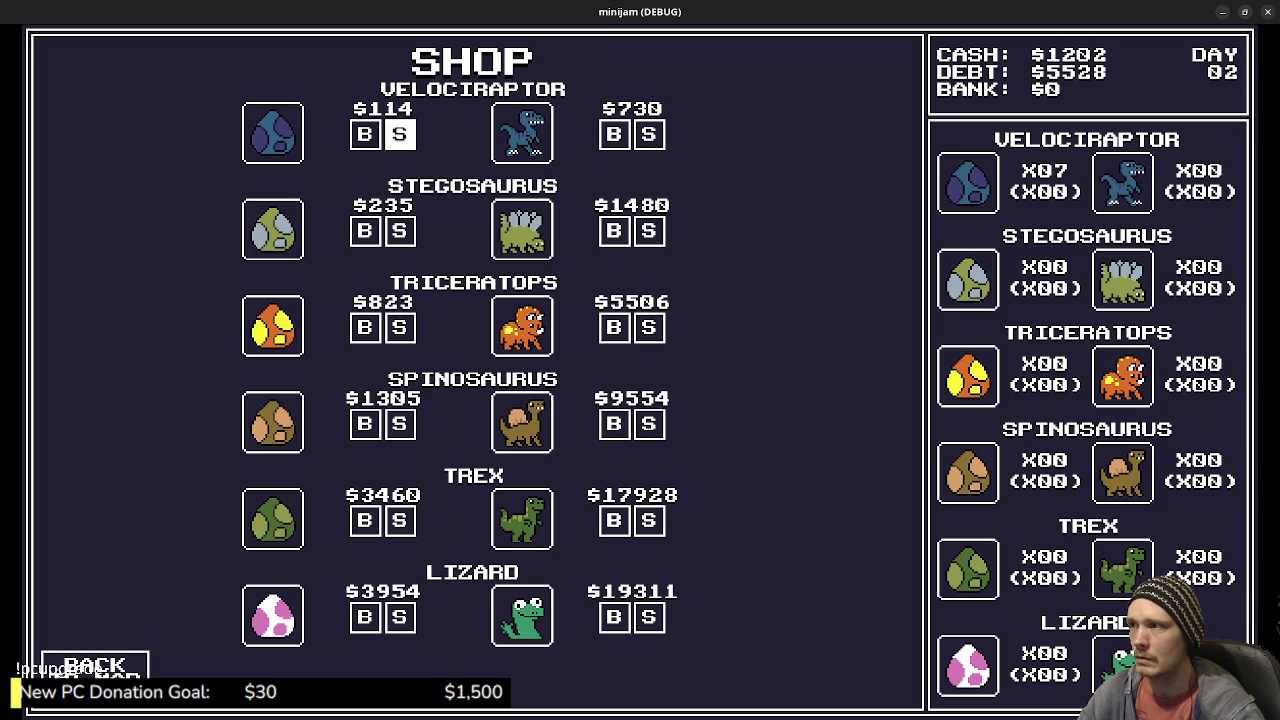
{"action": "key", "text": "Return"}
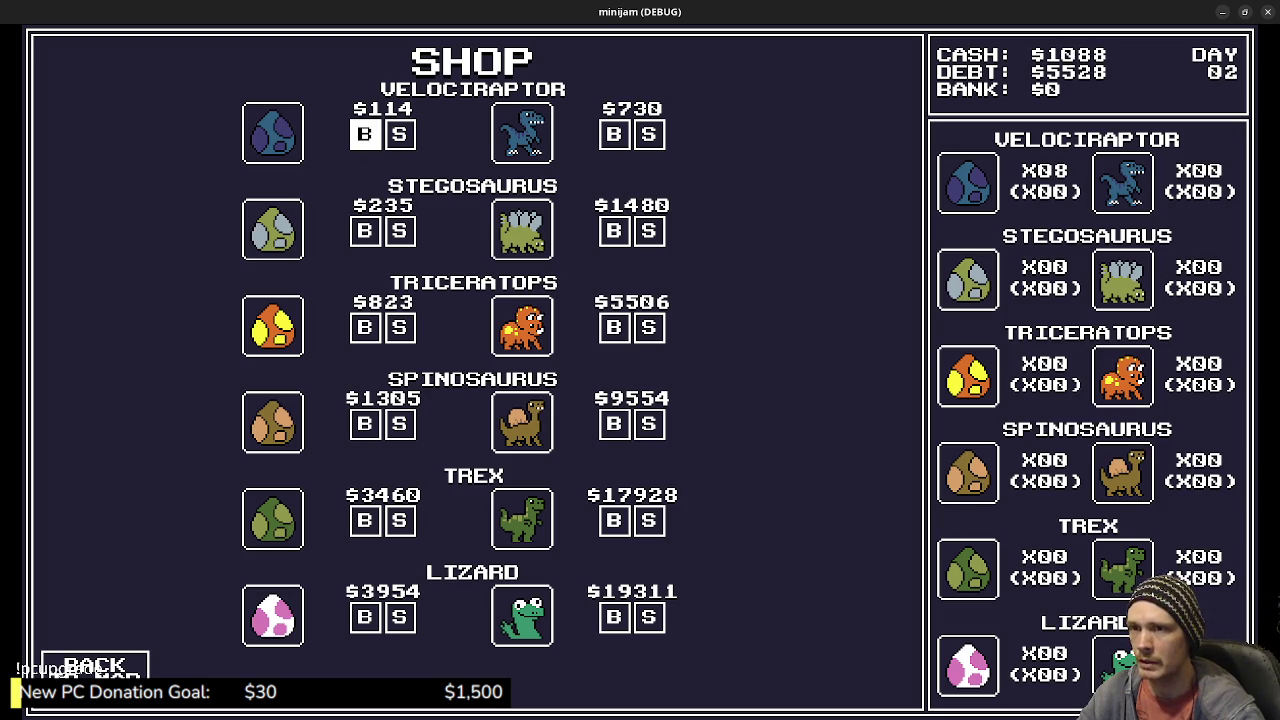
{"action": "key", "text": "Up"}
{"action": "key", "text": "Up"}
{"action": "key", "text": "Return"}
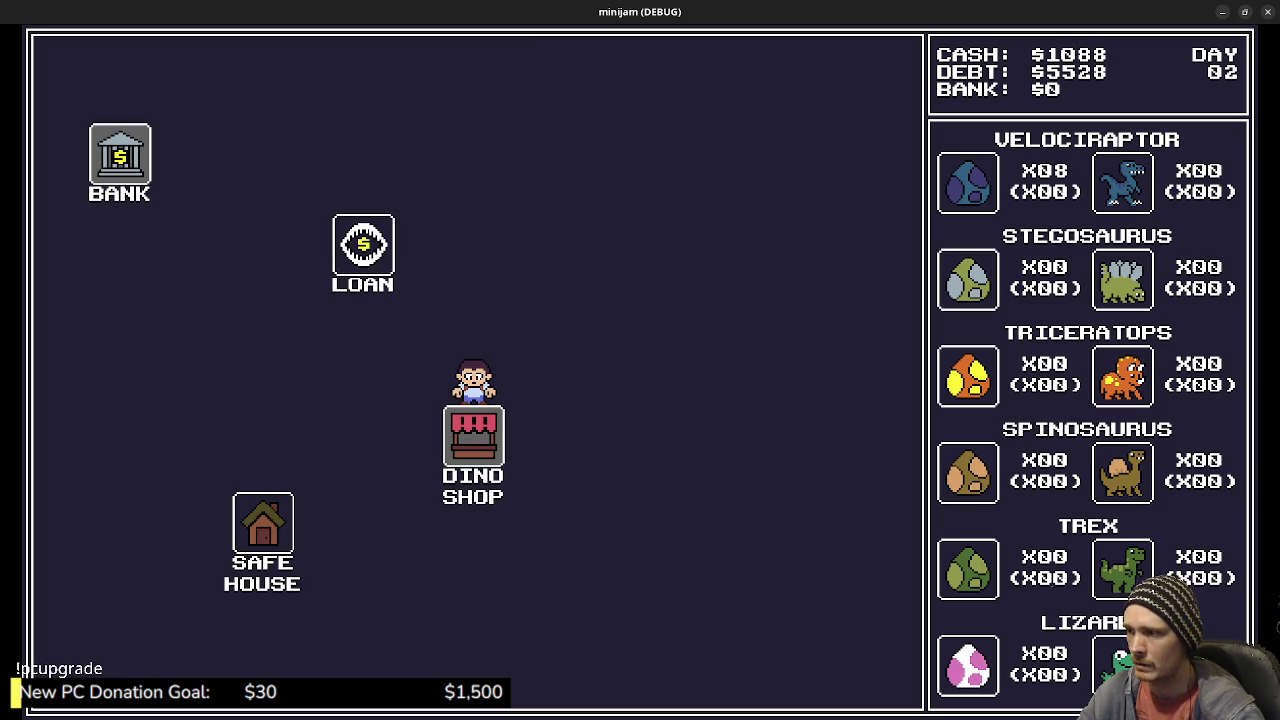
Step: Go to the Loan building and settle $1000 of debt, leaving $88 cash
{"action": "key", "text": "Up"}
{"action": "key", "text": "Left"}
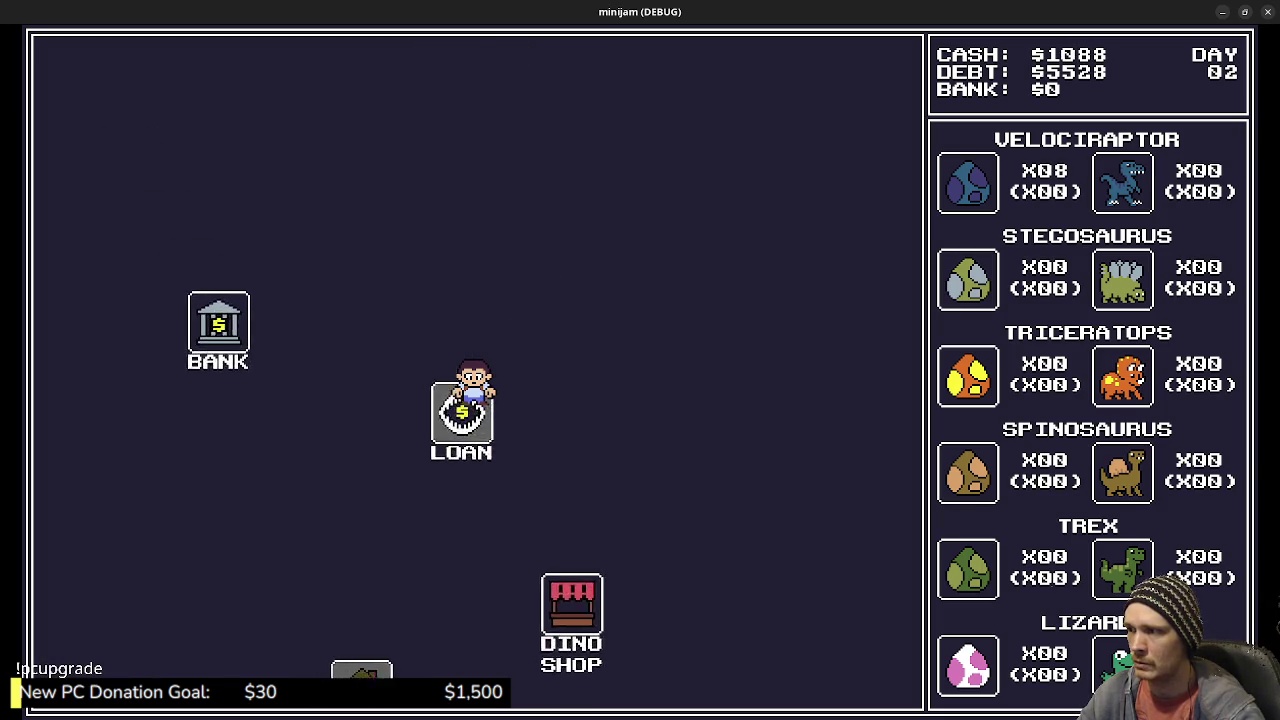
{"action": "key", "text": "Down"}
{"action": "key", "text": "Down"}
{"action": "key", "text": "Down"}
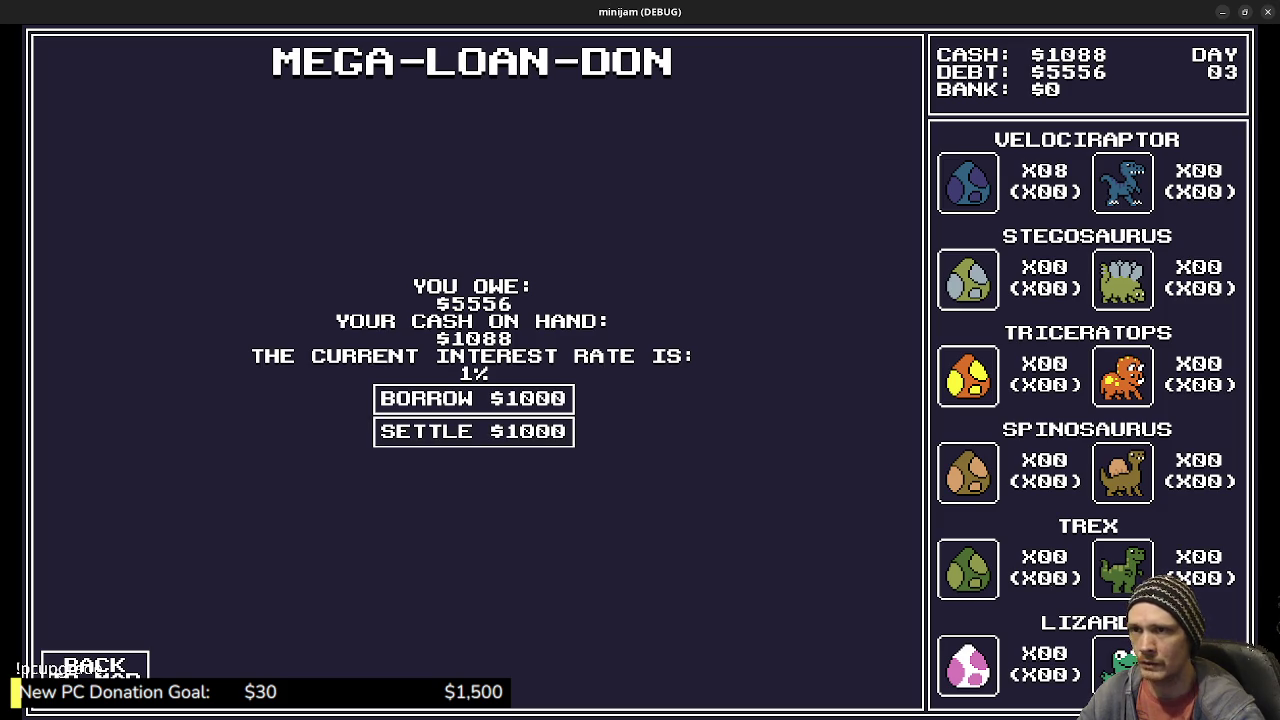
{"action": "key", "text": "Down"}
{"action": "key", "text": "Down"}
{"action": "key", "text": "Return"}
{"action": "key", "text": "Down"}
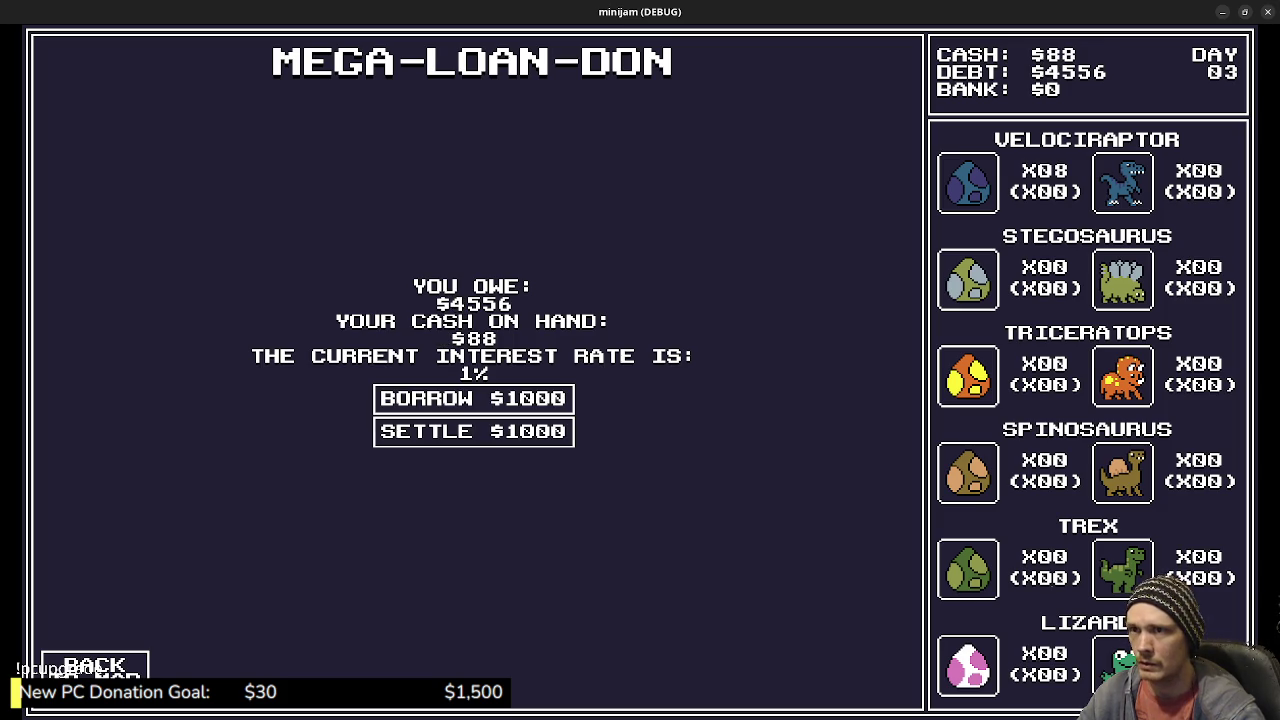
{"action": "key", "text": "Down"}
{"action": "key", "text": "Return"}
Step: Travel from the map back to the Dino Shop
{"action": "key", "text": "Left"}
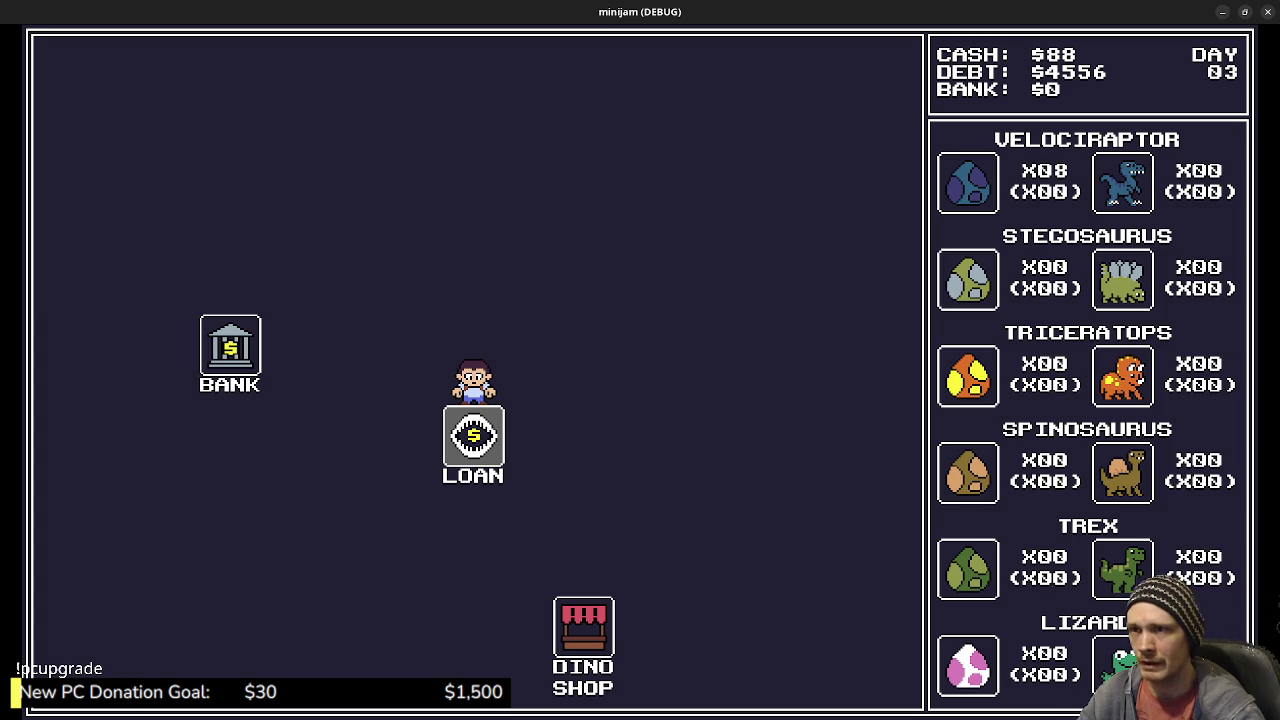
{"action": "key", "text": "Down"}
{"action": "key", "text": "Return"}
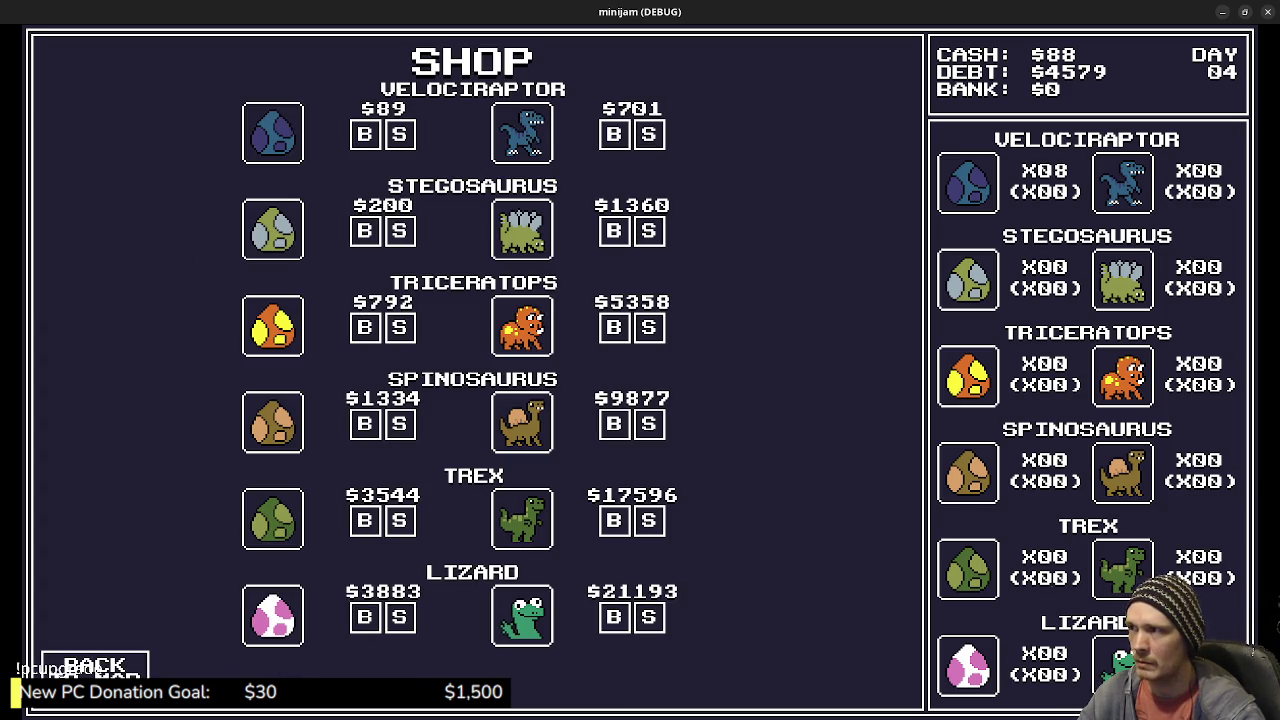
Step: Visit the Safe House, then buy a ninth velociraptor egg with the last $88
{"action": "key", "text": "Left"}
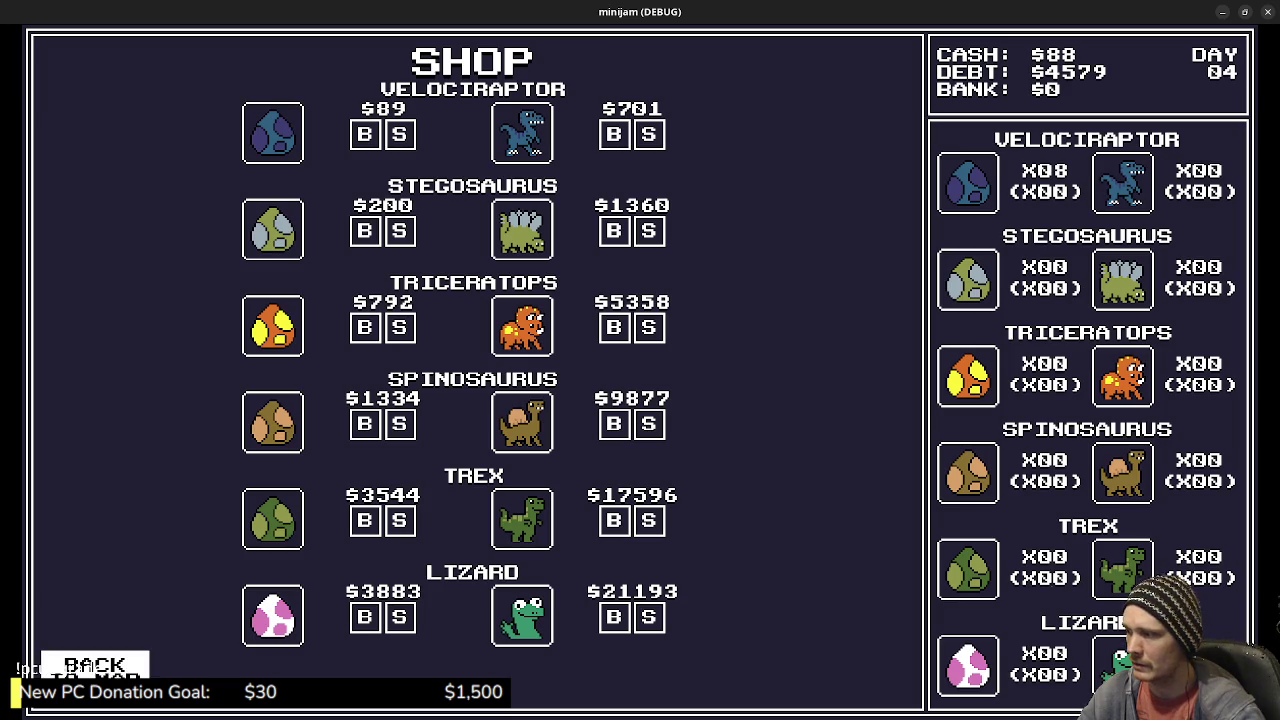
{"action": "left_click", "coordinate": [95, 666]}
{"action": "left_click", "coordinate": [262, 522]}
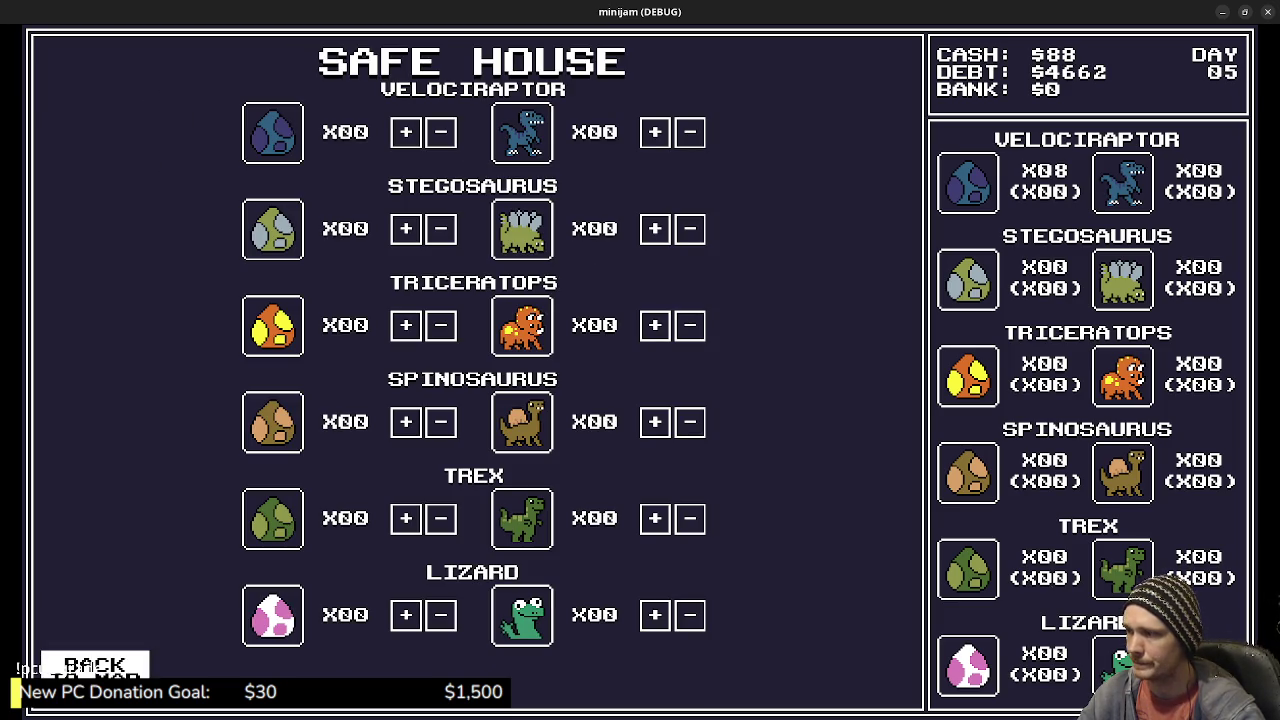
{"action": "left_click", "coordinate": [95, 666]}
{"action": "left_click", "coordinate": [684, 350]}
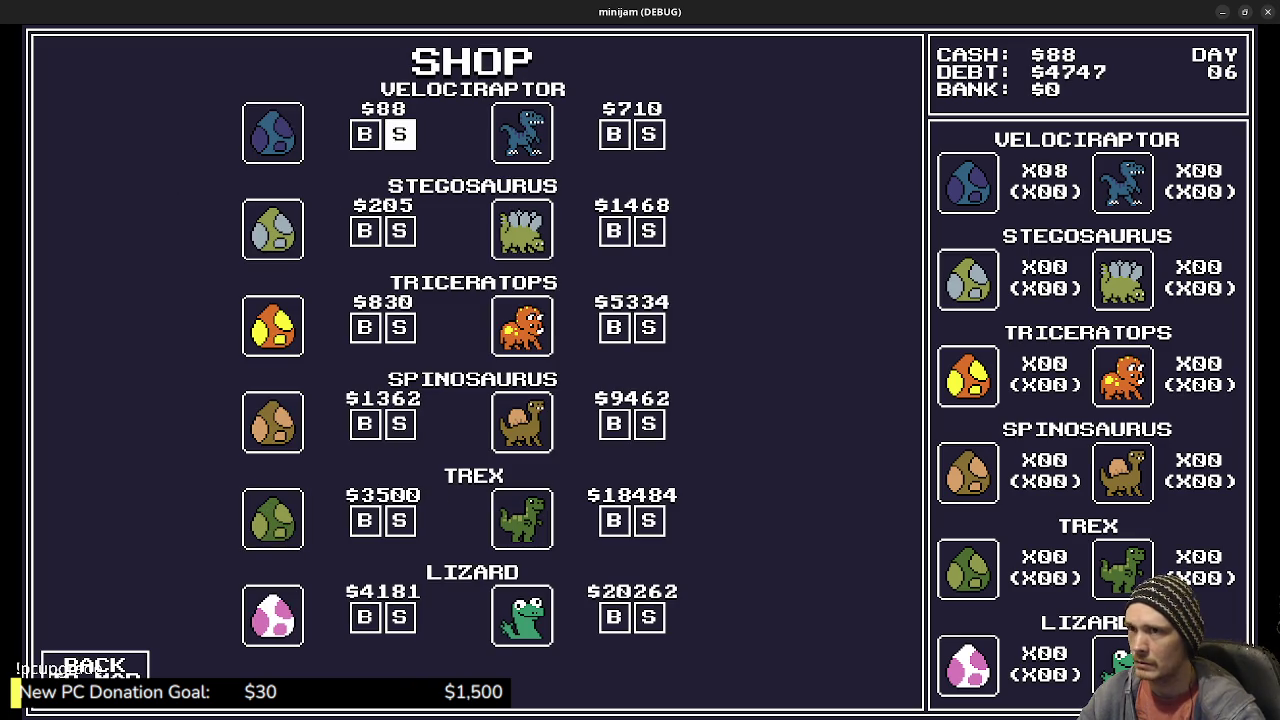
{"action": "left_click", "coordinate": [365, 134]}
Step: Keep travelling between Safe House and Dino Shop until an egg breaks on day 10
{"action": "left_click", "coordinate": [95, 665]}
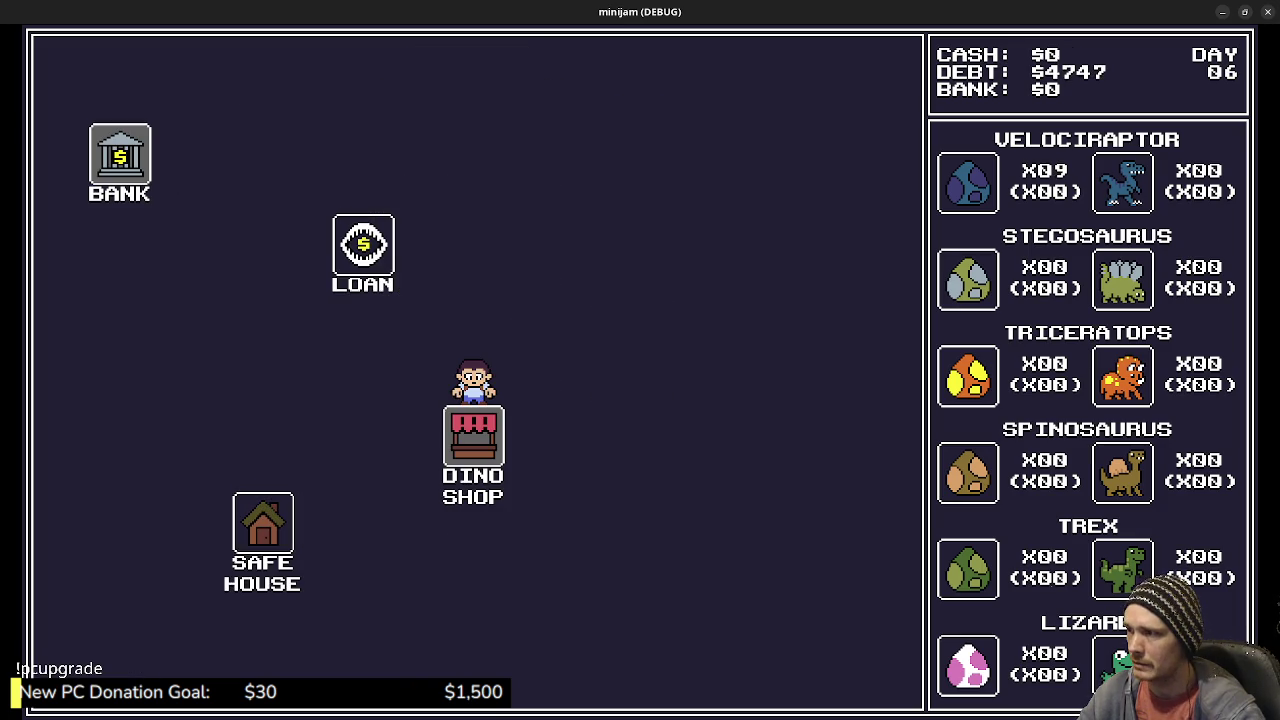
{"action": "left_click", "coordinate": [264, 523]}
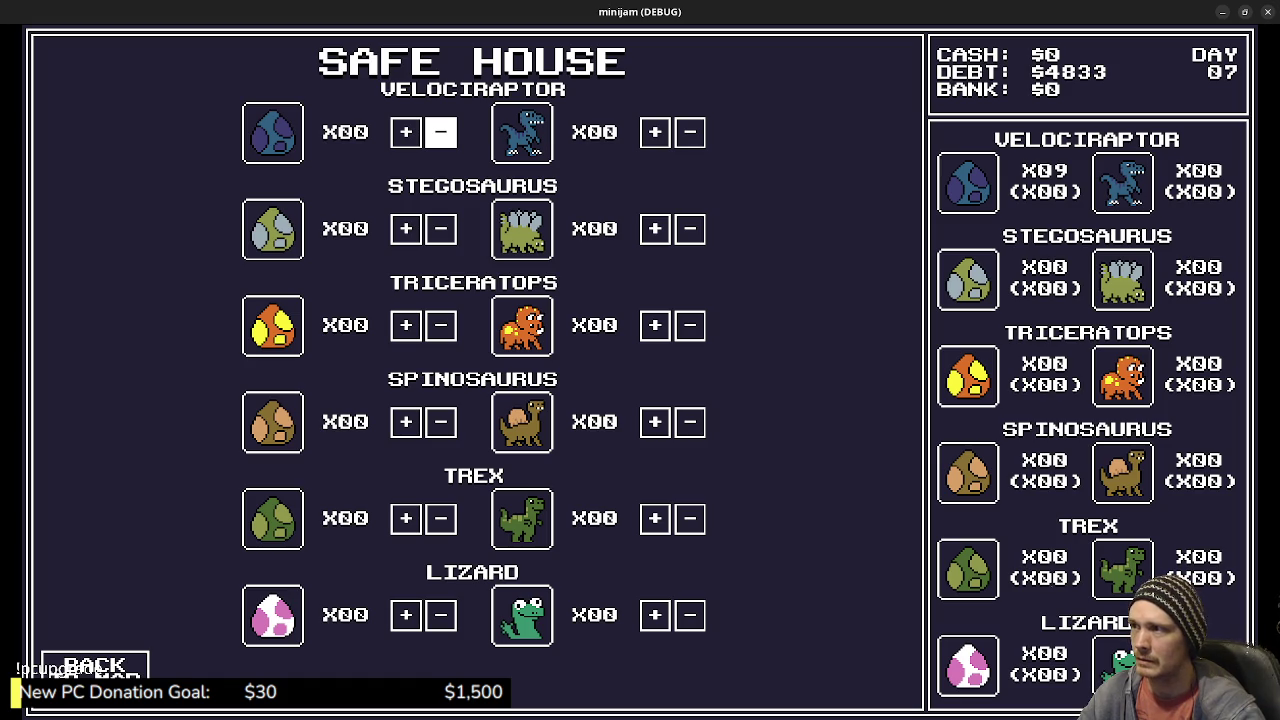
{"action": "left_click", "coordinate": [95, 665]}
{"action": "left_click", "coordinate": [680, 345]}
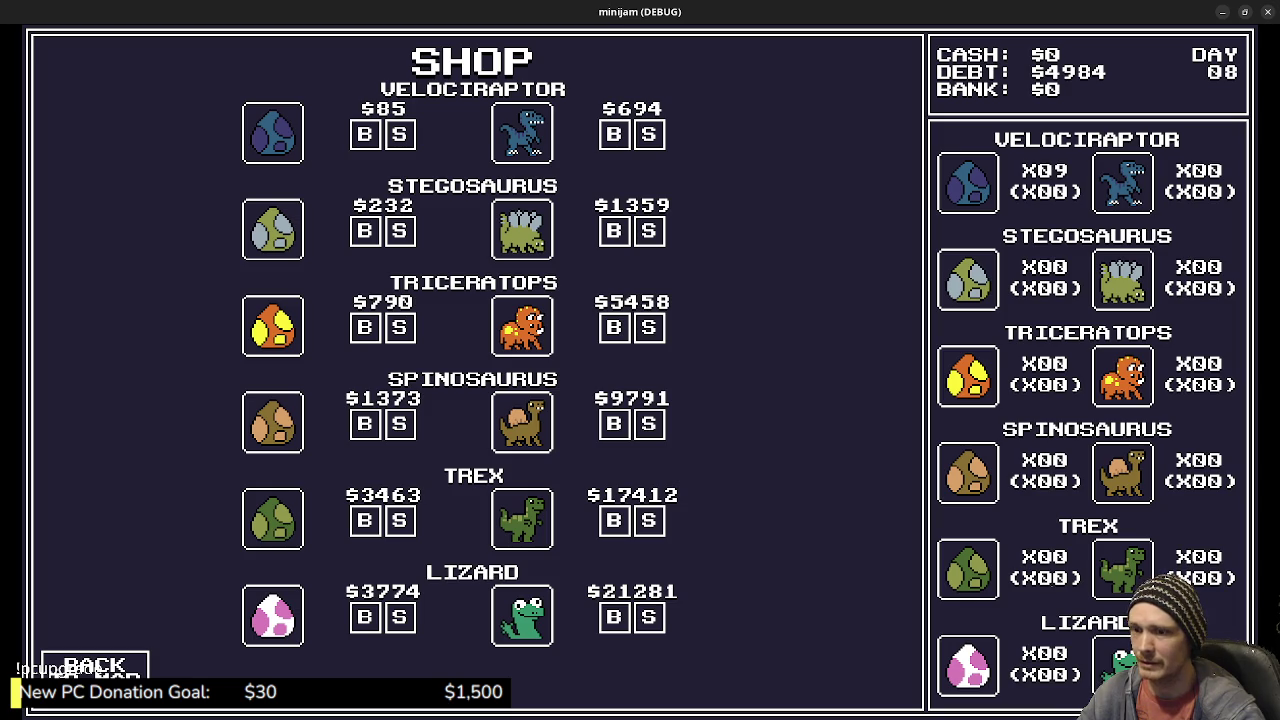
{"action": "key", "text": "Escape"}
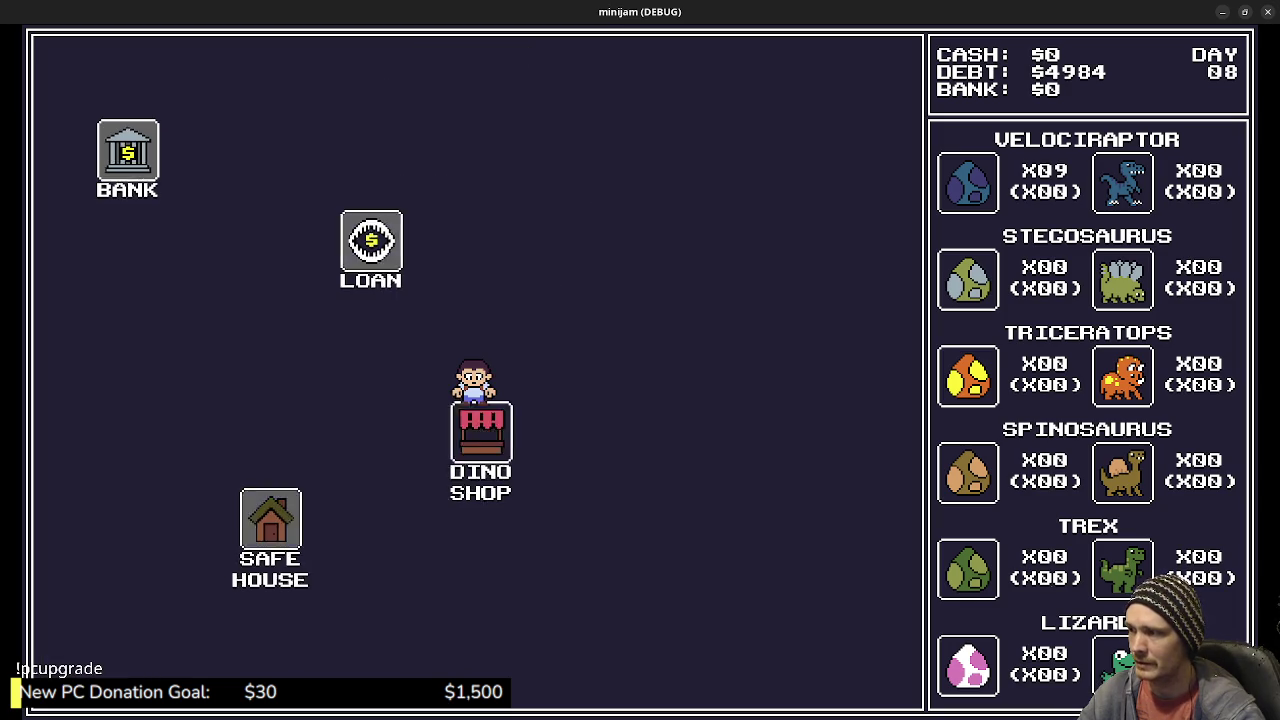
{"action": "key", "text": "Return"}
{"action": "key", "text": "Escape"}
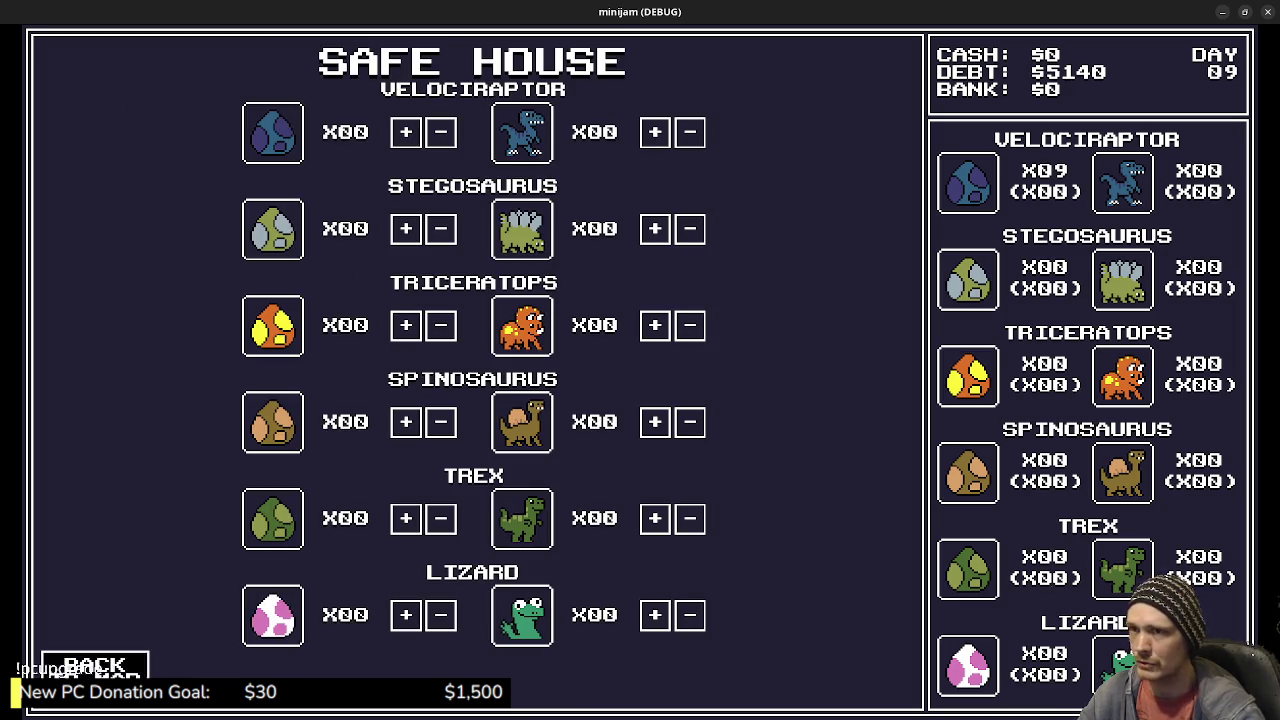
{"action": "key", "text": "Right"}
{"action": "key", "text": "Right"}
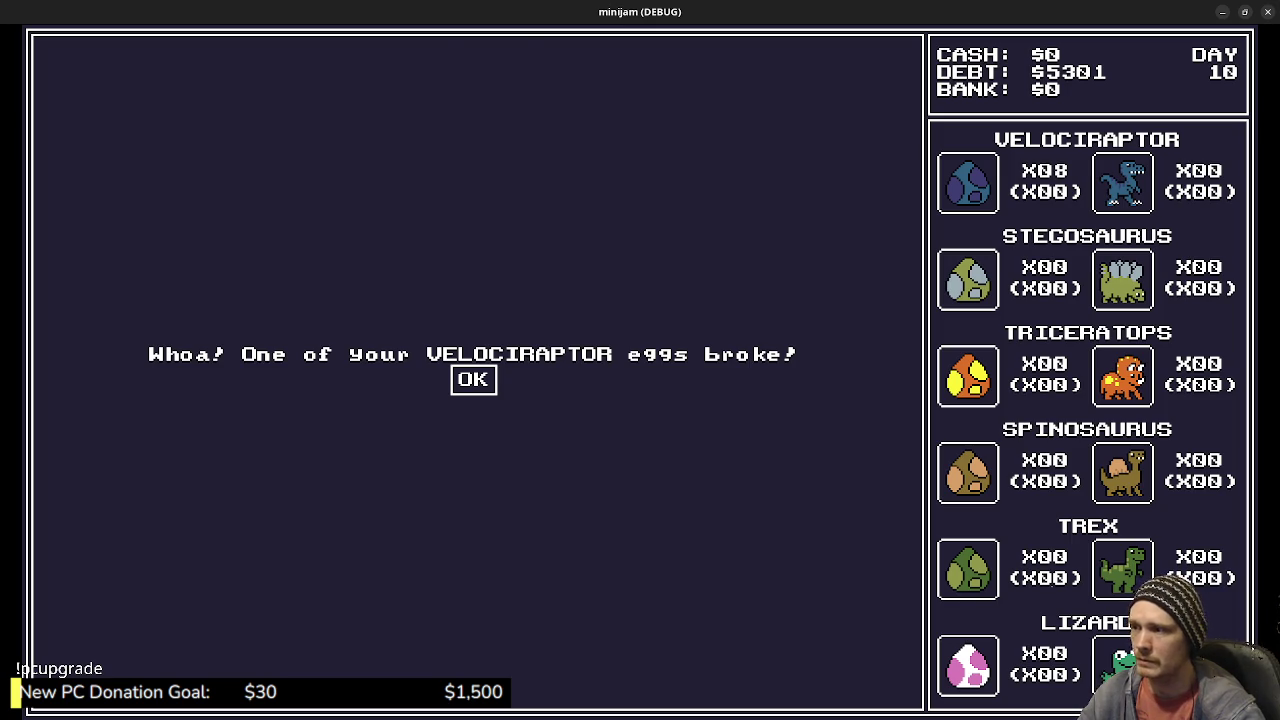
Step: Sell all eight velociraptor eggs for $928 and travel to the Safe House on day 11
{"action": "key", "text": "Return"}
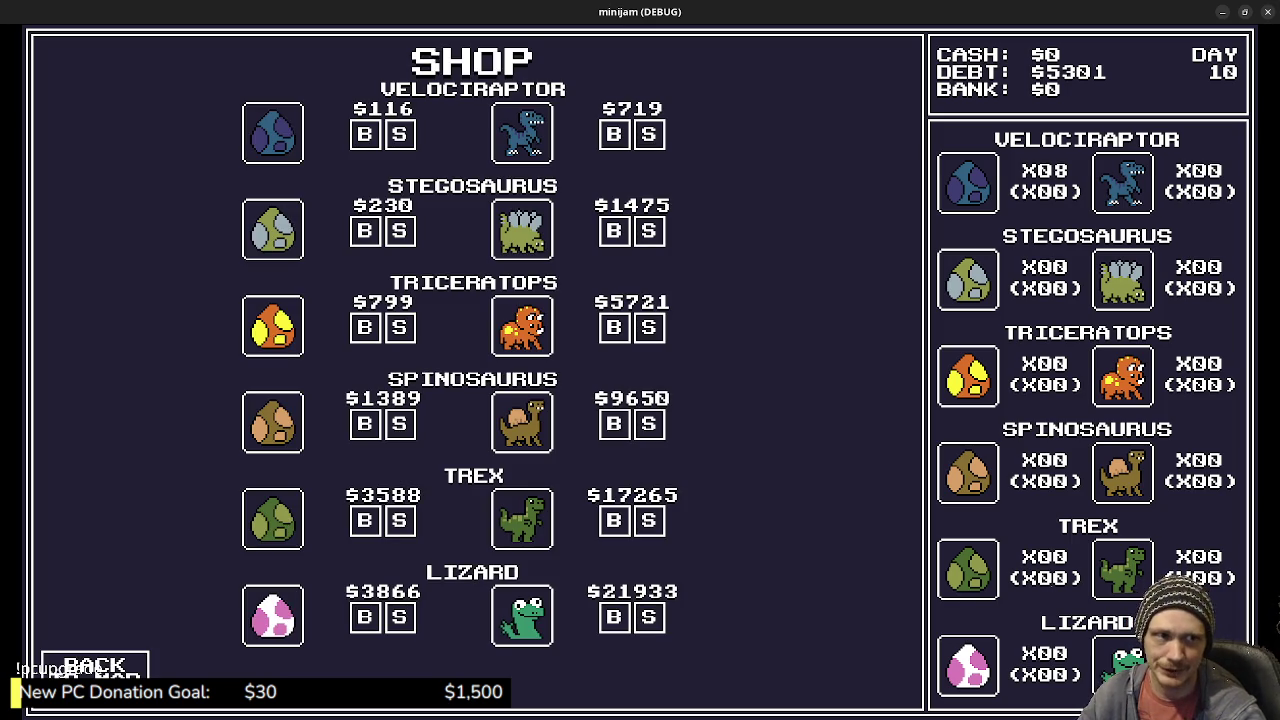
{"action": "key", "text": "Down"}
{"action": "key", "text": "Down"}
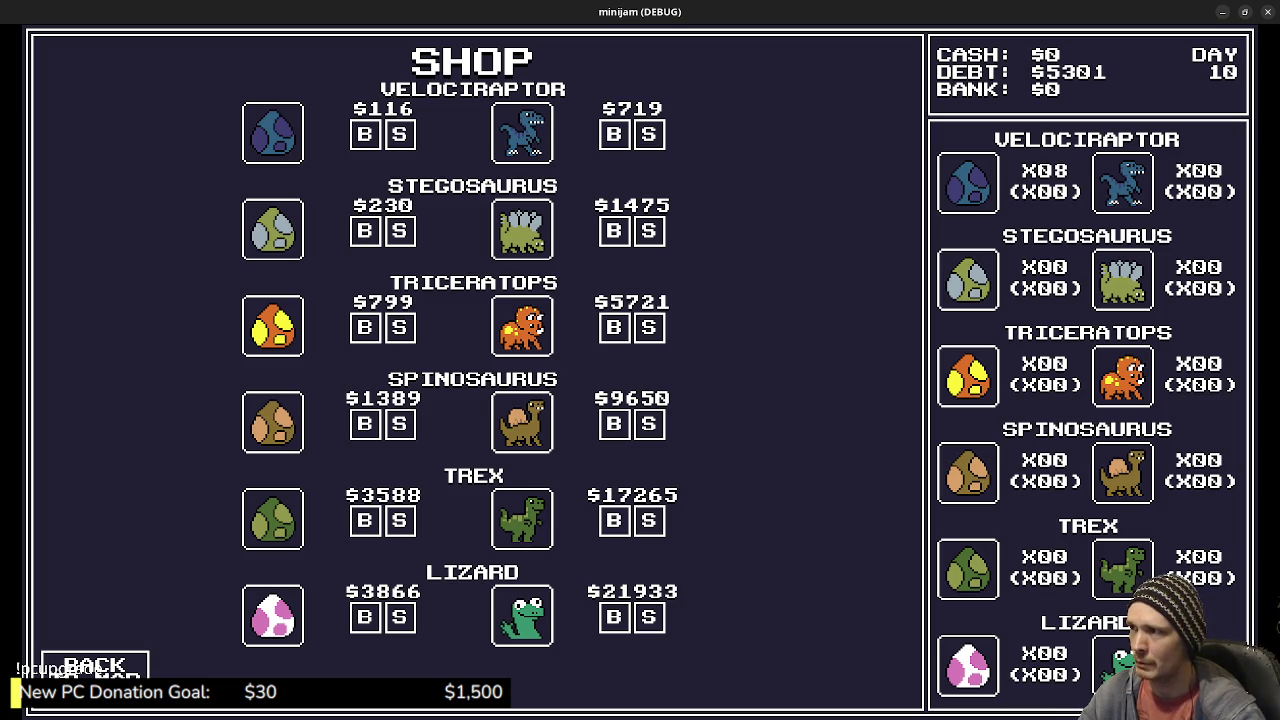
{"action": "key", "text": "Down"}
{"action": "key", "text": "Left"}
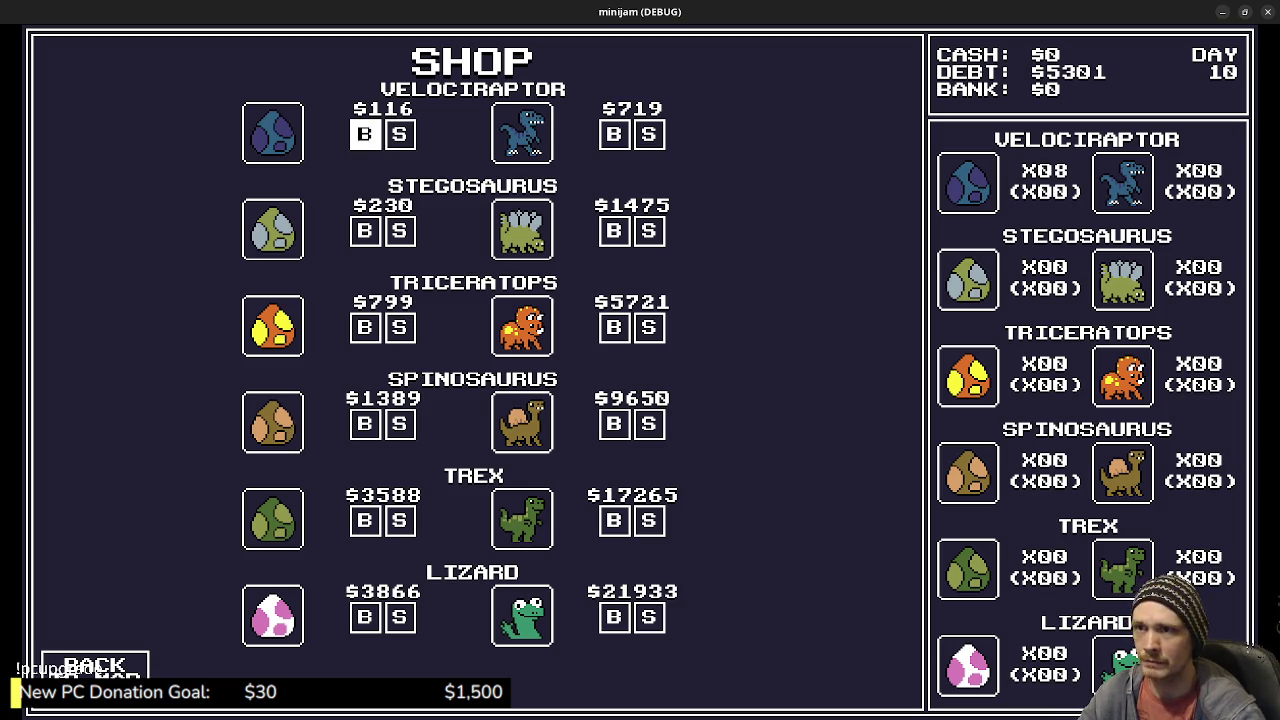
{"action": "key", "text": "Right"}
{"action": "key", "text": "Return"}
{"action": "key", "text": "Return"}
{"action": "key", "text": "Return"}
{"action": "key", "text": "Return"}
{"action": "key", "text": "Return"}
{"action": "key", "text": "Return"}
{"action": "key", "text": "Return"}
{"action": "key", "text": "Return"}
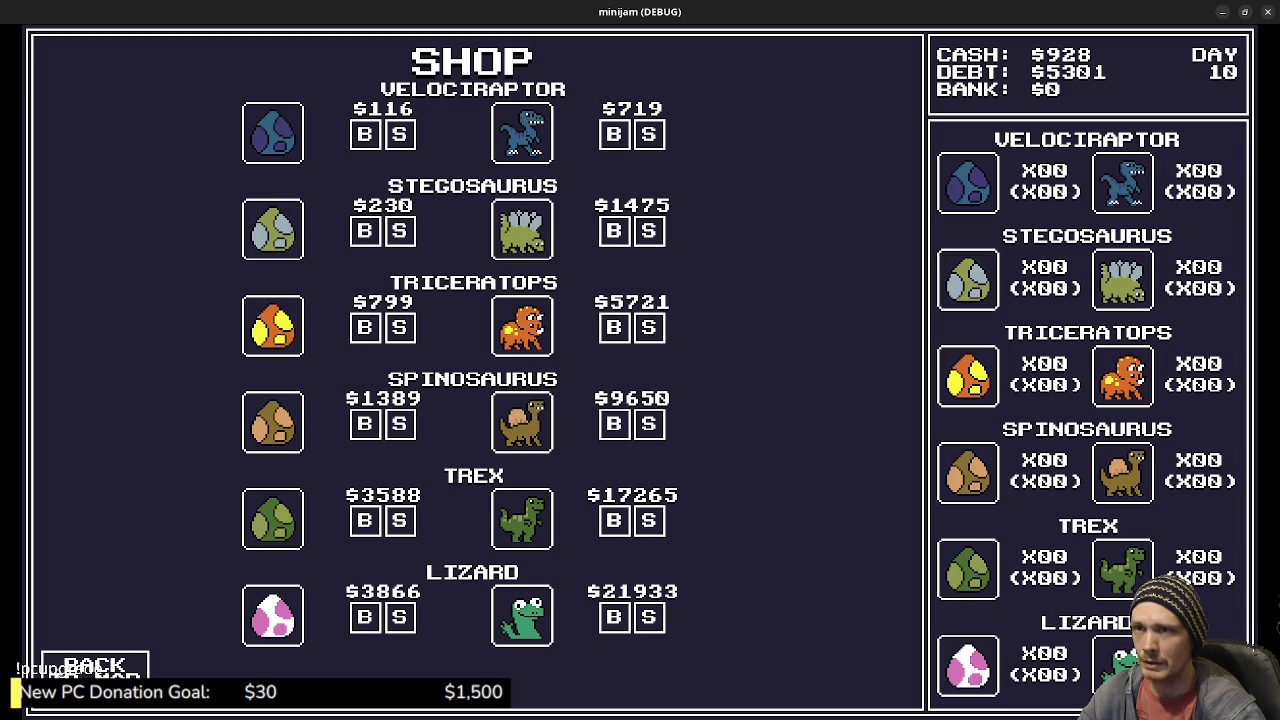
{"action": "key", "text": "Escape"}
{"action": "key", "text": "Left"}
{"action": "key", "text": "Return"}
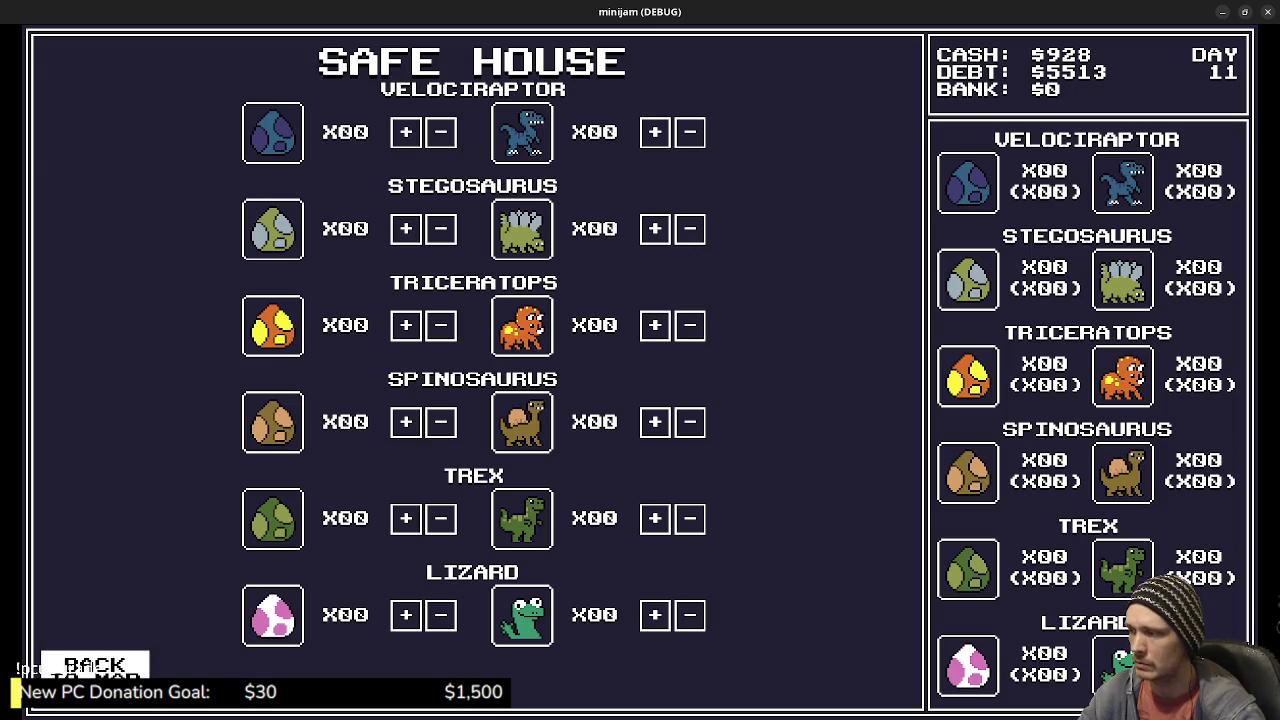
Step: Leave the day 11 Safe House screen for the town map
{"action": "left_click", "coordinate": [95, 665]}
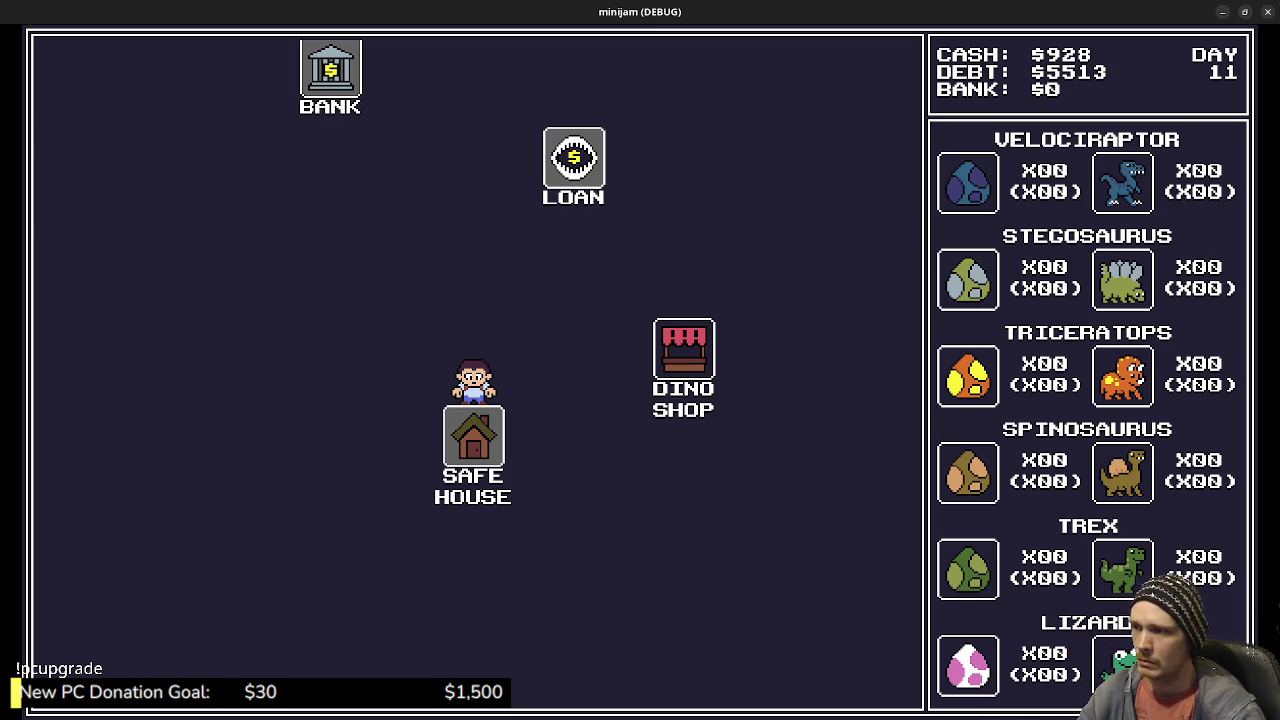
Step: Play days 12–13 past the robbery and found-money messages, then stop the game with F8
{"action": "left_click", "coordinate": [684, 350]}
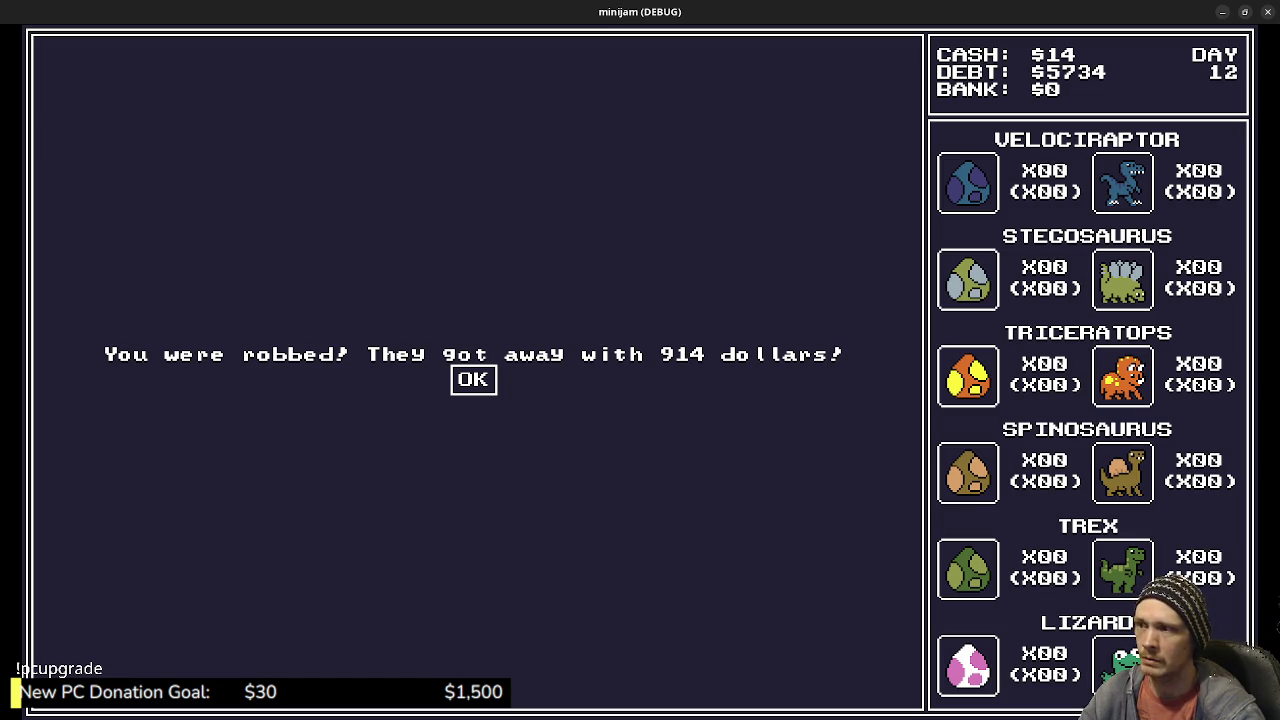
{"action": "left_click", "coordinate": [473, 379]}
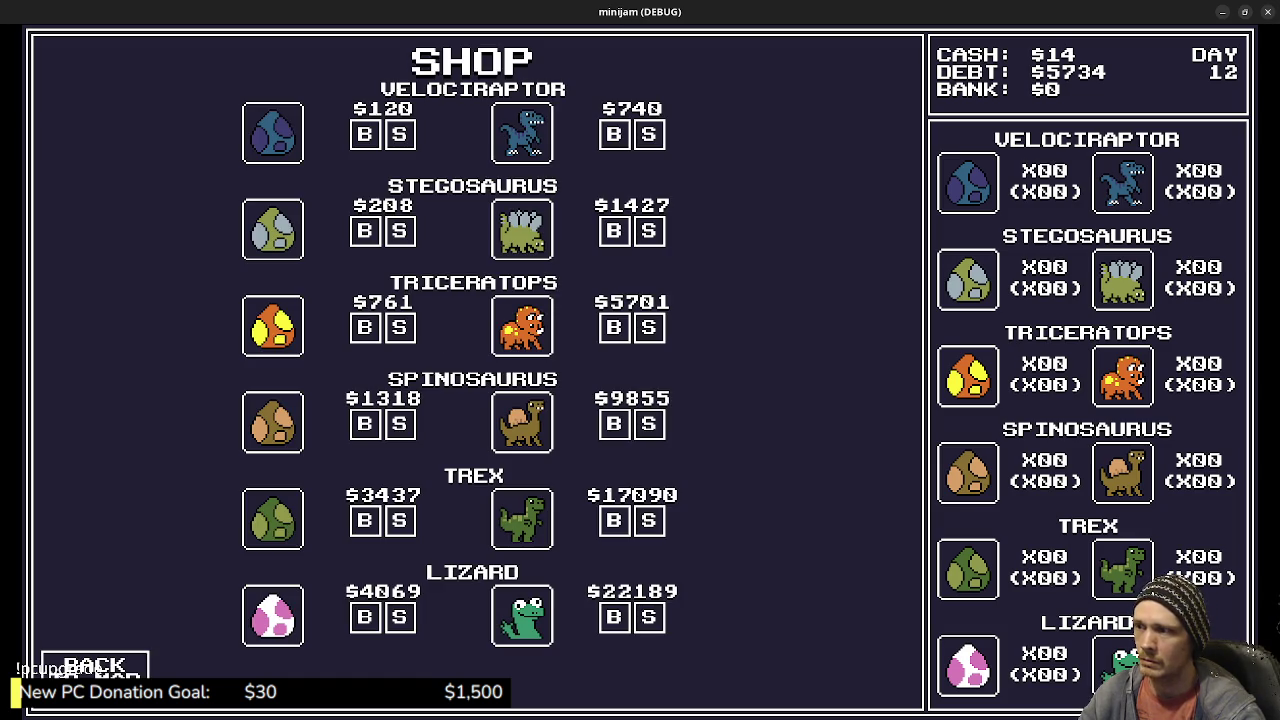
{"action": "left_click", "coordinate": [95, 665]}
{"action": "left_click", "coordinate": [262, 522]}
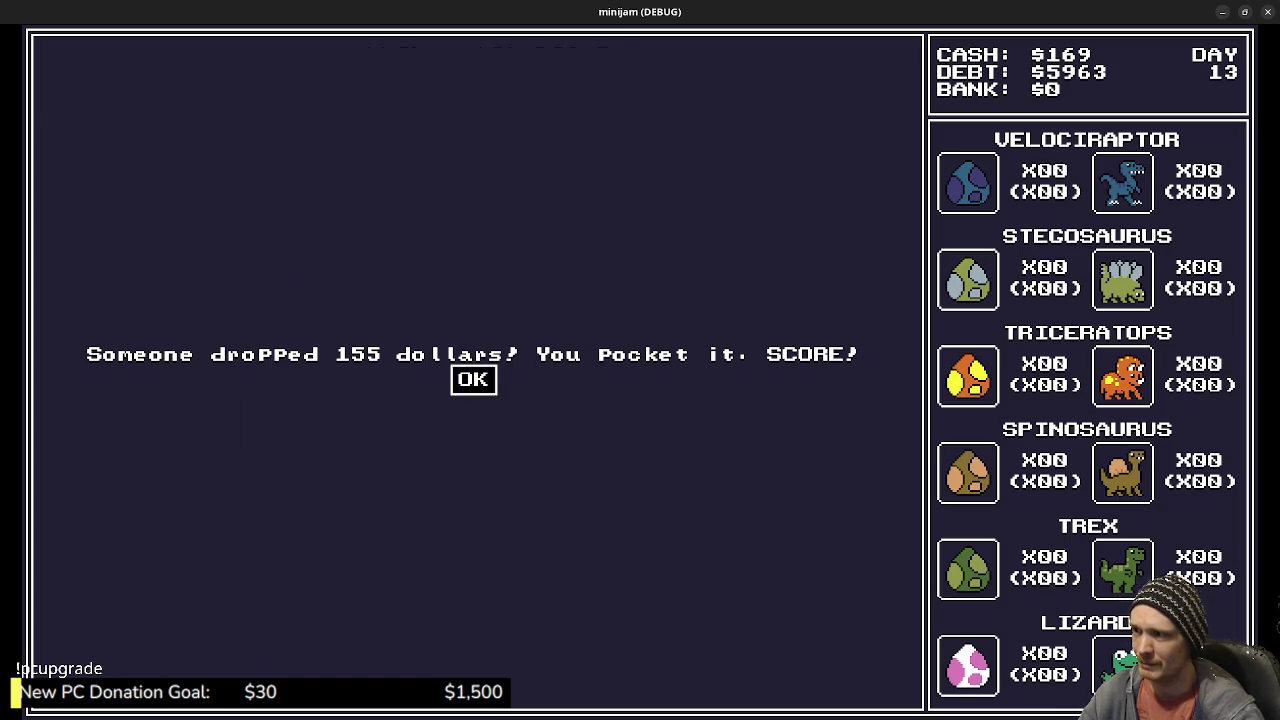
{"action": "left_click", "coordinate": [473, 379]}
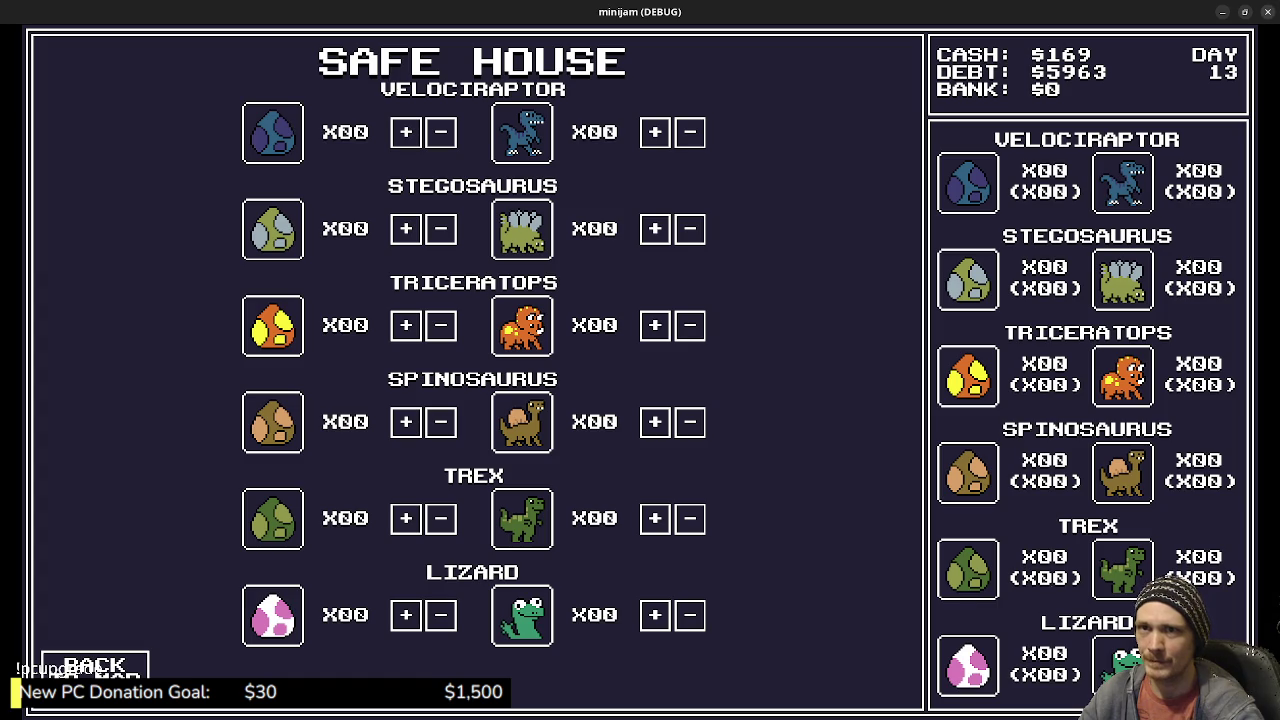
{"action": "key", "text": "F8"}
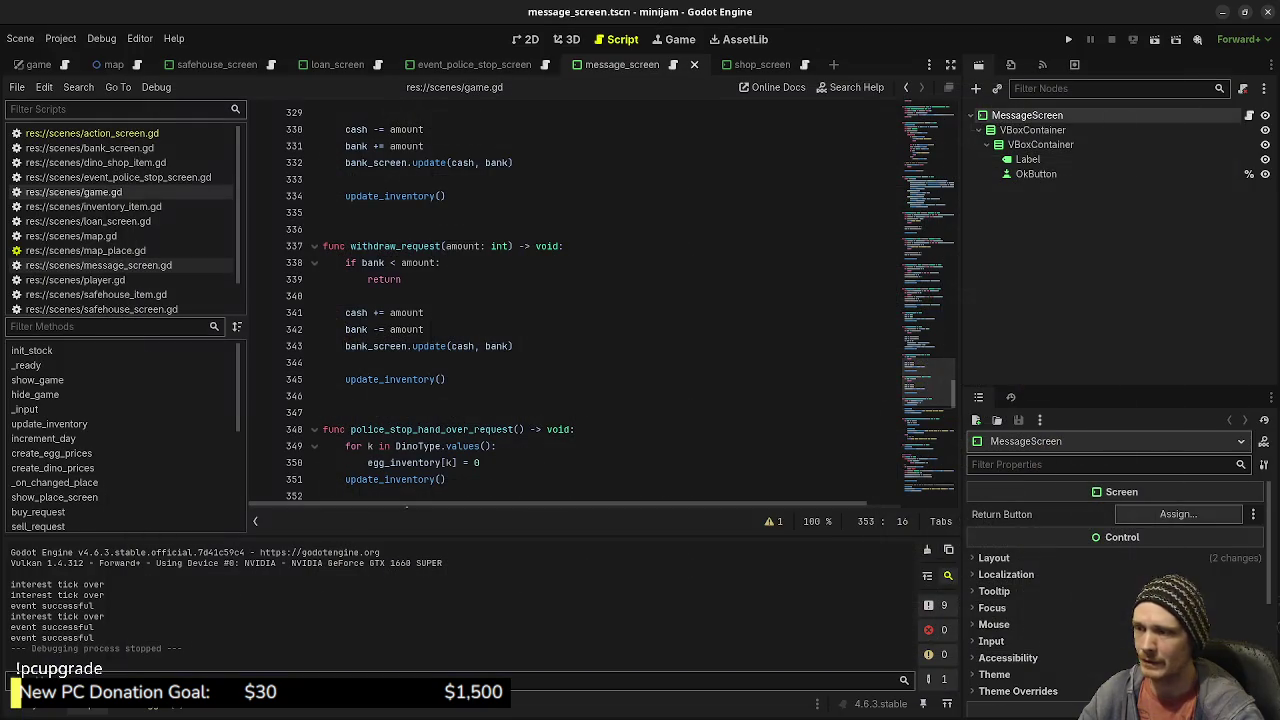
Step: Switch from the Godot editor to Aseprite's minijam_mock.aseprite map mockup
{"action": "key", "text": "alt+Tab"}
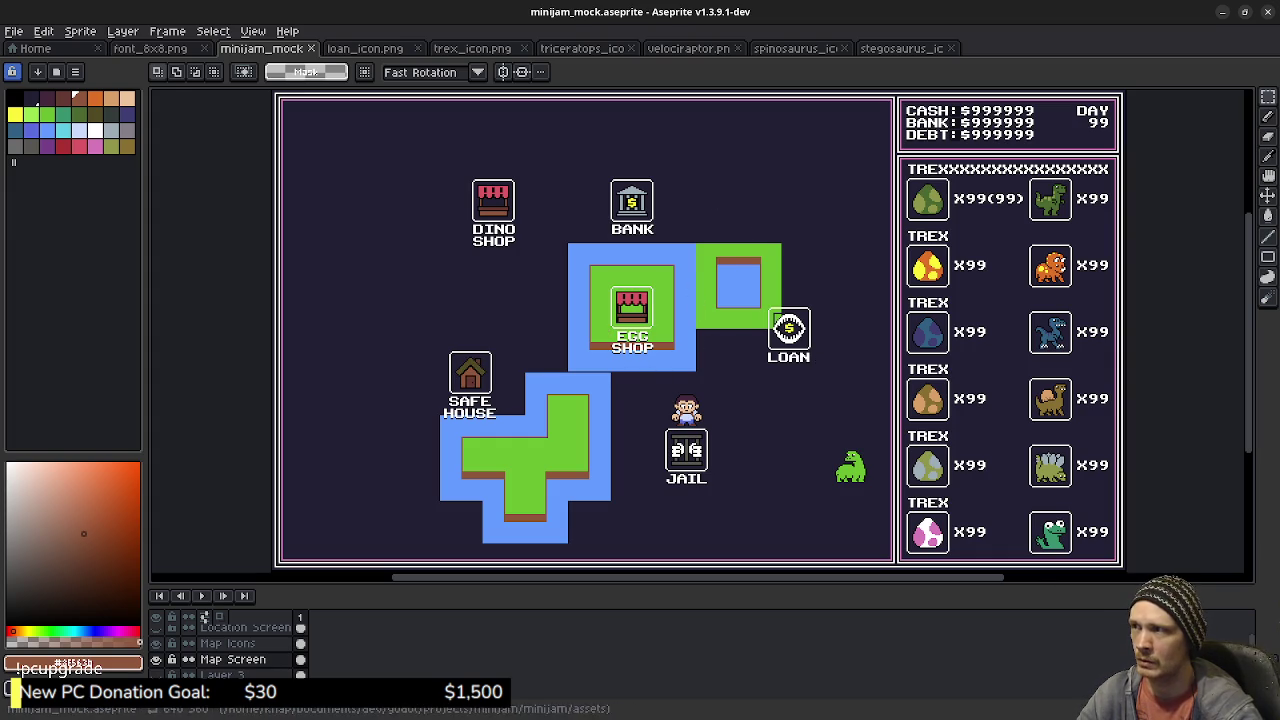
Step: Open egg_icon.png from recent files and pick black from its outline with the pencil
{"action": "left_click", "coordinate": [14, 31]}
{"action": "mouse_move", "coordinate": [50, 79]}
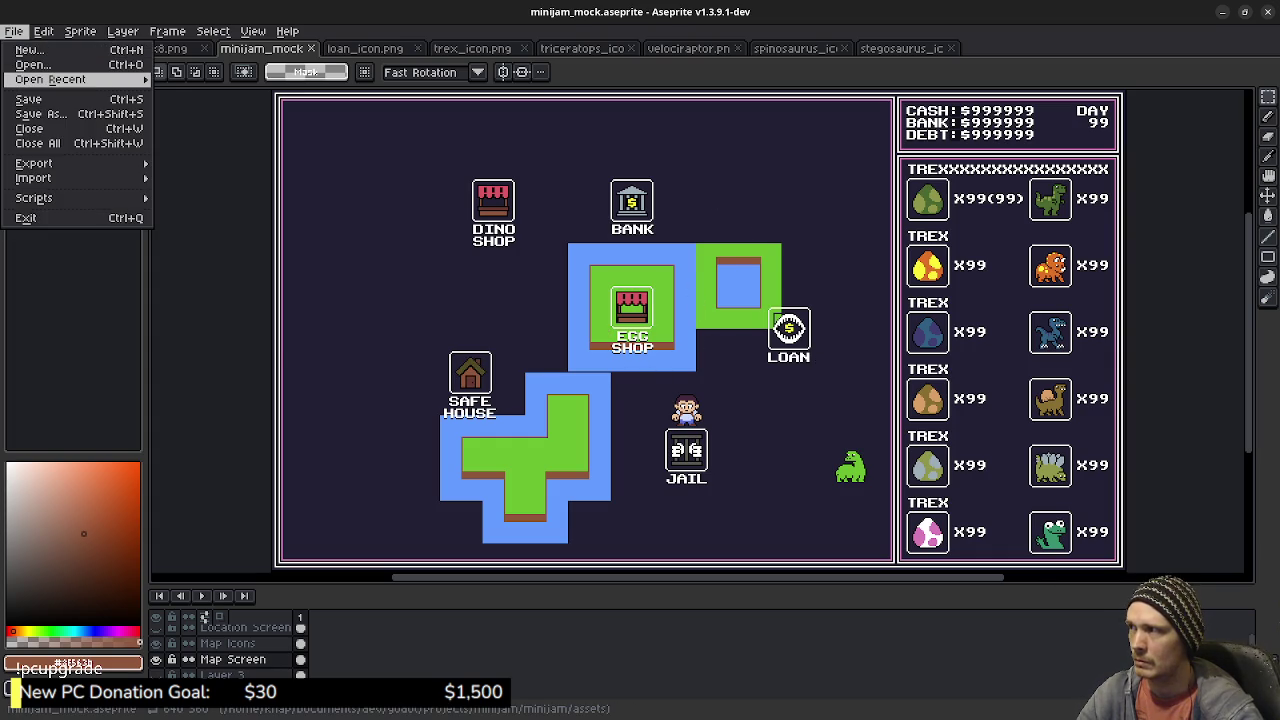
{"action": "left_click", "coordinate": [205, 231]}
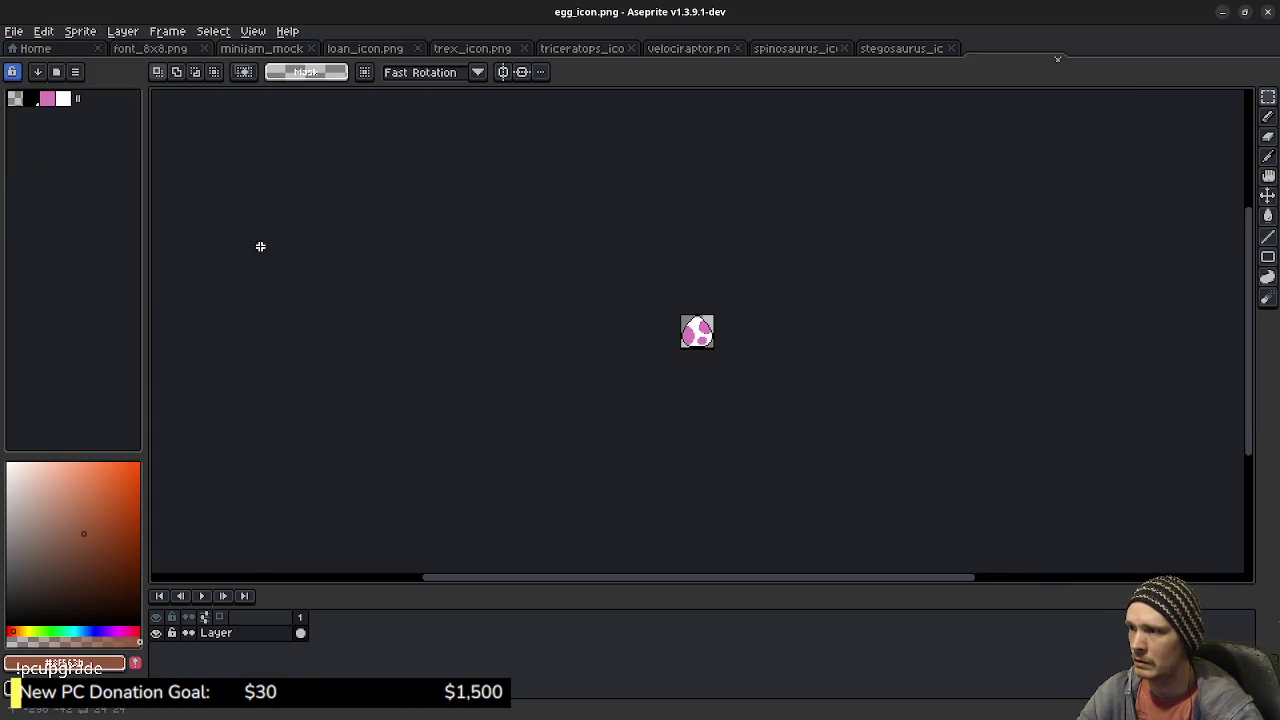
{"action": "scroll", "coordinate": [700, 331], "scroll_direction": "up", "scroll_amount": 4}
{"action": "scroll", "coordinate": [700, 331], "scroll_direction": "up", "scroll_amount": 4}
{"action": "scroll", "coordinate": [700, 331], "scroll_direction": "up", "scroll_amount": 1}
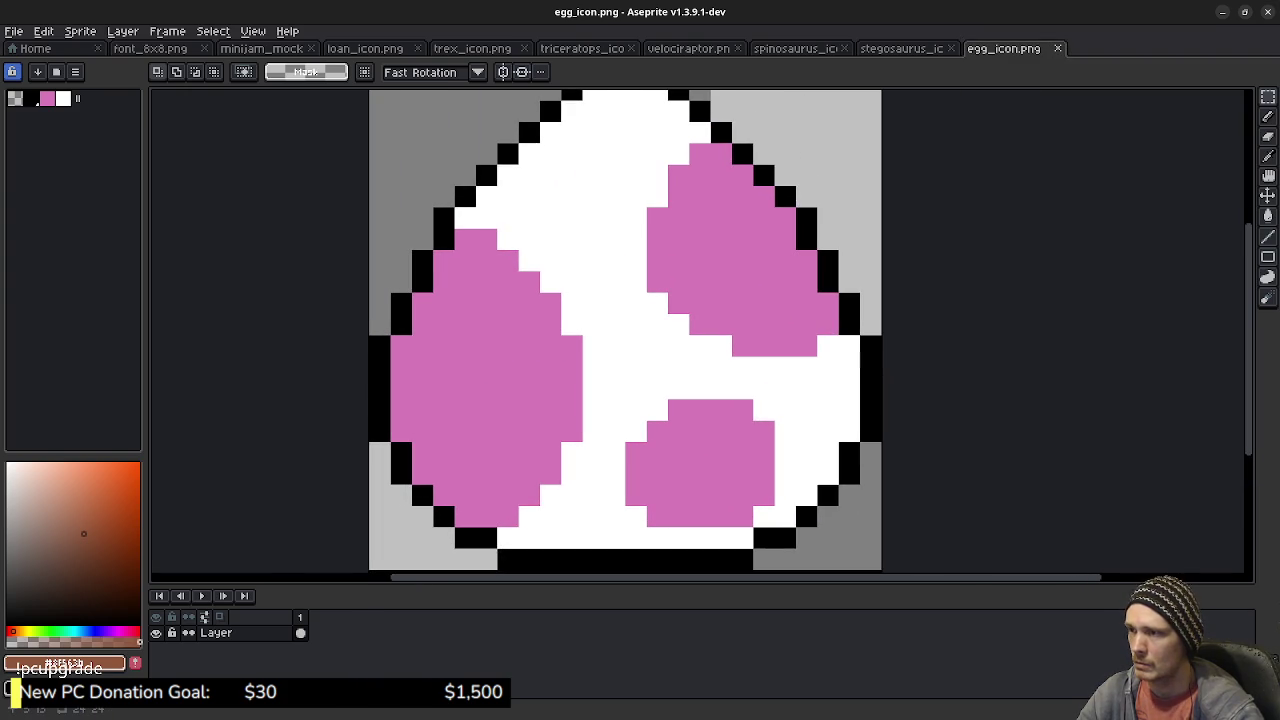
{"action": "key", "text": "b"}
{"action": "left_click", "coordinate": [465, 198], "text": "alt"}
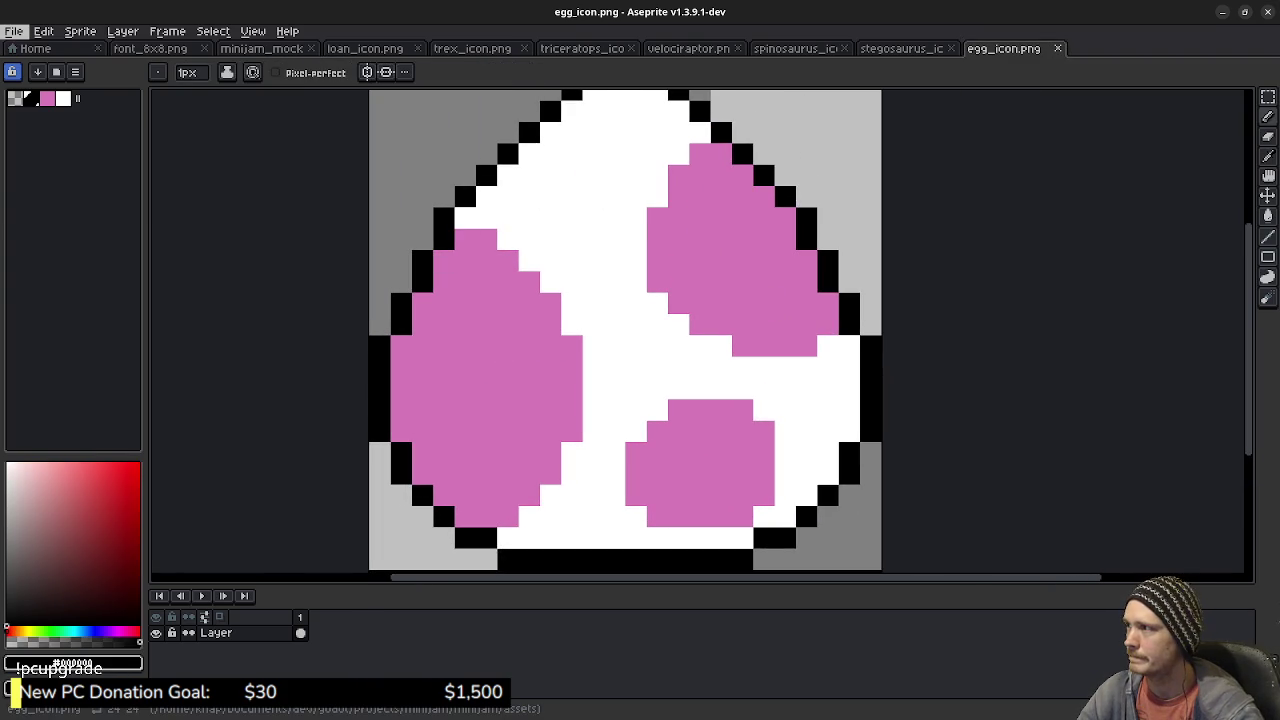
Step: Open stegosaurus_icon.png, then close it and the other dinosaur and loan icon files
{"action": "left_click", "coordinate": [14, 31]}
{"action": "mouse_move", "coordinate": [50, 79]}
{"action": "left_click", "coordinate": [228, 128]}
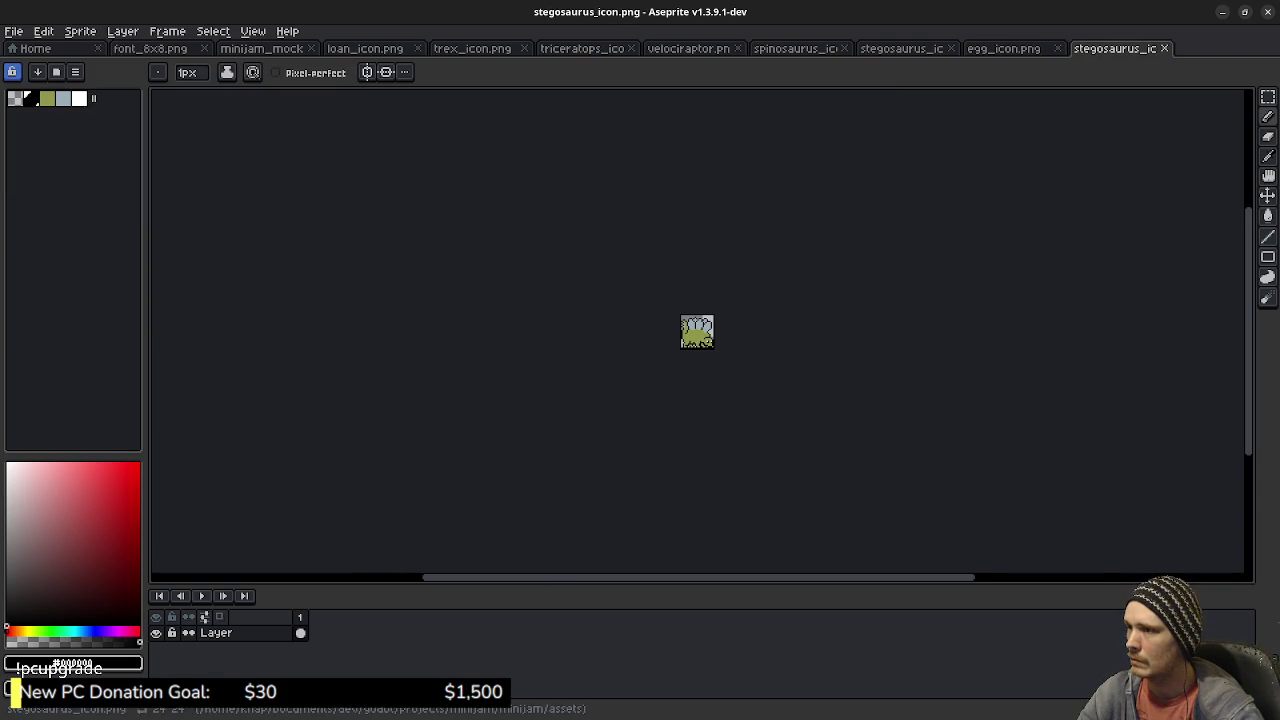
{"action": "key", "text": "ctrl+w"}
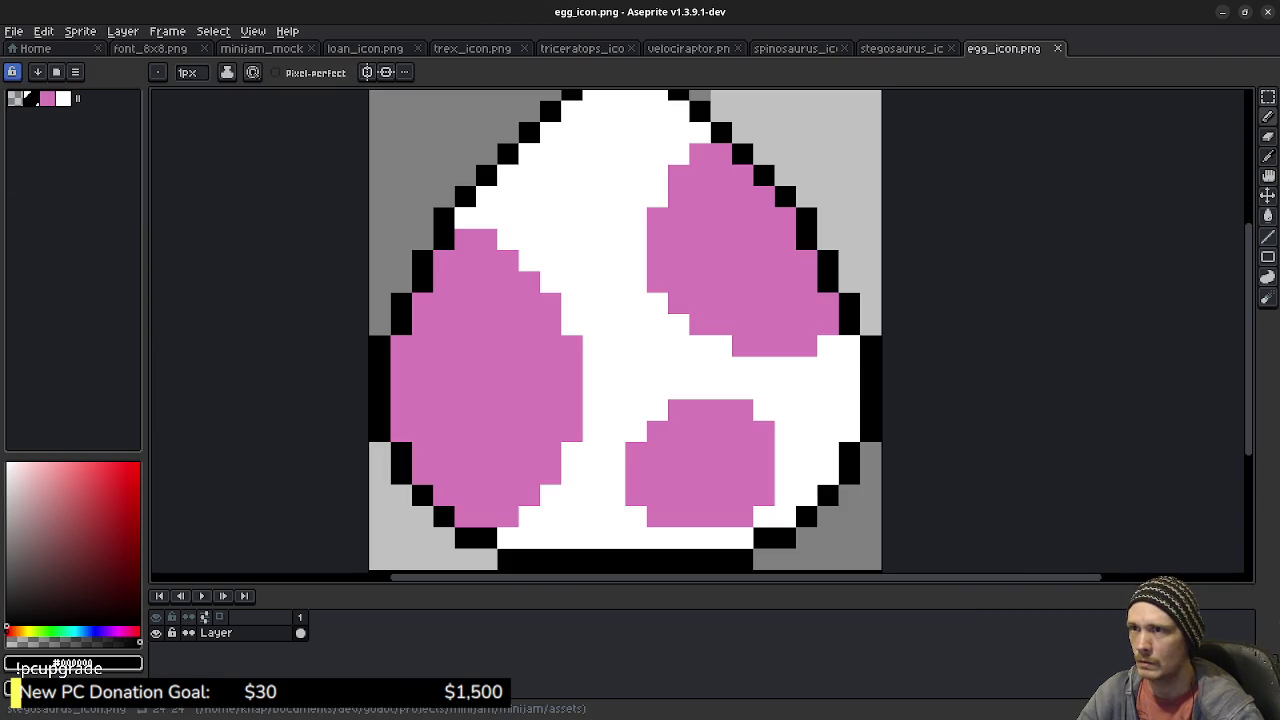
{"action": "left_click", "coordinate": [947, 48]}
{"action": "left_click", "coordinate": [845, 48]}
{"action": "left_click", "coordinate": [739, 48]}
{"action": "left_click", "coordinate": [631, 48]}
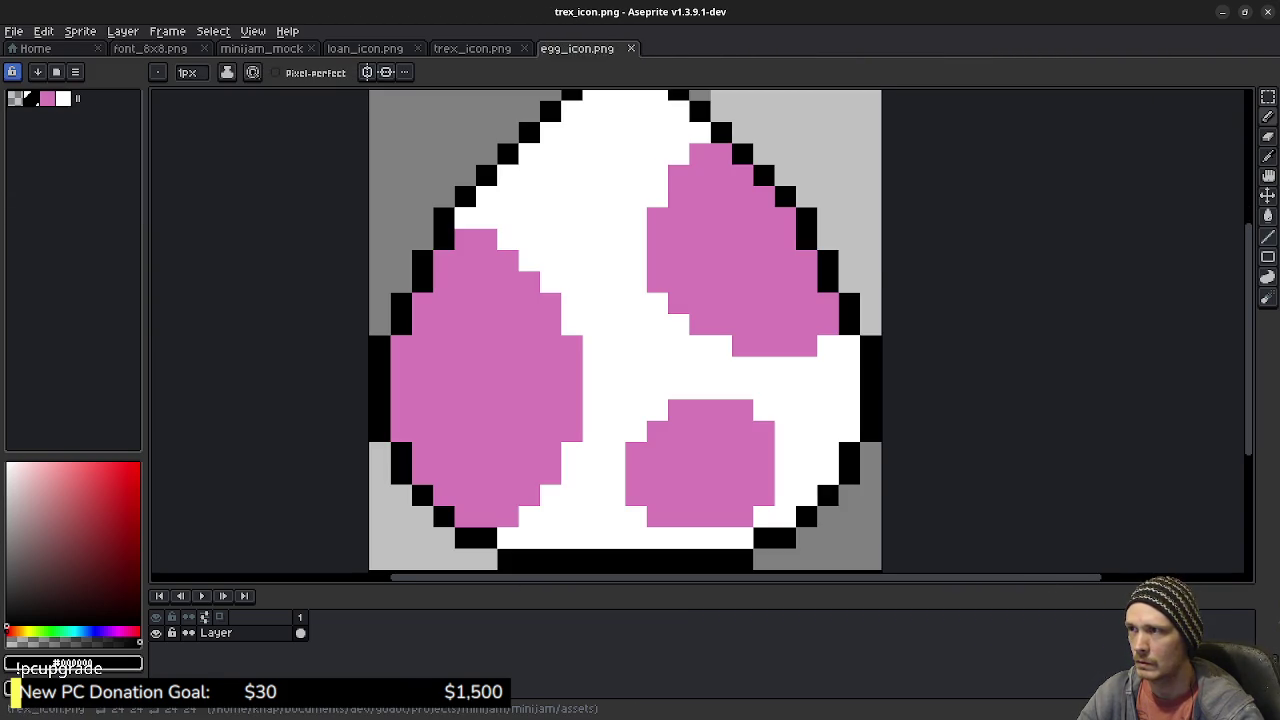
{"action": "left_click", "coordinate": [524, 48]}
{"action": "left_click", "coordinate": [418, 48]}
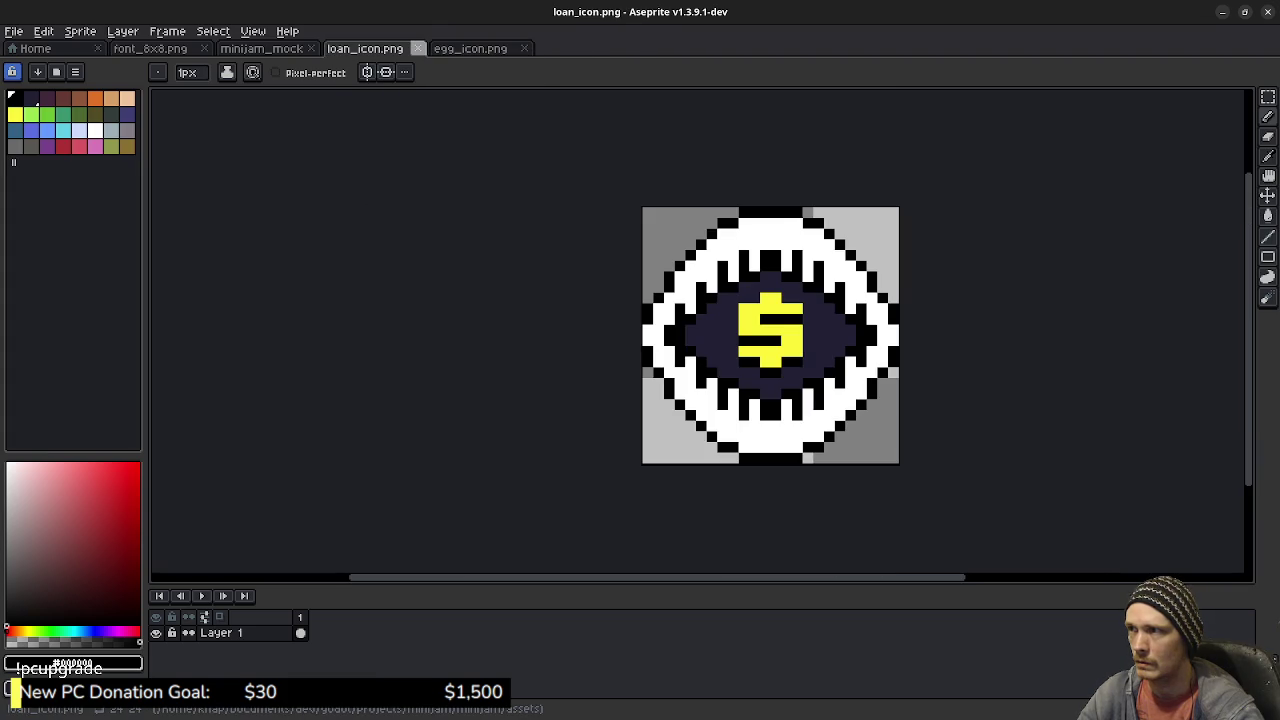
Step: Compare the map mockup with the pink egg, then open velociraptor_egg_icon.png from recent files
{"action": "key", "text": "ctrl+shift+Tab"}
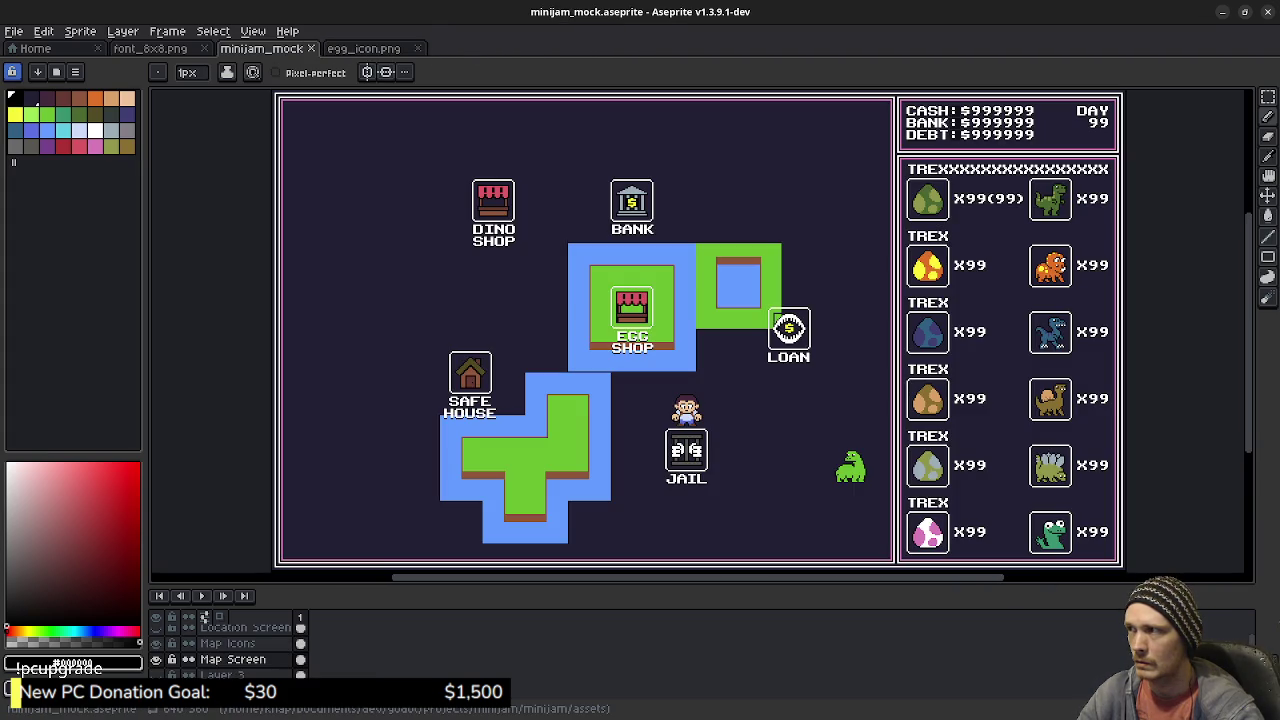
{"action": "key", "text": "ctrl+Tab"}
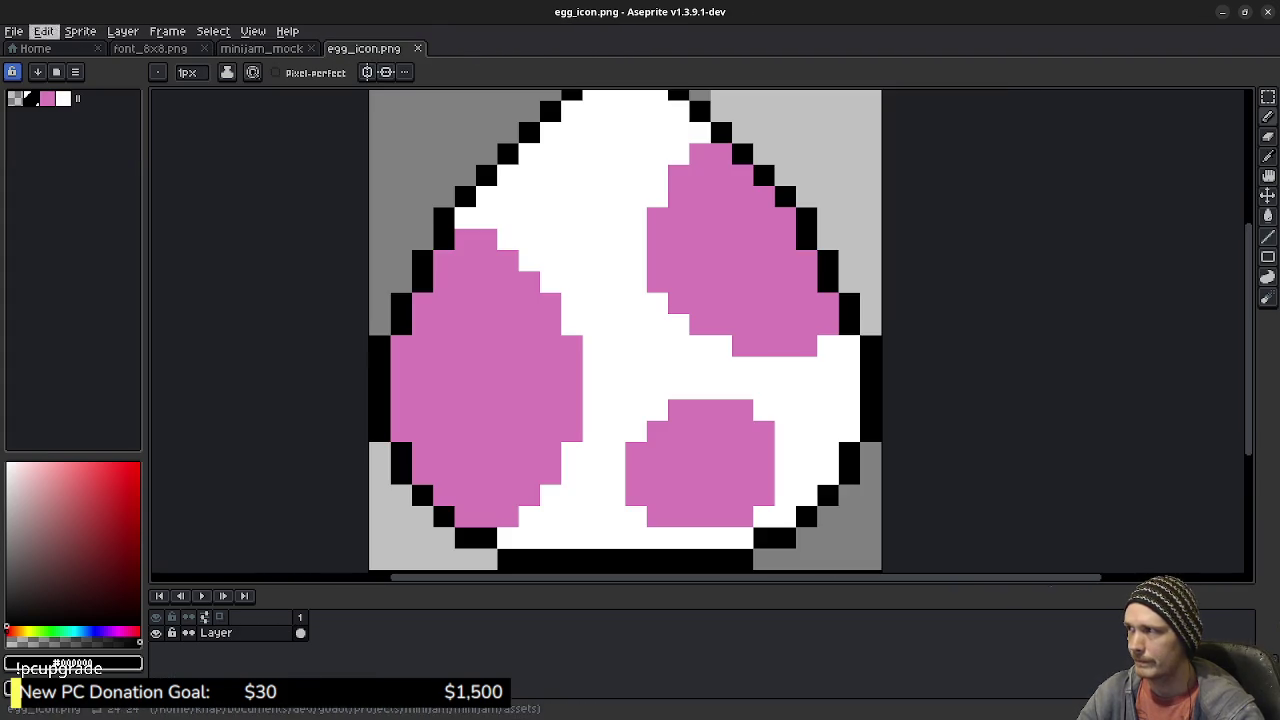
{"action": "key", "text": "ctrl+shift+Tab"}
{"action": "key", "text": "ctrl+Tab"}
{"action": "left_click", "coordinate": [43, 31]}
{"action": "mouse_move", "coordinate": [52, 79]}
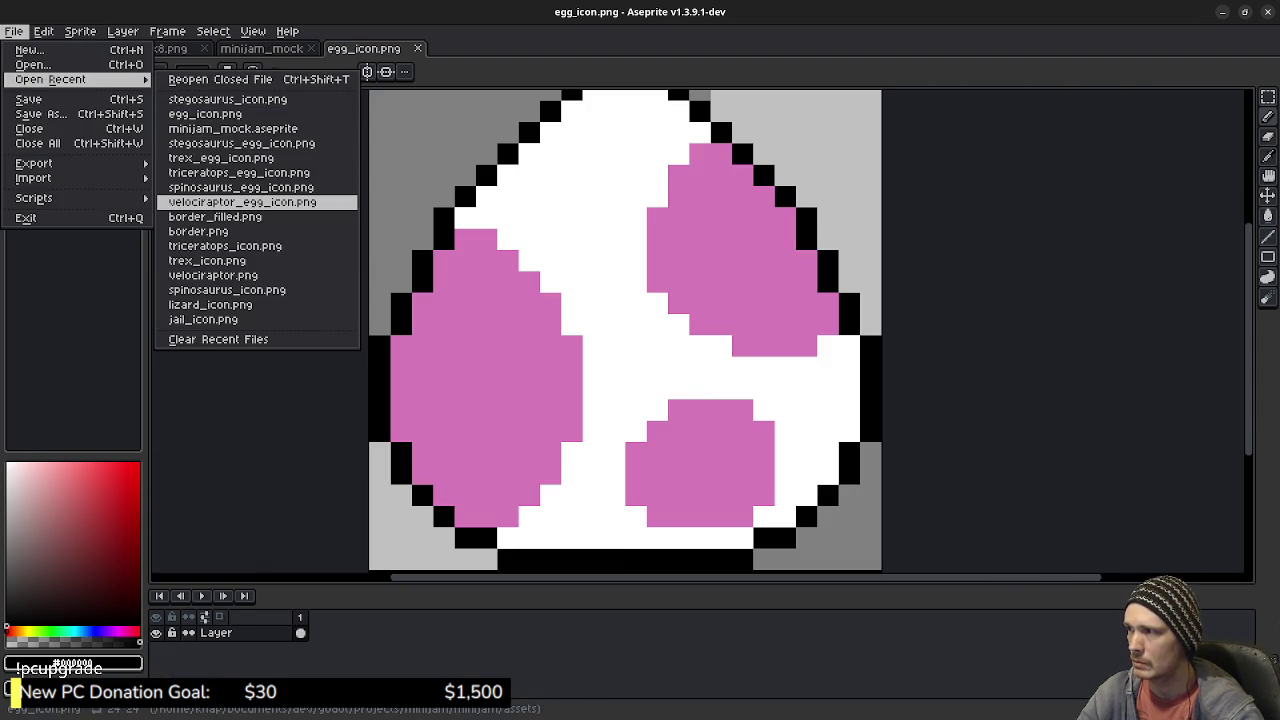
{"action": "left_click", "coordinate": [242, 202]}
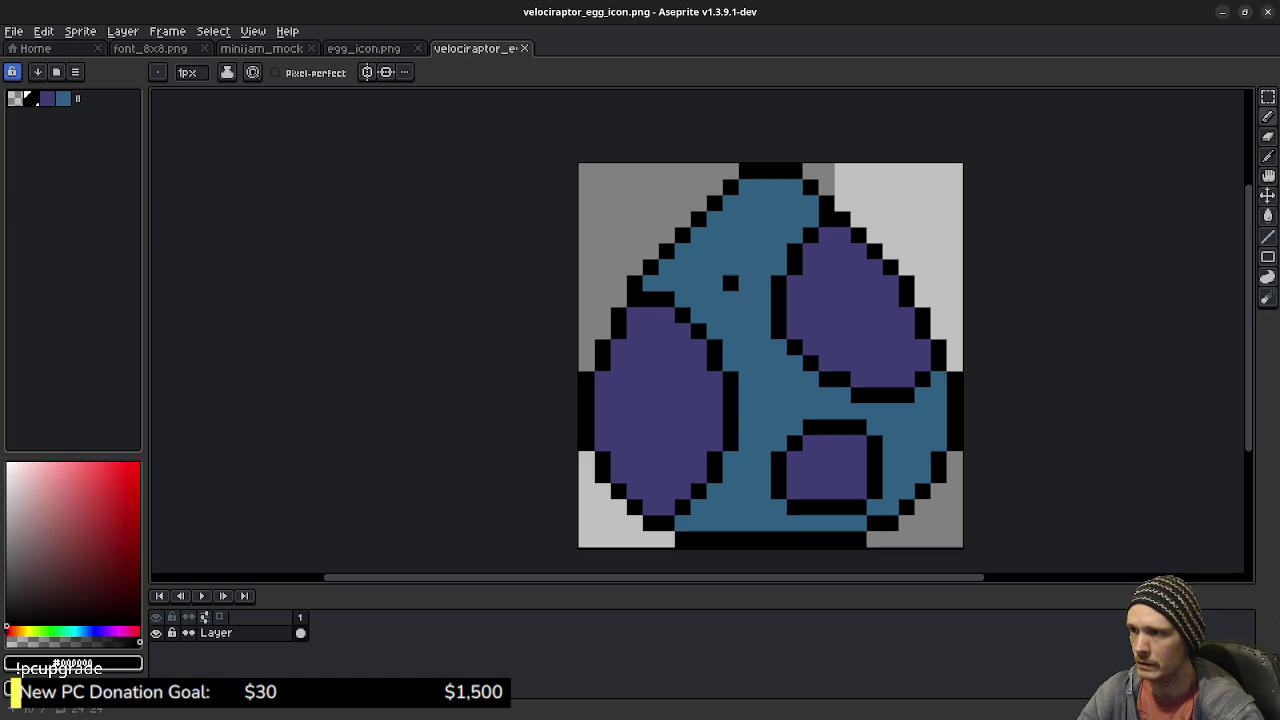
Step: Take white and a colour from the pink egg, with the fill tool active
{"action": "left_click", "coordinate": [363, 48]}
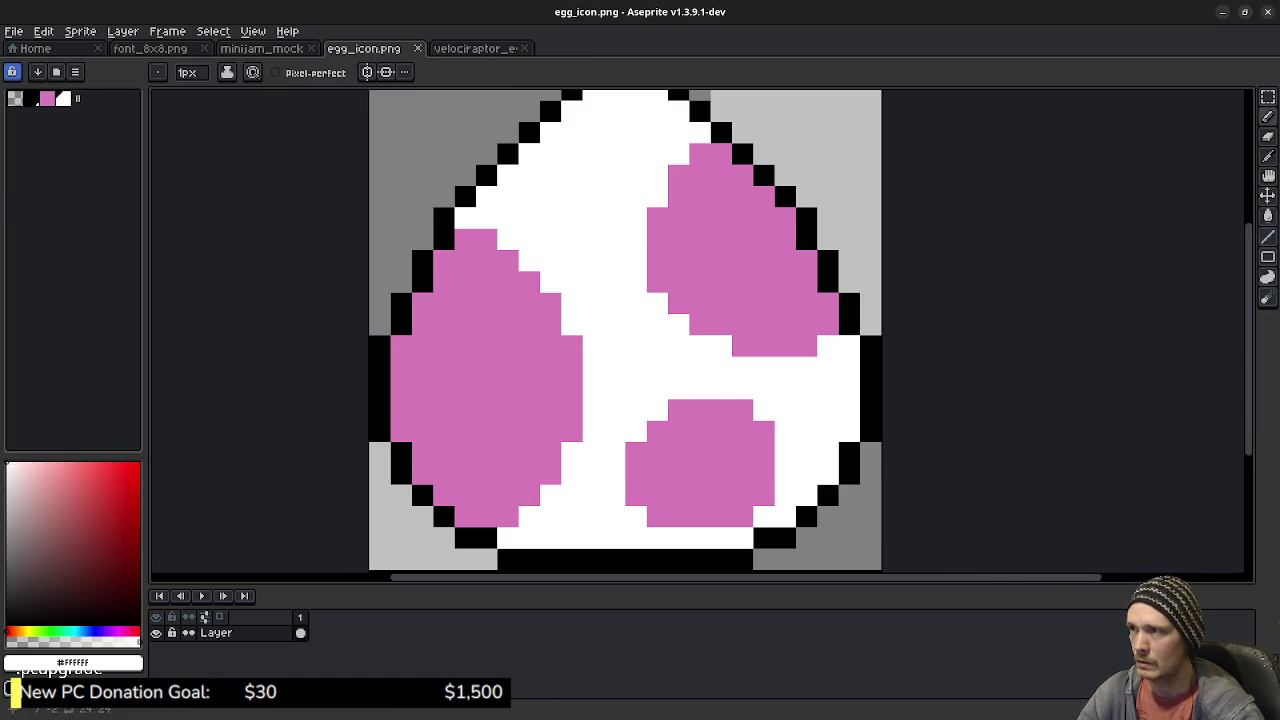
{"action": "left_click", "coordinate": [470, 48]}
{"action": "key", "text": "g"}
{"action": "left_click", "coordinate": [763, 251]}
{"action": "left_click", "coordinate": [363, 48]}
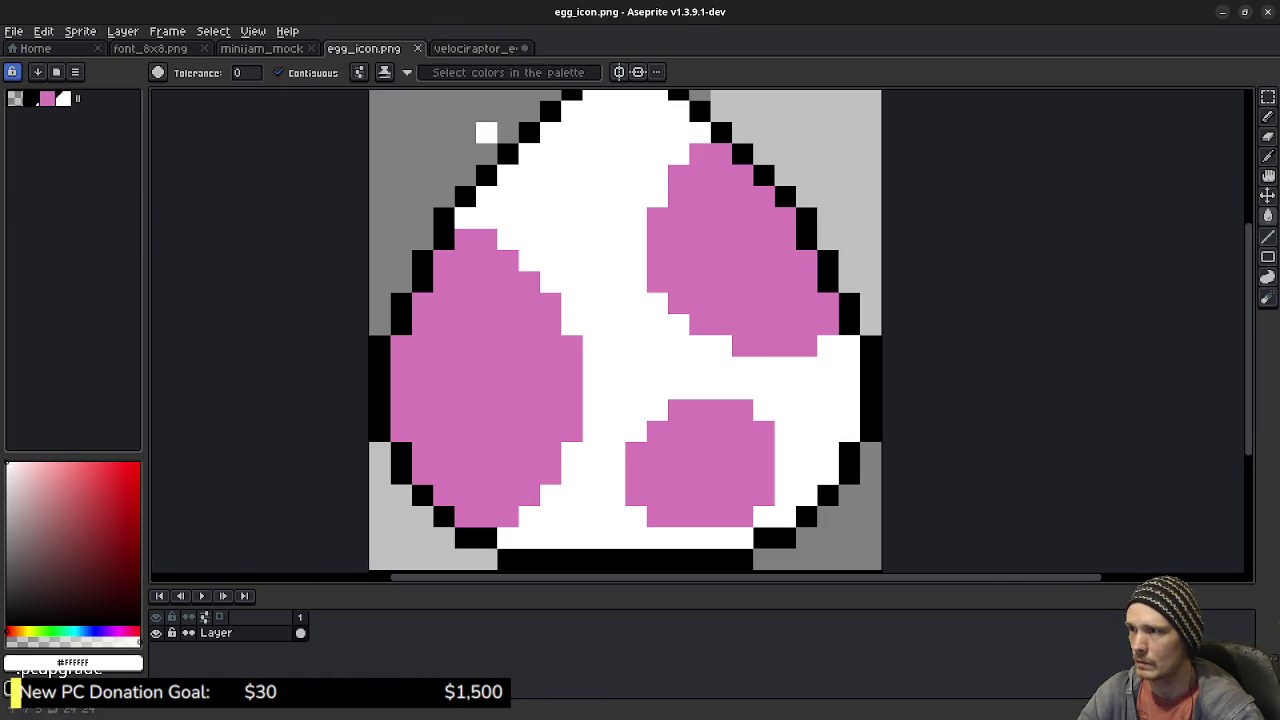
Step: Fill the velociraptor egg body white and its three spots pink, then view the Chrome egg references
{"action": "key", "text": "g"}
{"action": "left_click", "coordinate": [478, 48]}
{"action": "left_click", "coordinate": [889, 280]}
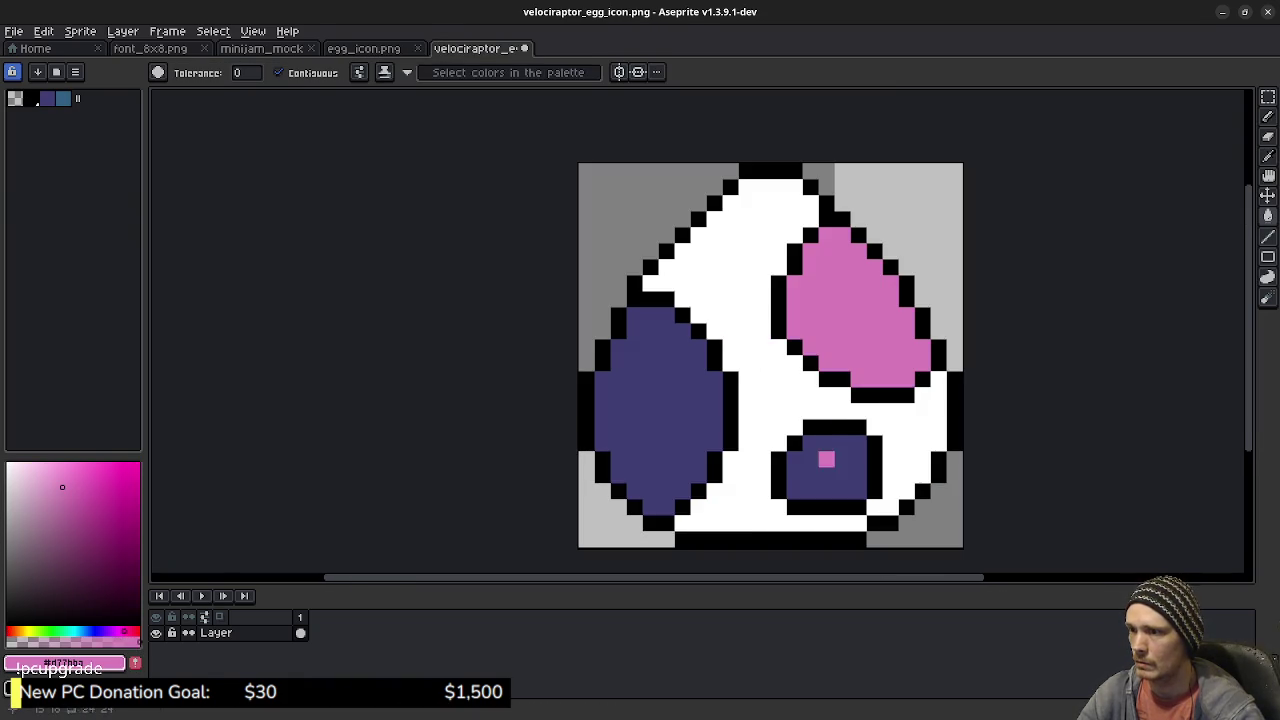
{"action": "left_click", "coordinate": [826, 457]}
{"action": "left_click", "coordinate": [655, 410]}
{"action": "left_click_drag", "start_coordinate": [826, 378], "coordinate": [664, 360]}
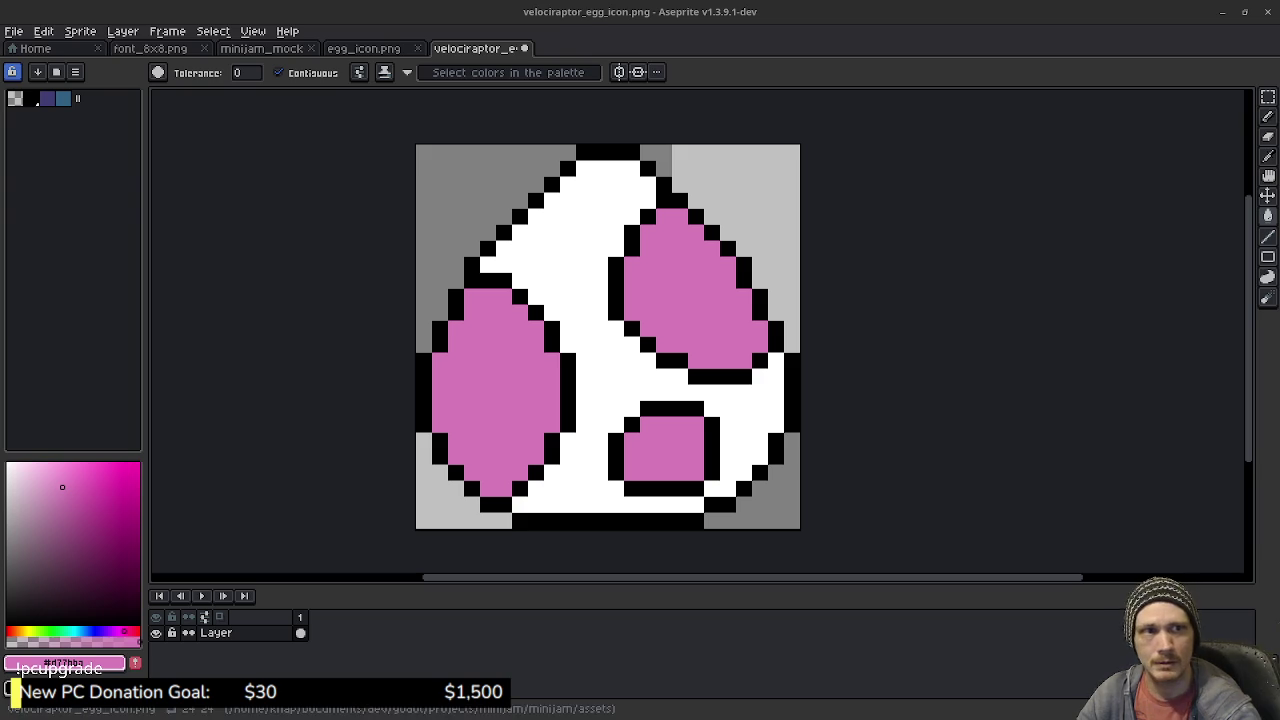
{"action": "key", "text": "alt+Tab"}
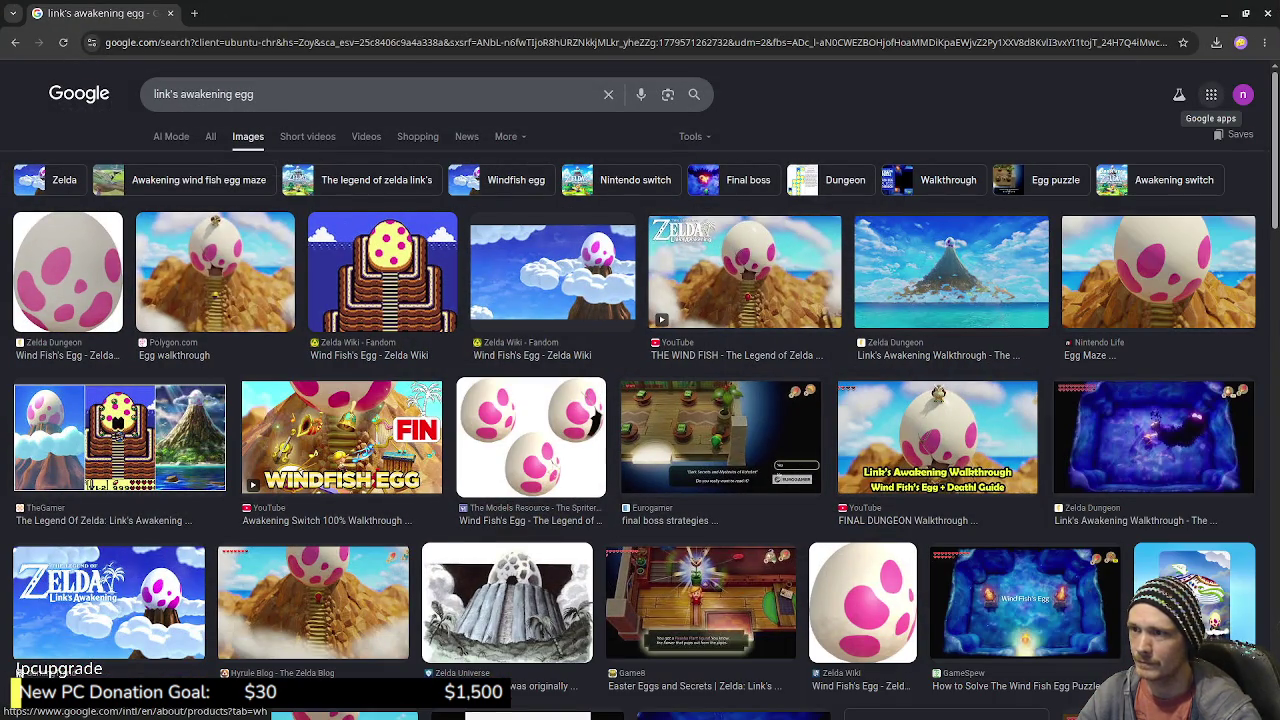
Step: Leave the Chrome egg references and return to the egg sprite in Aseprite
{"action": "left_click", "coordinate": [1266, 13]}
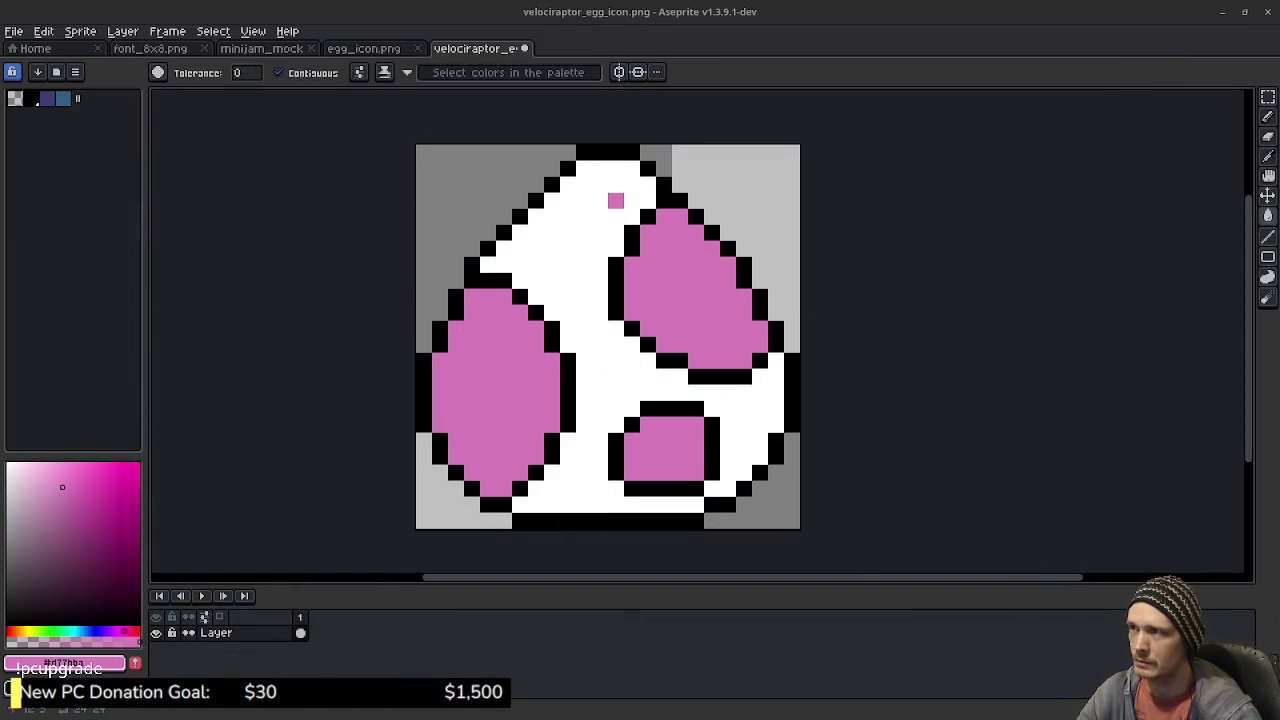
Step: Save the pink-spotted egg as egg_icon.png, overwriting the old file, and close the egg tabs
{"action": "left_click", "coordinate": [14, 31]}
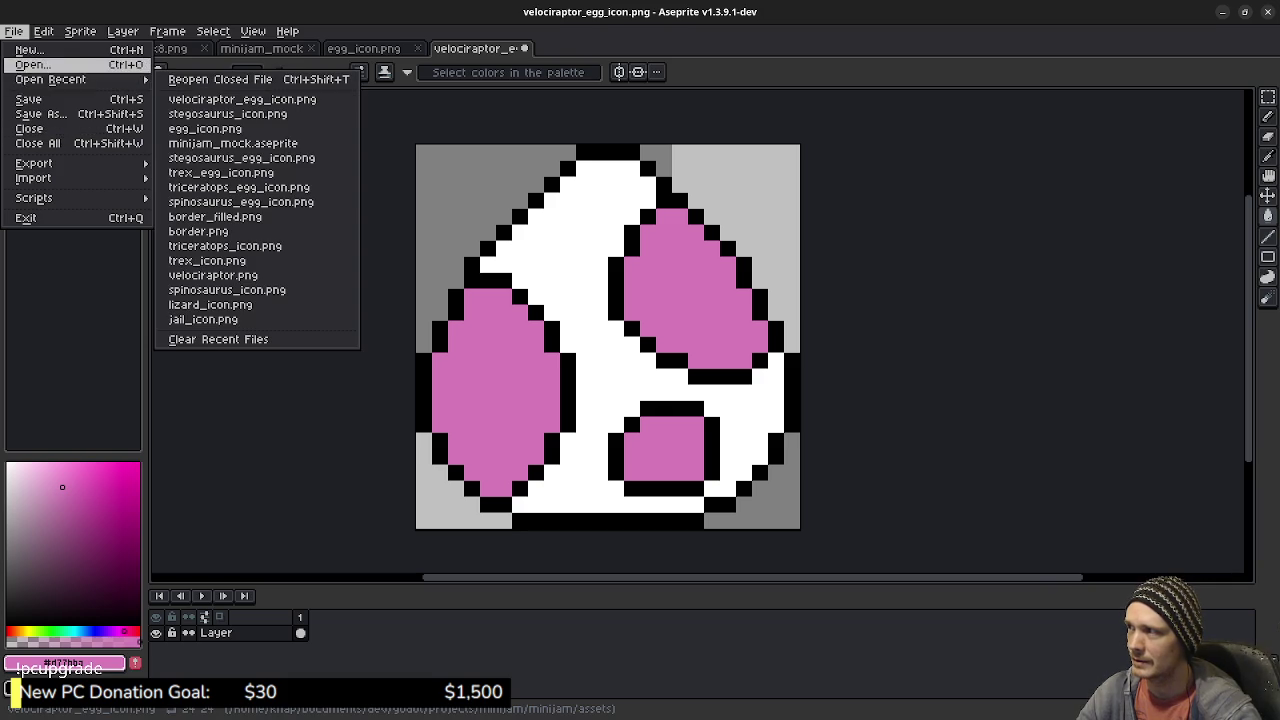
{"action": "left_click", "coordinate": [40, 114]}
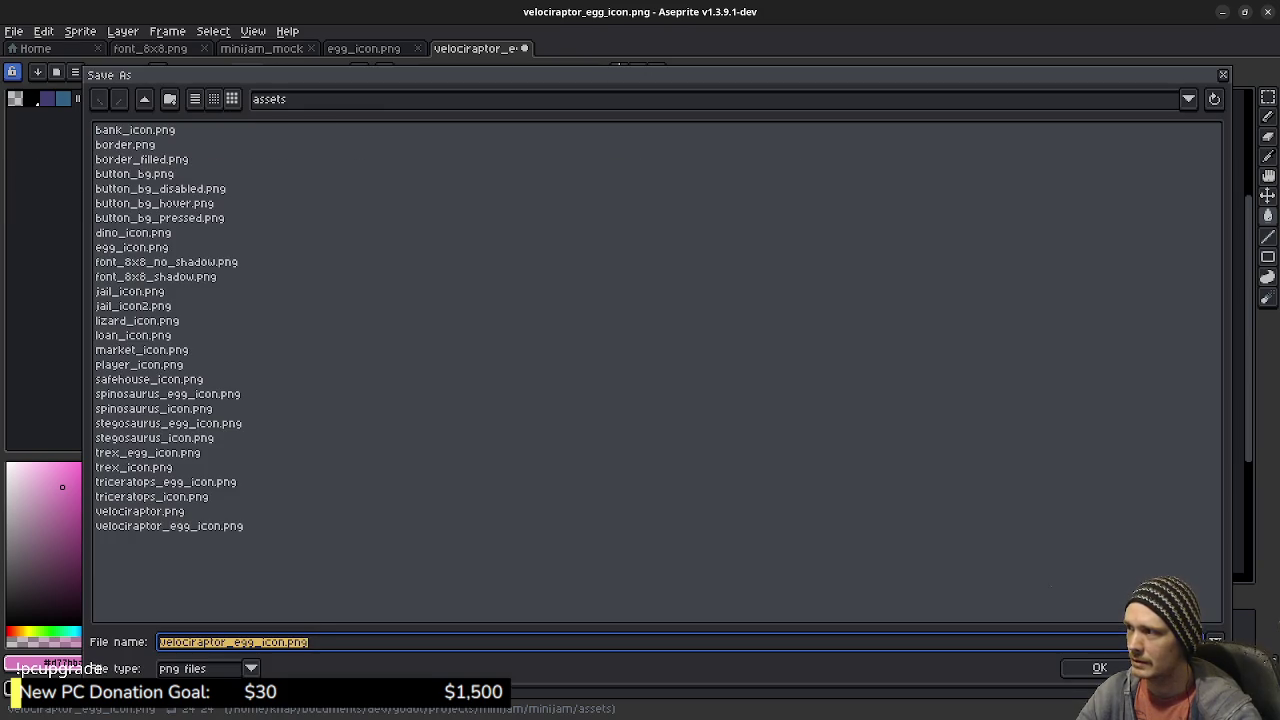
{"action": "left_click", "coordinate": [1203, 247]}
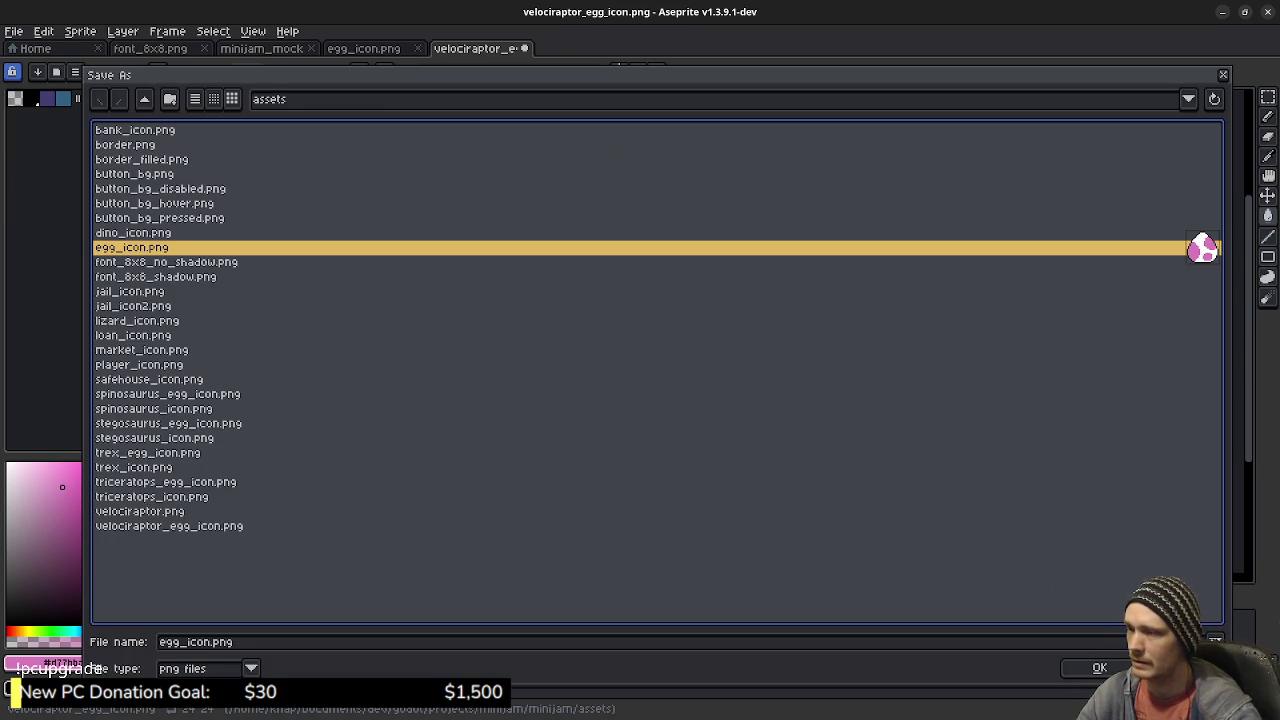
{"action": "left_click", "coordinate": [1099, 668]}
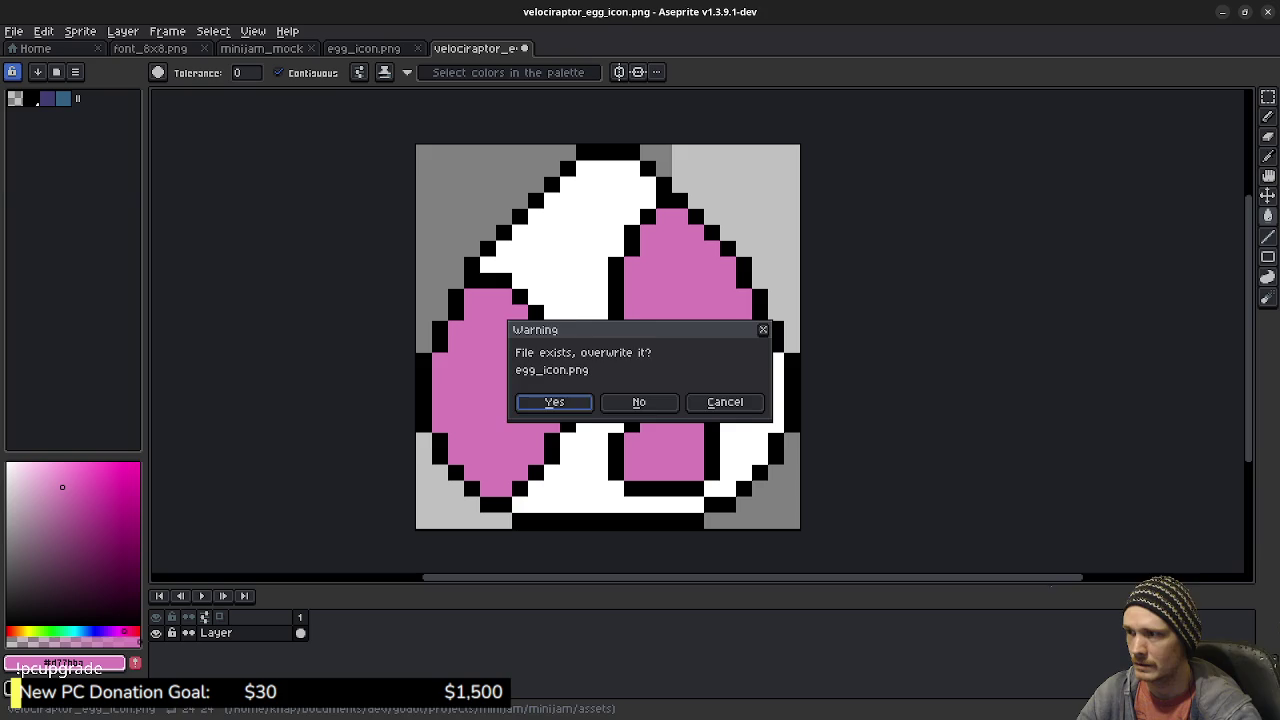
{"action": "key", "text": "Return"}
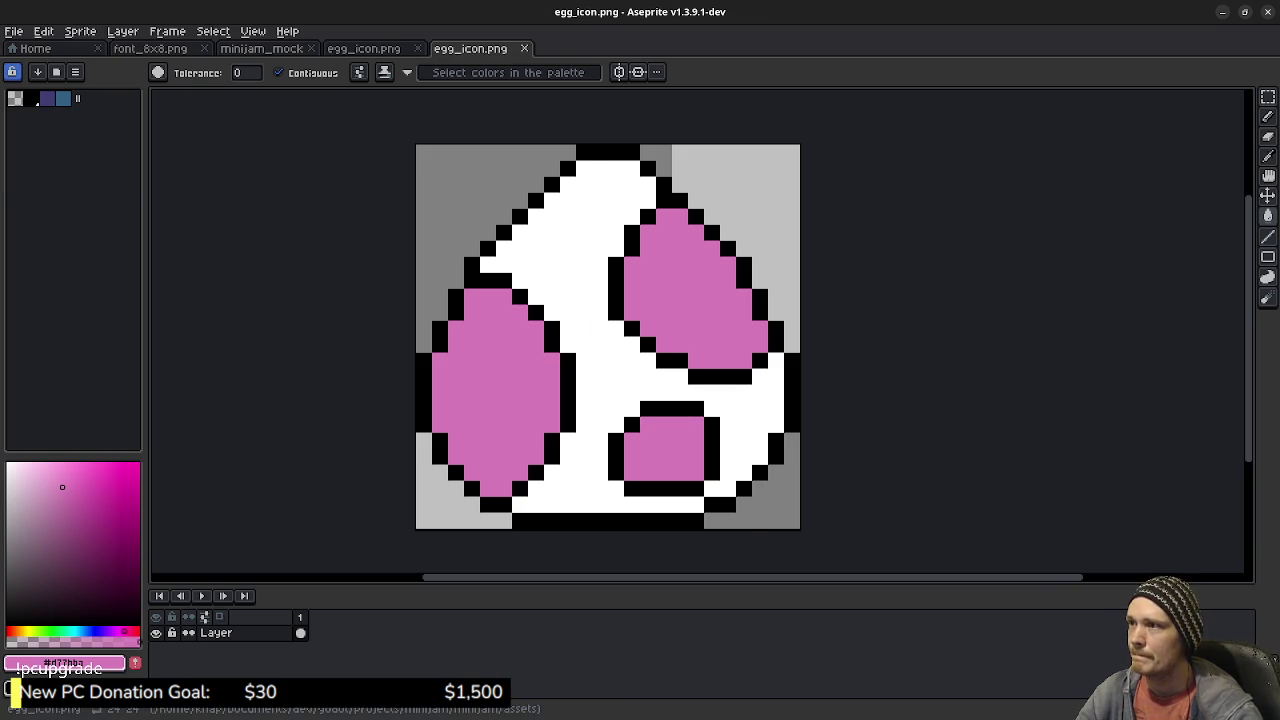
{"action": "key", "text": "ctrl+w"}
{"action": "key", "text": "ctrl+w"}
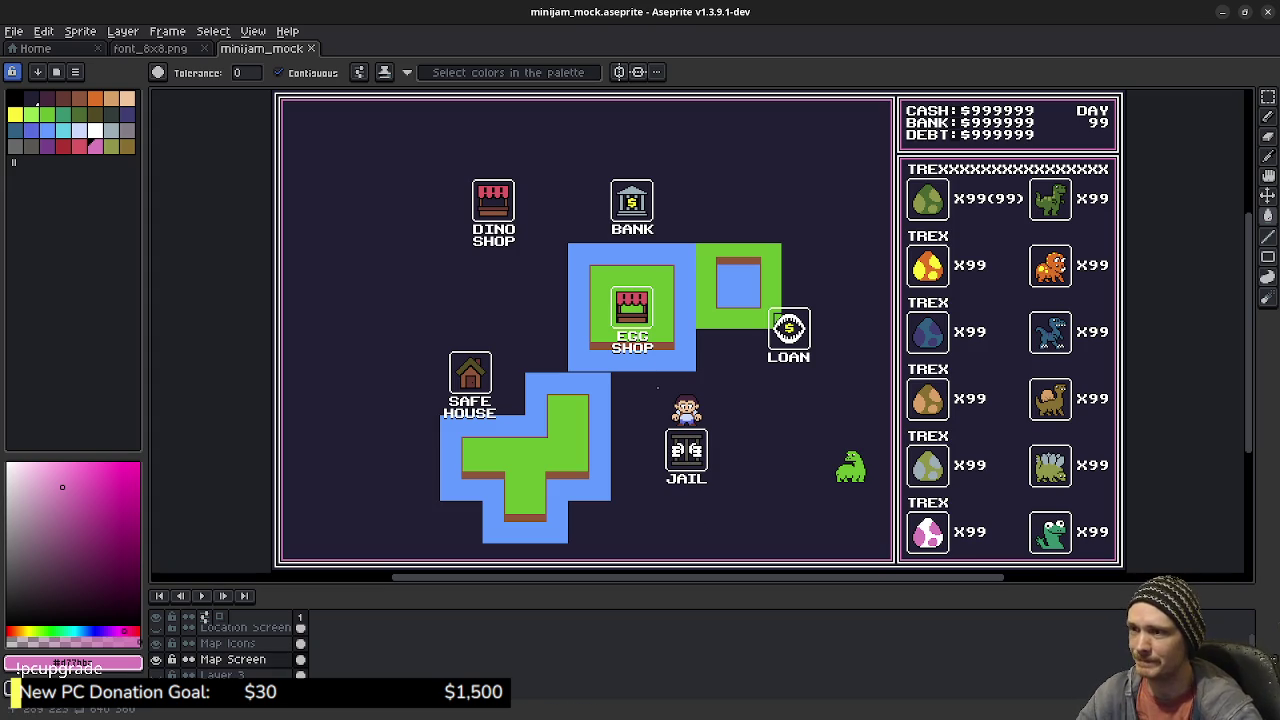
Step: Switch to the Rectangular Marquee tool on the map mockup and show the recent files list
{"action": "key", "text": "m"}
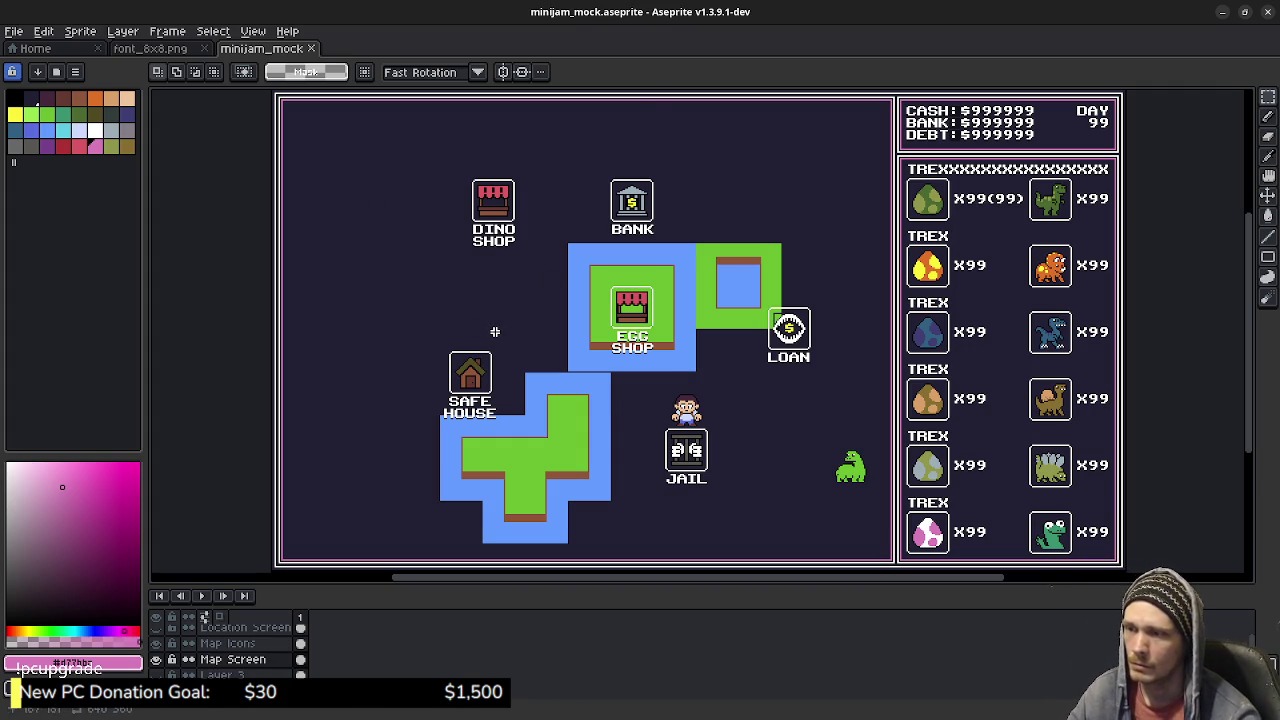
{"action": "key", "text": "m"}
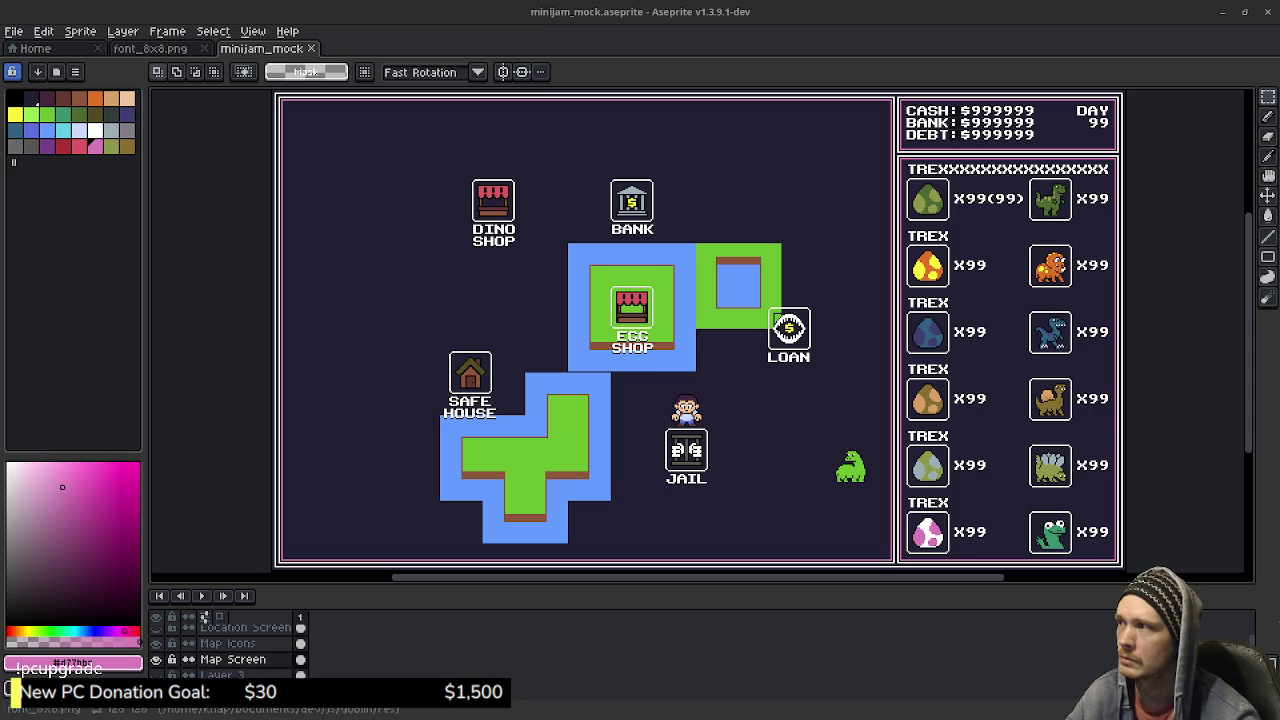
{"action": "left_click", "coordinate": [14, 31]}
{"action": "mouse_move", "coordinate": [50, 79]}
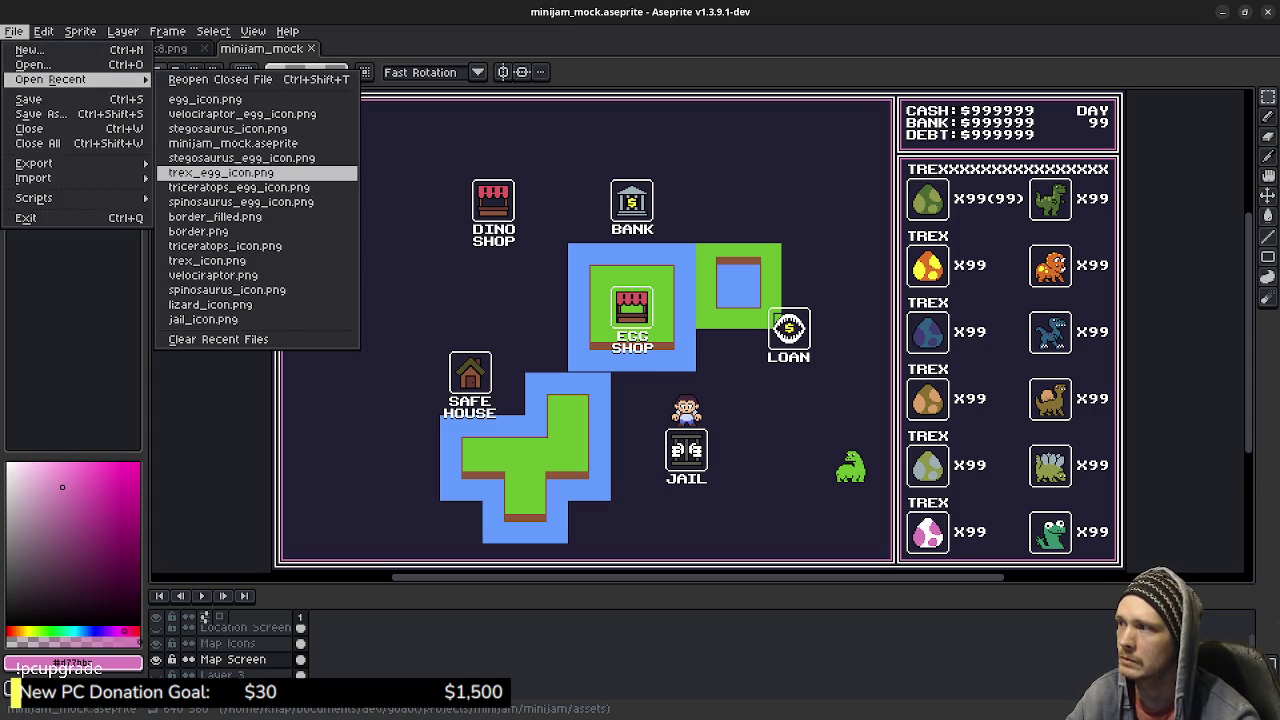
Step: Copy the green egg from trex_egg_icon.png into the mockup's first egg frame, centred, and save
{"action": "left_click", "coordinate": [220, 172]}
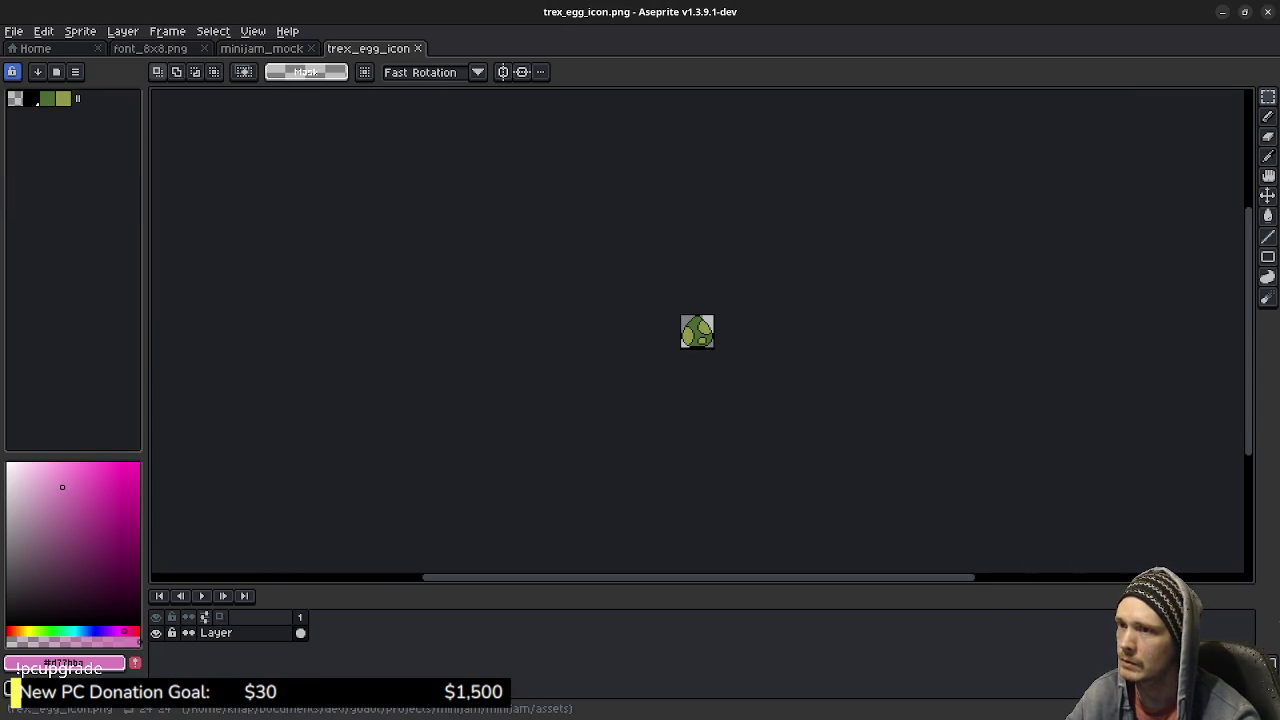
{"action": "scroll", "coordinate": [714, 320], "scroll_direction": "up", "scroll_amount": 4}
{"action": "scroll", "coordinate": [712, 320], "scroll_direction": "up", "scroll_amount": 2}
{"action": "key", "text": "ctrl+a"}
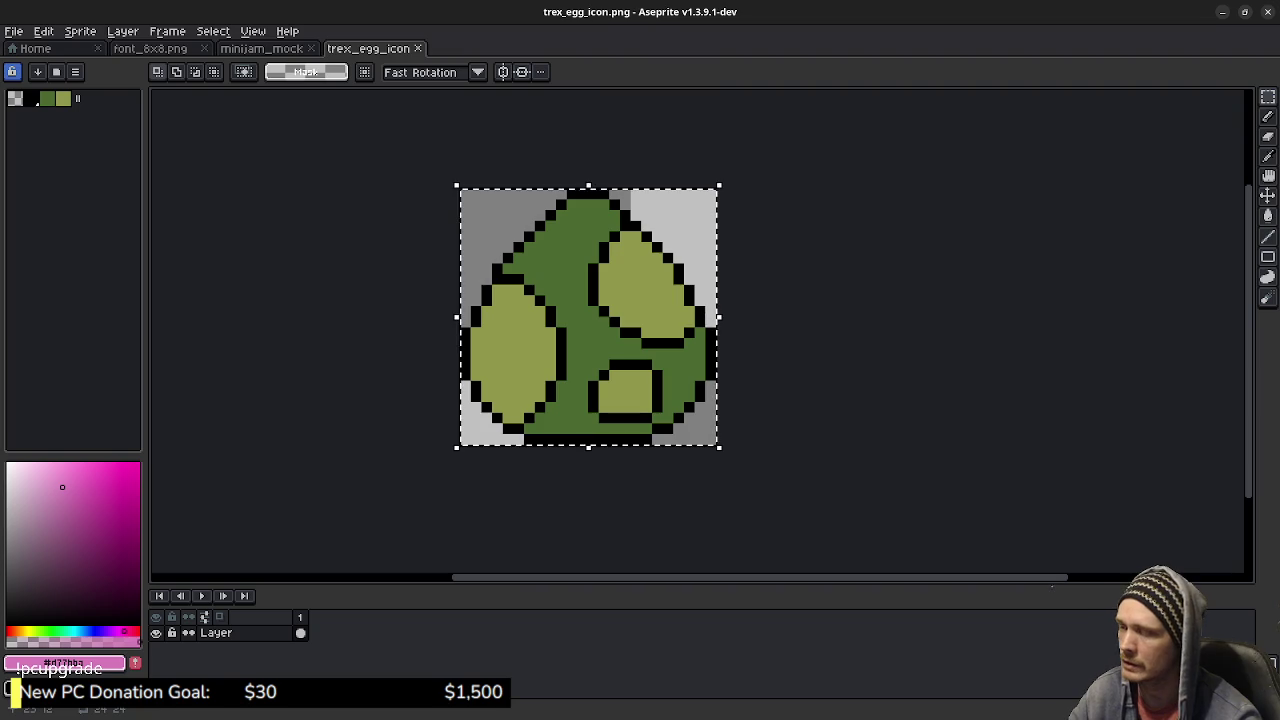
{"action": "key", "text": "ctrl+shift+Tab"}
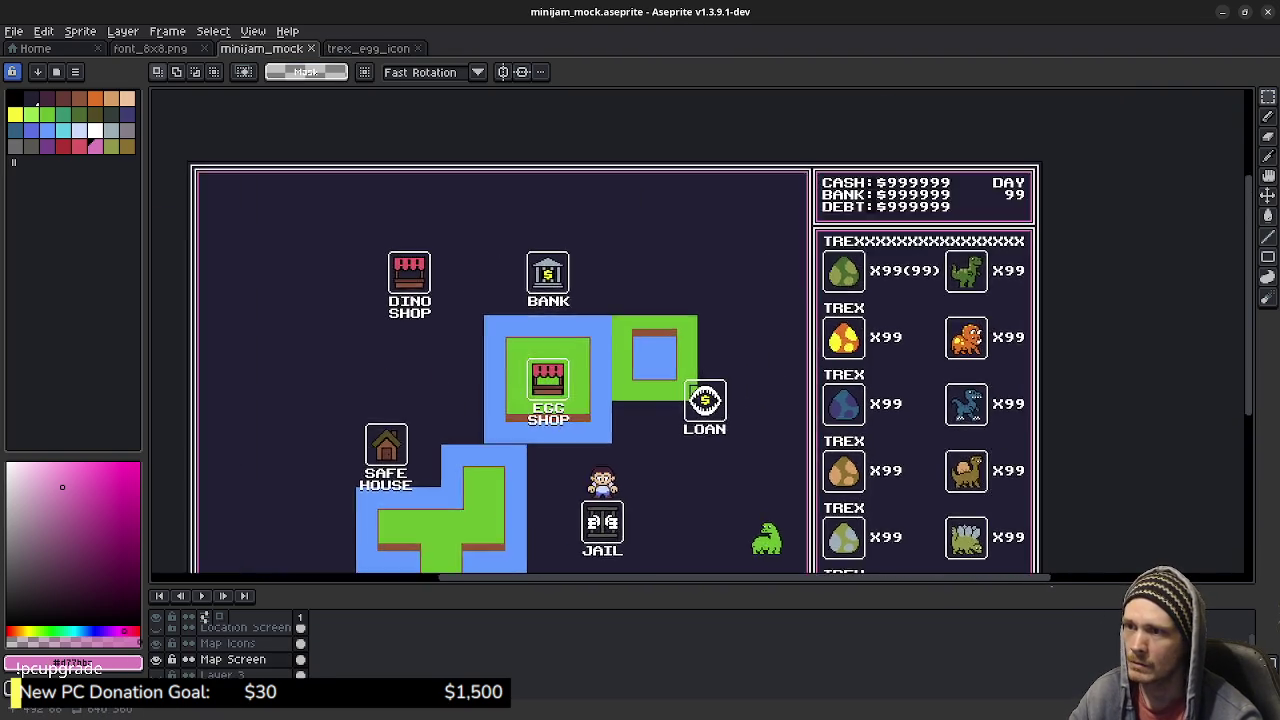
{"action": "scroll", "coordinate": [812, 313], "scroll_direction": "up", "scroll_amount": 4}
{"action": "key", "text": "ctrl+v"}
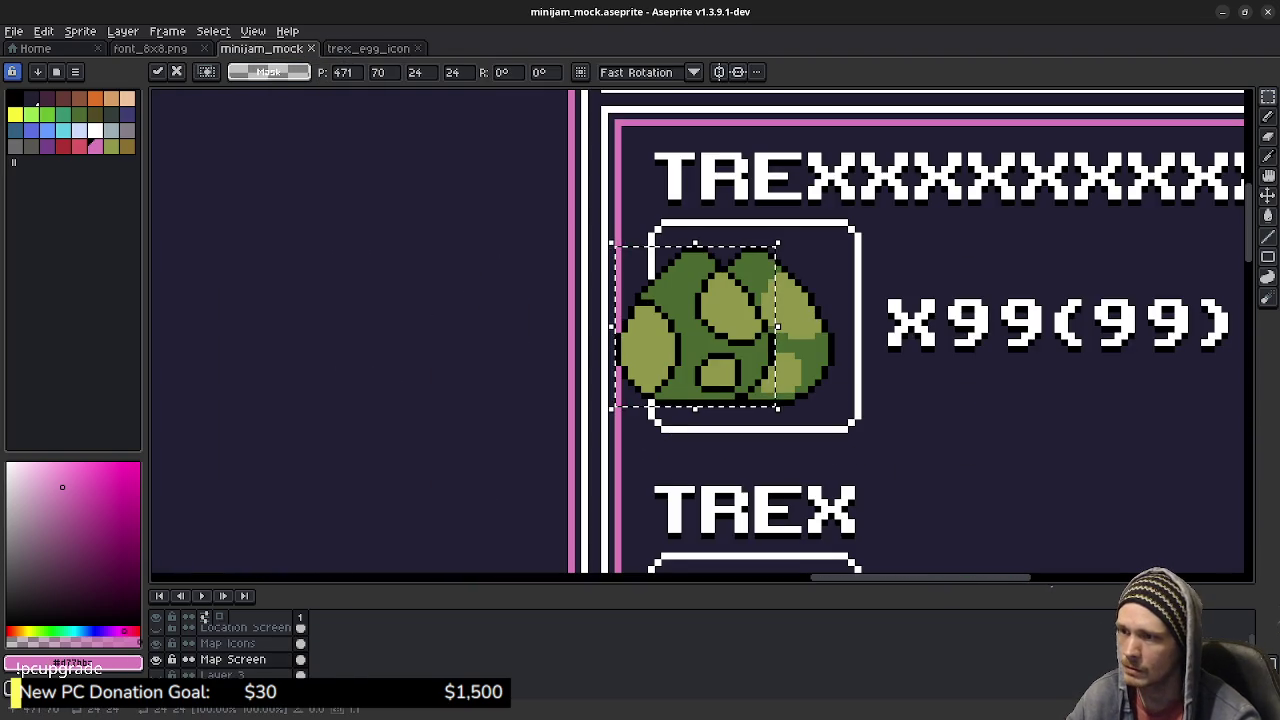
{"action": "key", "text": "Right"}
{"action": "key", "text": "Right"}
{"action": "key", "text": "Right"}
{"action": "key", "text": "ctrl+d"}
{"action": "key", "text": "ctrl+s"}
Step: Close the trex egg file, open velociraptor_egg_icon.png, and copy the blue egg
{"action": "key", "text": "ctrl+Tab"}
{"action": "key", "text": "ctrl+shift+Tab"}
{"action": "left_click", "coordinate": [419, 48]}
{"action": "left_click", "coordinate": [14, 31]}
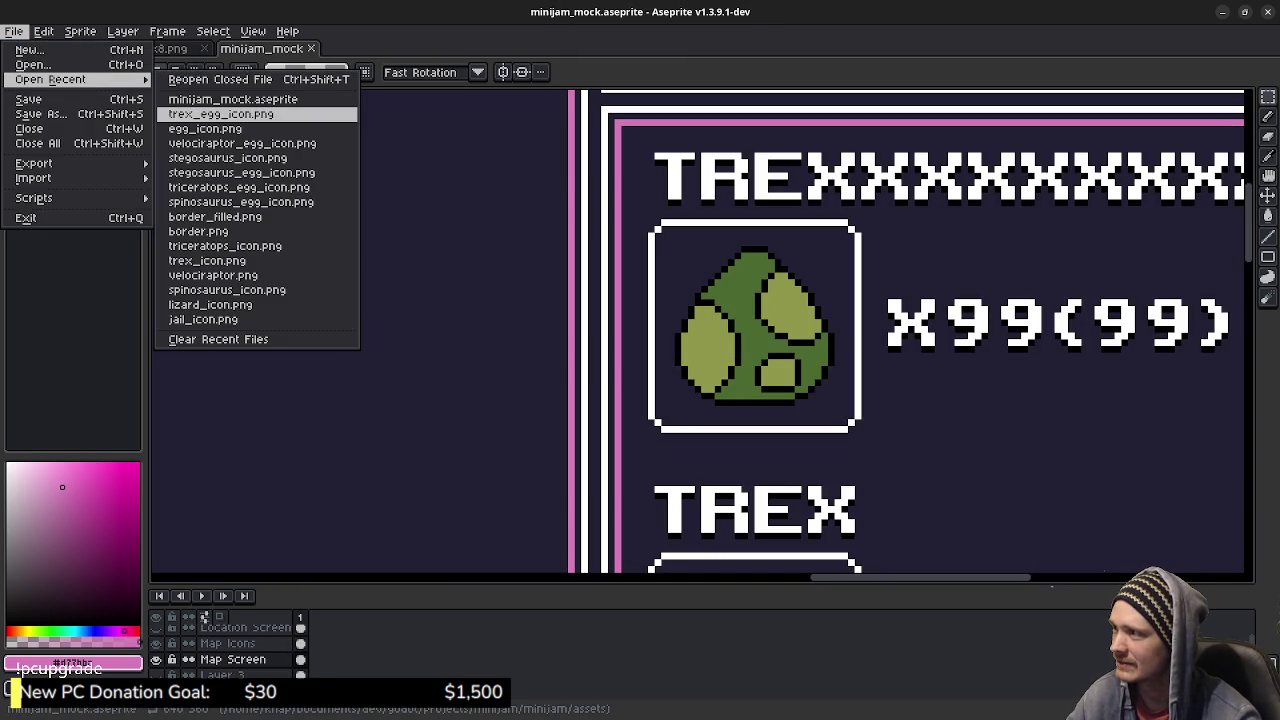
{"action": "left_click", "coordinate": [240, 143]}
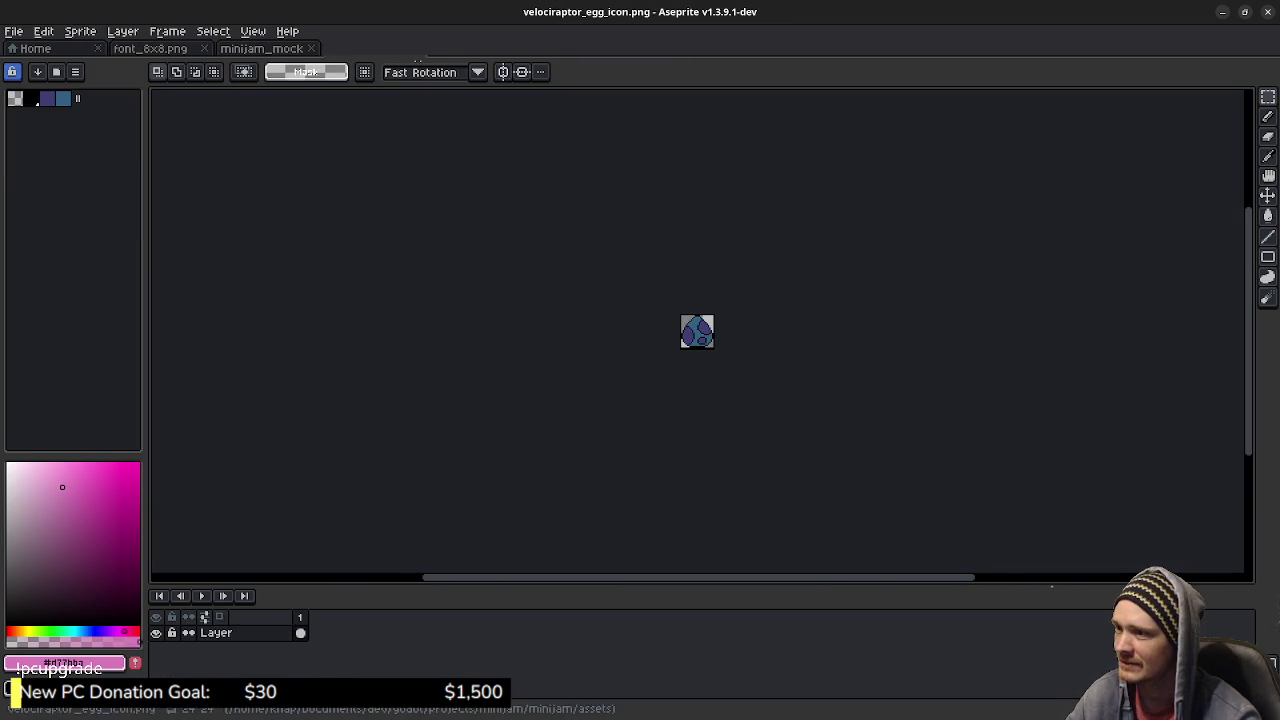
{"action": "scroll", "coordinate": [716, 355], "scroll_direction": "up", "scroll_amount": 2}
{"action": "scroll", "coordinate": [716, 355], "scroll_direction": "up", "scroll_amount": 4}
{"action": "key", "text": "ctrl+a"}
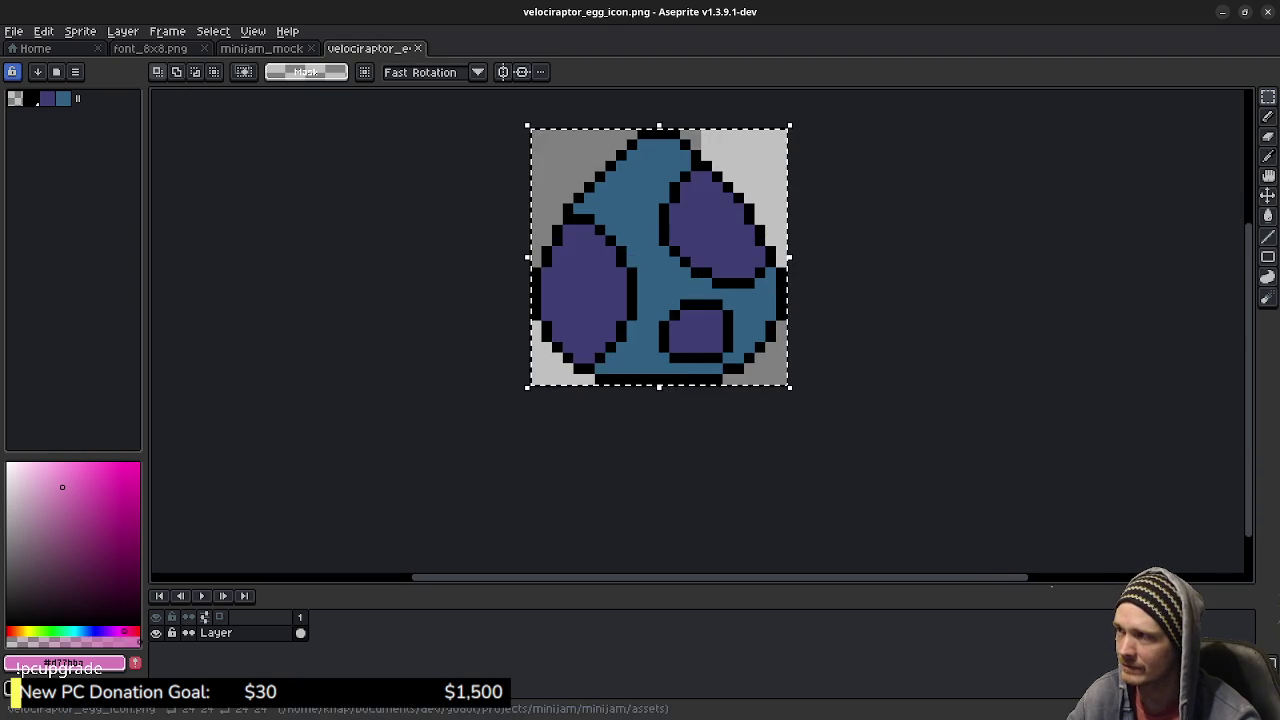
Step: Paste the blue egg centred into its TREX frame and close the velociraptor egg file
{"action": "left_click", "coordinate": [261, 48]}
{"action": "scroll", "coordinate": [700, 330], "scroll_direction": "down", "scroll_amount": 3}
{"action": "scroll", "coordinate": [700, 330], "scroll_direction": "down", "scroll_amount": 3}
{"action": "scroll", "coordinate": [700, 330], "scroll_direction": "down", "scroll_amount": 1}
{"action": "key", "text": "ctrl+v"}
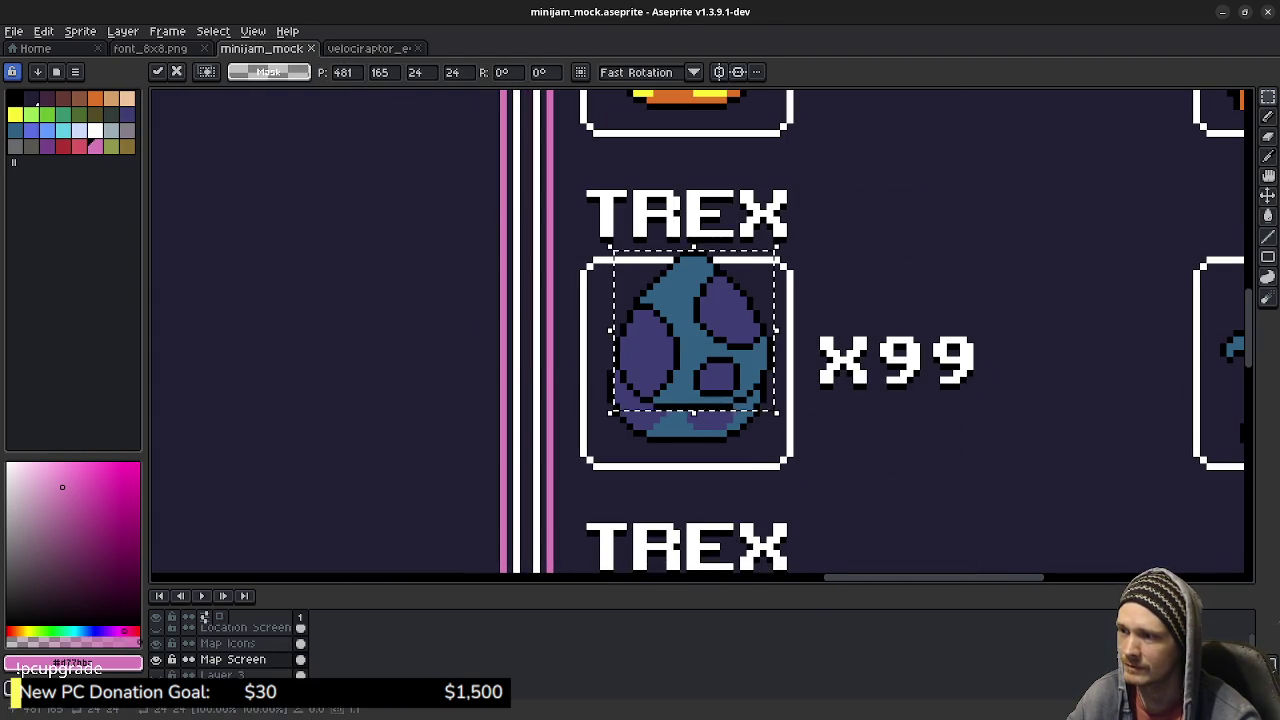
{"action": "key", "text": "Down"}
{"action": "key", "text": "Down"}
{"action": "key", "text": "Down"}
{"action": "key", "text": "Down"}
{"action": "key", "text": "Down"}
{"action": "key", "text": "Left"}
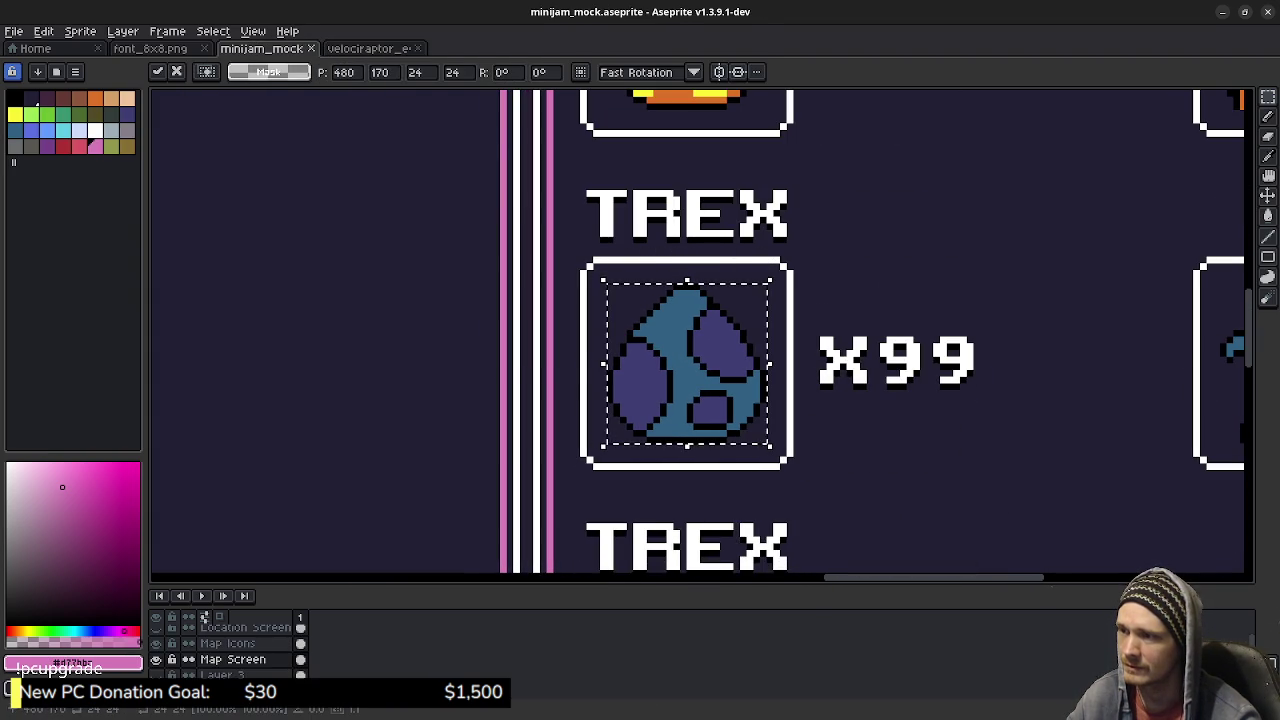
{"action": "key", "text": "Return"}
{"action": "left_click", "coordinate": [370, 48]}
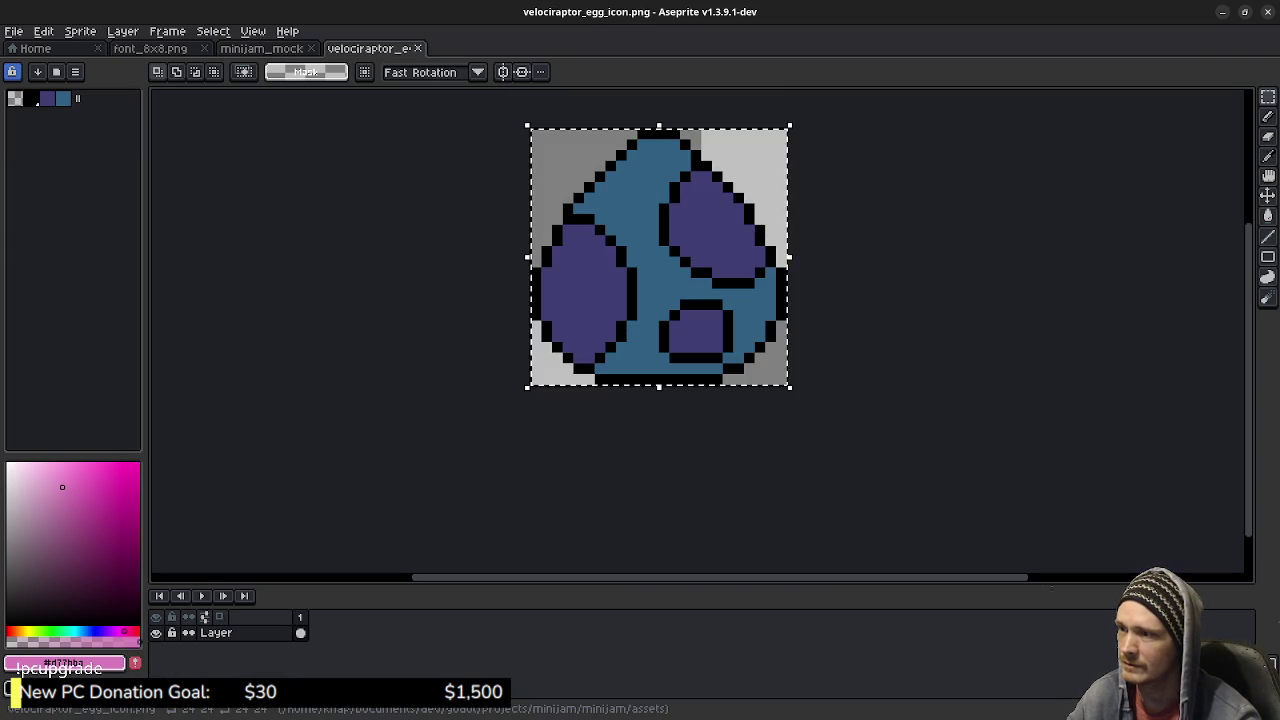
{"action": "left_click", "coordinate": [418, 48]}
Step: Open triceratops_egg_icon.png and place the orange egg centred in its TREX frame
{"action": "left_click", "coordinate": [14, 31]}
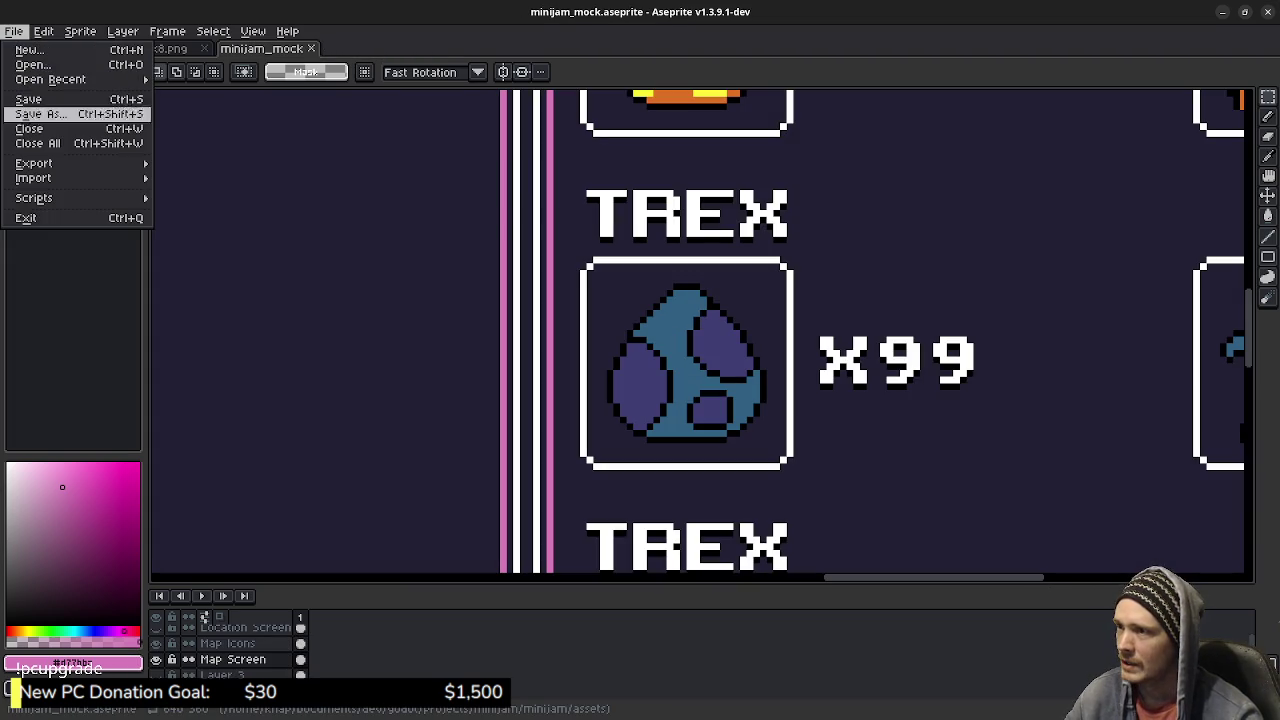
{"action": "scroll", "coordinate": [763, 230], "scroll_direction": "down", "scroll_amount": 2}
{"action": "scroll", "coordinate": [763, 230], "scroll_direction": "up", "scroll_amount": 1}
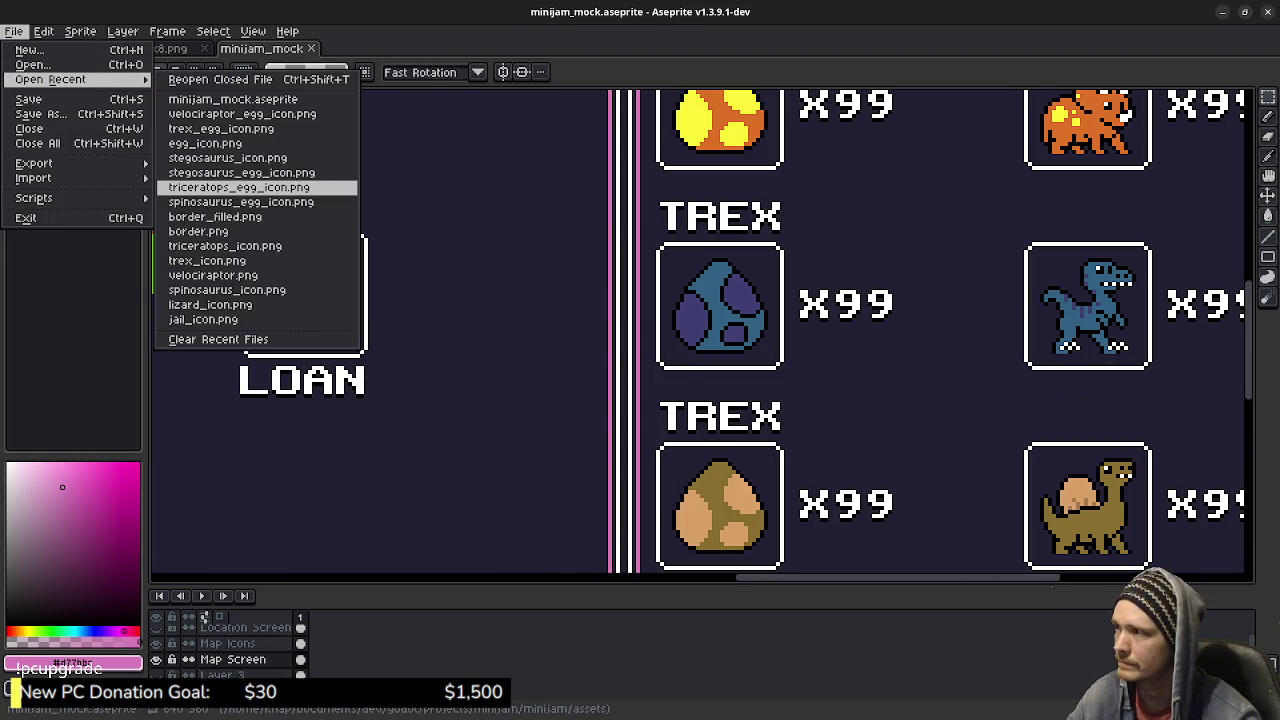
{"action": "left_click", "coordinate": [238, 187]}
{"action": "scroll", "coordinate": [709, 344], "scroll_direction": "up", "scroll_amount": 3}
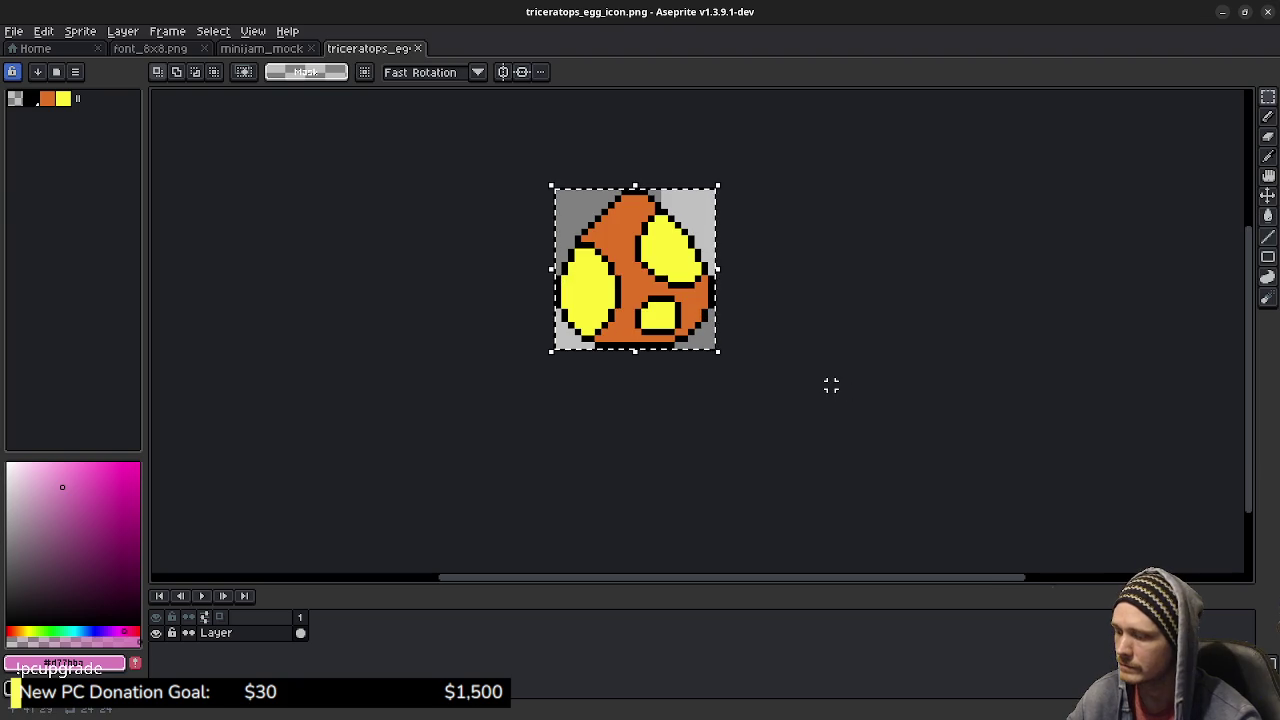
{"action": "key", "text": "ctrl+shift+Tab"}
{"action": "scroll", "coordinate": [769, 174], "scroll_direction": "up", "scroll_amount": 3}
{"action": "scroll", "coordinate": [740, 290], "scroll_direction": "up", "scroll_amount": 1}
{"action": "key", "text": "ctrl+v"}
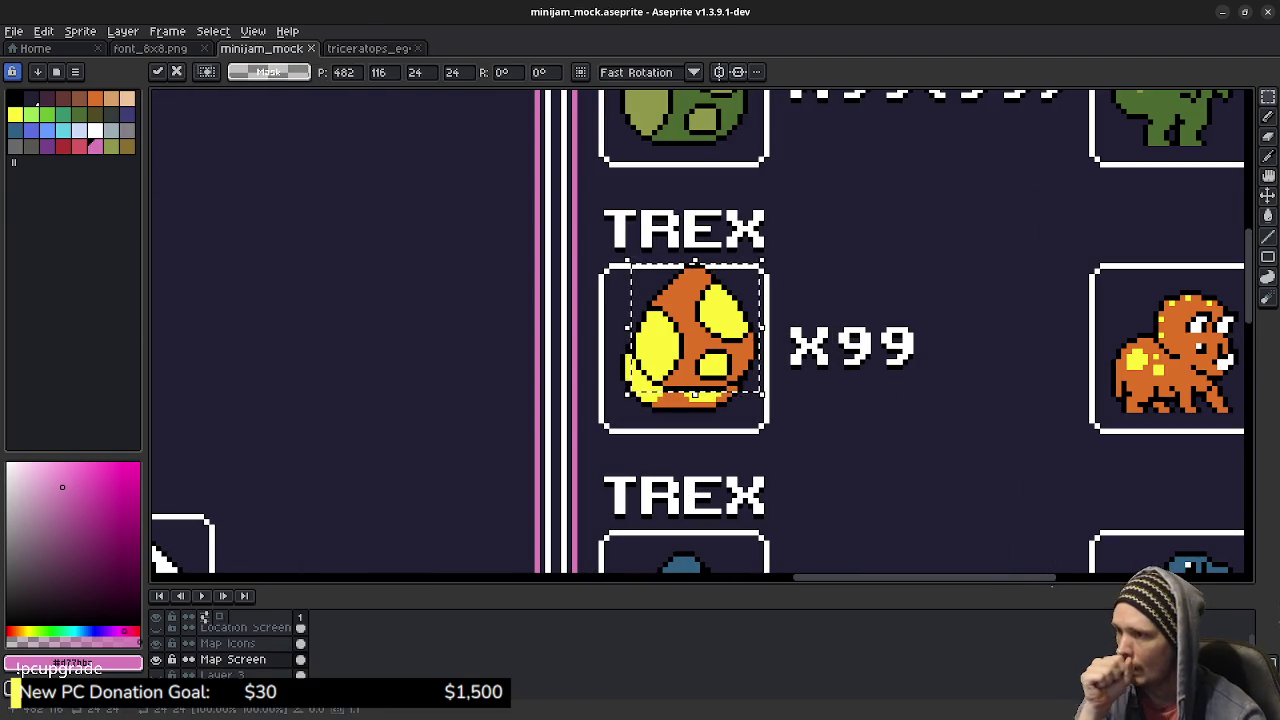
{"action": "key", "text": "Left"}
{"action": "key", "text": "Left"}
{"action": "key", "text": "Down"}
{"action": "key", "text": "Down"}
{"action": "key", "text": "Down"}
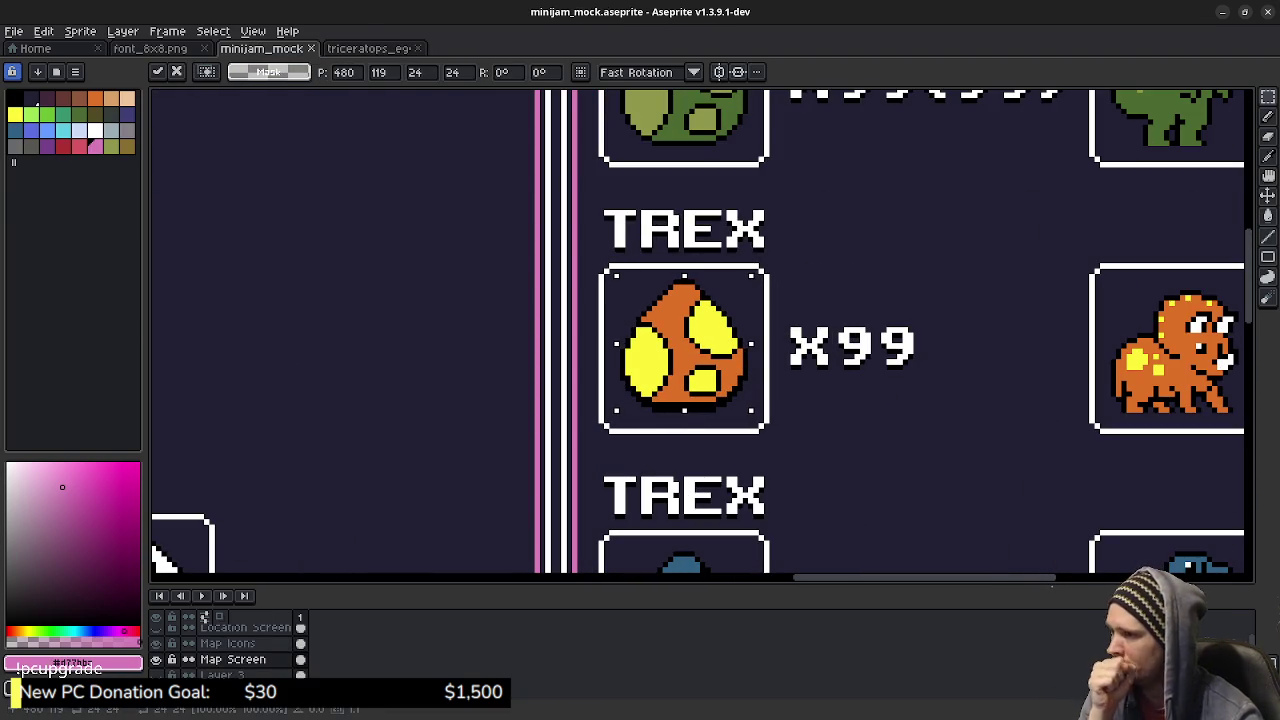
{"action": "left_click", "coordinate": [763, 289]}
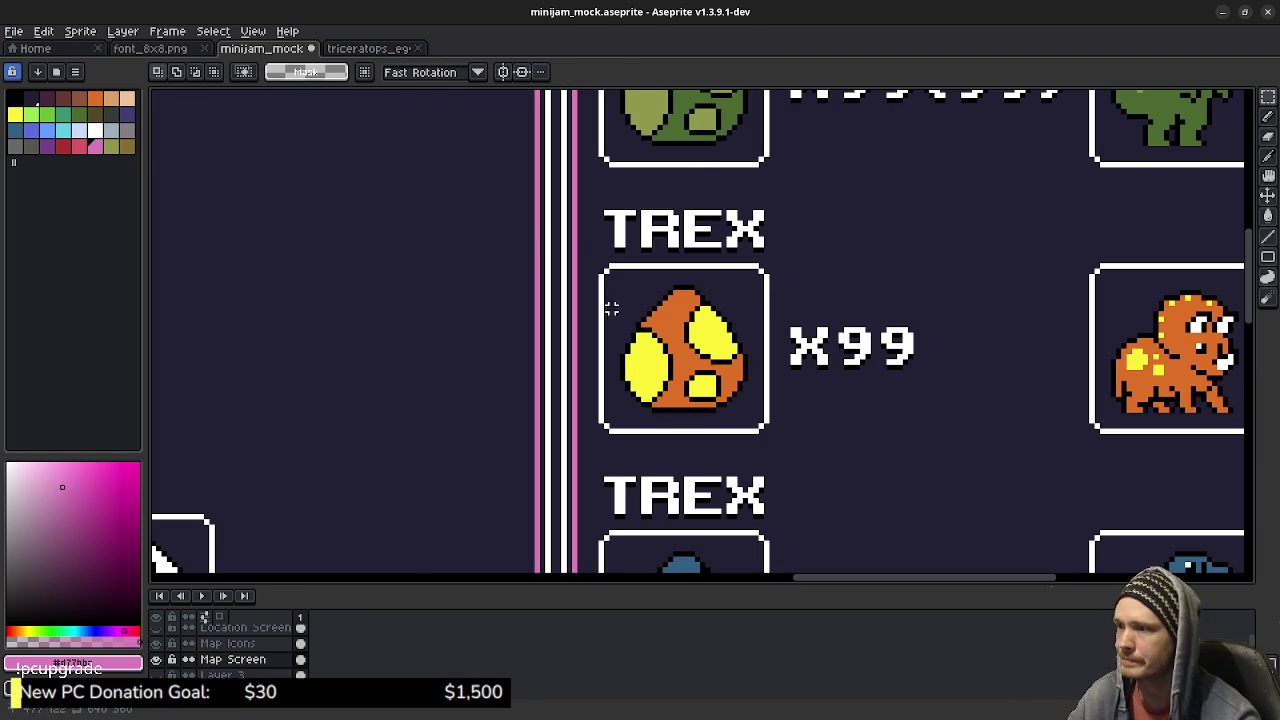
Step: Save the mockup, close the triceratops egg file, and open stegosaurus_egg_icon.png
{"action": "scroll", "coordinate": [611, 309], "scroll_direction": "down", "scroll_amount": 7}
{"action": "scroll", "coordinate": [647, 379], "scroll_direction": "up", "scroll_amount": 1}
{"action": "key", "text": "ctrl+s"}
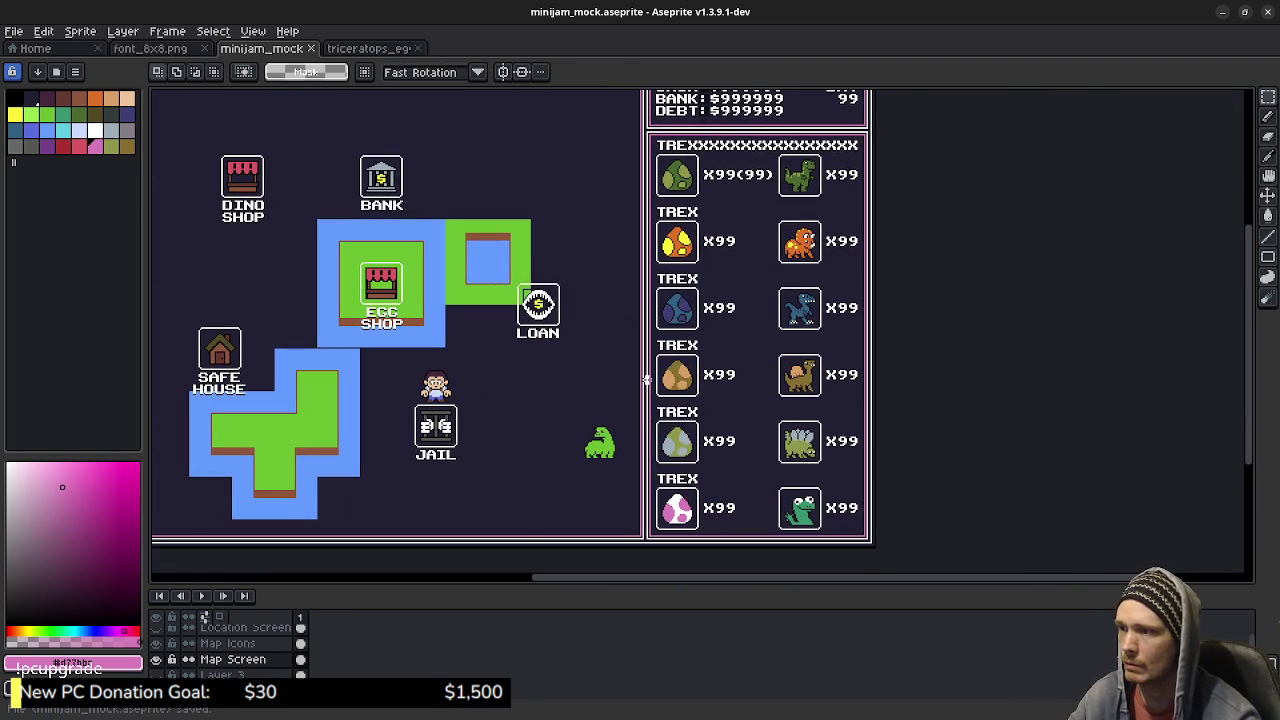
{"action": "scroll", "coordinate": [647, 379], "scroll_direction": "up", "scroll_amount": 3}
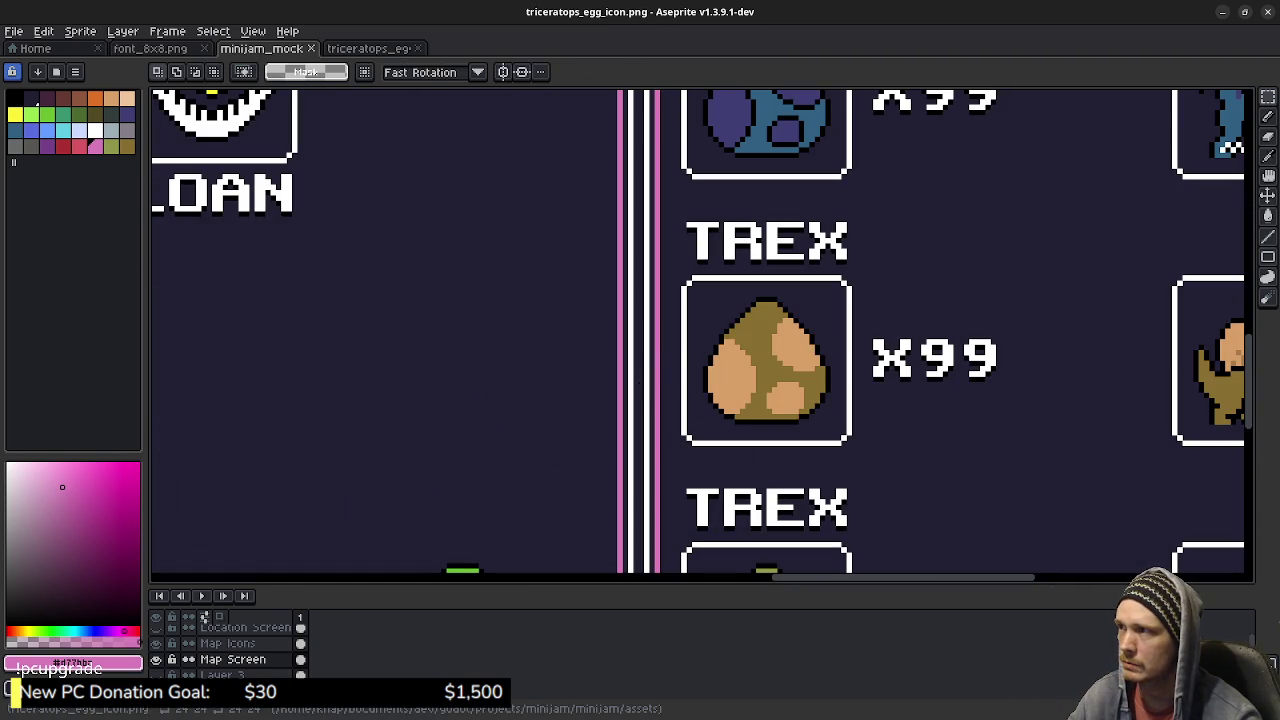
{"action": "left_click", "coordinate": [418, 48]}
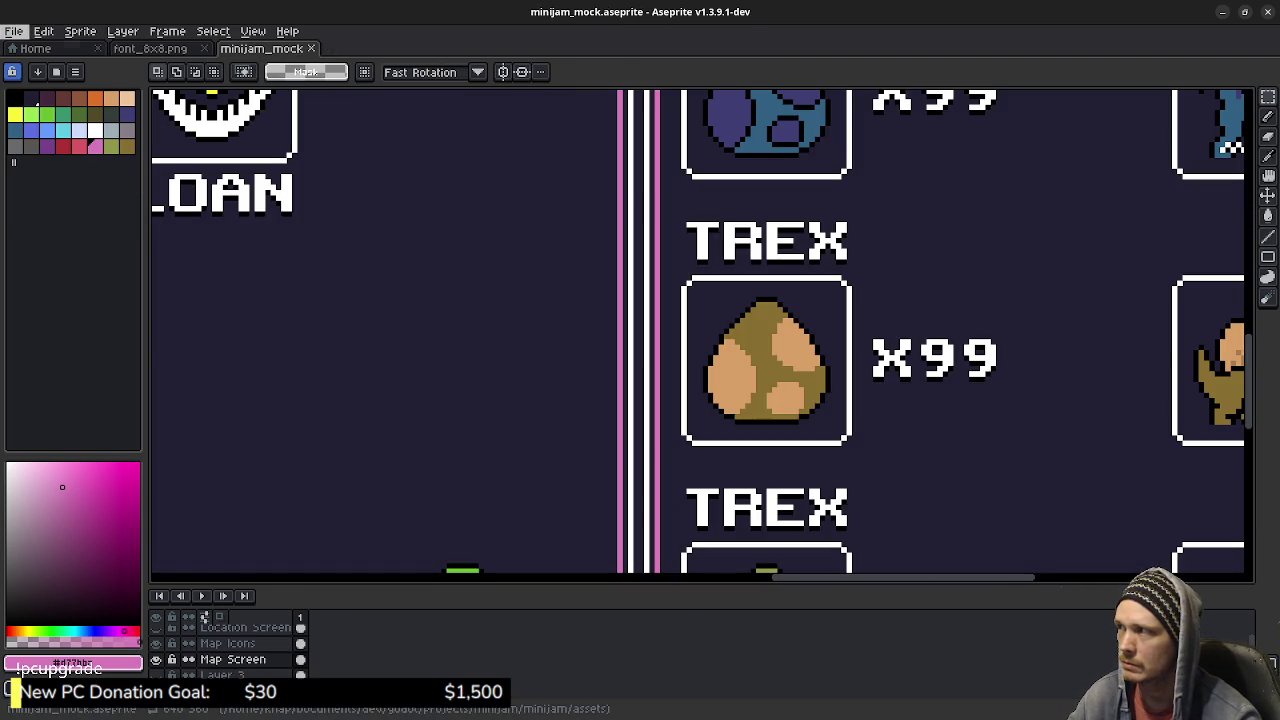
{"action": "left_click", "coordinate": [14, 31]}
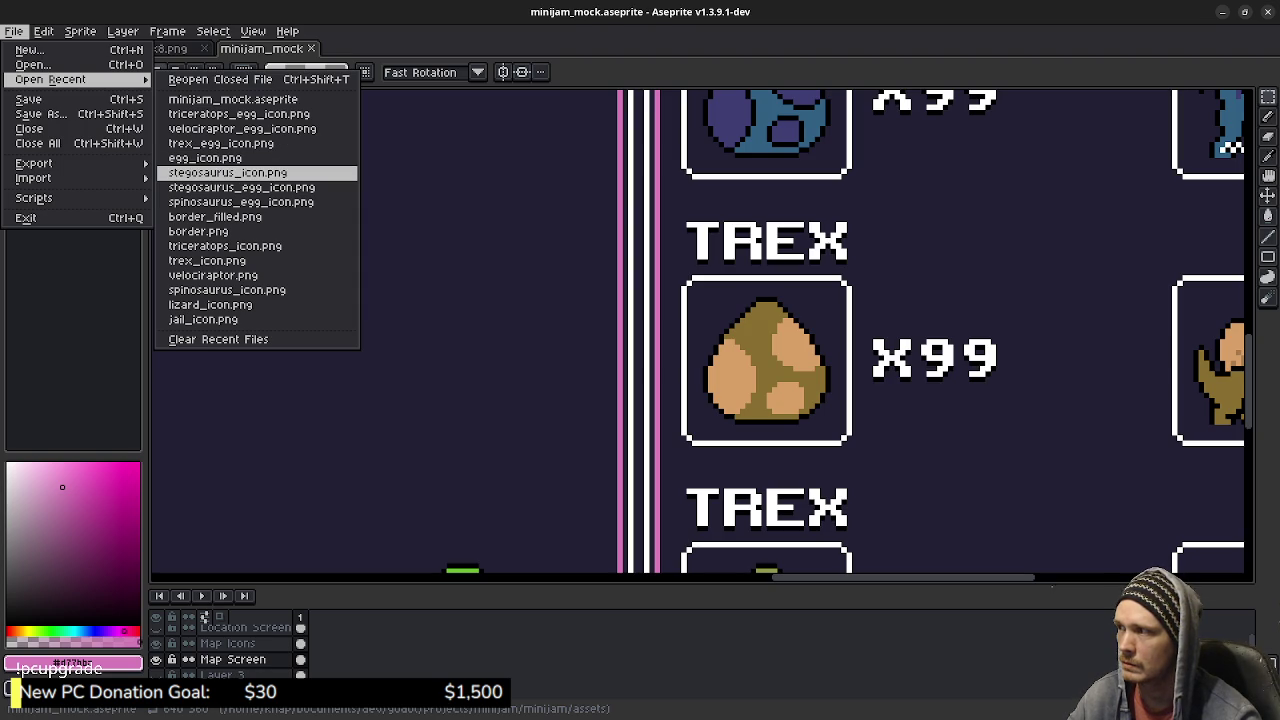
{"action": "left_click", "coordinate": [241, 187]}
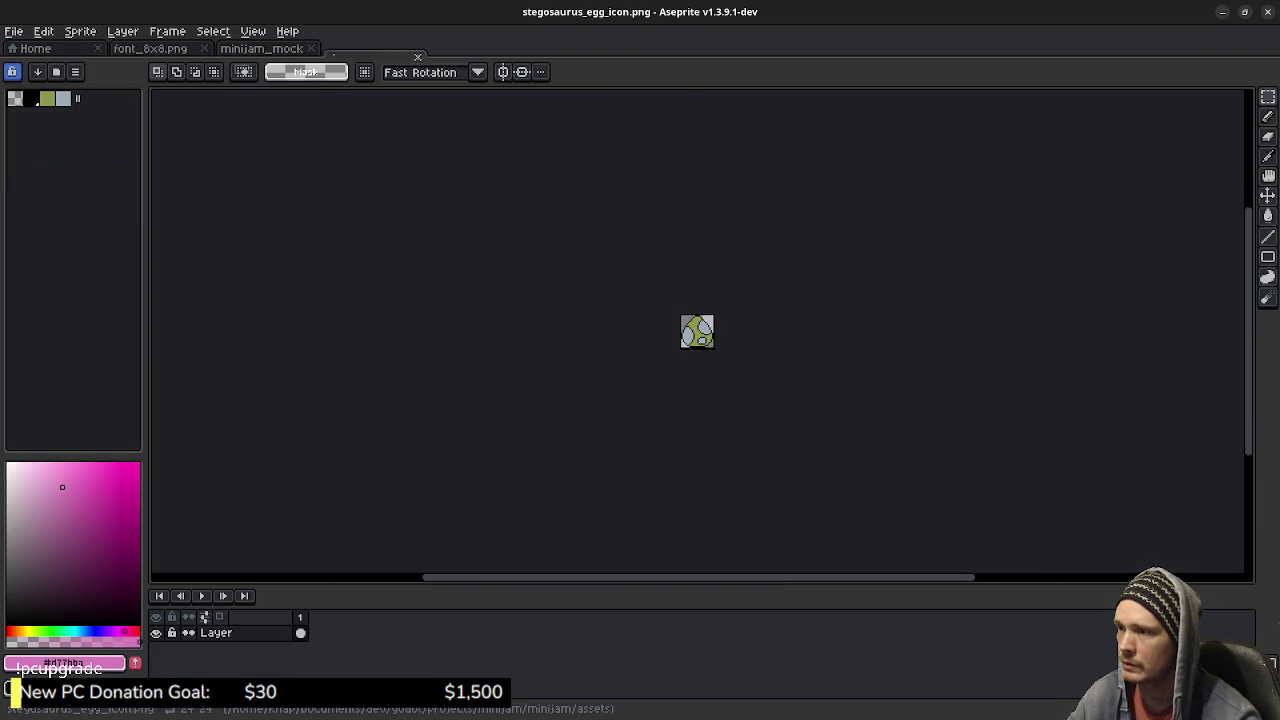
Step: Copy the stegosaurus egg and paste it into its mockup box, nudged into place
{"action": "scroll", "coordinate": [711, 351], "scroll_direction": "up", "scroll_amount": 4}
{"action": "key", "text": "ctrl+a"}
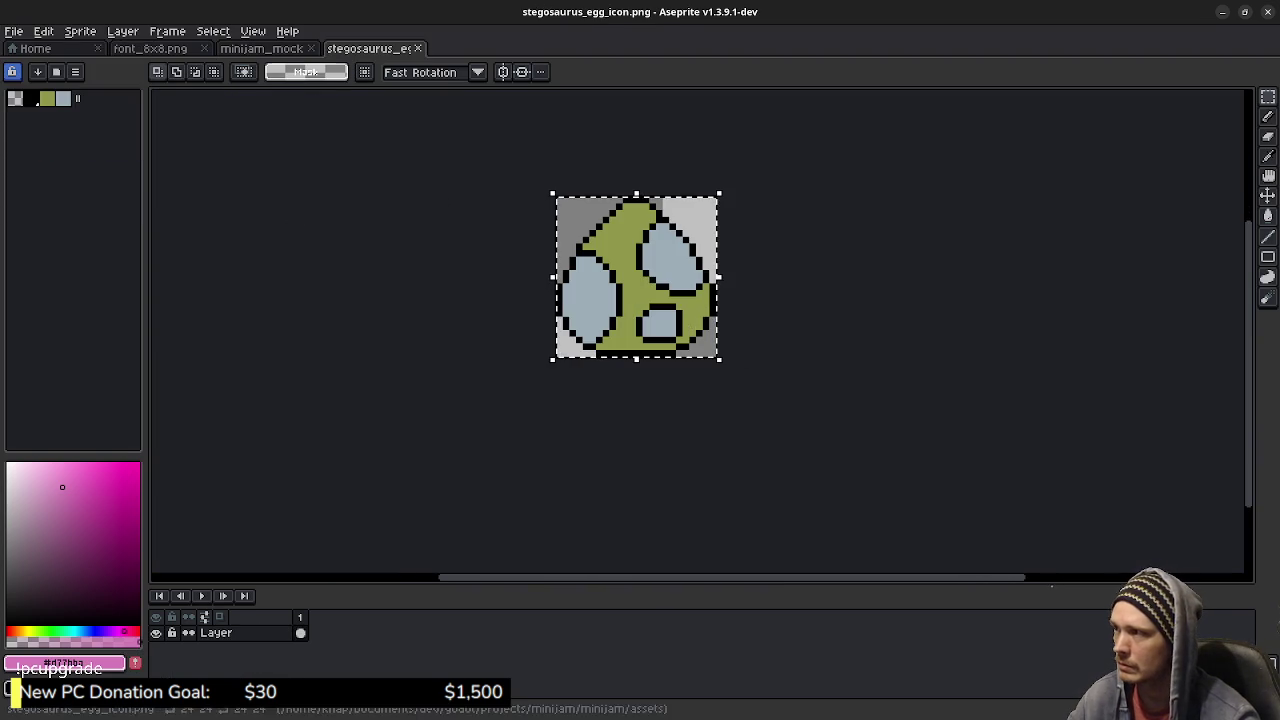
{"action": "key", "text": "ctrl+shift+Tab"}
{"action": "scroll", "coordinate": [700, 335], "scroll_direction": "down", "scroll_amount": 3}
{"action": "scroll", "coordinate": [743, 257], "scroll_direction": "up", "scroll_amount": 1}
{"action": "key", "text": "ctrl+v"}
{"action": "key", "text": "Left"}
{"action": "key", "text": "Left"}
{"action": "key", "text": "Left"}
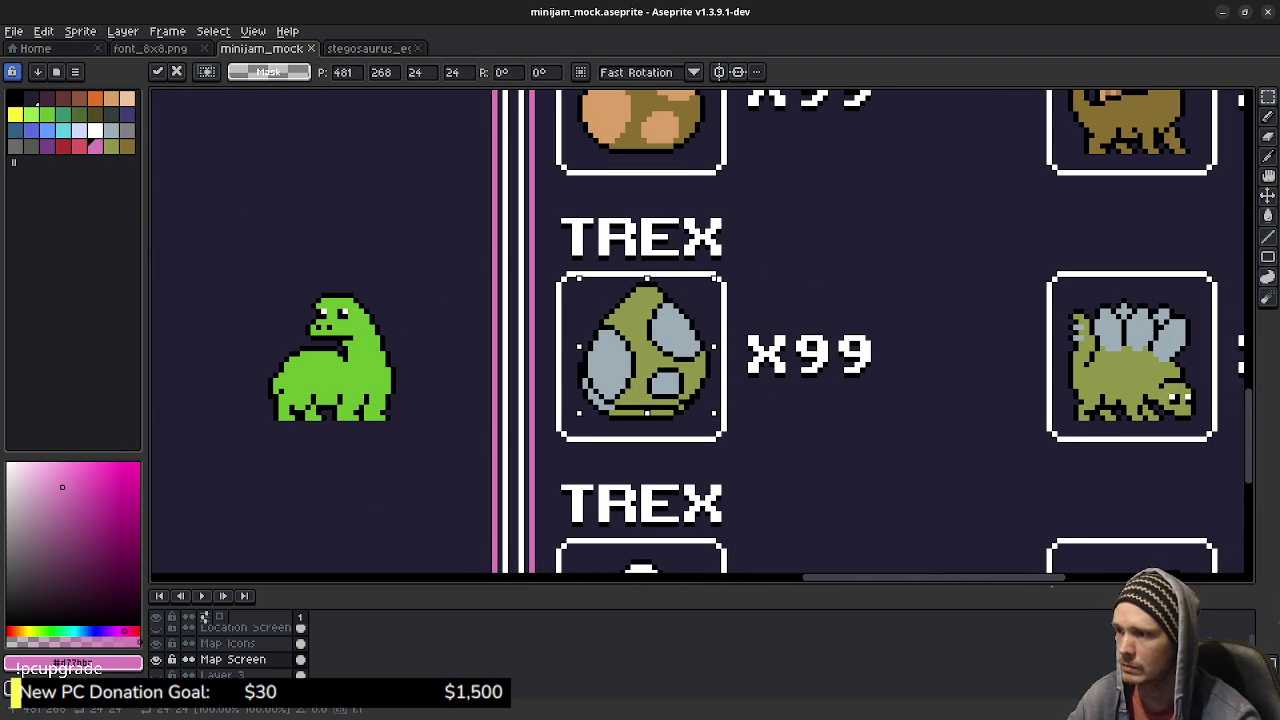
{"action": "key", "text": "Down"}
{"action": "key", "text": "Down"}
{"action": "key", "text": "Down"}
{"action": "left_click", "coordinate": [729, 286]}
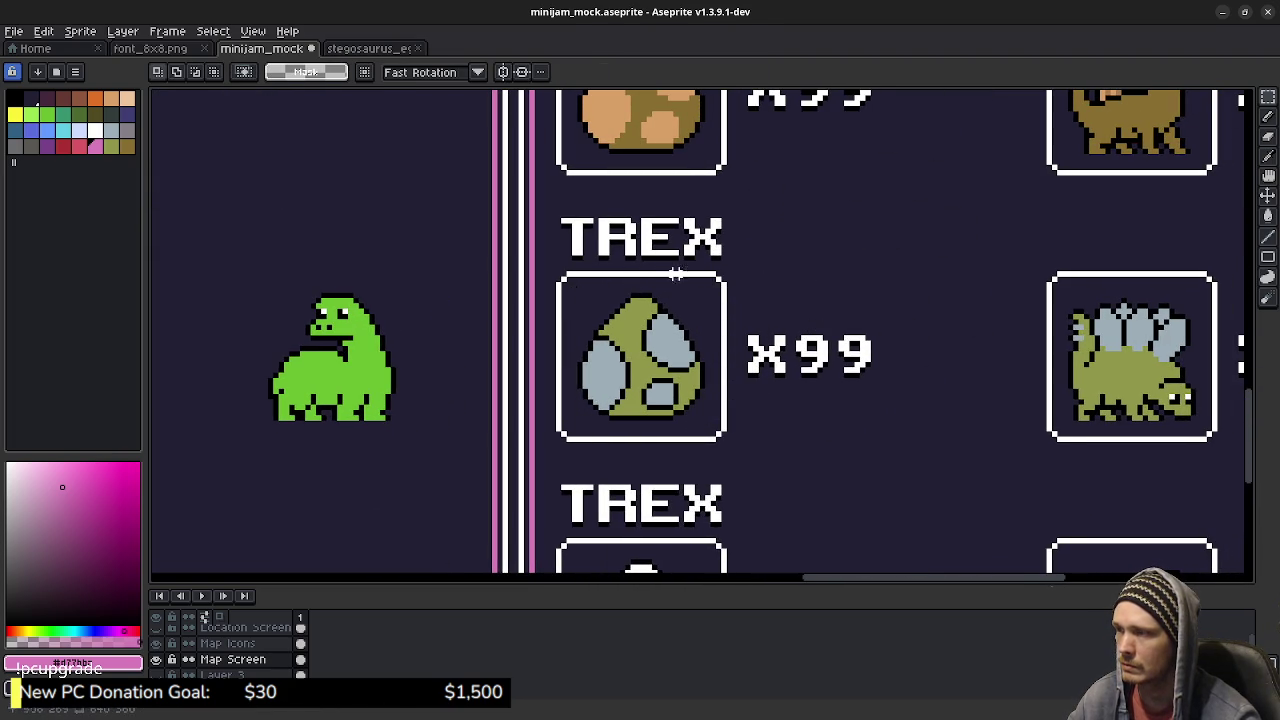
Step: Close the stegosaurus egg file and open the spinosaurus egg icon from recent files
{"action": "key", "text": "ctrl+Tab"}
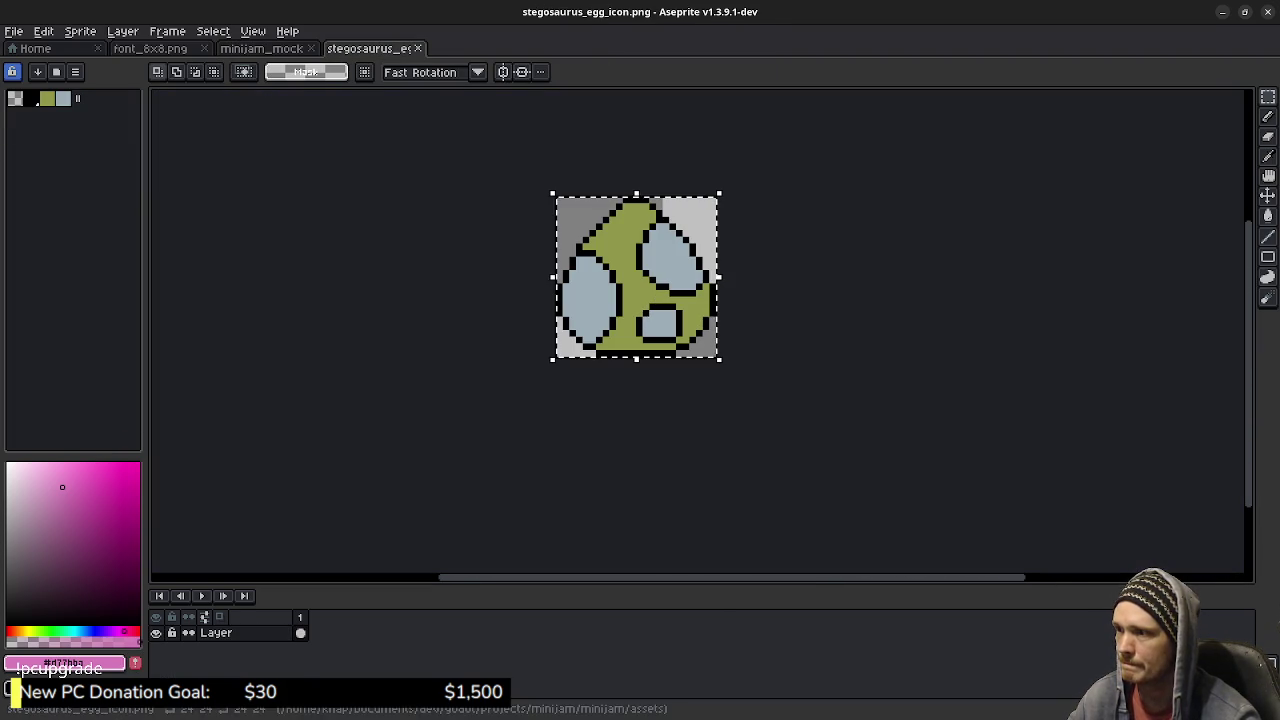
{"action": "key", "text": "ctrl+w"}
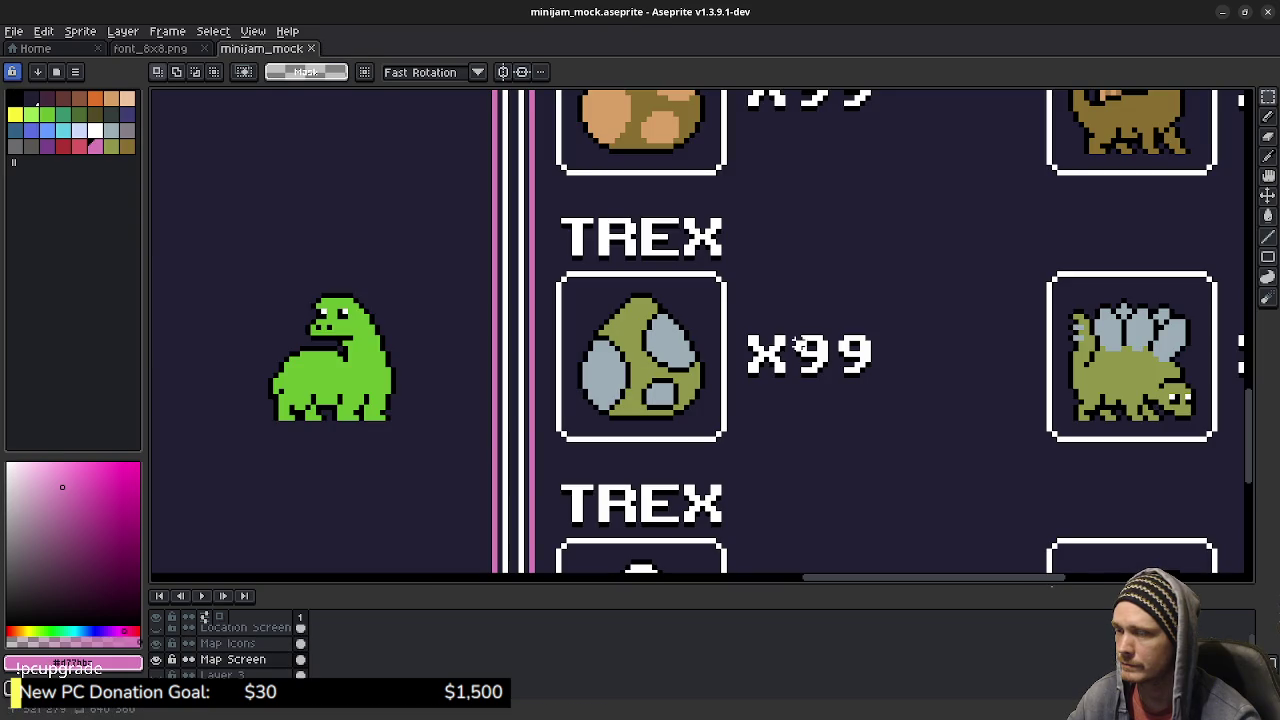
{"action": "scroll", "coordinate": [777, 328], "scroll_direction": "down", "scroll_amount": 1}
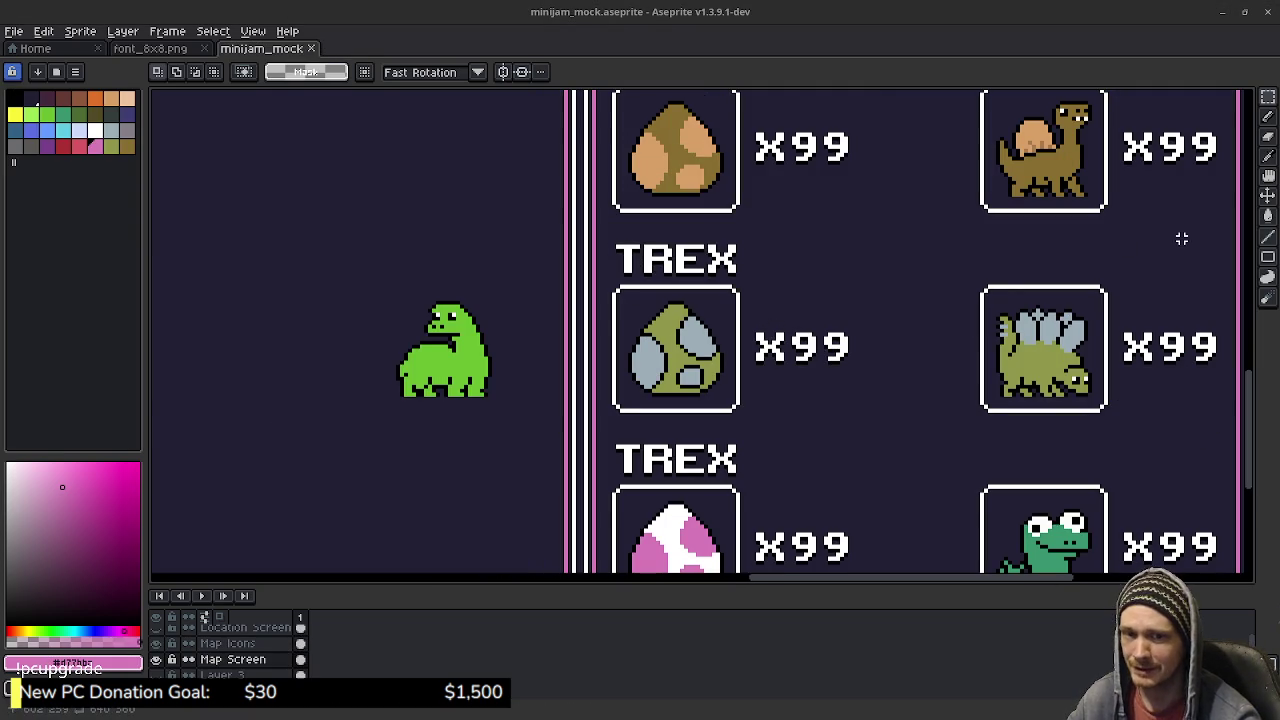
{"action": "left_click_drag", "start_coordinate": [643, 321], "coordinate": [650, 435]}
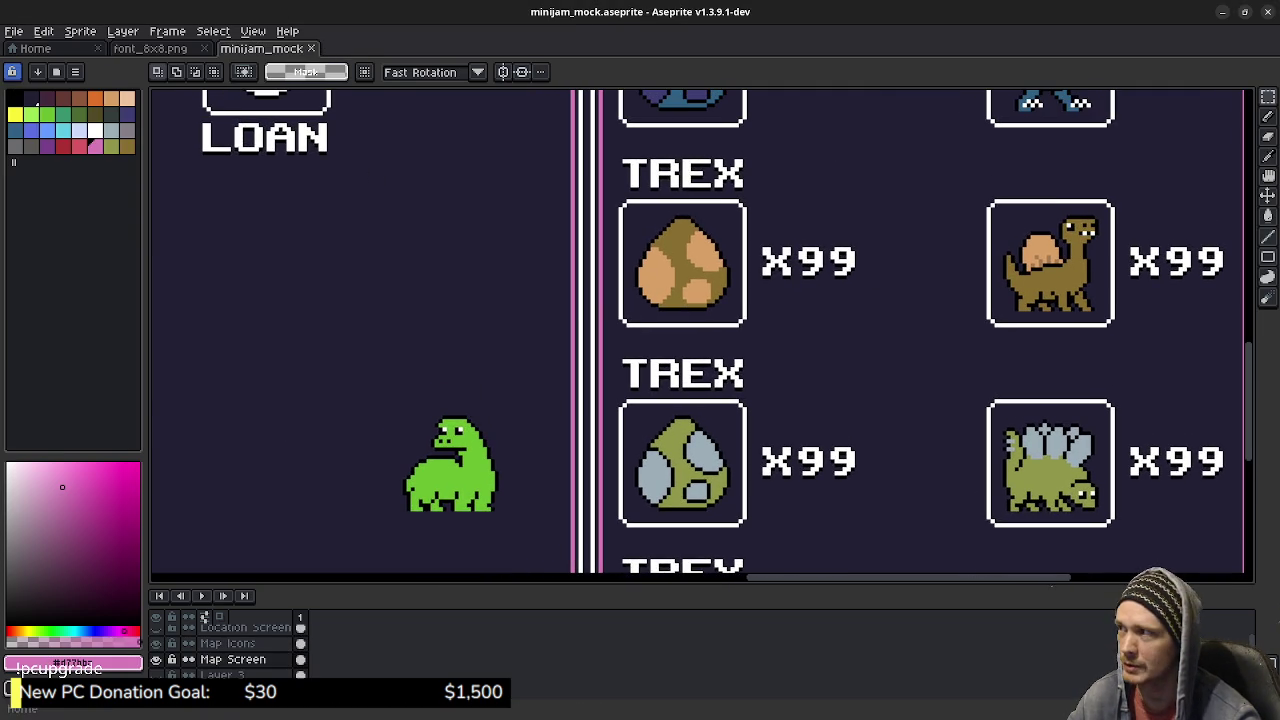
{"action": "left_click", "coordinate": [14, 31]}
{"action": "key", "text": "Up"}
{"action": "key", "text": "Right"}
{"action": "key", "text": "Down"}
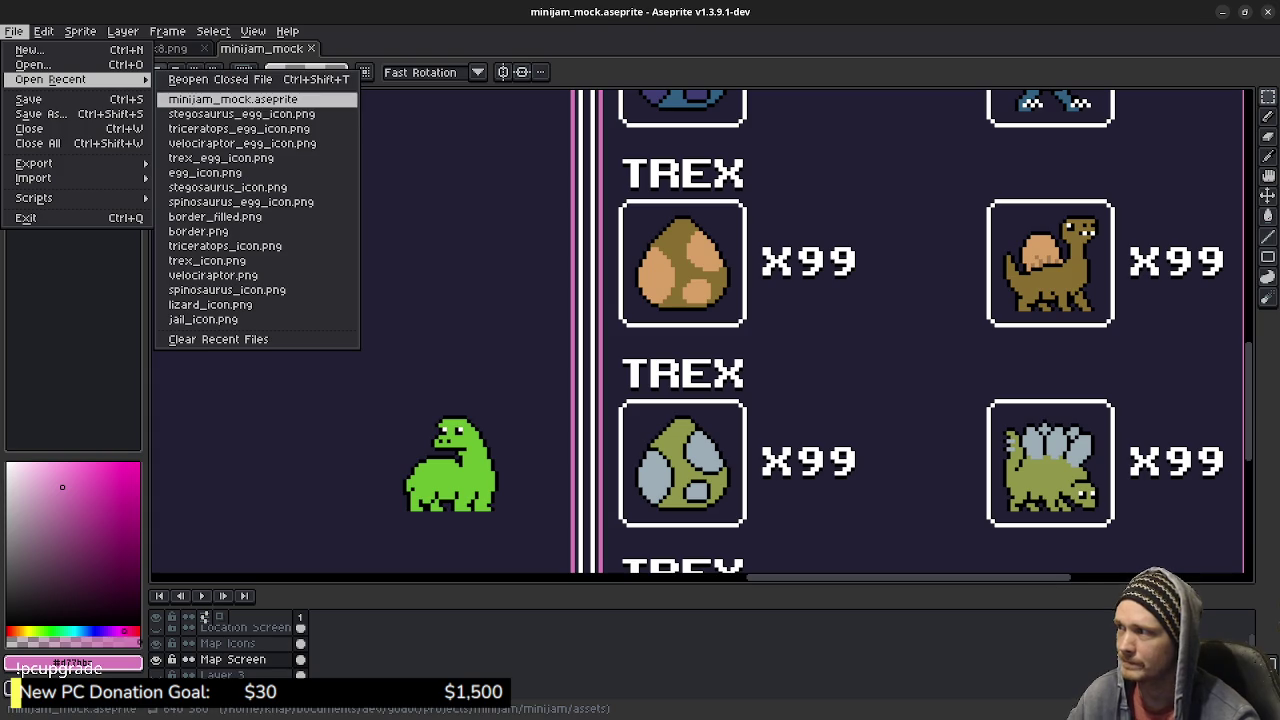
{"action": "key", "text": "Down"}
{"action": "key", "text": "Down"}
{"action": "key", "text": "Down"}
{"action": "key", "text": "Down"}
{"action": "key", "text": "Down"}
{"action": "key", "text": "Down"}
{"action": "key", "text": "Return"}
Step: Copy the spinosaurus egg and drop it into the first TREX box of the mockup
{"action": "scroll", "coordinate": [803, 380], "scroll_direction": "up", "scroll_amount": 3}
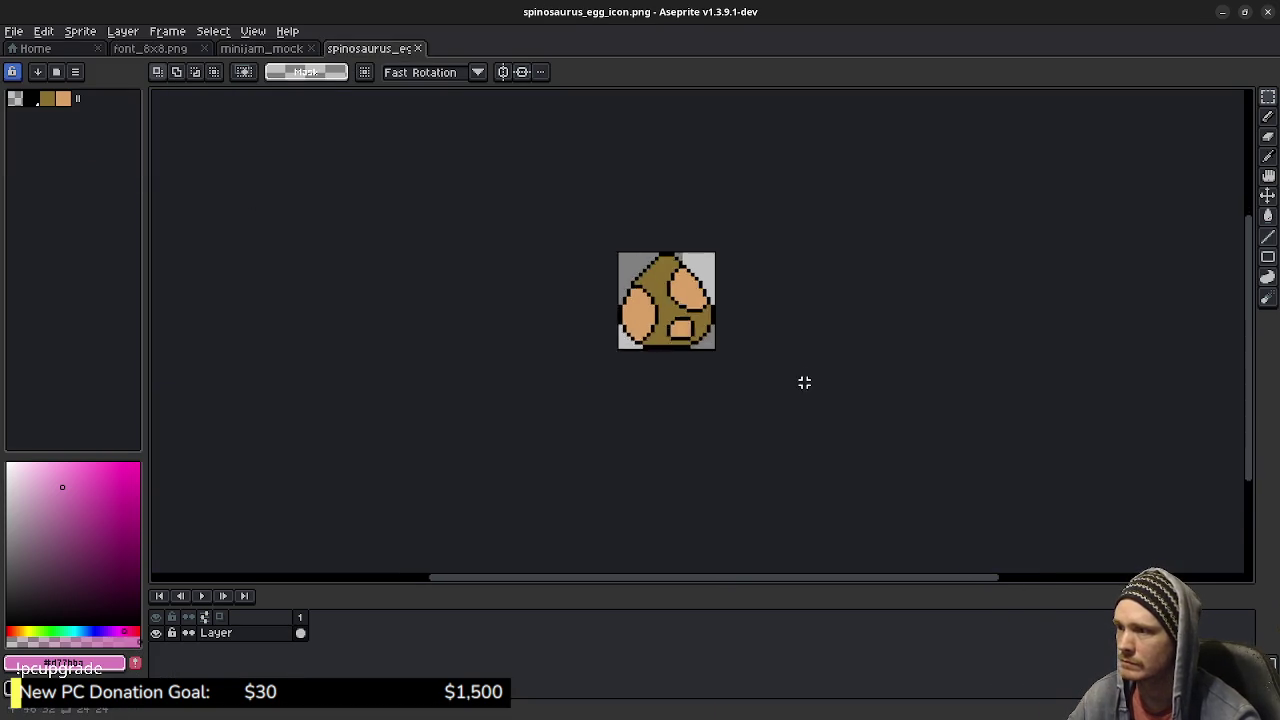
{"action": "scroll", "coordinate": [803, 380], "scroll_direction": "up", "scroll_amount": 3}
{"action": "key", "text": "ctrl+a"}
{"action": "key", "text": "ctrl+c"}
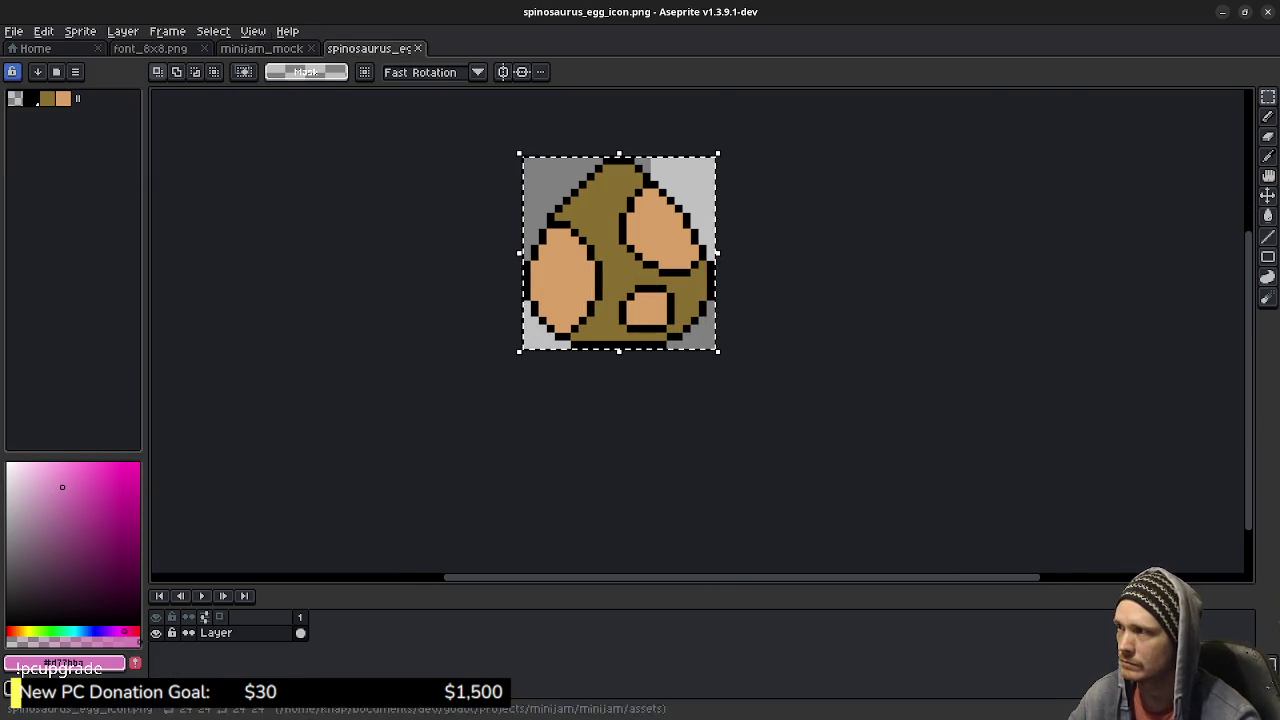
{"action": "key", "text": "ctrl+shift+Tab"}
{"action": "key", "text": "ctrl+v"}
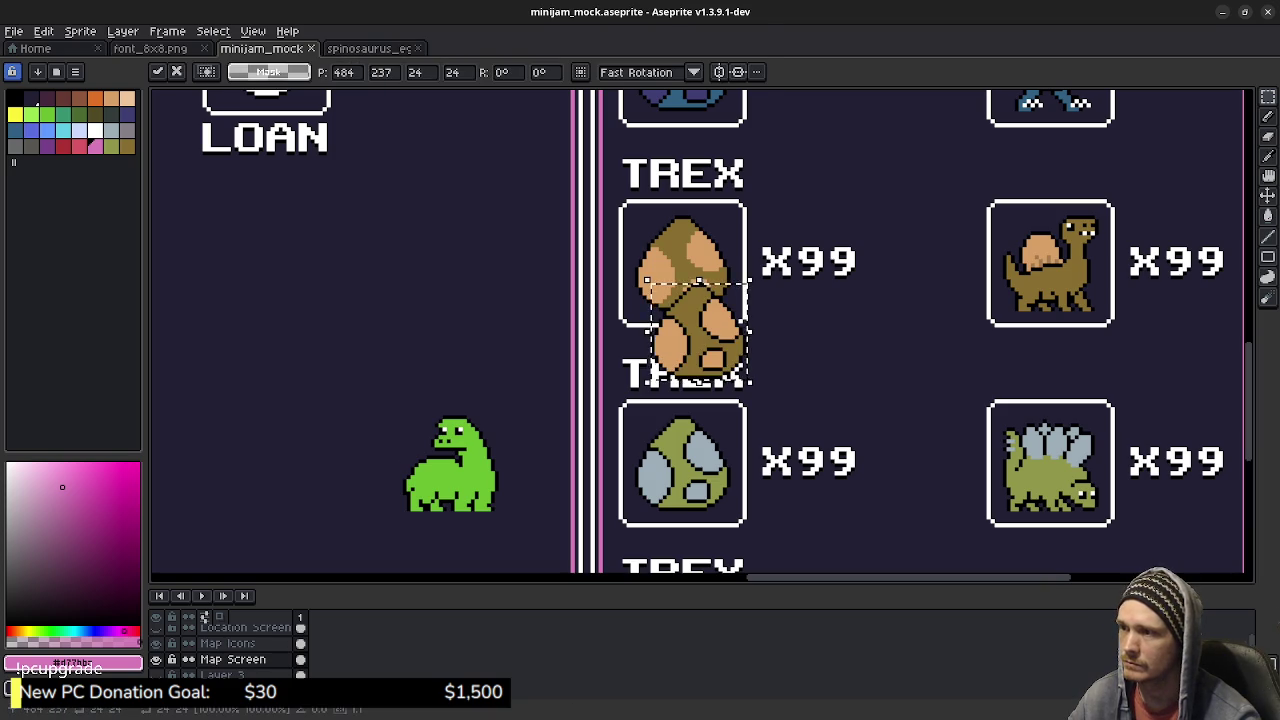
{"action": "left_click_drag", "start_coordinate": [700, 330], "coordinate": [683, 262]}
{"action": "key", "text": "Return"}
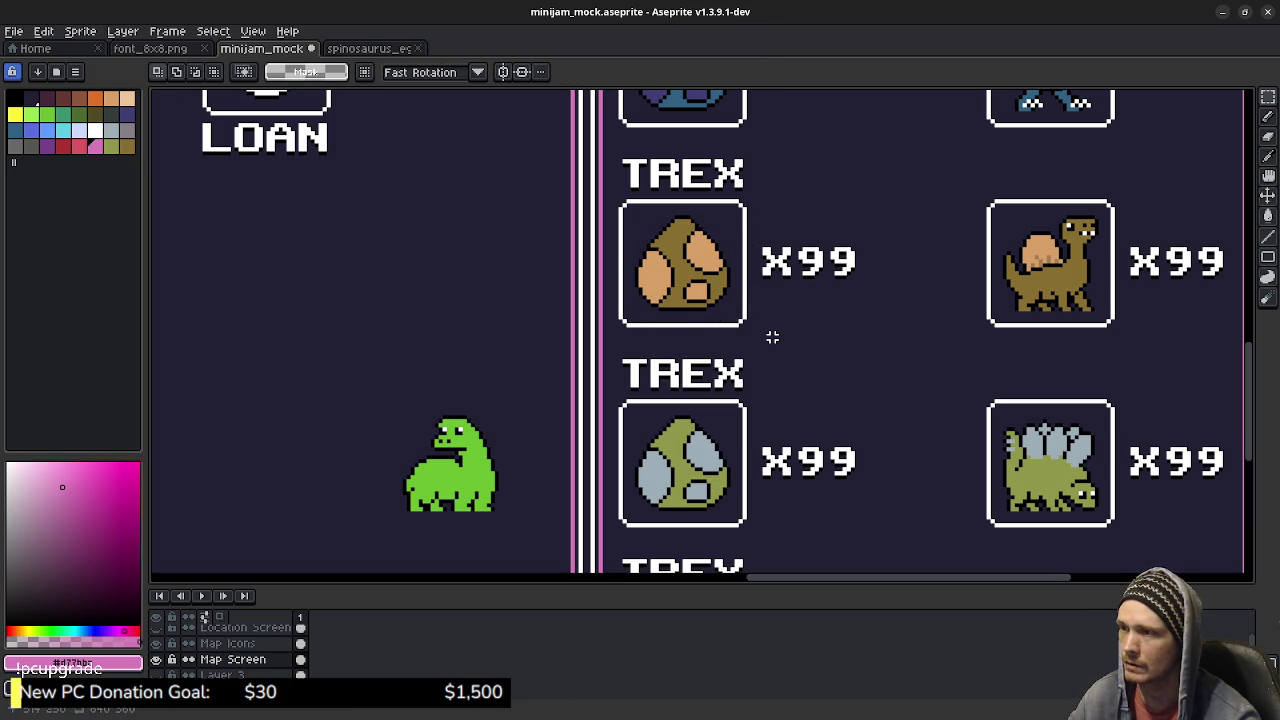
Step: Save the mockup, look over the filled egg rows, and bring up the recent files list
{"action": "mouse_move", "coordinate": [772, 341]}
{"action": "left_mouse_down"}
{"action": "mouse_move", "coordinate": [776, 323]}
{"action": "mouse_move", "coordinate": [750, 313]}
{"action": "left_mouse_up"}
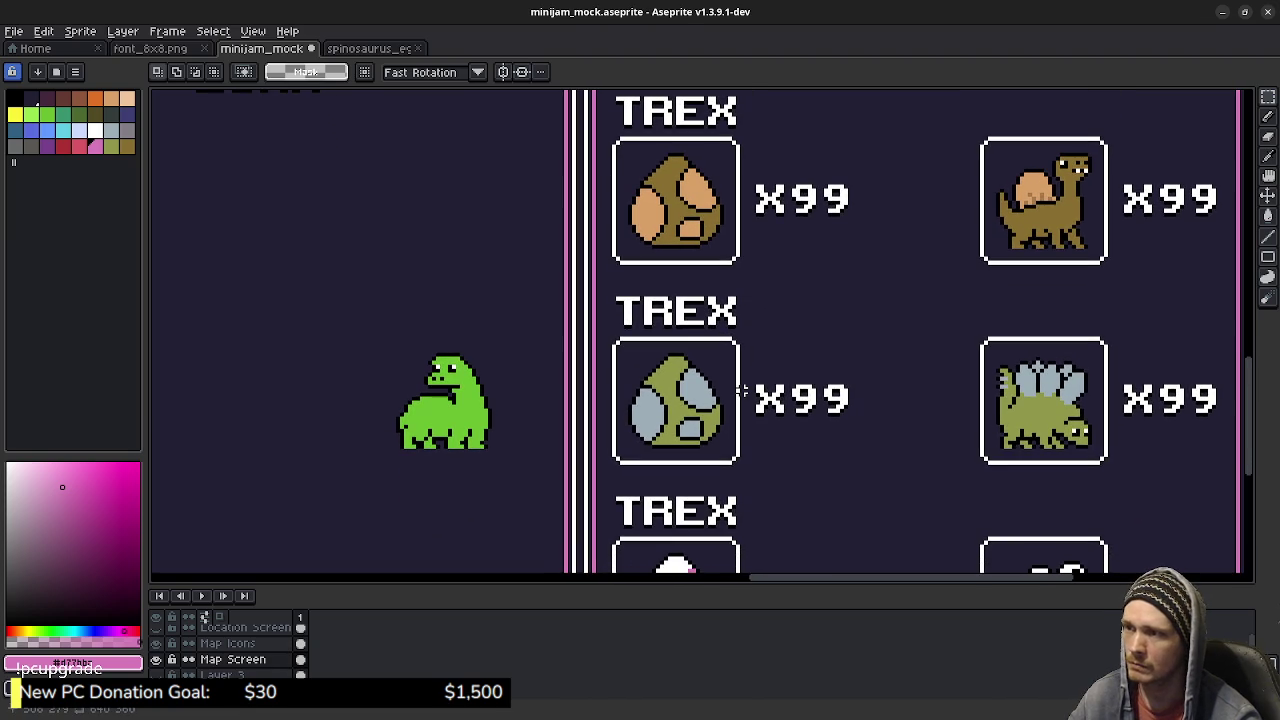
{"action": "key", "text": "ctrl+s"}
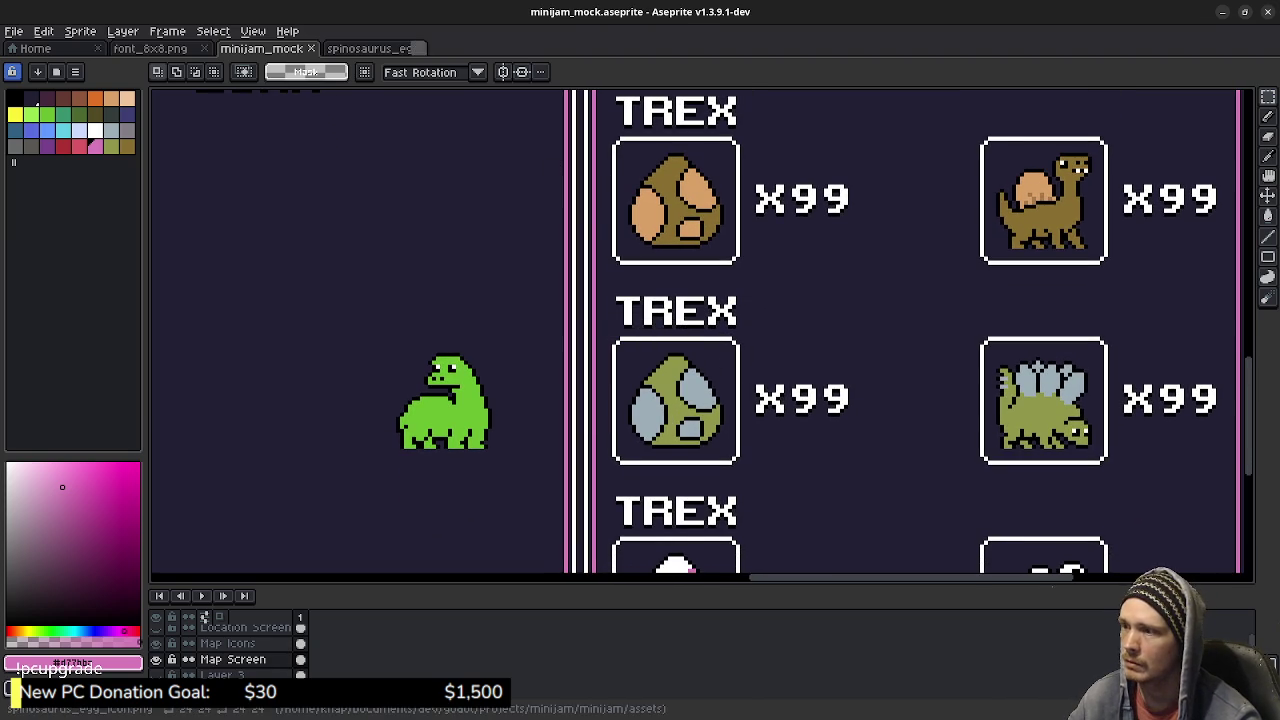
{"action": "scroll", "coordinate": [700, 330], "scroll_direction": "down", "scroll_amount": 1}
{"action": "scroll", "coordinate": [700, 330], "scroll_direction": "up", "scroll_amount": 3}
{"action": "scroll", "coordinate": [700, 330], "scroll_direction": "up", "scroll_amount": 2}
{"action": "scroll", "coordinate": [700, 330], "scroll_direction": "up", "scroll_amount": 1}
{"action": "scroll", "coordinate": [700, 330], "scroll_direction": "down", "scroll_amount": 2}
{"action": "scroll", "coordinate": [700, 330], "scroll_direction": "down", "scroll_amount": 3}
{"action": "scroll", "coordinate": [700, 330], "scroll_direction": "down", "scroll_amount": 2}
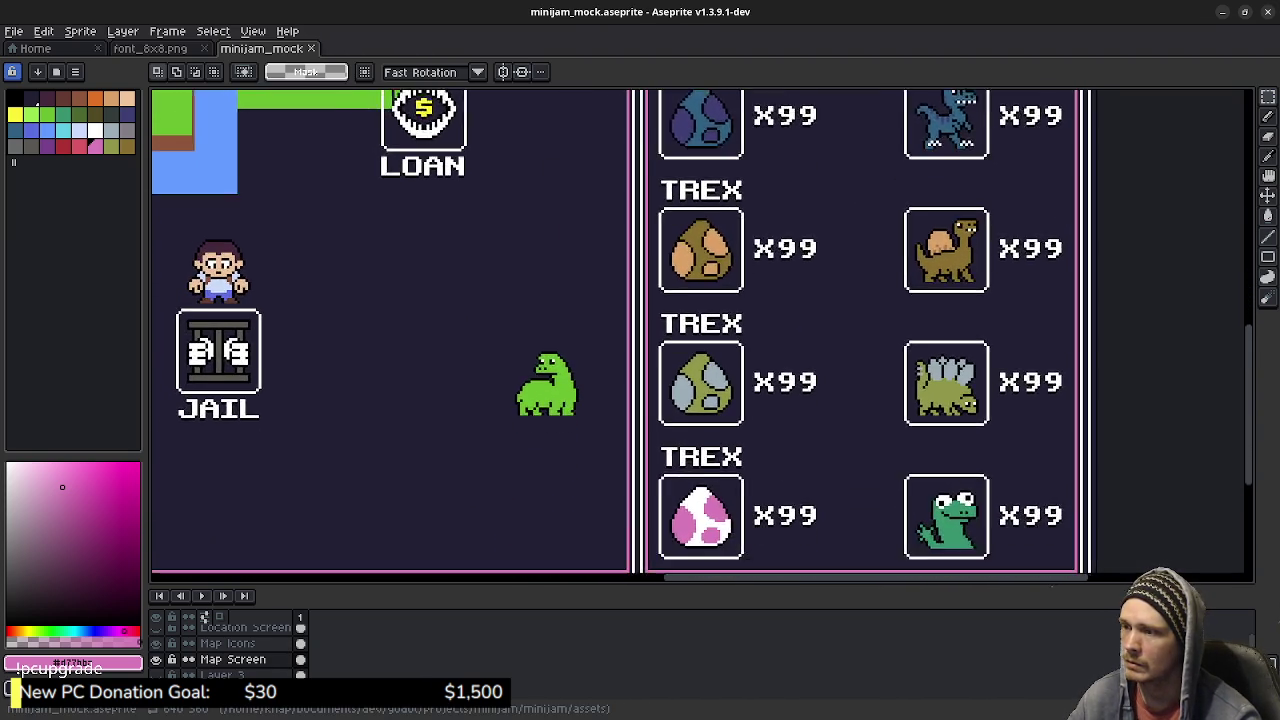
{"action": "scroll", "coordinate": [700, 330], "scroll_direction": "down", "scroll_amount": 2}
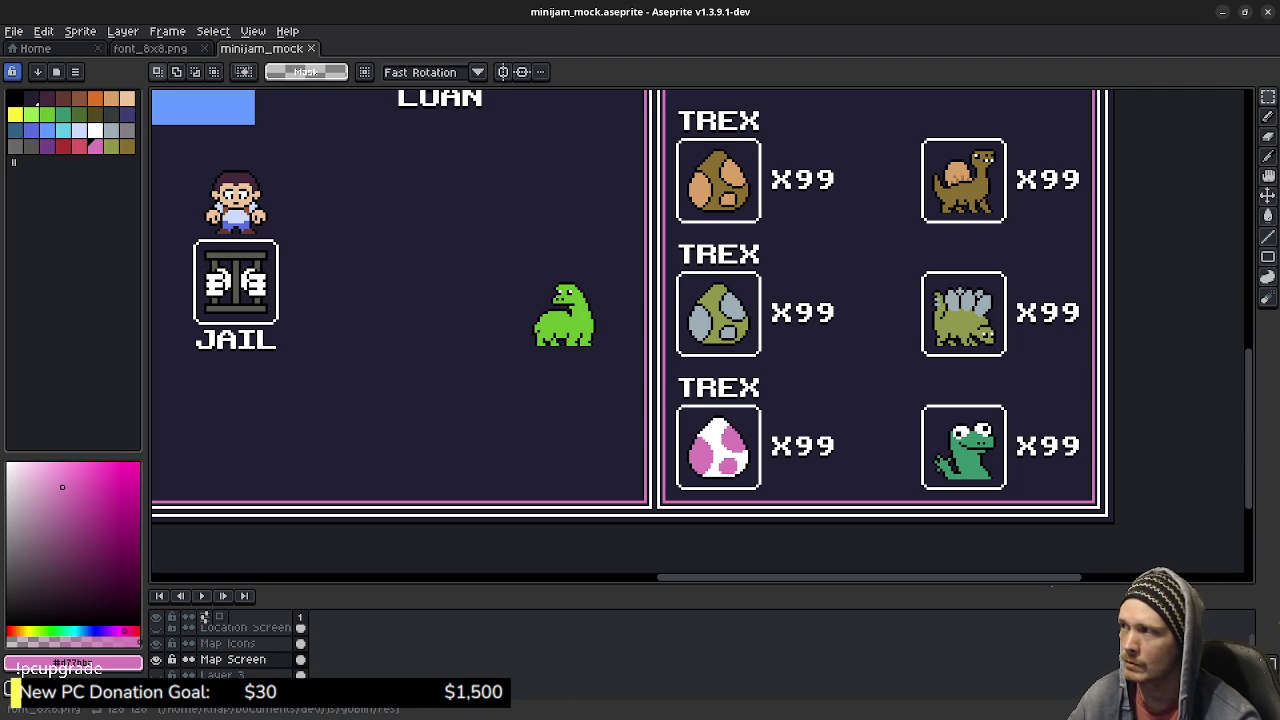
{"action": "left_click", "coordinate": [14, 31]}
{"action": "mouse_move", "coordinate": [50, 79]}
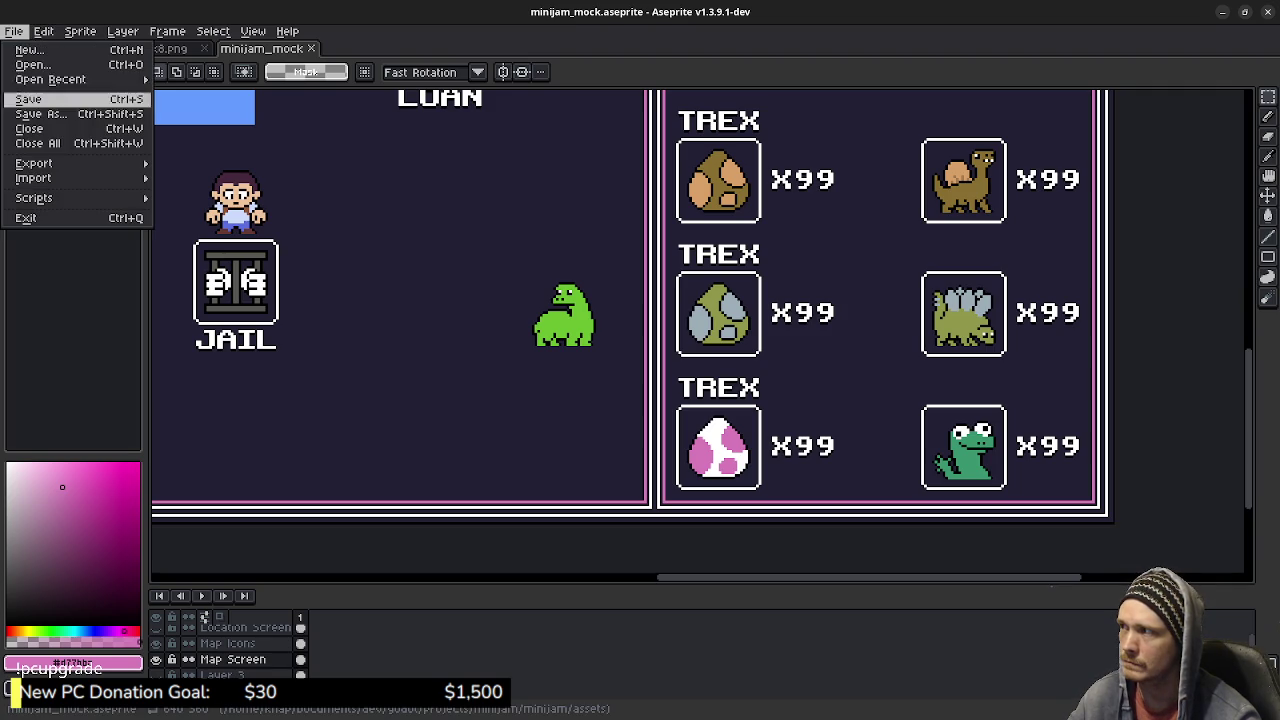
{"action": "left_click", "coordinate": [210, 187]}
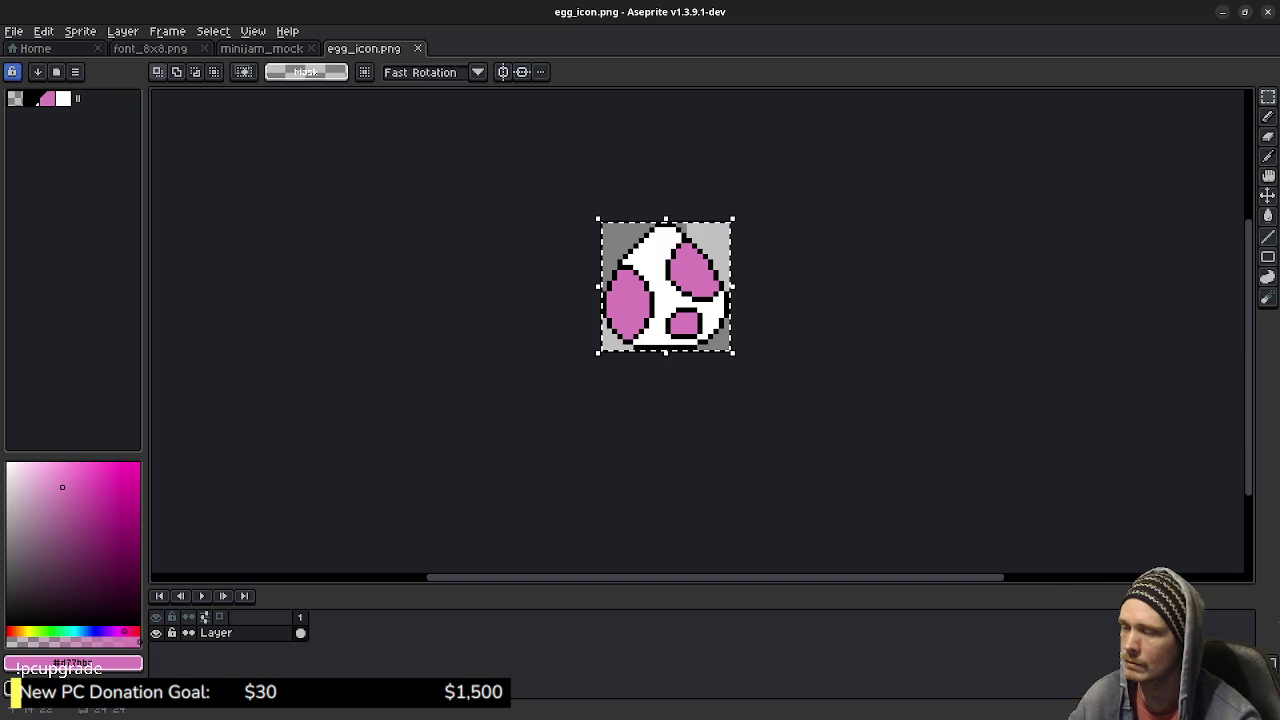
{"action": "key", "text": "ctrl+shift+Tab"}
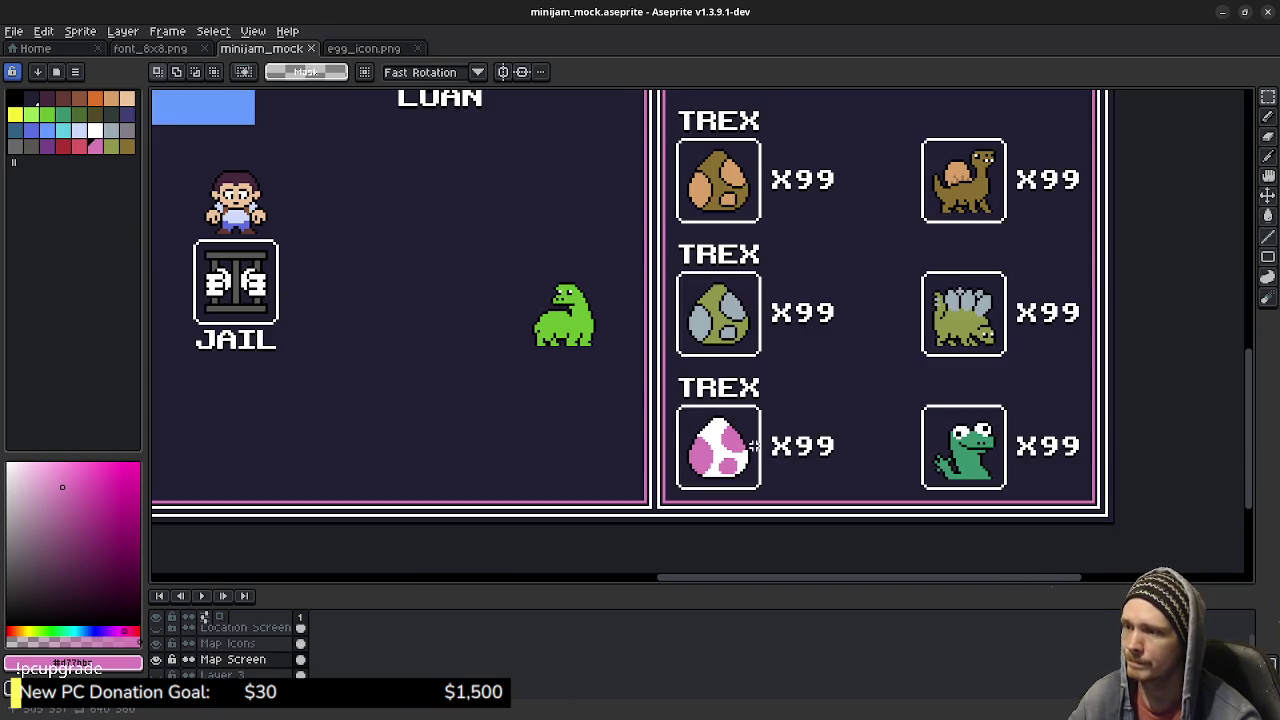
{"action": "scroll", "coordinate": [748, 445], "scroll_direction": "up", "scroll_amount": 3}
{"action": "key", "text": "ctrl+v"}
{"action": "left_click_drag", "start_coordinate": [700, 330], "coordinate": [699, 459]}
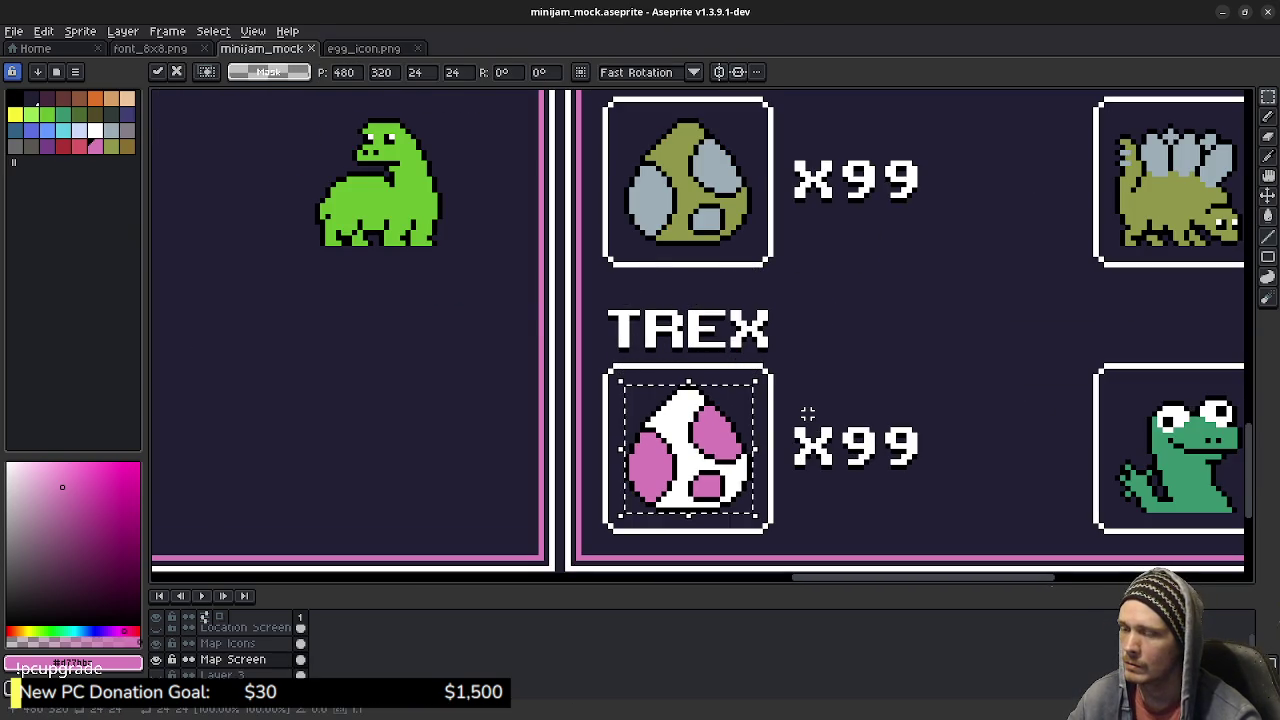
{"action": "key", "text": "Return"}
{"action": "left_click_drag", "start_coordinate": [731, 371], "coordinate": [896, 403]}
{"action": "scroll", "coordinate": [700, 340], "scroll_direction": "down", "scroll_amount": 2}
{"action": "scroll", "coordinate": [700, 340], "scroll_direction": "down", "scroll_amount": 2}
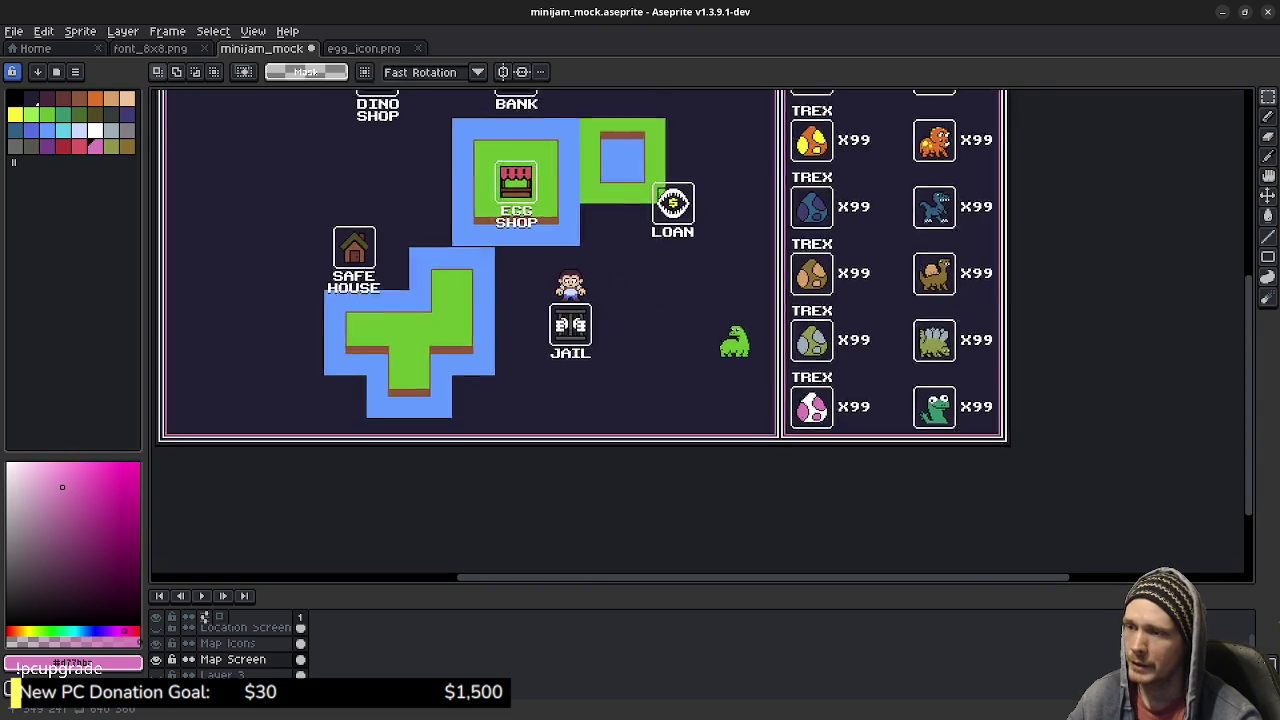
{"action": "left_click_drag", "start_coordinate": [700, 340], "coordinate": [718, 342]}
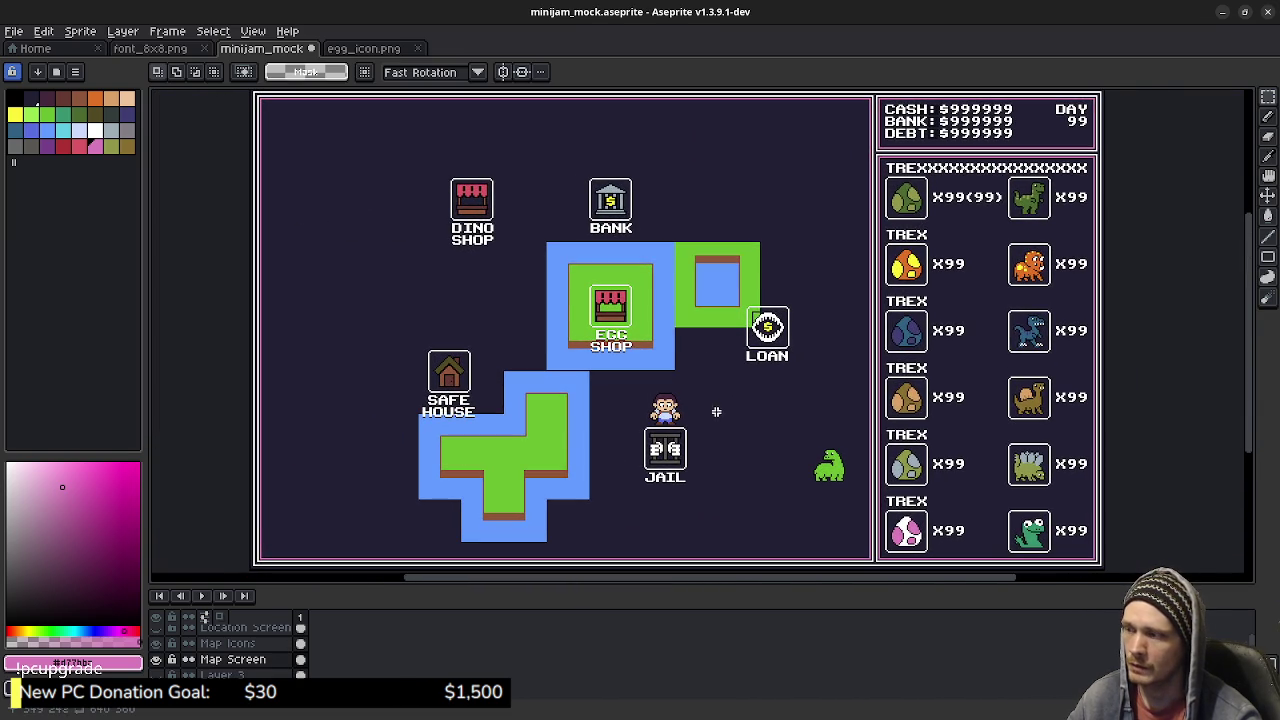
{"action": "left_click_drag", "start_coordinate": [700, 582], "coordinate": [700, 602]}
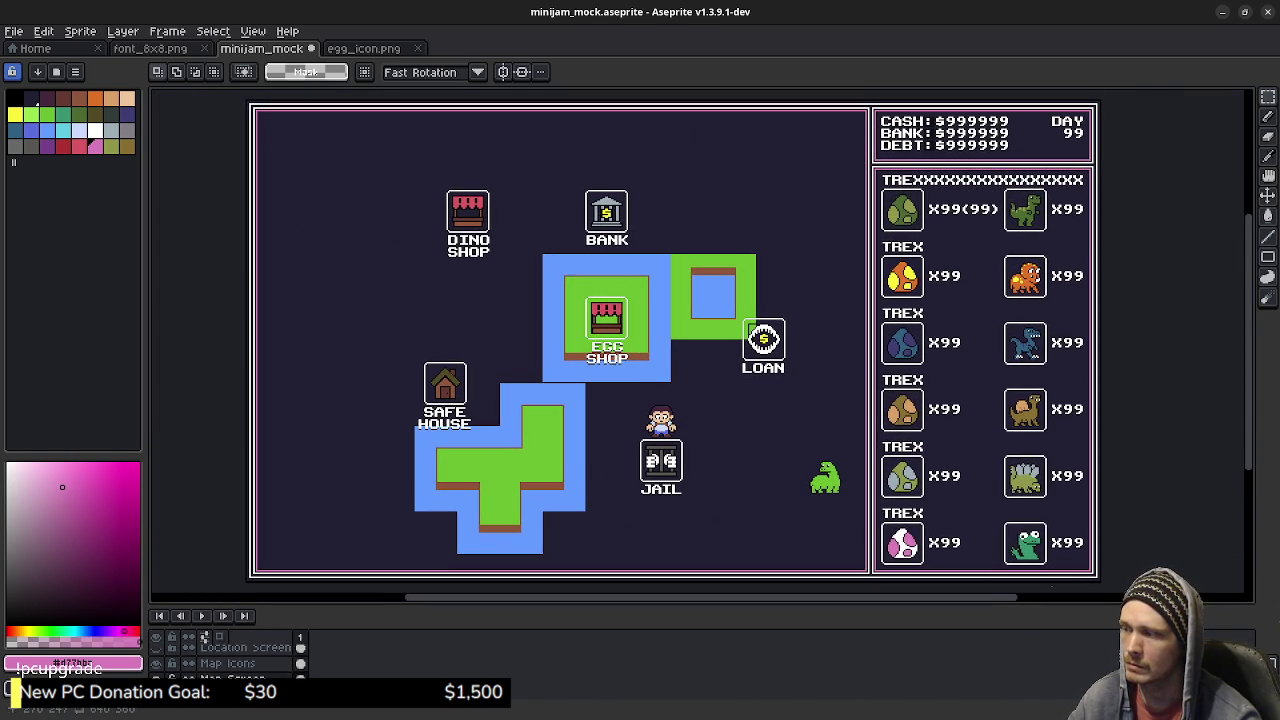
{"action": "key", "text": "ctrl+s"}
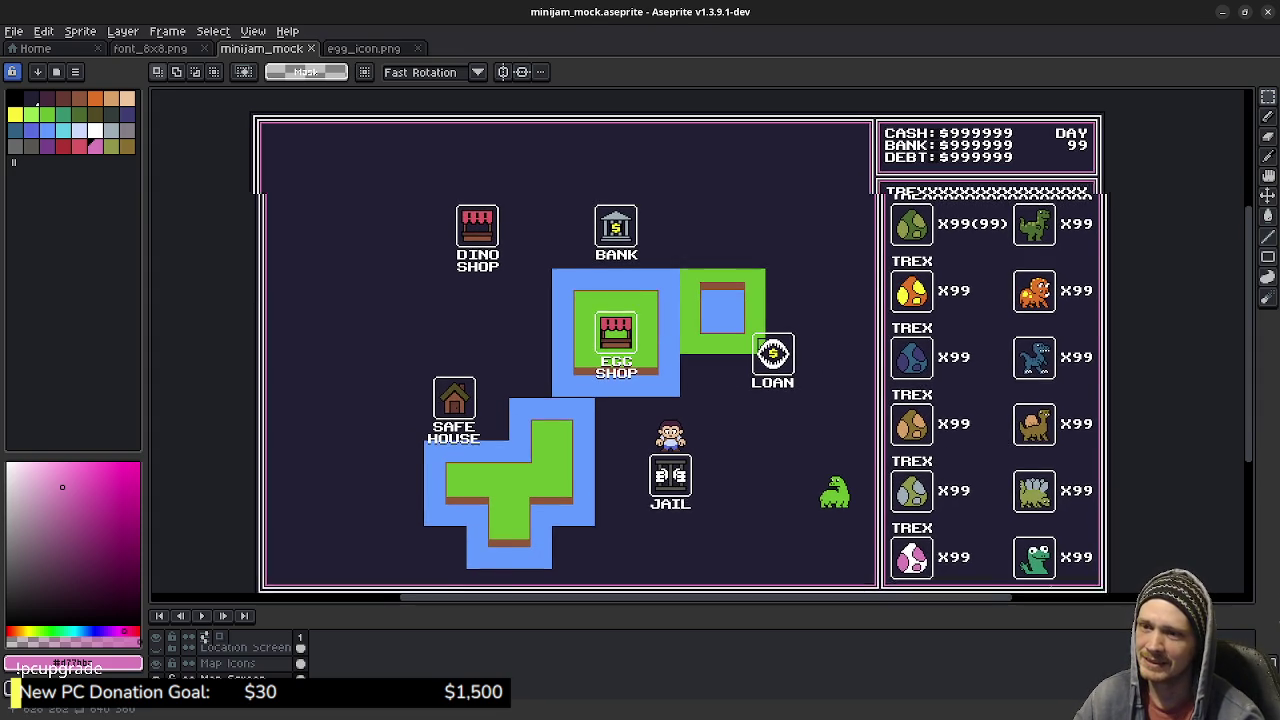
{"action": "scroll", "coordinate": [1058, 403], "scroll_direction": "up", "scroll_amount": 3}
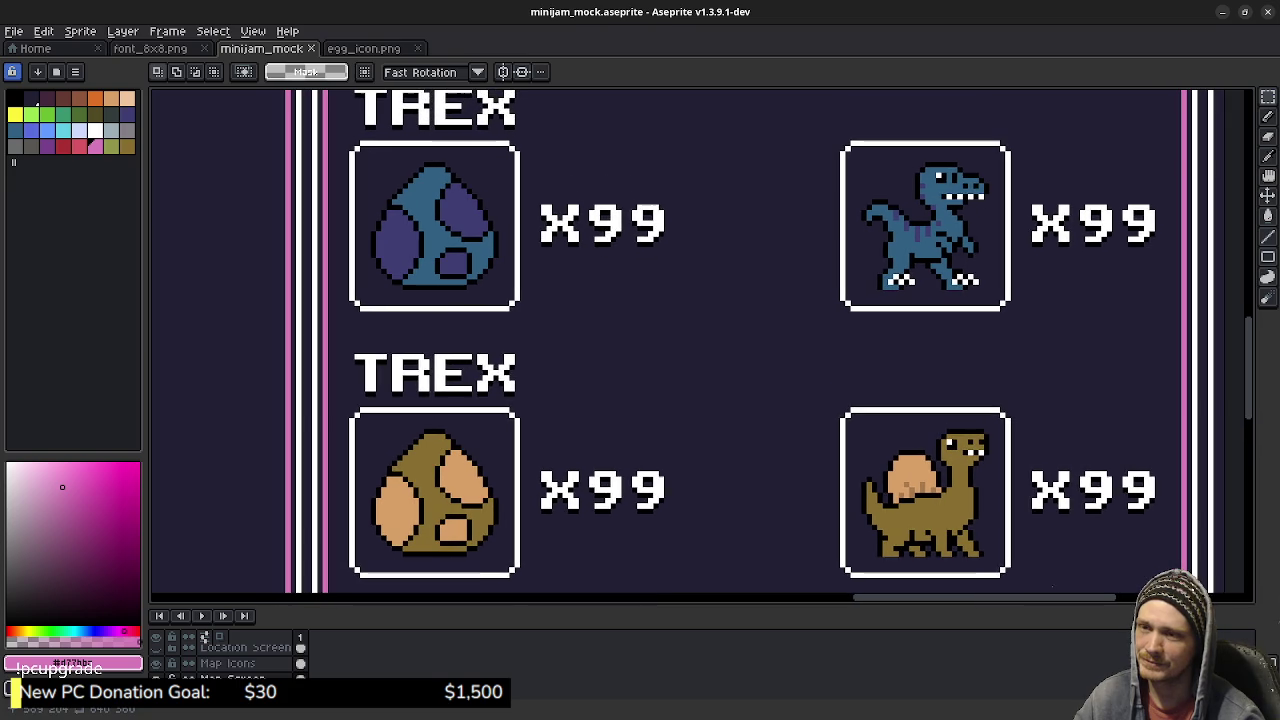
{"action": "scroll", "coordinate": [891, 394], "scroll_direction": "down", "scroll_amount": 5}
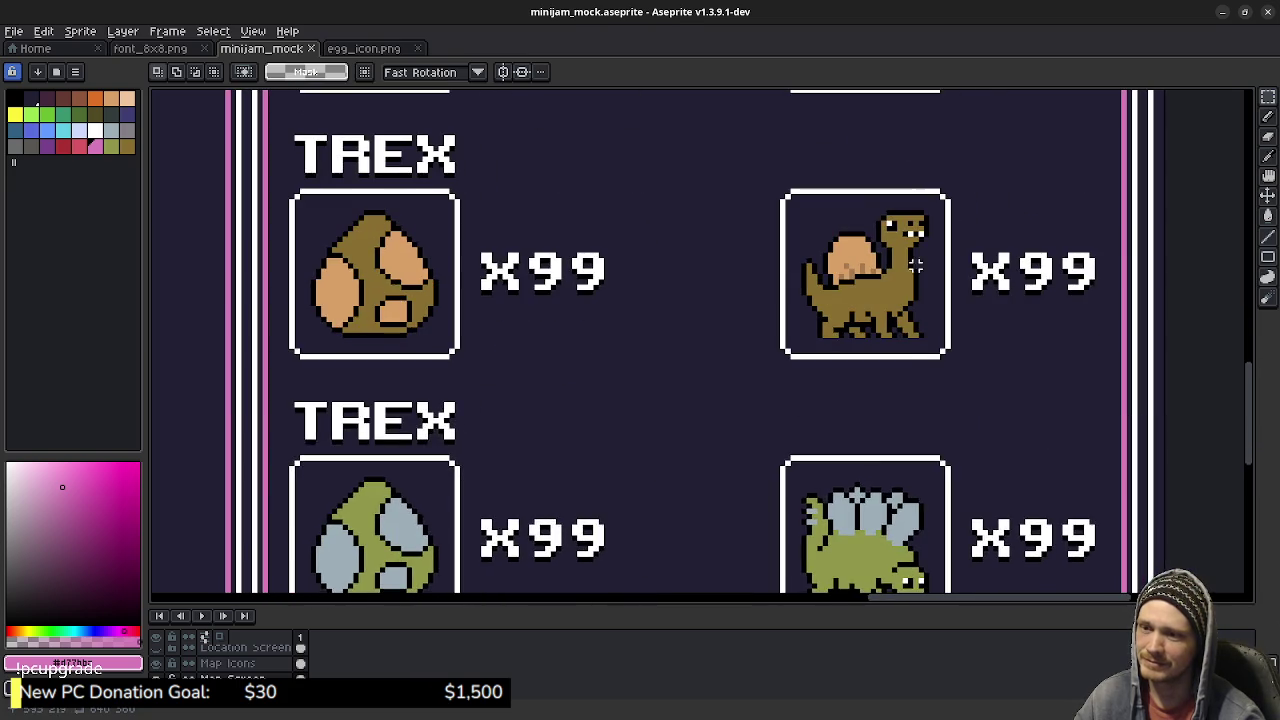
{"action": "scroll", "coordinate": [902, 372], "scroll_direction": "up", "scroll_amount": 5}
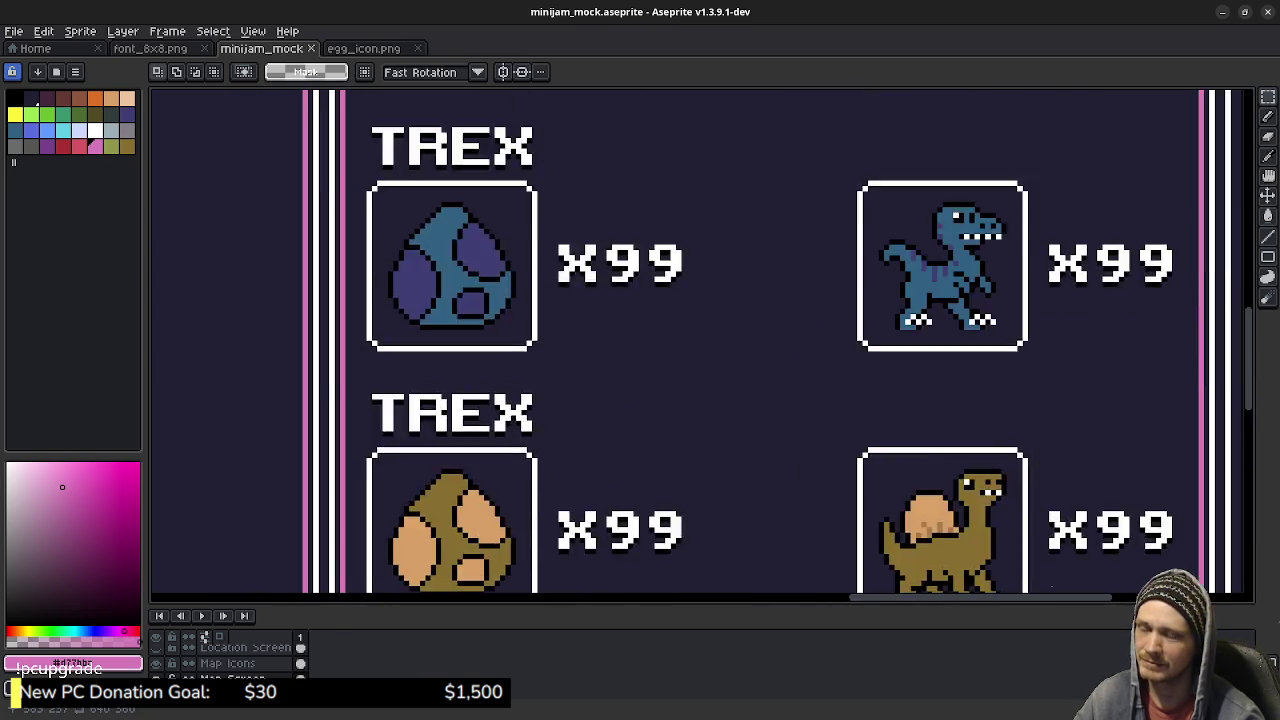
{"action": "scroll", "coordinate": [902, 372], "scroll_direction": "down", "scroll_amount": 2, "text": "ctrl"}
{"action": "scroll", "coordinate": [941, 353], "scroll_direction": "up", "scroll_amount": 3}
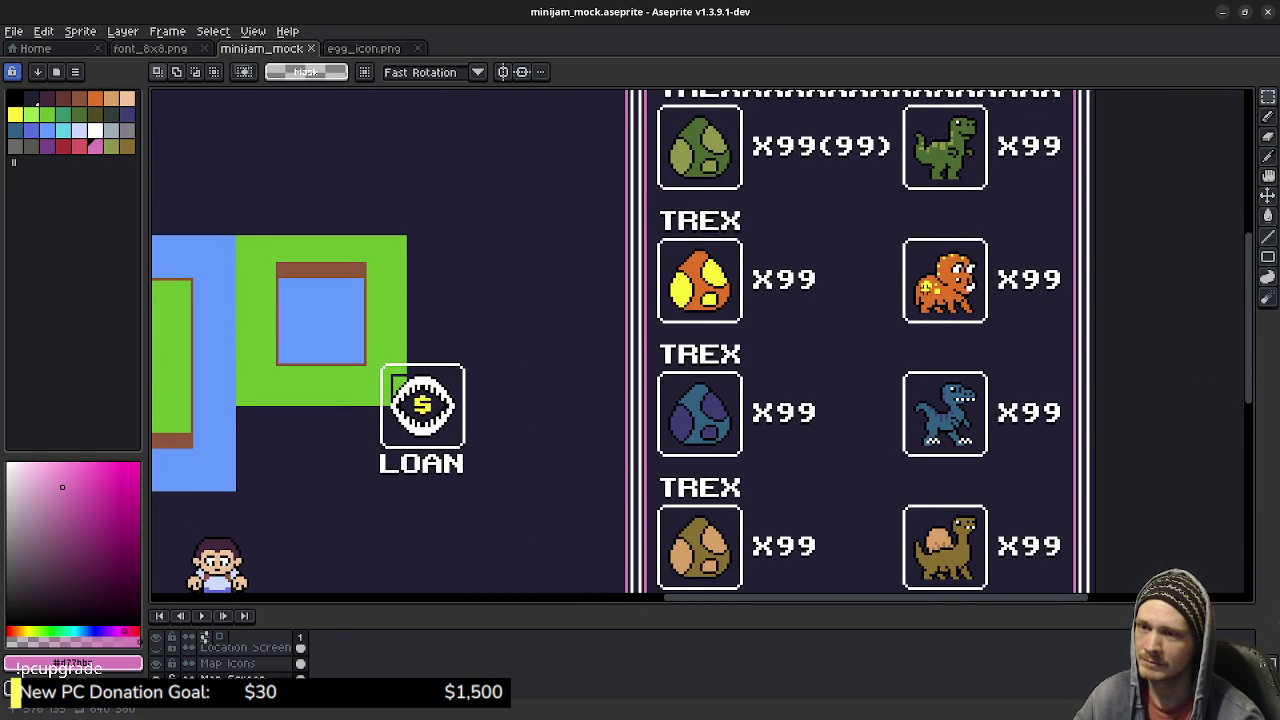
{"action": "left_click_drag", "start_coordinate": [897, 252], "coordinate": [899, 256]}
Step: Restore the T-rex's white eye highlight in the mockup and save it
{"action": "scroll", "coordinate": [899, 256], "scroll_direction": "up", "scroll_amount": 5}
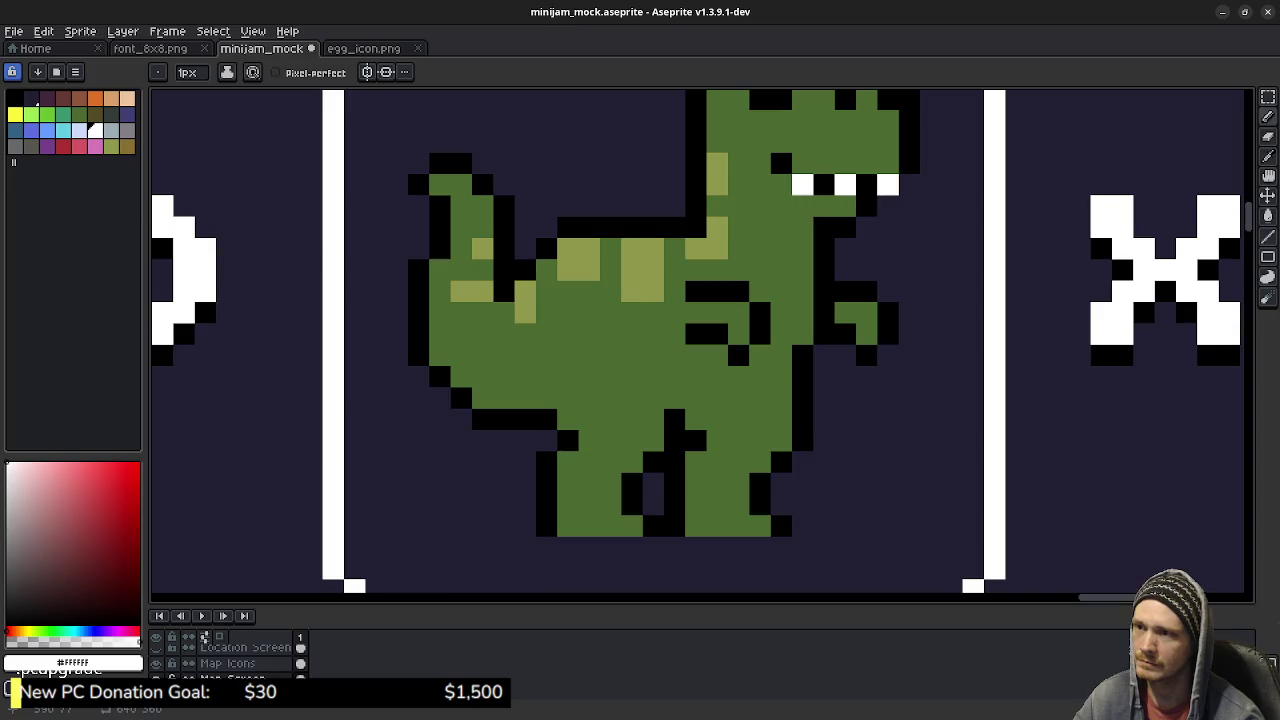
{"action": "key", "text": "ctrl+z"}
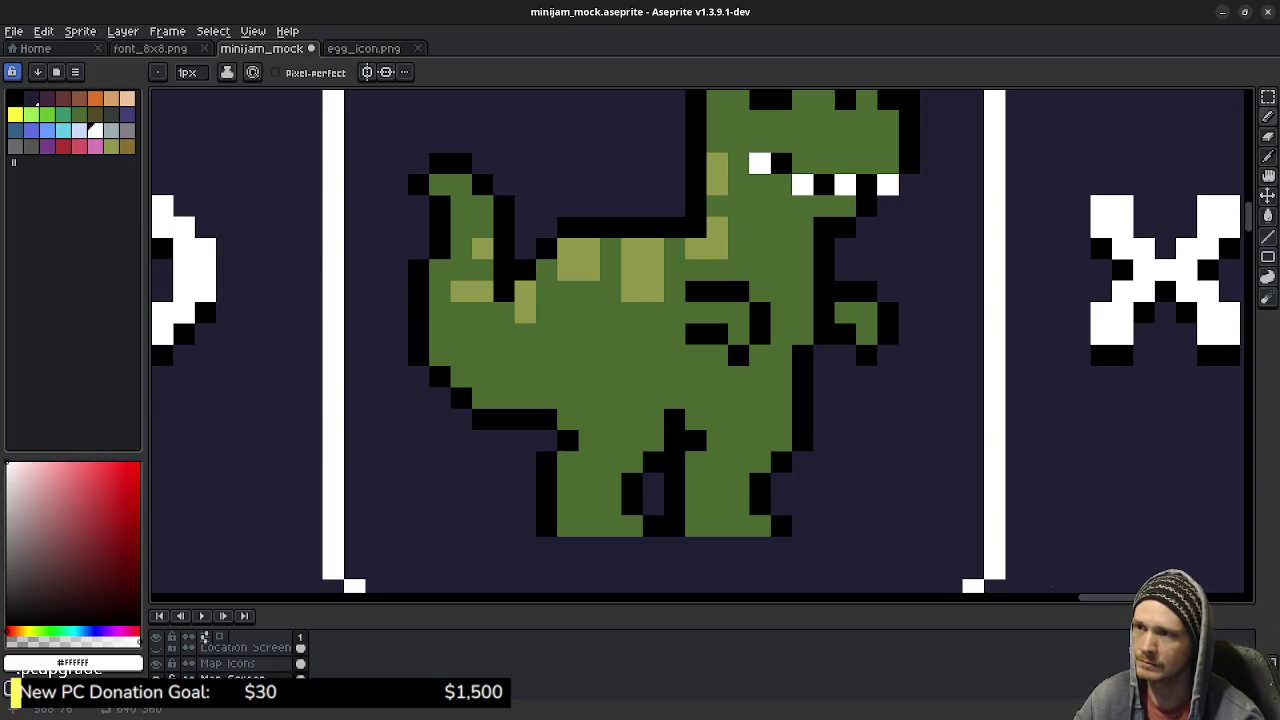
{"action": "scroll", "coordinate": [813, 363], "scroll_direction": "down", "scroll_amount": 1}
{"action": "scroll", "coordinate": [813, 363], "scroll_direction": "down", "scroll_amount": 2}
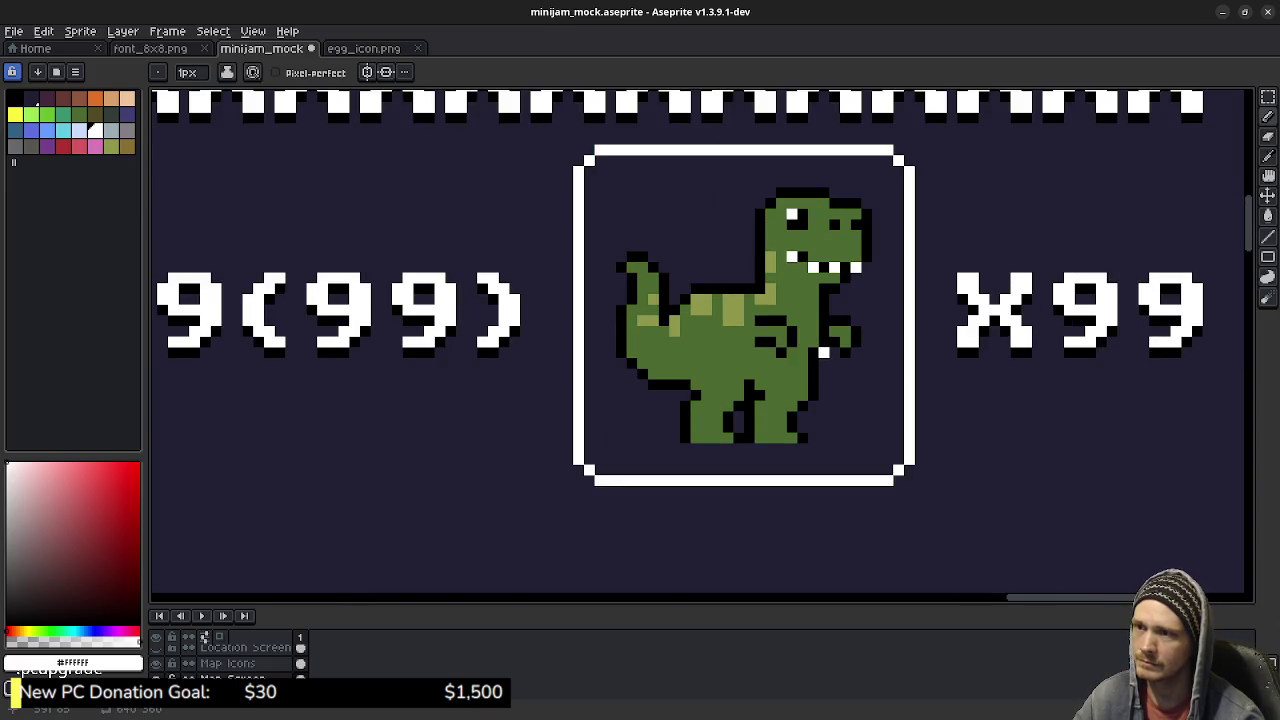
{"action": "scroll", "coordinate": [813, 363], "scroll_direction": "down", "scroll_amount": 1}
{"action": "scroll", "coordinate": [813, 363], "scroll_direction": "down", "scroll_amount": 2}
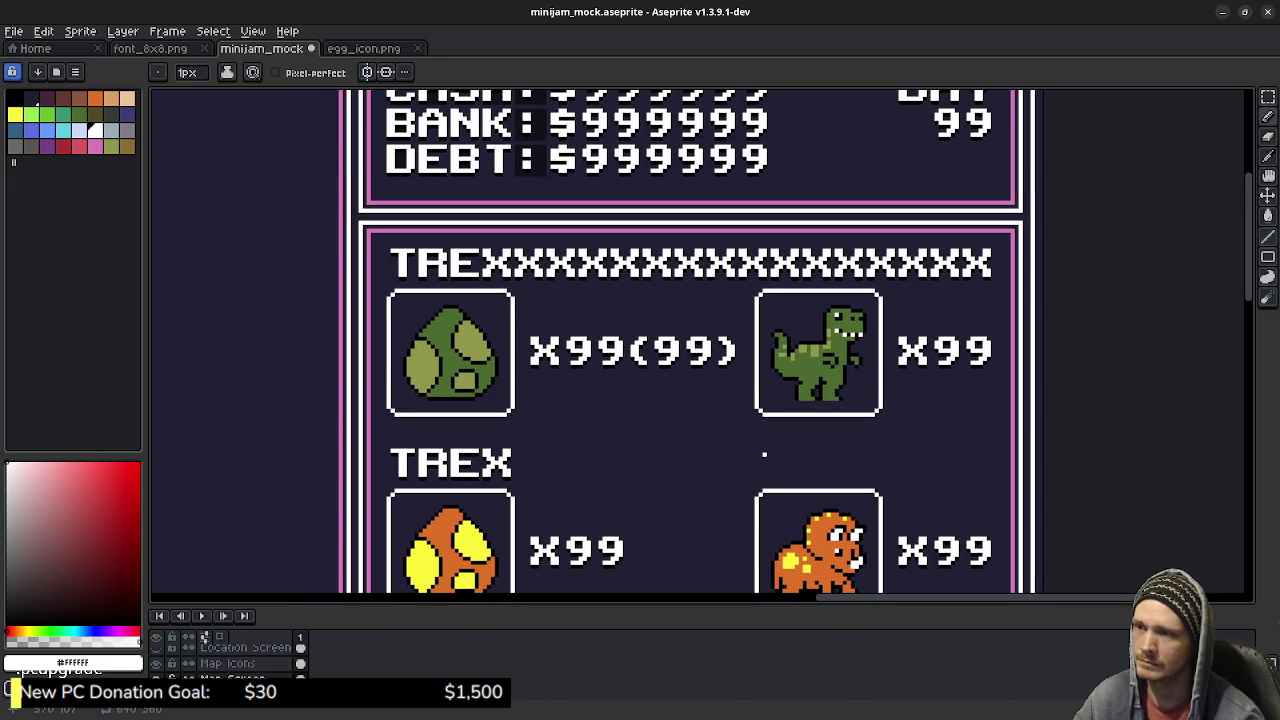
{"action": "key", "text": "ctrl+s"}
Step: Open trex_icon.png from recent files, give its T-rex white teeth, and save
{"action": "left_click", "coordinate": [14, 31]}
{"action": "mouse_move", "coordinate": [50, 79]}
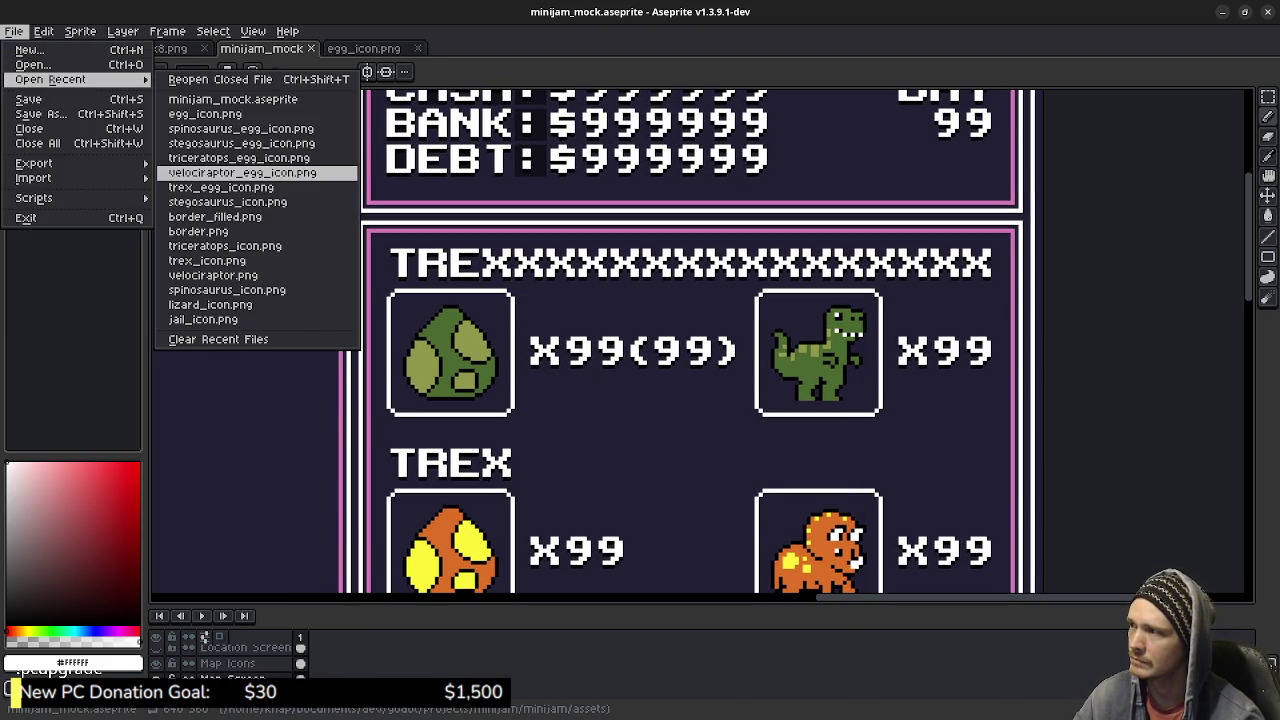
{"action": "left_click", "coordinate": [207, 260]}
{"action": "scroll", "coordinate": [496, 346], "scroll_direction": "up", "scroll_amount": 3}
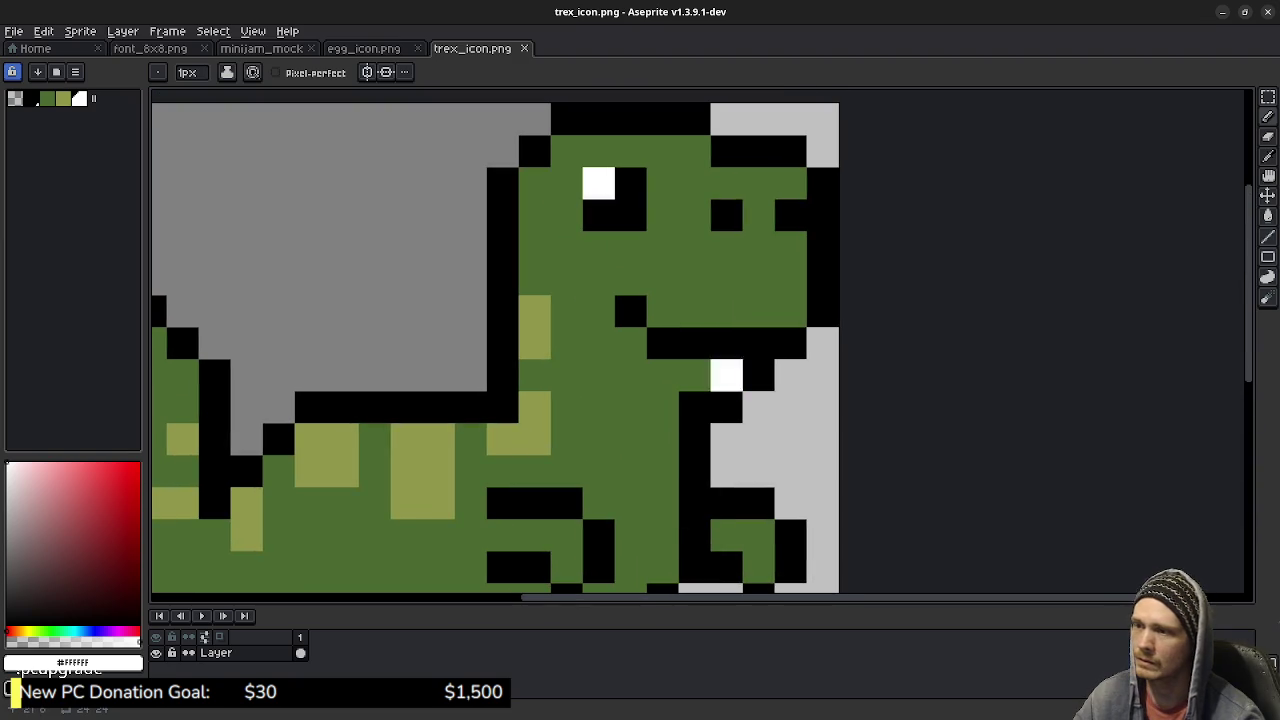
{"action": "left_click", "coordinate": [726, 343]}
{"action": "left_click", "coordinate": [662, 343]}
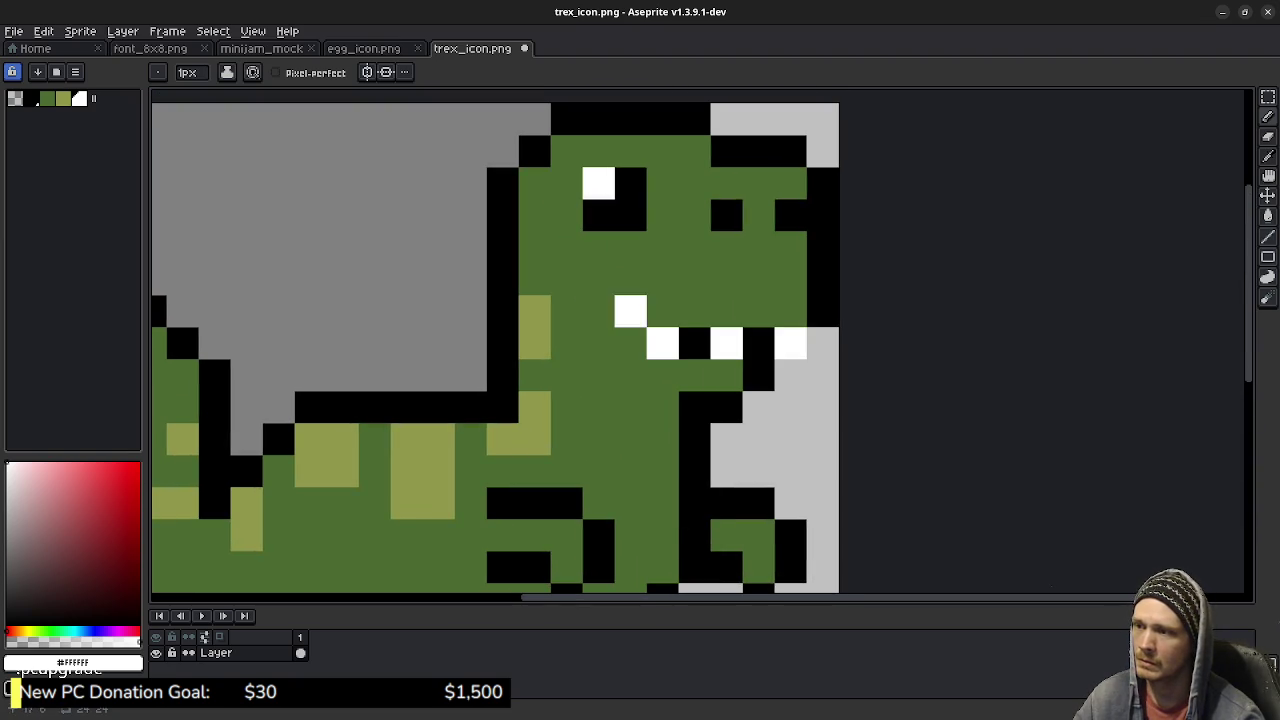
{"action": "left_click", "coordinate": [598, 311]}
{"action": "scroll", "coordinate": [676, 390], "scroll_direction": "down", "scroll_amount": 4}
{"action": "key", "text": "ctrl+s"}
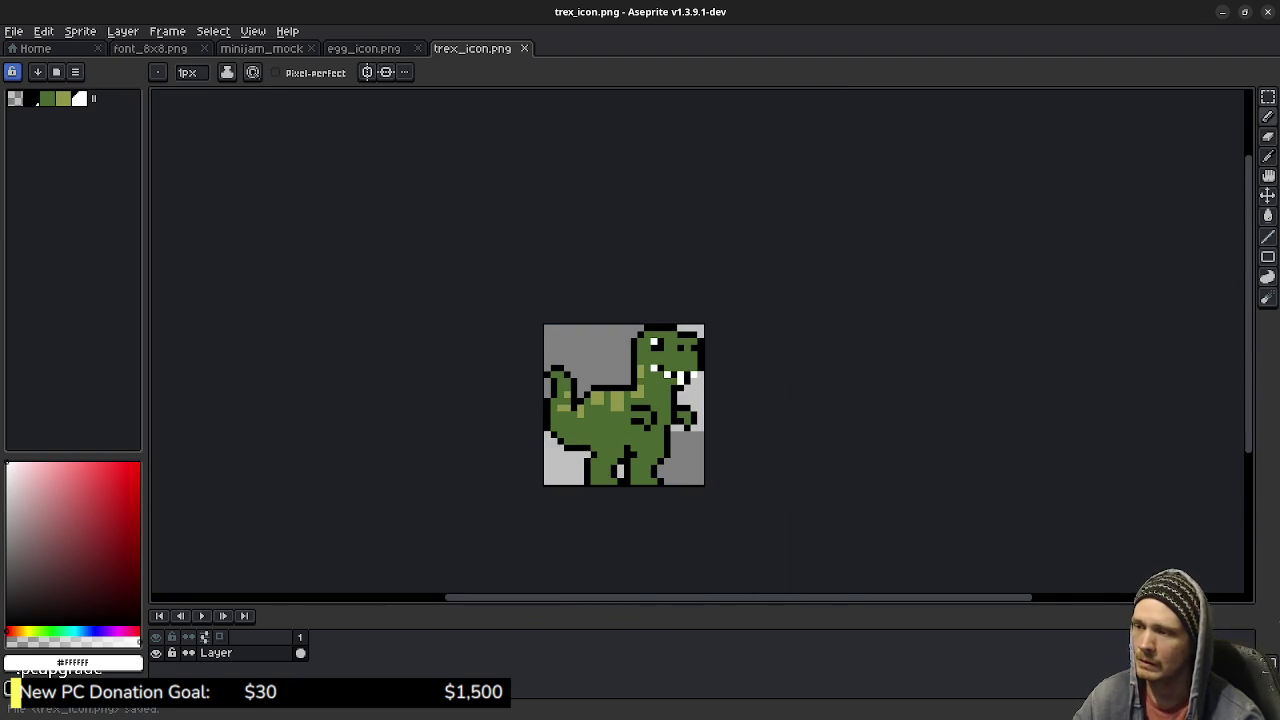
Step: Add white toenails along the icon T-rex's feet and a white claw on its arm
{"action": "scroll", "coordinate": [544, 486], "scroll_direction": "up", "scroll_amount": 3}
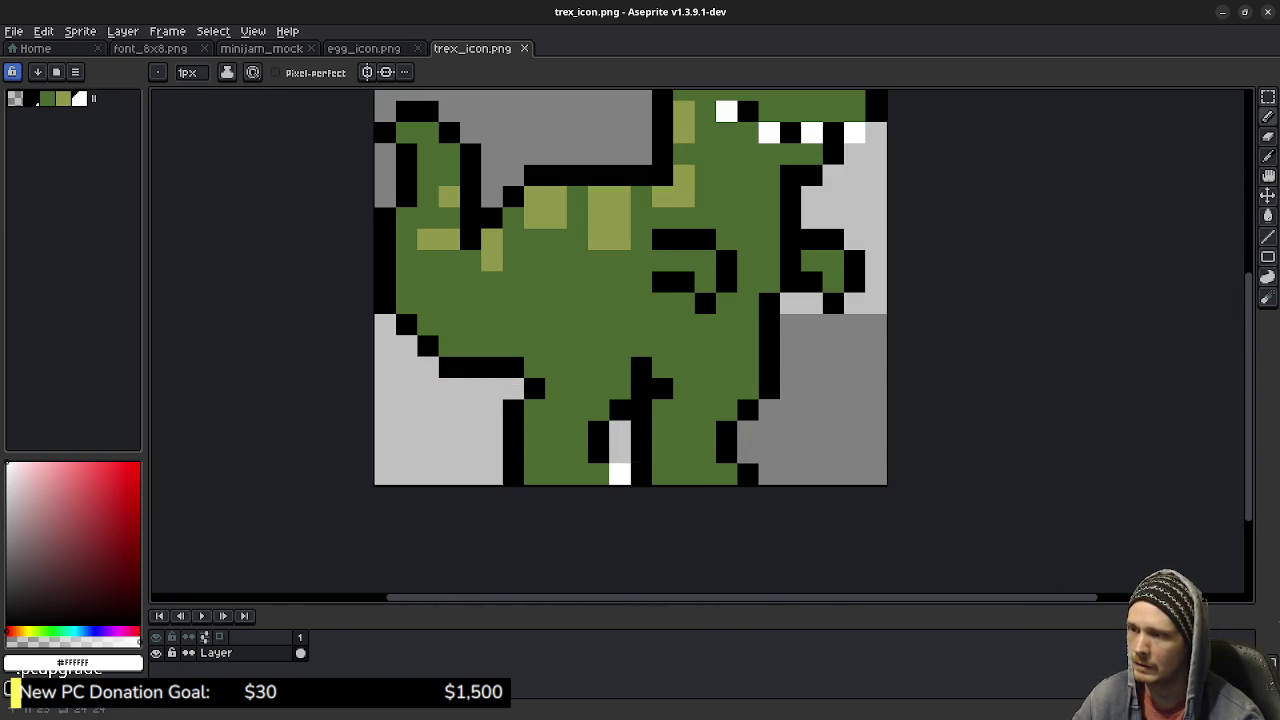
{"action": "key", "text": "ctrl+z"}
{"action": "left_click", "coordinate": [577, 474]}
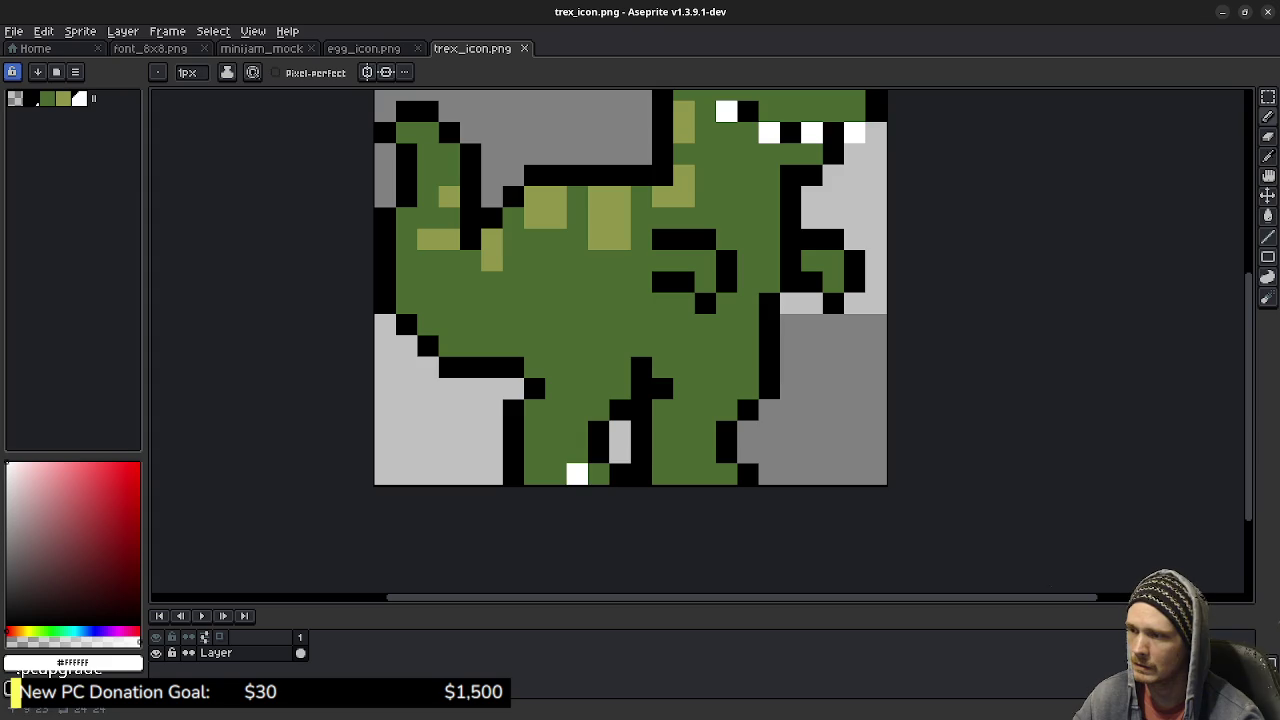
{"action": "left_click", "coordinate": [555, 474]}
{"action": "left_click", "coordinate": [598, 474]}
{"action": "left_click", "coordinate": [726, 474]}
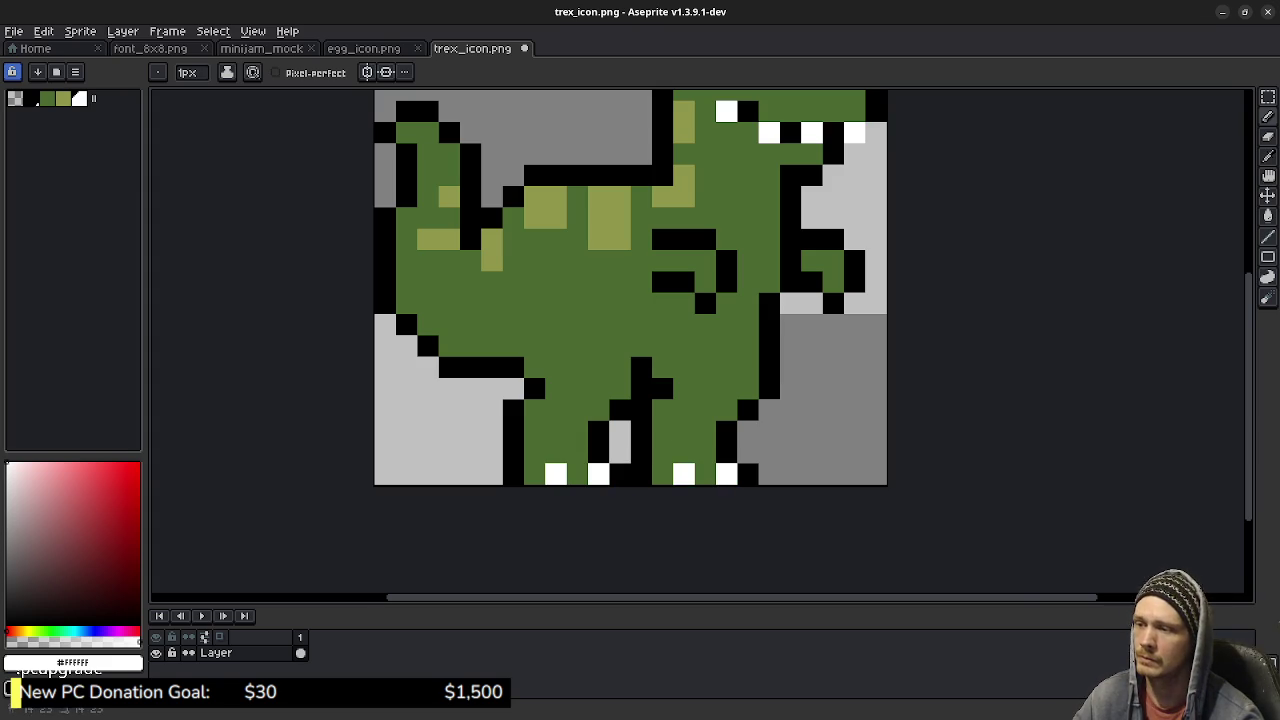
{"action": "scroll", "coordinate": [758, 470], "scroll_direction": "down", "scroll_amount": 5}
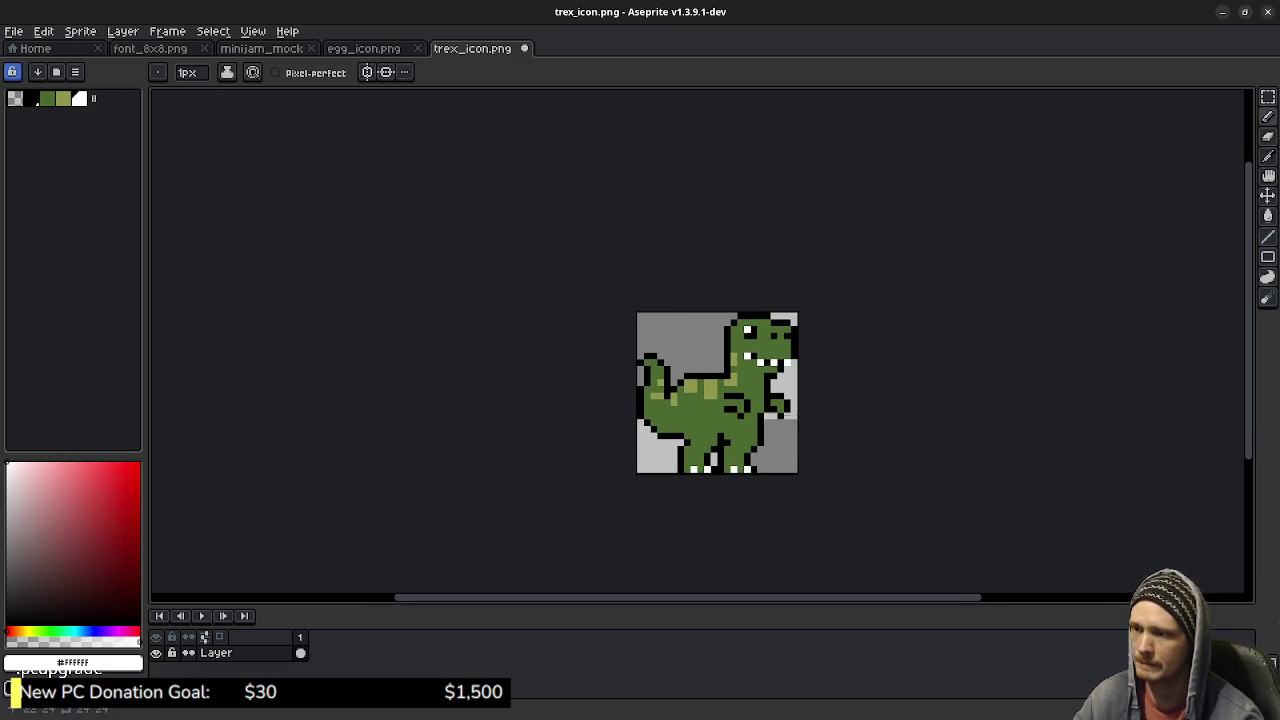
{"action": "scroll", "coordinate": [736, 412], "scroll_direction": "up", "scroll_amount": 3}
{"action": "left_click", "coordinate": [682, 400]}
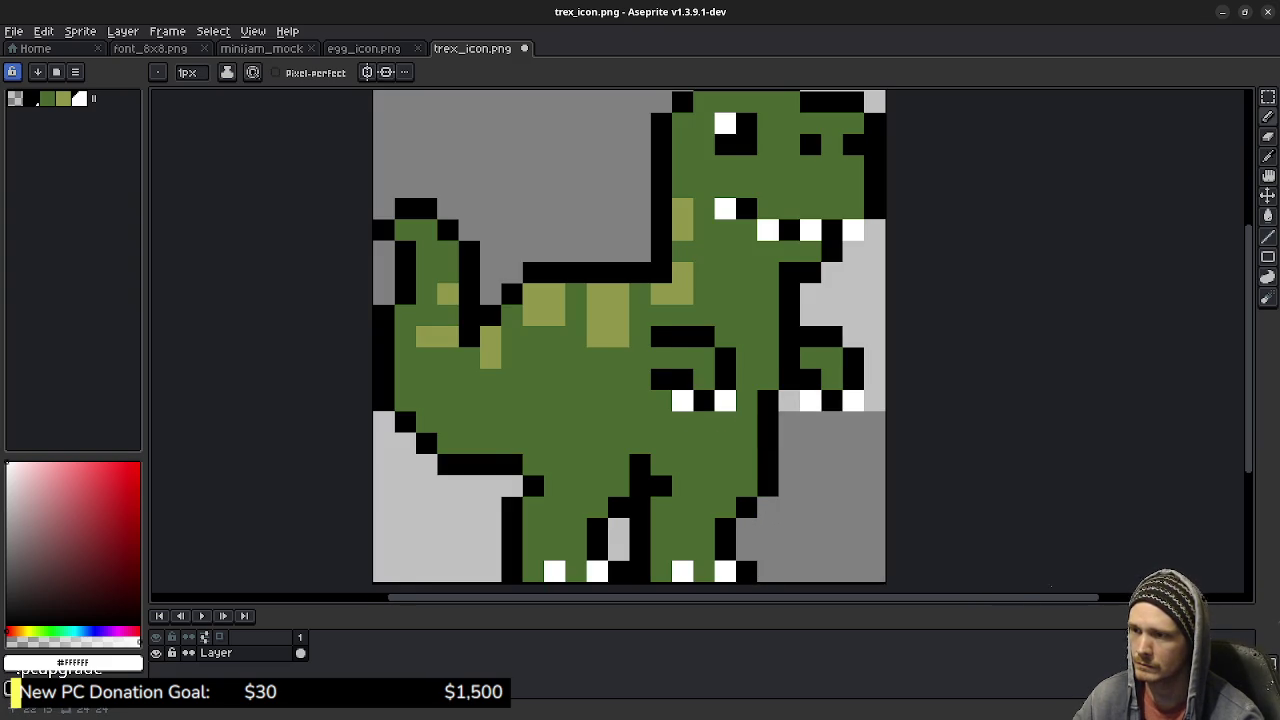
{"action": "scroll", "coordinate": [793, 475], "scroll_direction": "down", "scroll_amount": 5}
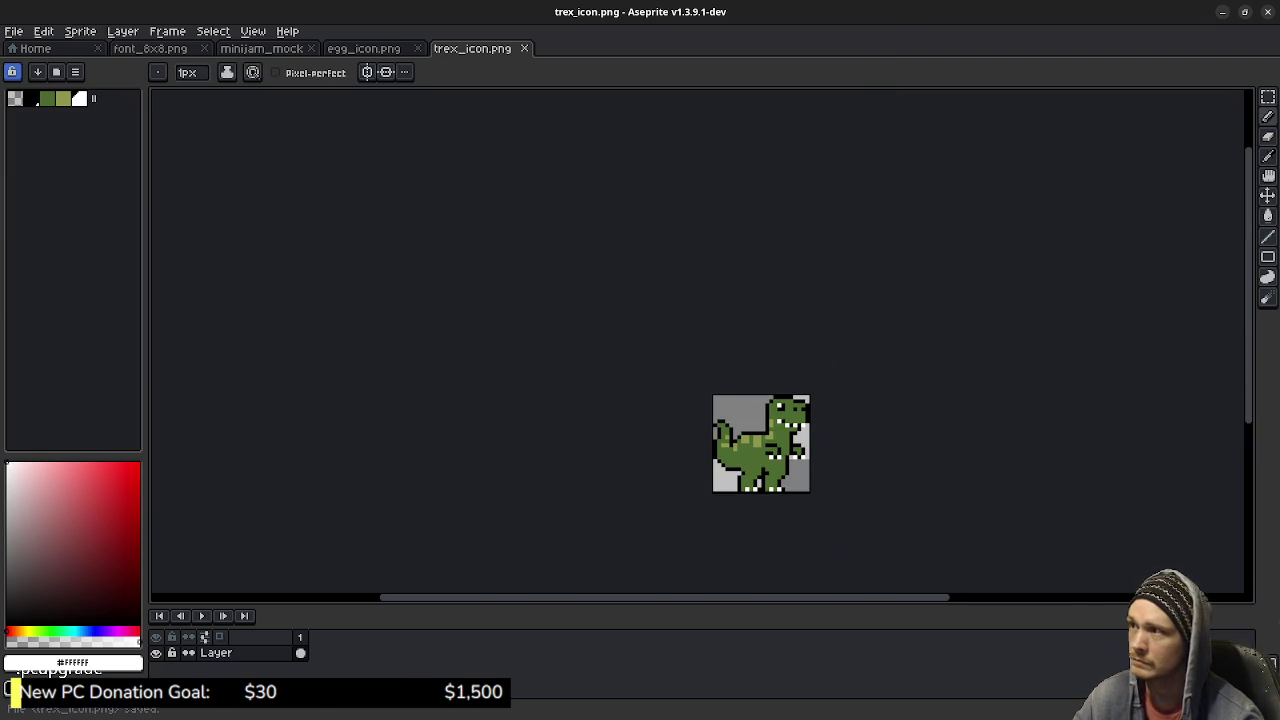
{"action": "left_click", "coordinate": [261, 48]}
Step: Paint white claws on the mockup T-rex's arm and white toenails on both feet
{"action": "scroll", "coordinate": [860, 364], "scroll_direction": "up", "scroll_amount": 3}
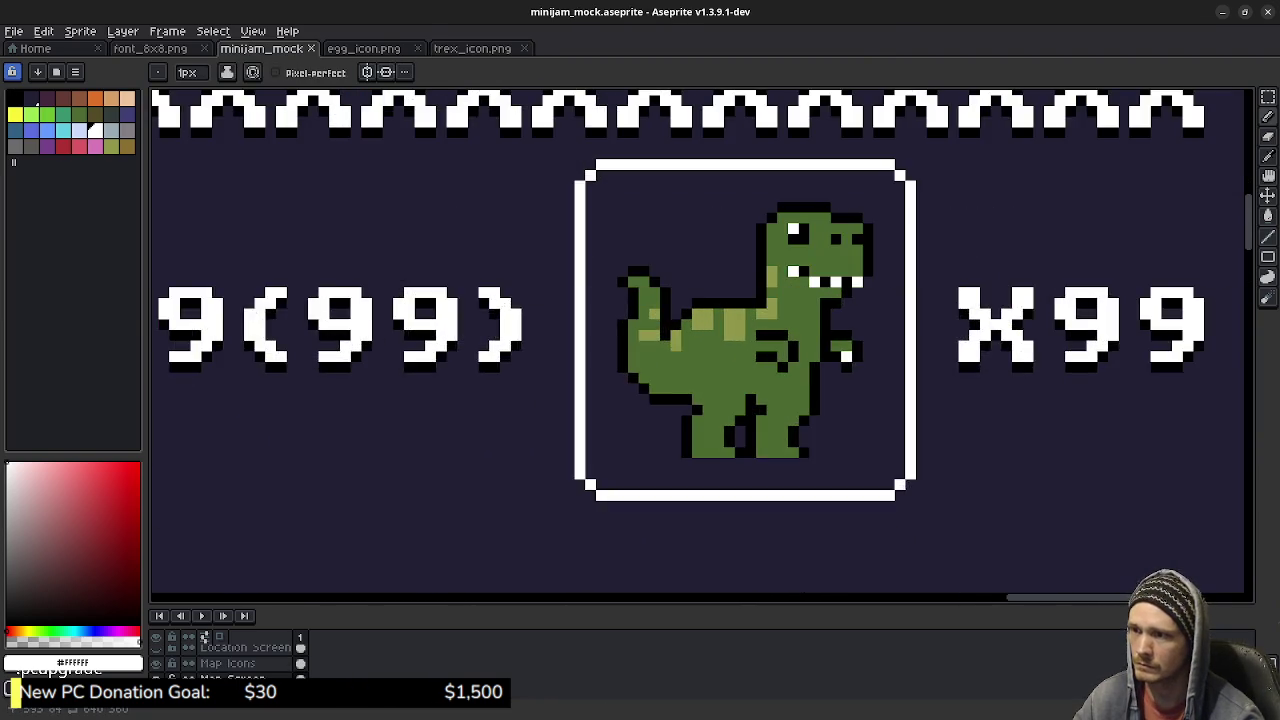
{"action": "scroll", "coordinate": [860, 364], "scroll_direction": "up", "scroll_amount": 2}
{"action": "left_click", "coordinate": [745, 372]}
{"action": "left_click_drag", "start_coordinate": [831, 372], "coordinate": [852, 372]}
{"action": "left_click", "coordinate": [873, 372]}
{"action": "left_click", "coordinate": [745, 543]}
{"action": "left_click", "coordinate": [702, 543]}
{"action": "left_click", "coordinate": [617, 543]}
{"action": "left_click", "coordinate": [574, 543]}
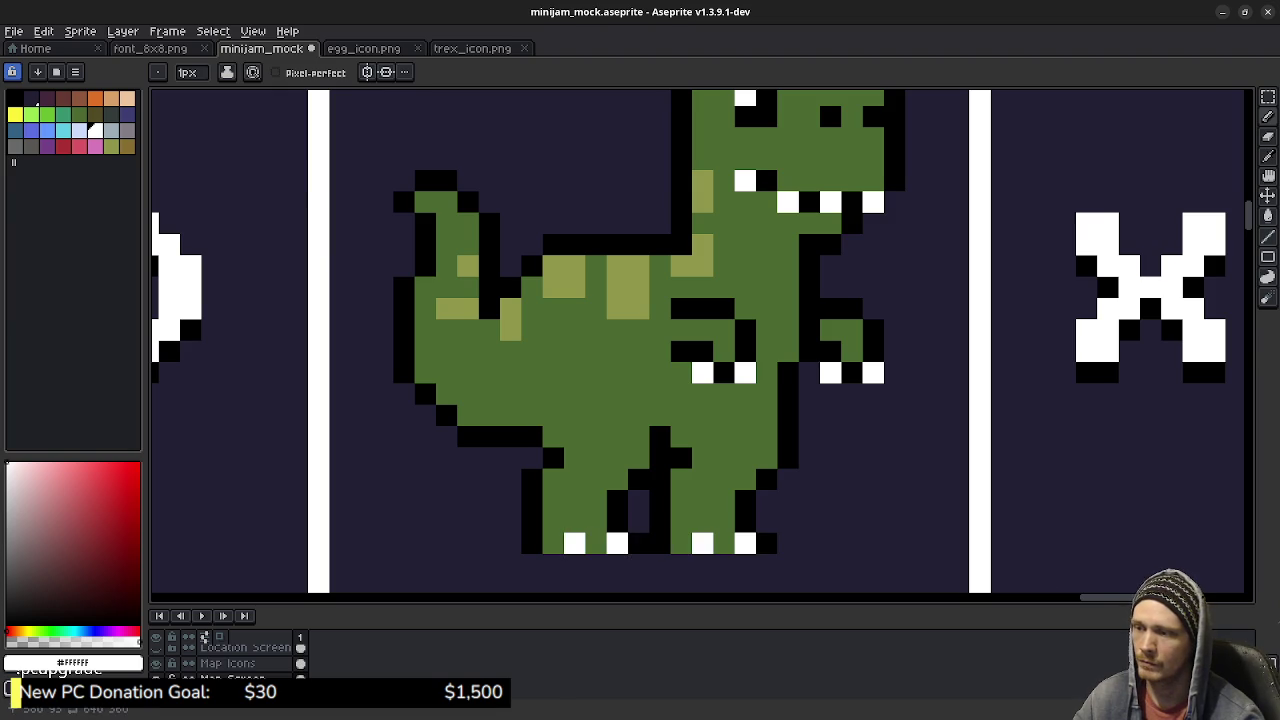
{"action": "left_click", "coordinate": [831, 415]}
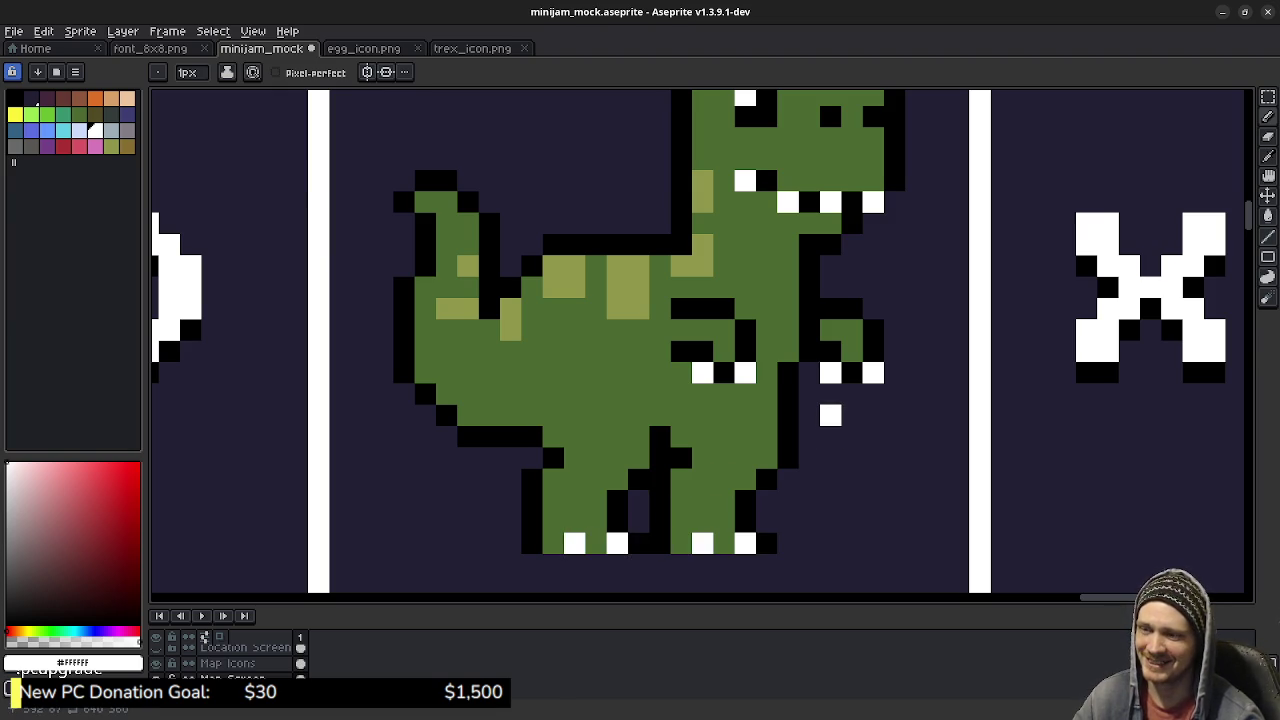
Step: Pan to the orange dinosaur and add a white toenail to its foot
{"action": "scroll", "coordinate": [878, 447], "scroll_direction": "left", "scroll_amount": 3}
{"action": "scroll", "coordinate": [878, 447], "scroll_direction": "left", "scroll_amount": 3}
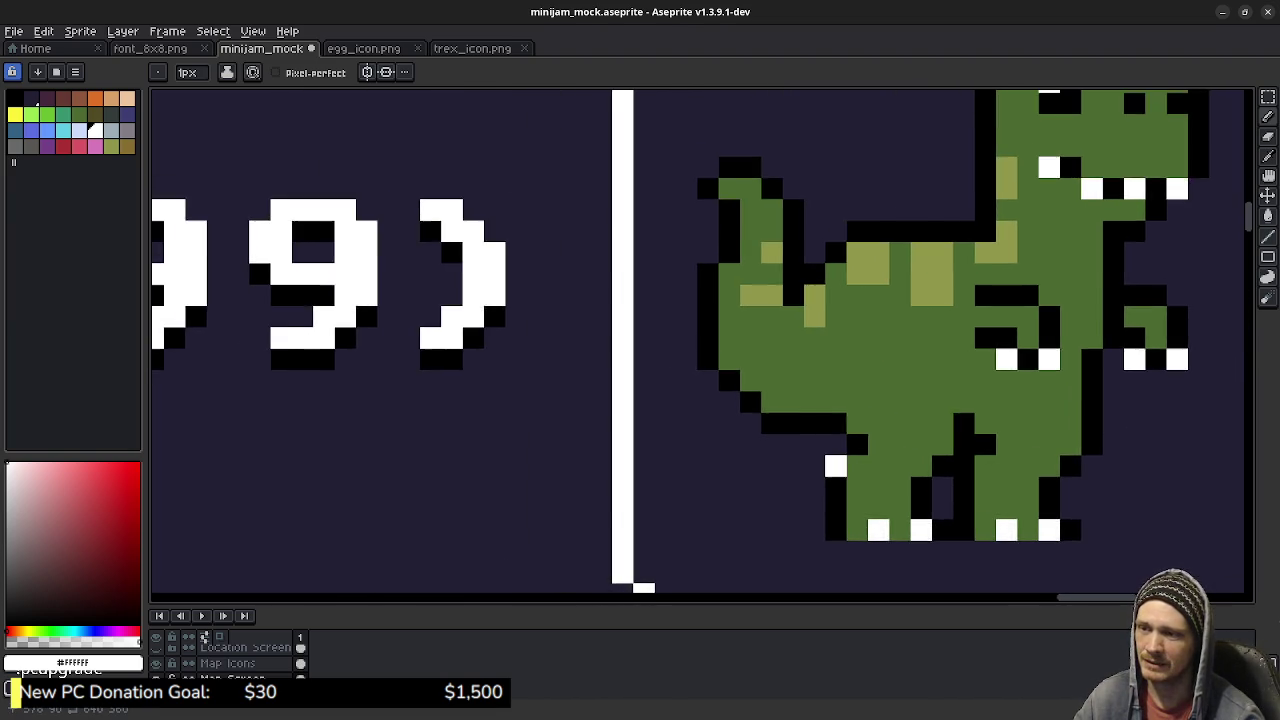
{"action": "scroll", "coordinate": [836, 466], "scroll_direction": "down", "scroll_amount": 1}
{"action": "scroll", "coordinate": [791, 424], "scroll_direction": "down", "scroll_amount": 1}
{"action": "scroll", "coordinate": [776, 499], "scroll_direction": "down", "scroll_amount": 3}
{"action": "scroll", "coordinate": [700, 340], "scroll_direction": "down", "scroll_amount": 3}
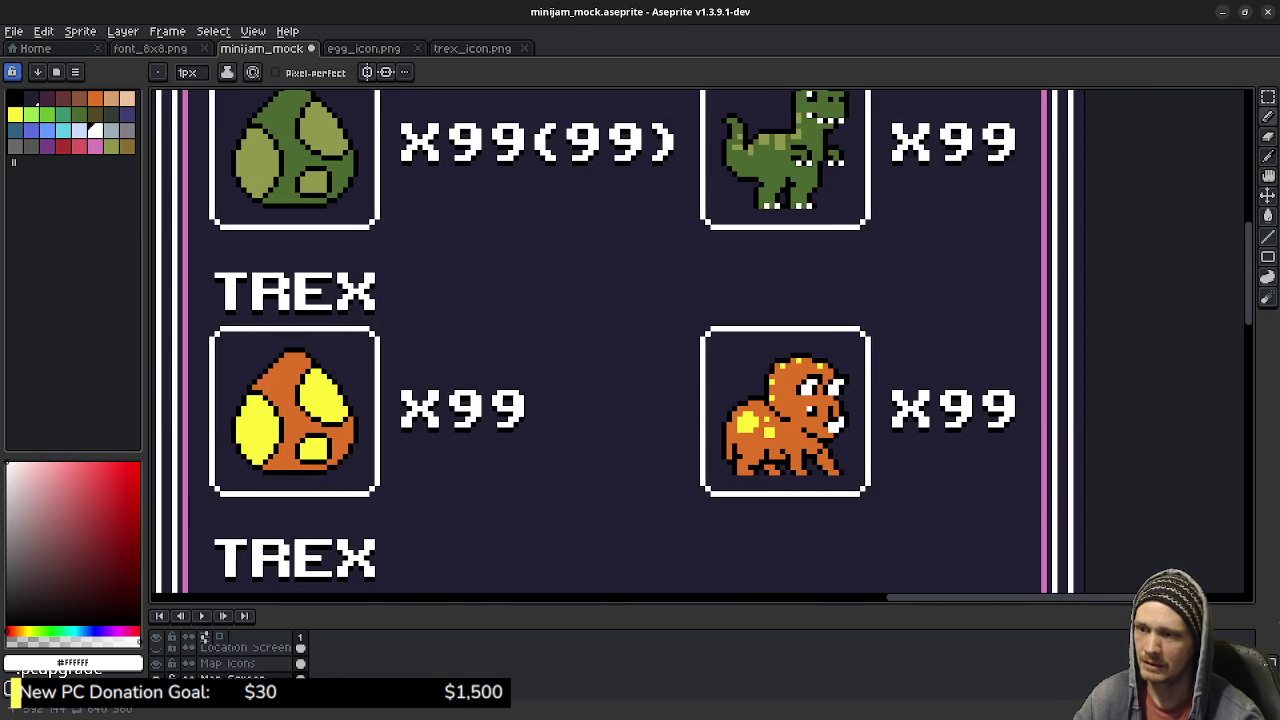
{"action": "scroll", "coordinate": [700, 340], "scroll_direction": "down", "scroll_amount": 4}
{"action": "scroll", "coordinate": [700, 340], "scroll_direction": "right", "scroll_amount": 2}
{"action": "scroll", "coordinate": [760, 363], "scroll_direction": "up", "scroll_amount": 2}
{"action": "scroll", "coordinate": [760, 363], "scroll_direction": "left", "scroll_amount": 1}
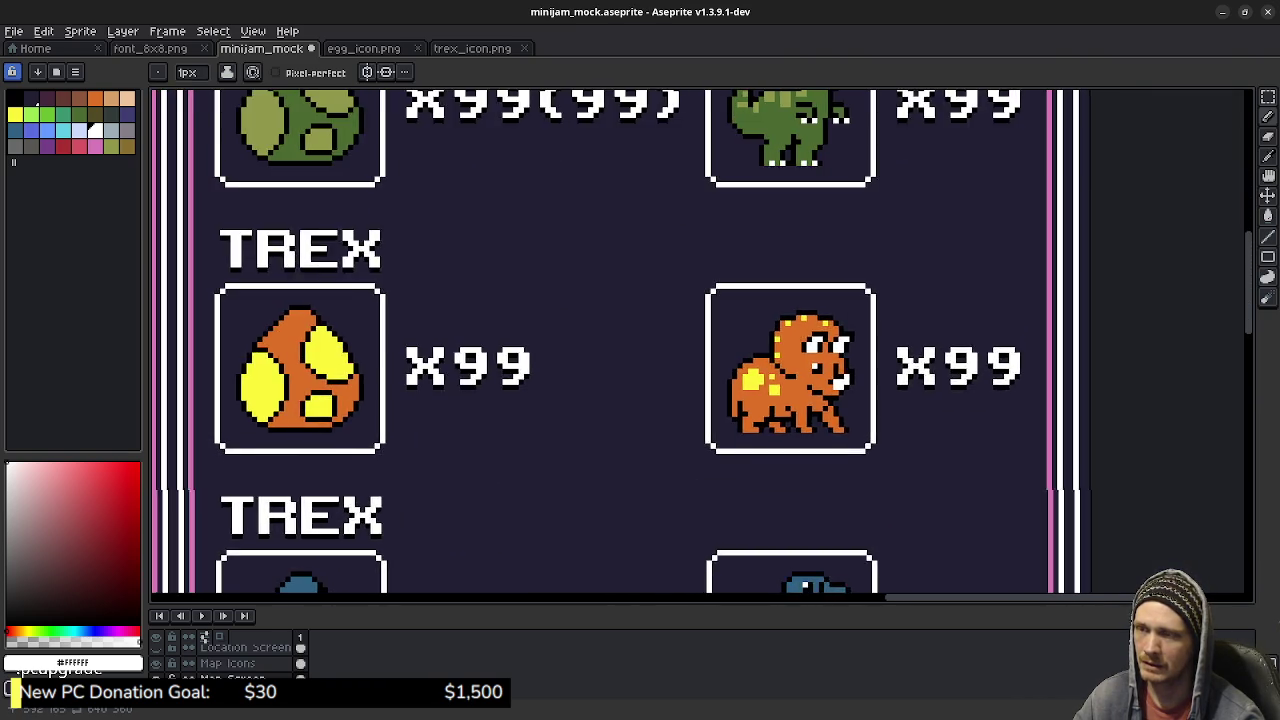
{"action": "scroll", "coordinate": [760, 363], "scroll_direction": "up", "scroll_amount": 2}
{"action": "scroll", "coordinate": [760, 363], "scroll_direction": "left", "scroll_amount": 1}
{"action": "scroll", "coordinate": [760, 363], "scroll_direction": "down", "scroll_amount": 3}
{"action": "scroll", "coordinate": [760, 363], "scroll_direction": "right", "scroll_amount": 2}
{"action": "scroll", "coordinate": [765, 370], "scroll_direction": "up", "scroll_amount": 5}
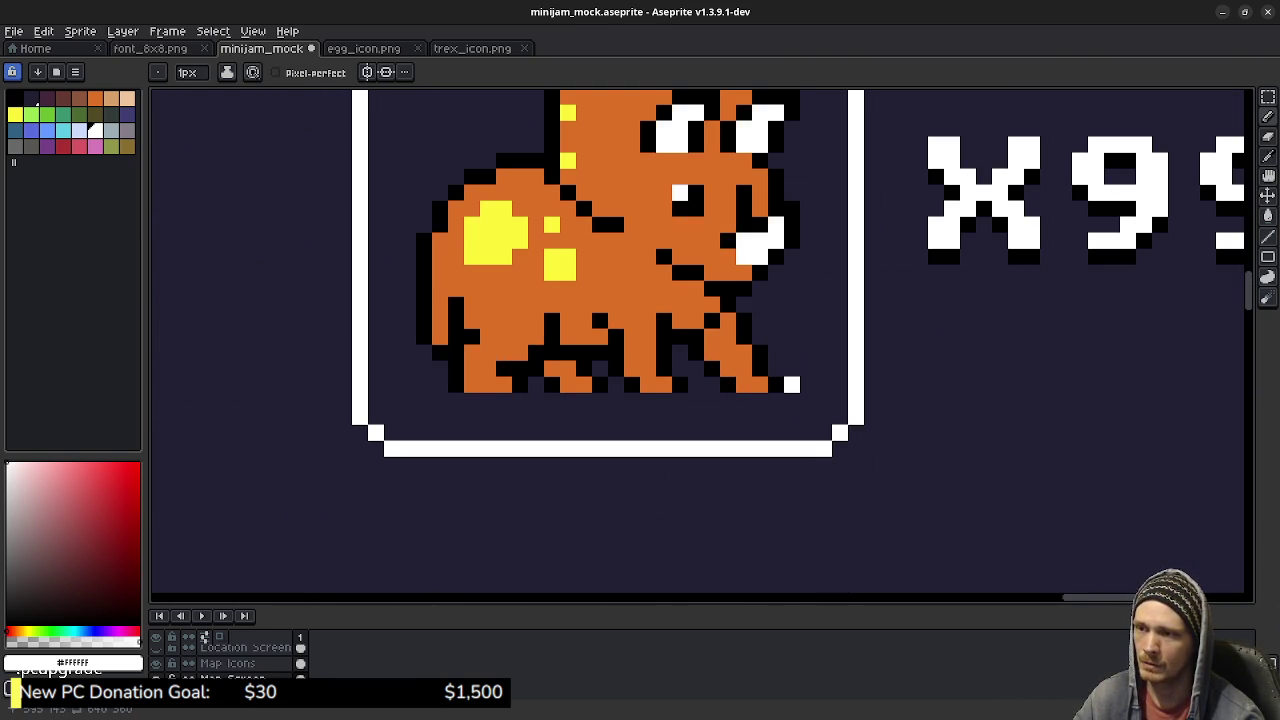
{"action": "left_click", "coordinate": [503, 384]}
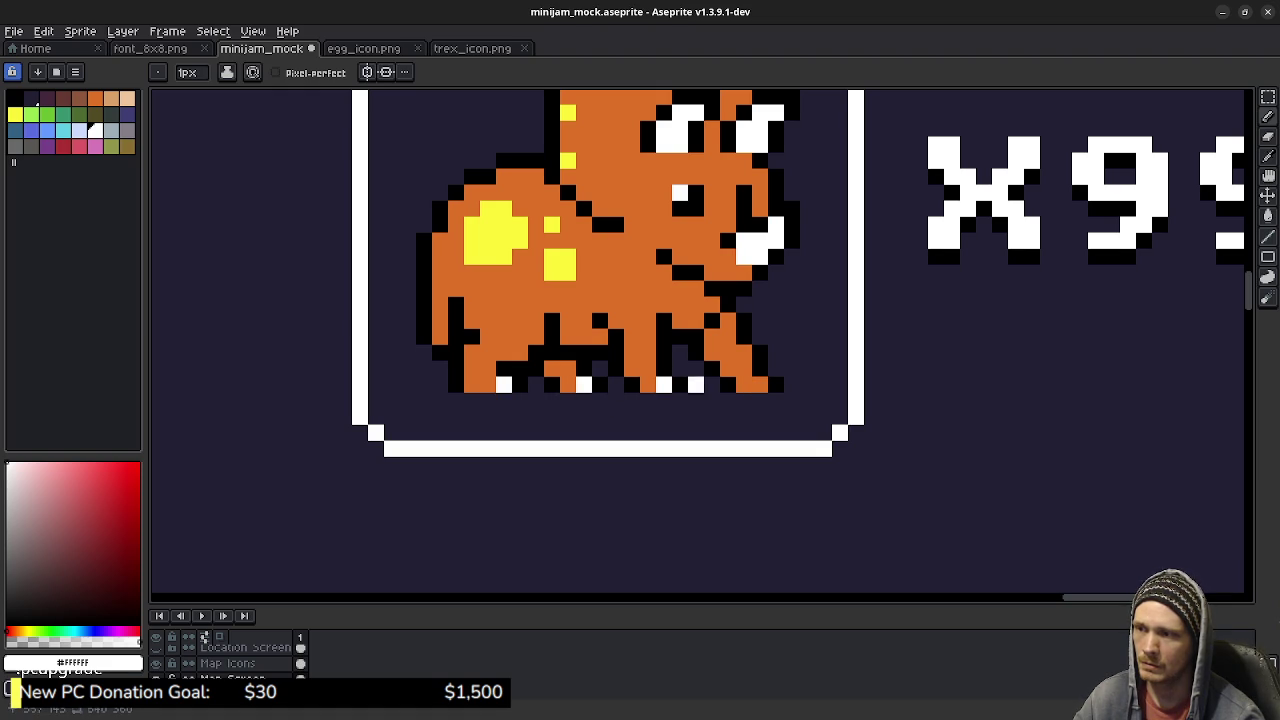
{"action": "scroll", "coordinate": [757, 478], "scroll_direction": "down", "scroll_amount": 3}
Step: Add four white toenails along the brown dinosaur's feet
{"action": "scroll", "coordinate": [757, 478], "scroll_direction": "down", "scroll_amount": 2}
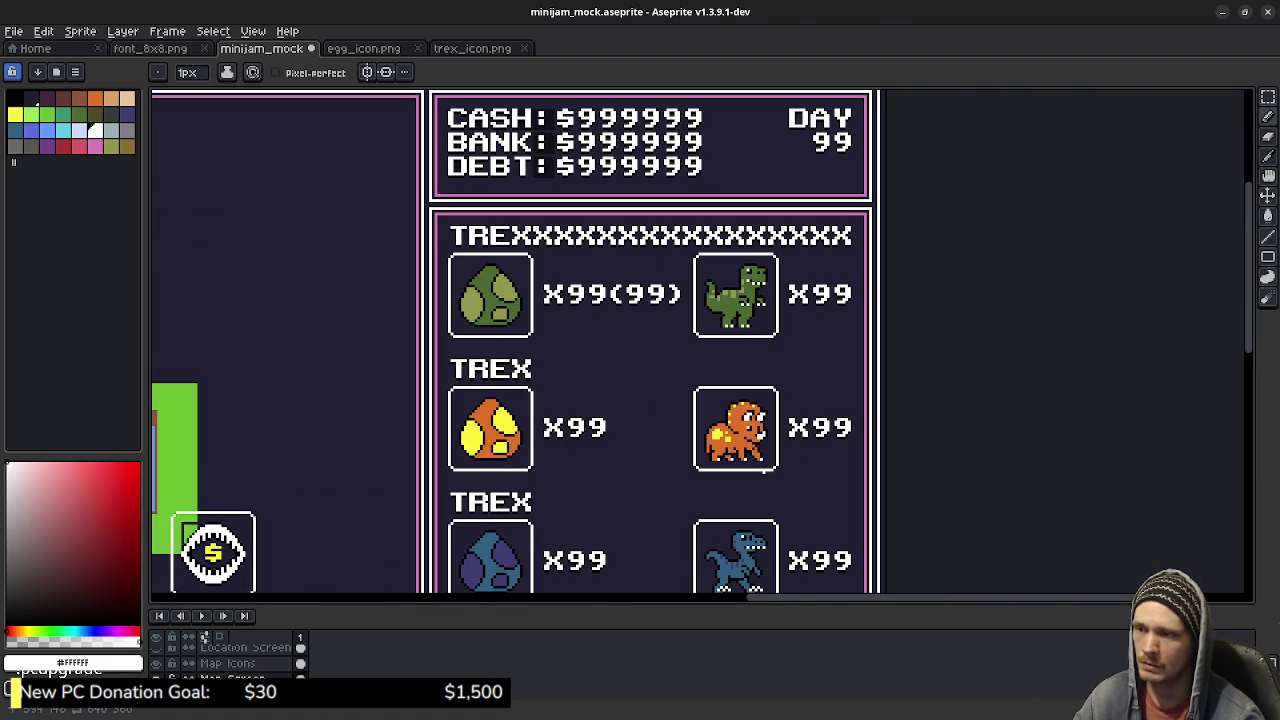
{"action": "scroll", "coordinate": [758, 465], "scroll_direction": "down", "scroll_amount": 2}
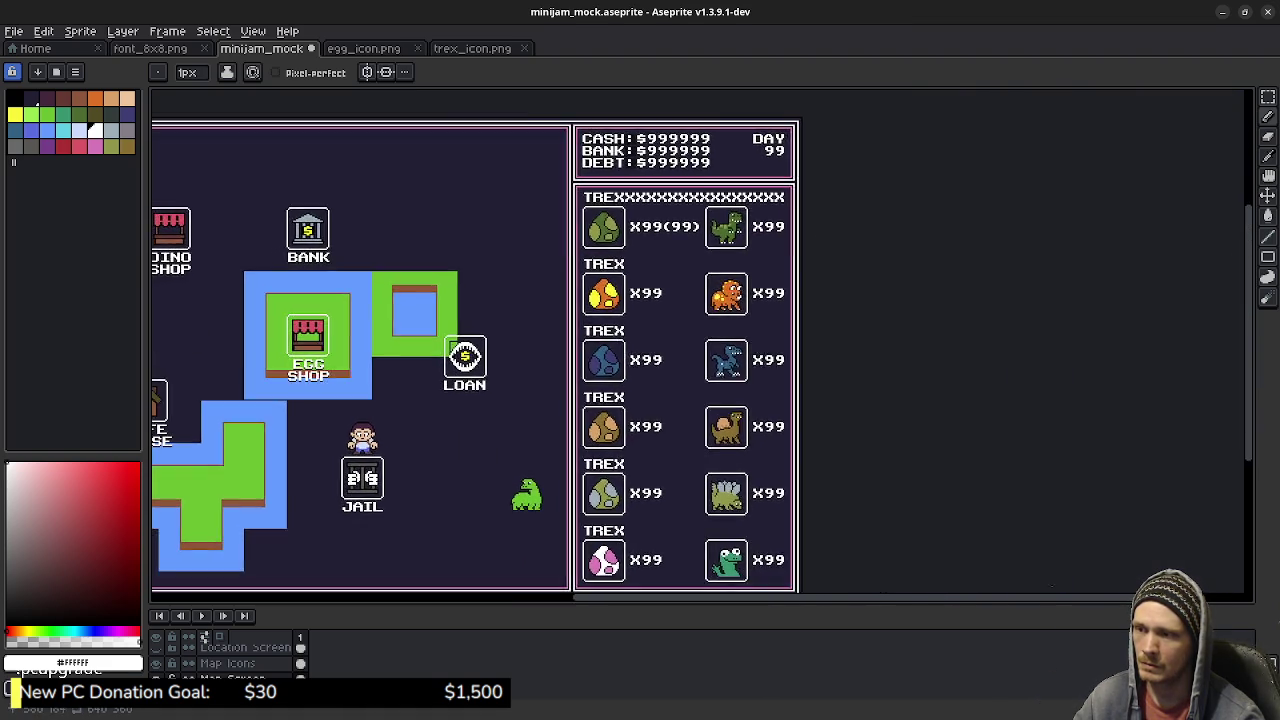
{"action": "scroll", "coordinate": [743, 451], "scroll_direction": "up", "scroll_amount": 5}
{"action": "scroll", "coordinate": [743, 451], "scroll_direction": "up", "scroll_amount": 3}
{"action": "left_click", "coordinate": [682, 324]}
{"action": "left_click", "coordinate": [575, 324]}
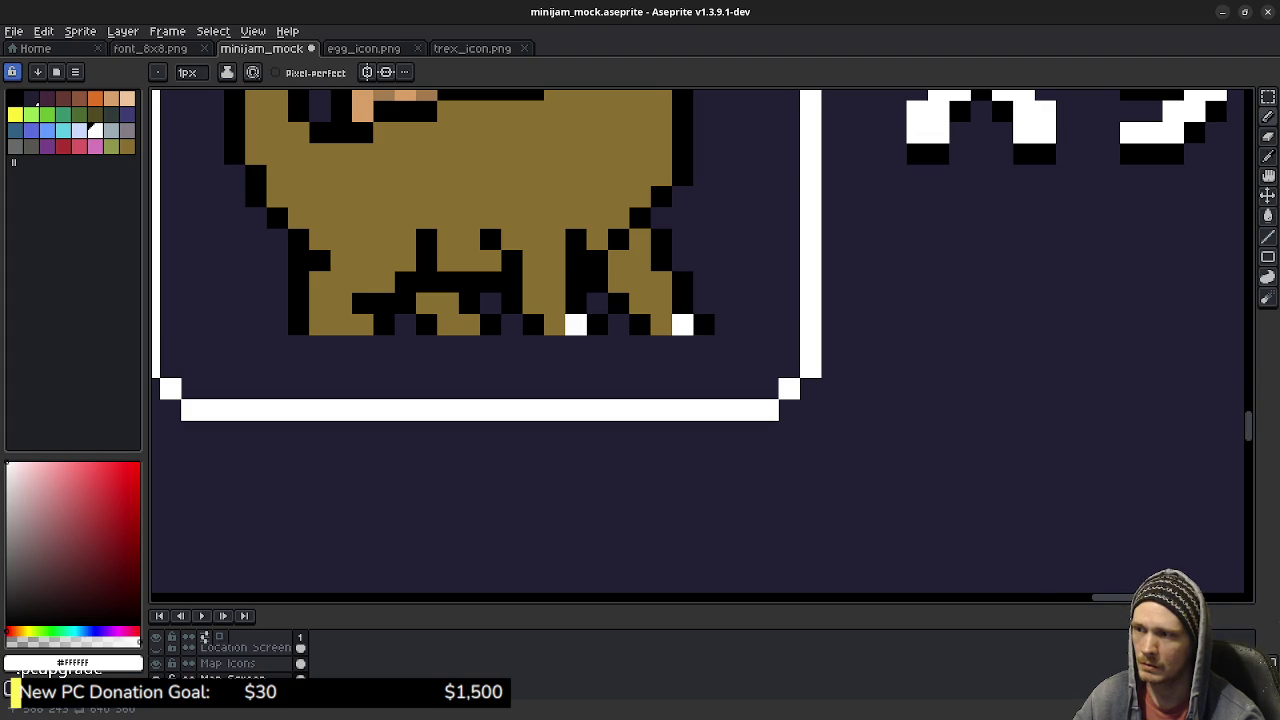
{"action": "left_click", "coordinate": [468, 324]}
{"action": "left_click", "coordinate": [361, 324]}
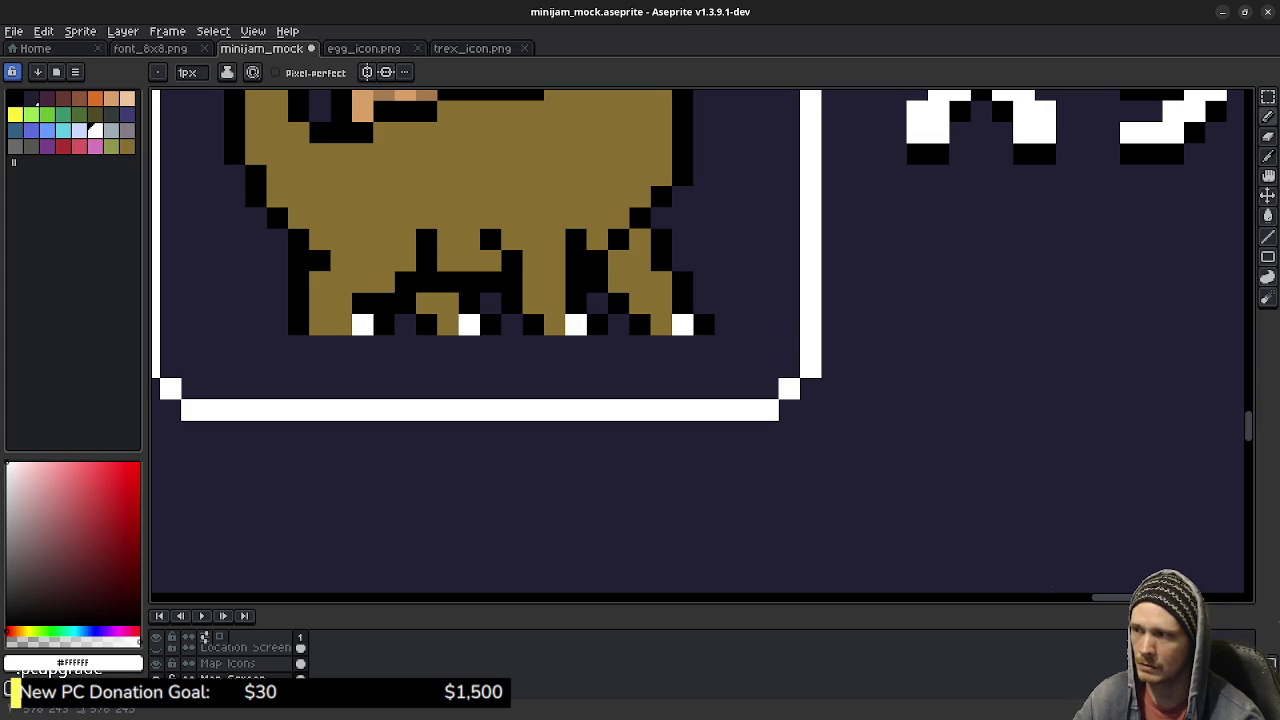
Step: Add four white toe pixels along the bottom of the stegosaurus's feet
{"action": "scroll", "coordinate": [590, 413], "scroll_direction": "down", "scroll_amount": 4}
{"action": "scroll", "coordinate": [620, 480], "scroll_direction": "down", "scroll_amount": 1}
{"action": "scroll", "coordinate": [620, 480], "scroll_direction": "down", "scroll_amount": 3}
{"action": "scroll", "coordinate": [620, 480], "scroll_direction": "left", "scroll_amount": 2}
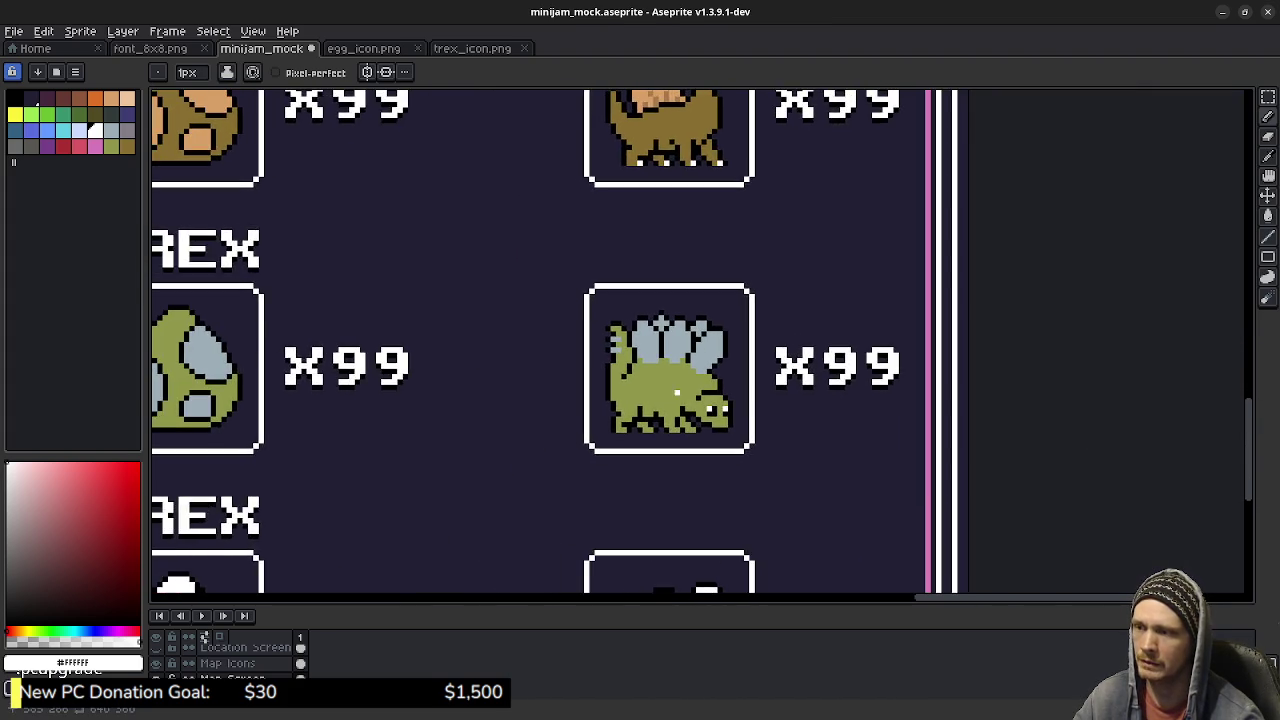
{"action": "scroll", "coordinate": [678, 462], "scroll_direction": "up", "scroll_amount": 3}
{"action": "left_click", "coordinate": [720, 371]}
{"action": "left_click", "coordinate": [672, 371]}
{"action": "left_click", "coordinate": [592, 371]}
{"action": "left_click", "coordinate": [512, 371]}
Step: Look over the dinosaurs and save minijam_mock.aseprite with the new toenails and claws
{"action": "scroll", "coordinate": [670, 400], "scroll_direction": "down", "scroll_amount": 3}
{"action": "scroll", "coordinate": [670, 400], "scroll_direction": "down", "scroll_amount": 2}
{"action": "scroll", "coordinate": [668, 500], "scroll_direction": "down", "scroll_amount": 2}
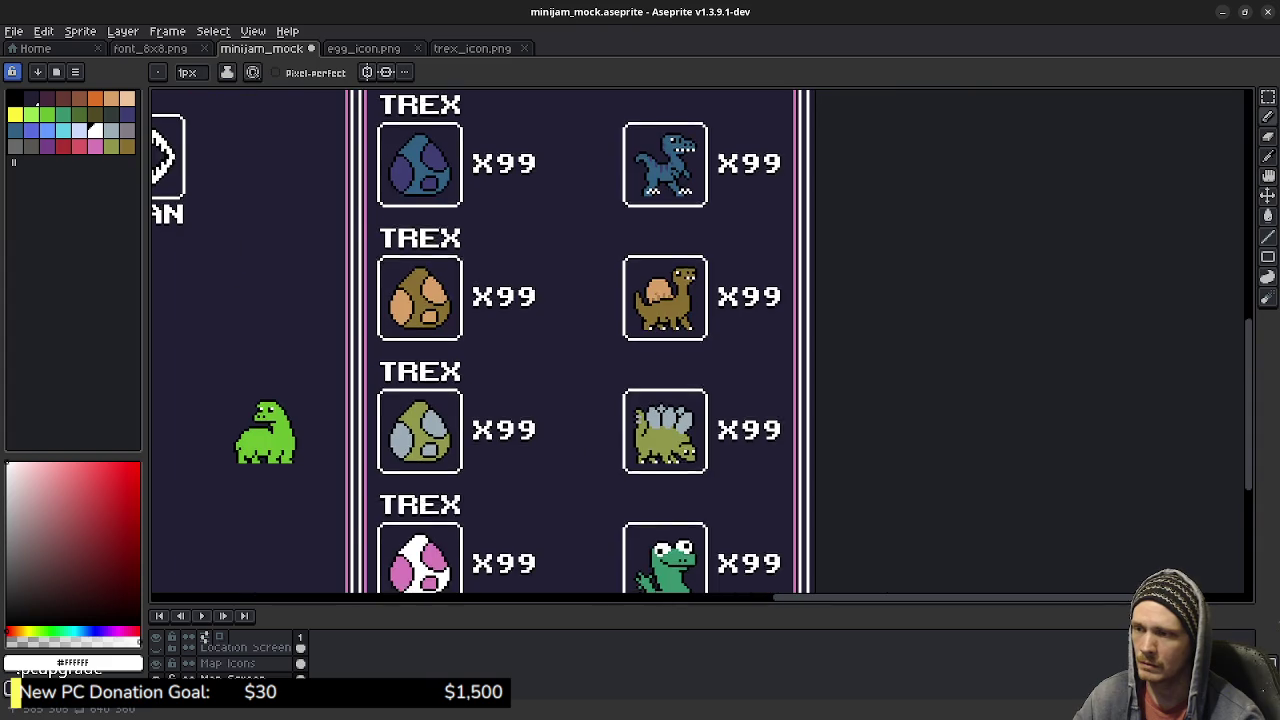
{"action": "scroll", "coordinate": [668, 500], "scroll_direction": "down", "scroll_amount": 1}
{"action": "scroll", "coordinate": [668, 400], "scroll_direction": "down", "scroll_amount": 1}
{"action": "scroll", "coordinate": [668, 400], "scroll_direction": "down", "scroll_amount": 1}
{"action": "scroll", "coordinate": [668, 400], "scroll_direction": "down", "scroll_amount": 3}
{"action": "scroll", "coordinate": [680, 420], "scroll_direction": "up", "scroll_amount": 2}
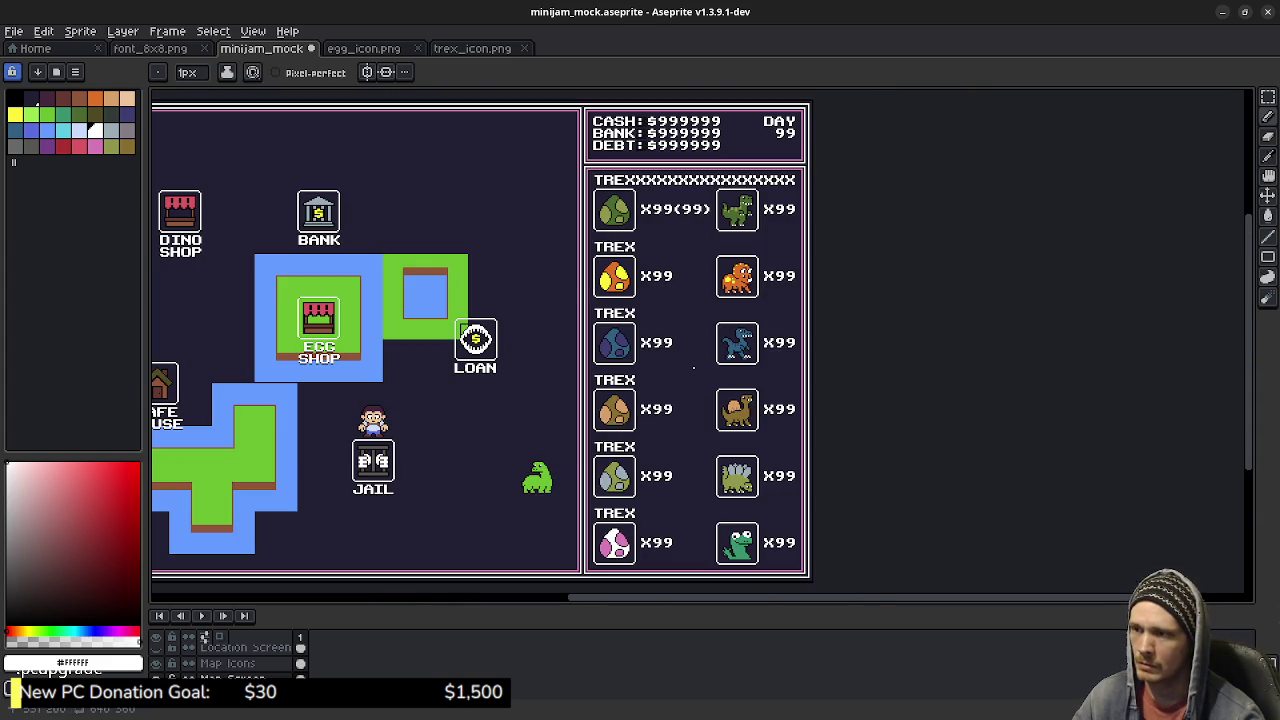
{"action": "scroll", "coordinate": [729, 385], "scroll_direction": "up", "scroll_amount": 2}
{"action": "scroll", "coordinate": [785, 358], "scroll_direction": "down", "scroll_amount": 2}
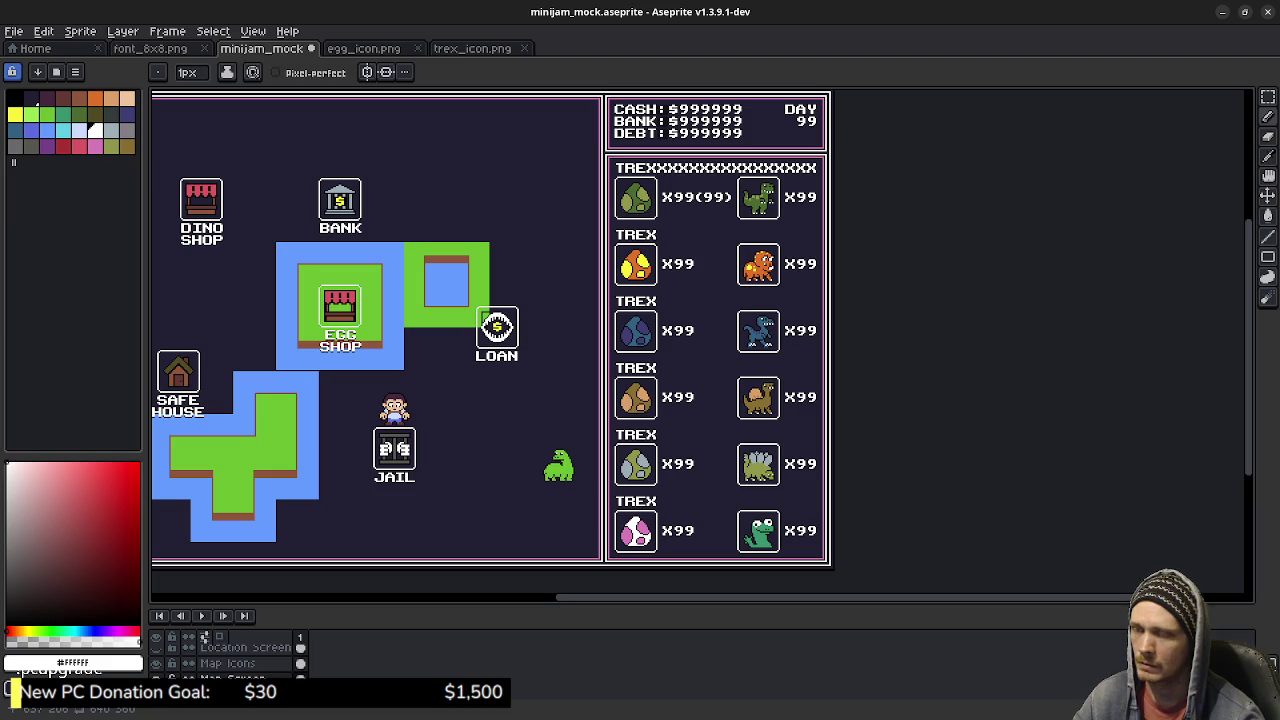
{"action": "scroll", "coordinate": [831, 363], "scroll_direction": "up", "scroll_amount": 2}
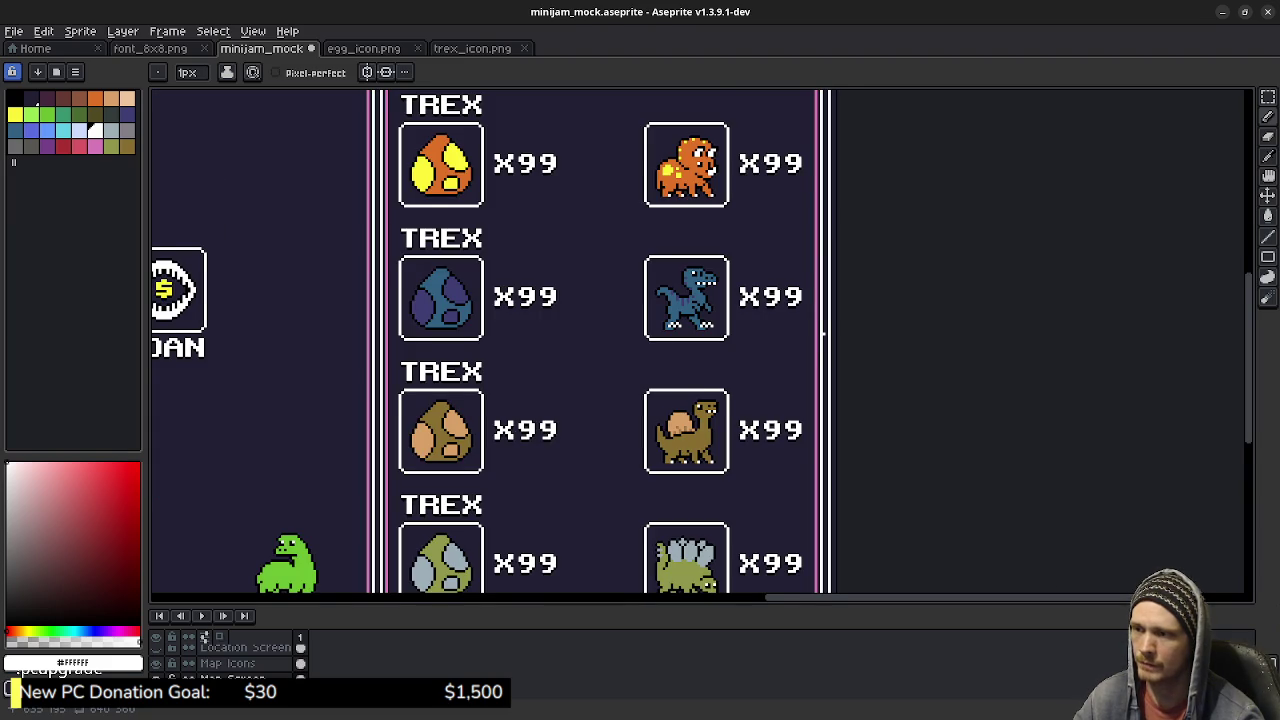
{"action": "key", "text": "ctrl+s"}
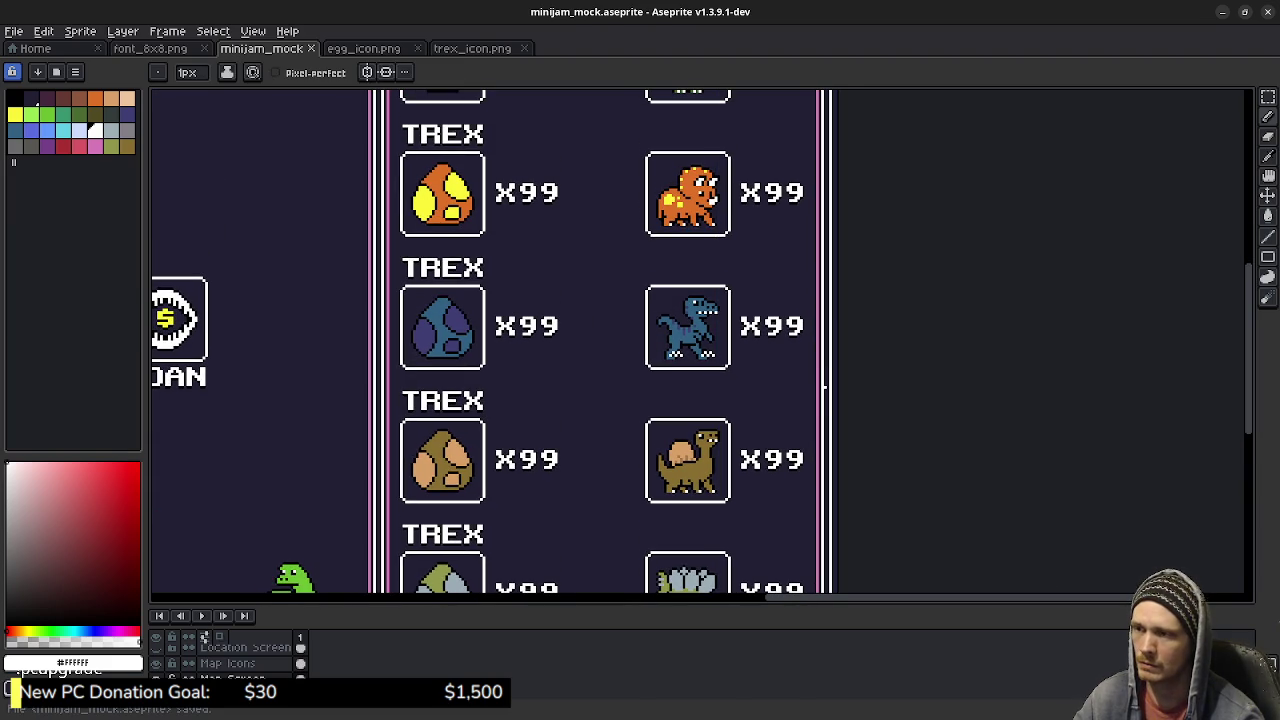
{"action": "scroll", "coordinate": [700, 345], "scroll_direction": "up", "scroll_amount": 3}
{"action": "scroll", "coordinate": [700, 345], "scroll_direction": "up", "scroll_amount": 1}
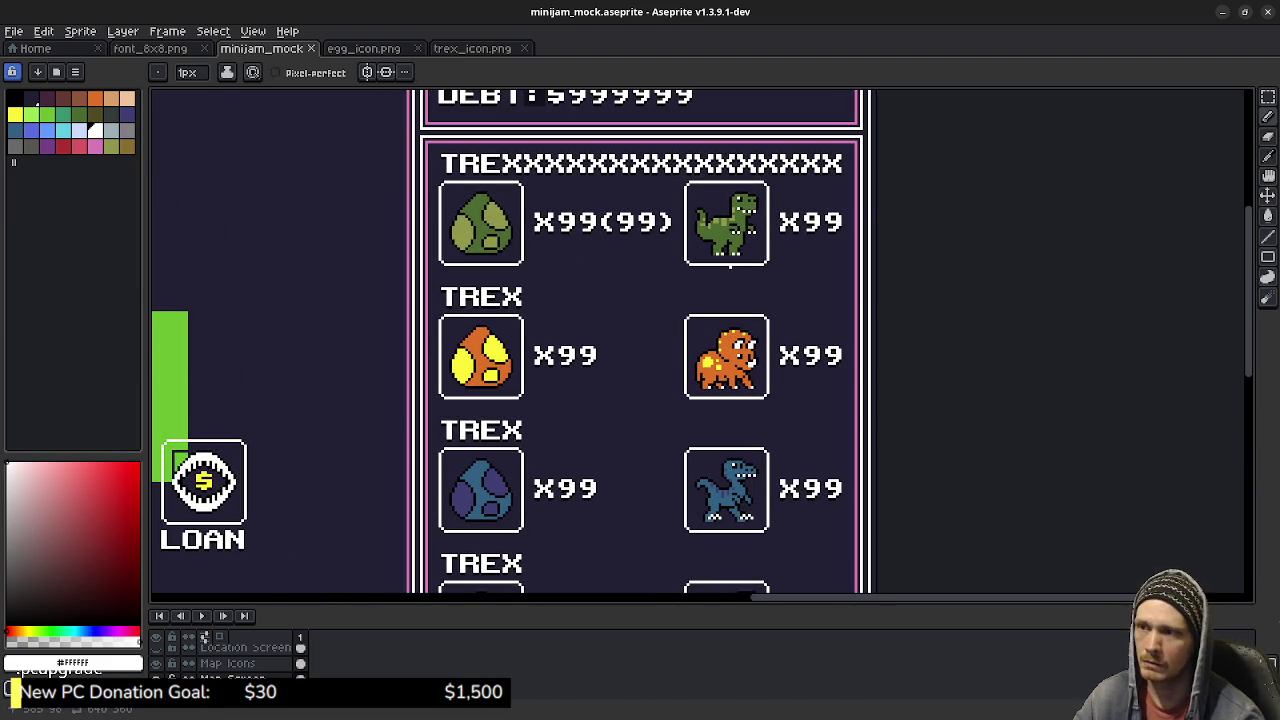
{"action": "scroll", "coordinate": [746, 289], "scroll_direction": "up", "scroll_amount": 1}
{"action": "scroll", "coordinate": [828, 309], "scroll_direction": "down", "scroll_amount": 1}
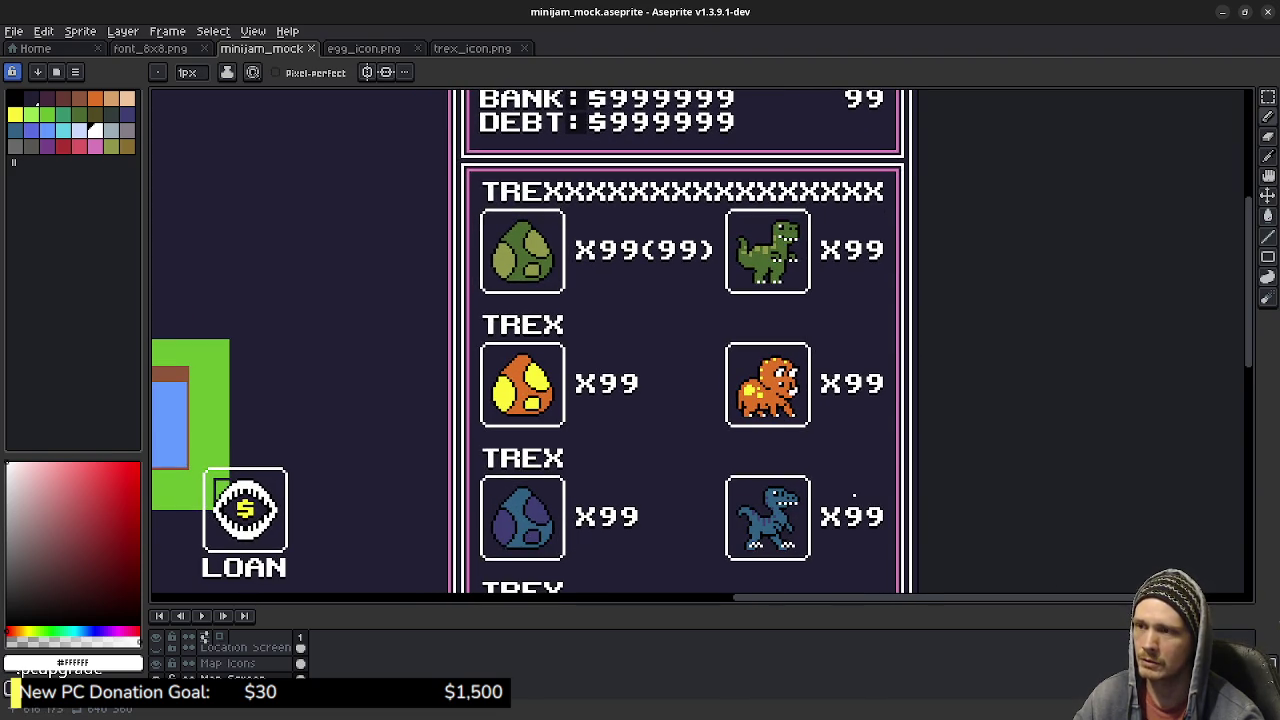
{"action": "scroll", "coordinate": [823, 280], "scroll_direction": "up", "scroll_amount": 1}
{"action": "scroll", "coordinate": [823, 280], "scroll_direction": "up", "scroll_amount": 1}
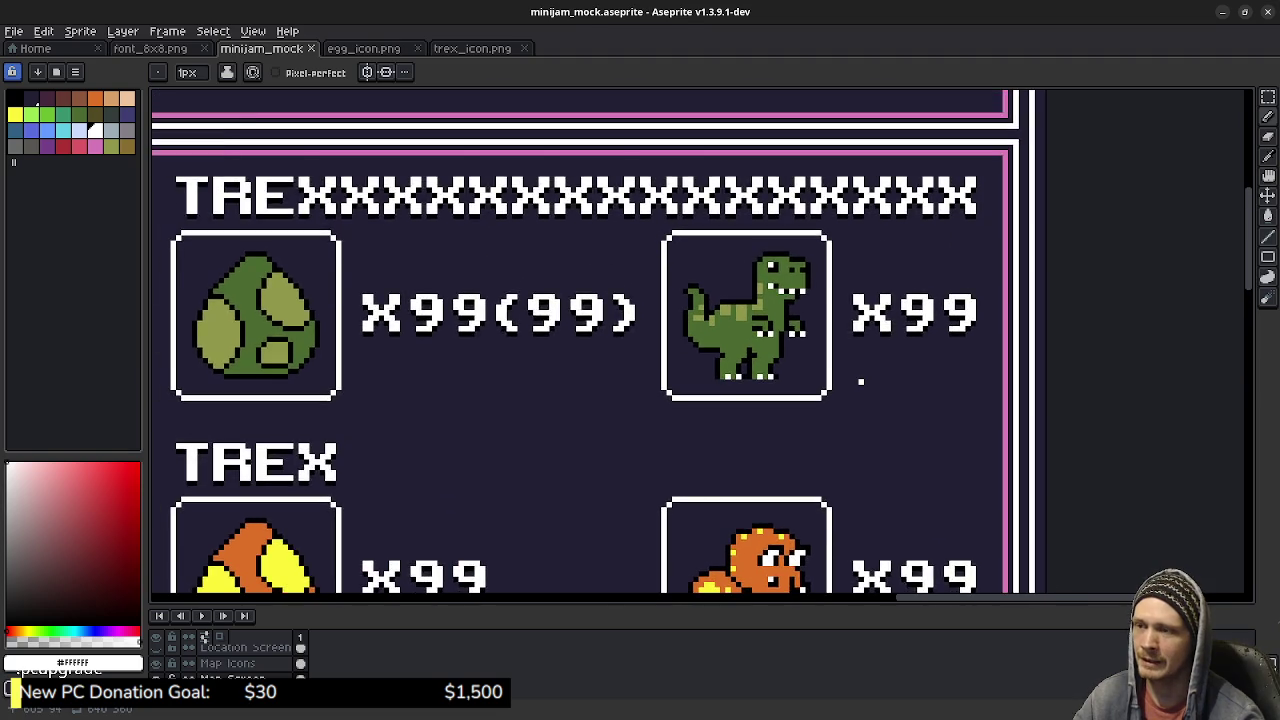
{"action": "scroll", "coordinate": [860, 381], "scroll_direction": "up", "scroll_amount": 1}
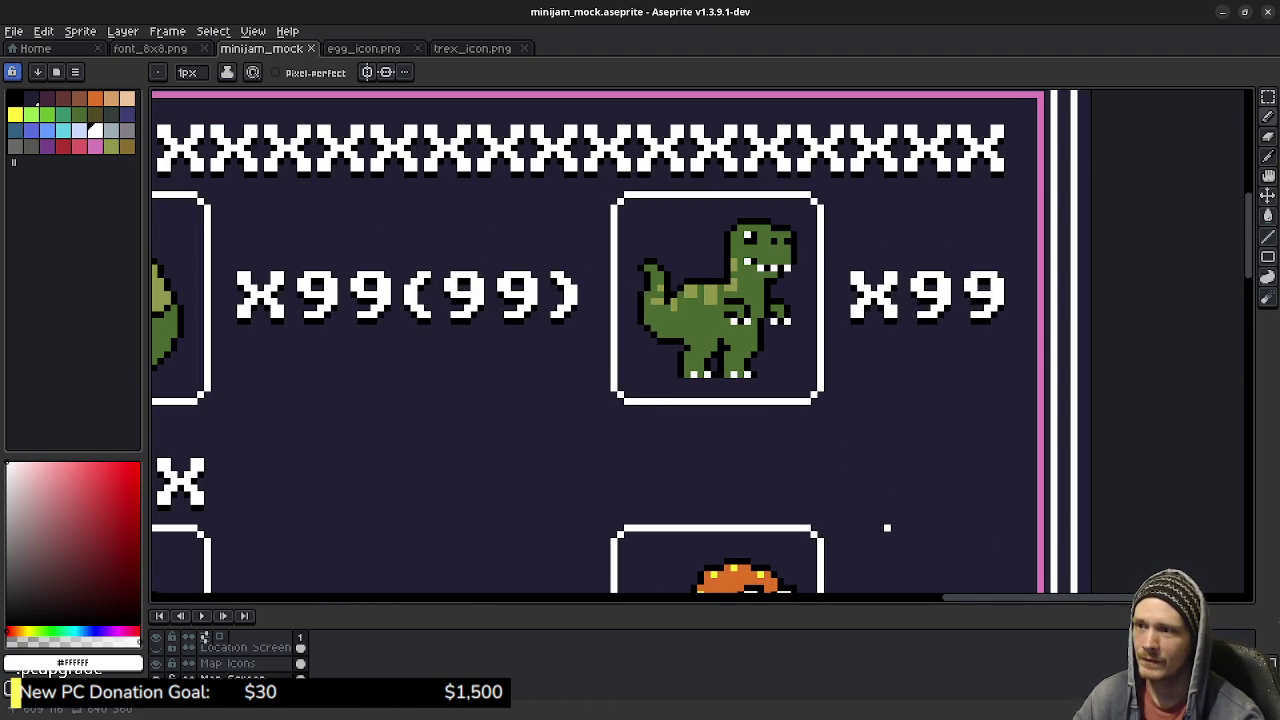
{"action": "scroll", "coordinate": [886, 528], "scroll_direction": "down", "scroll_amount": 3}
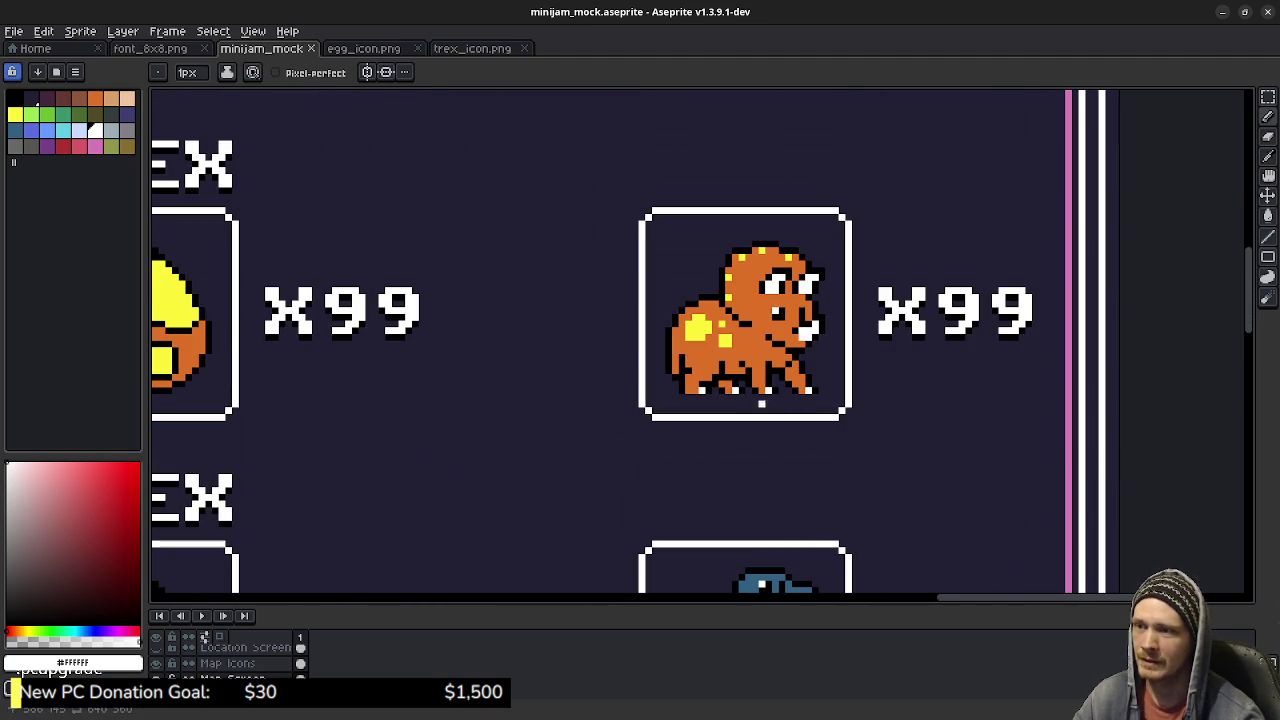
{"action": "scroll", "coordinate": [795, 423], "scroll_direction": "down", "scroll_amount": 1}
{"action": "scroll", "coordinate": [827, 527], "scroll_direction": "down", "scroll_amount": 1}
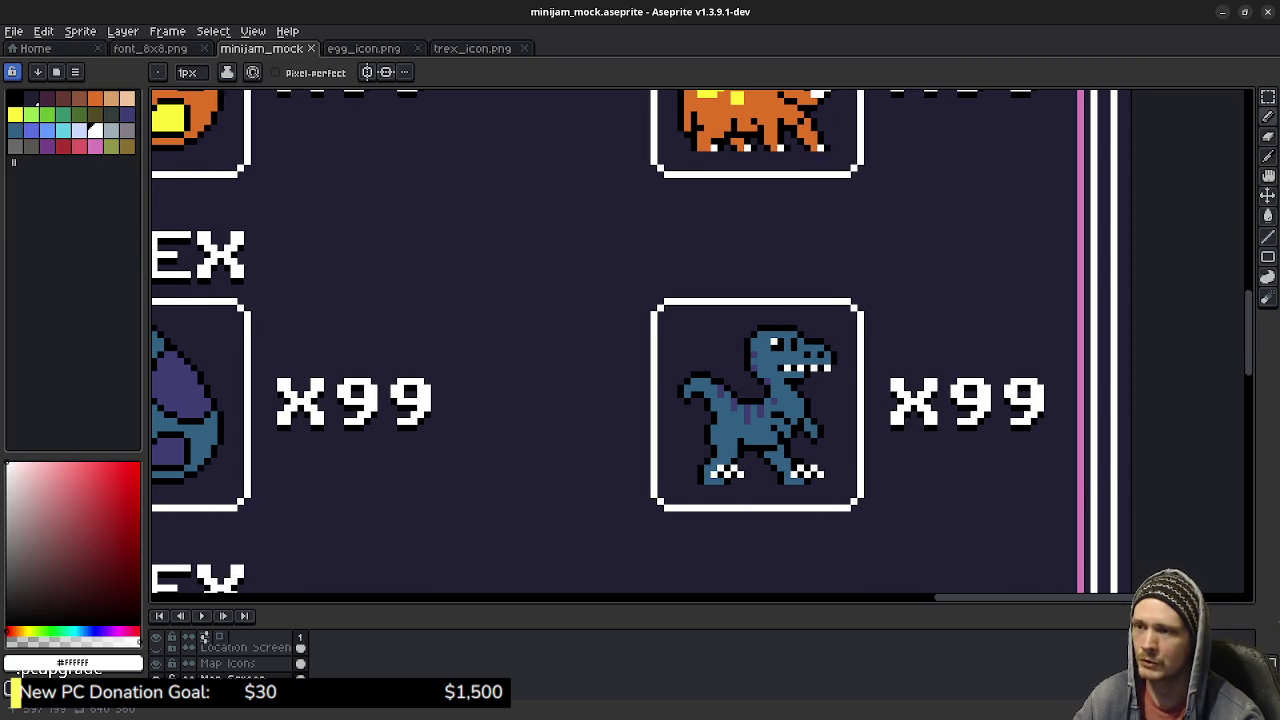
{"action": "scroll", "coordinate": [841, 528], "scroll_direction": "down", "scroll_amount": 2}
{"action": "scroll", "coordinate": [700, 340], "scroll_direction": "down", "scroll_amount": 1}
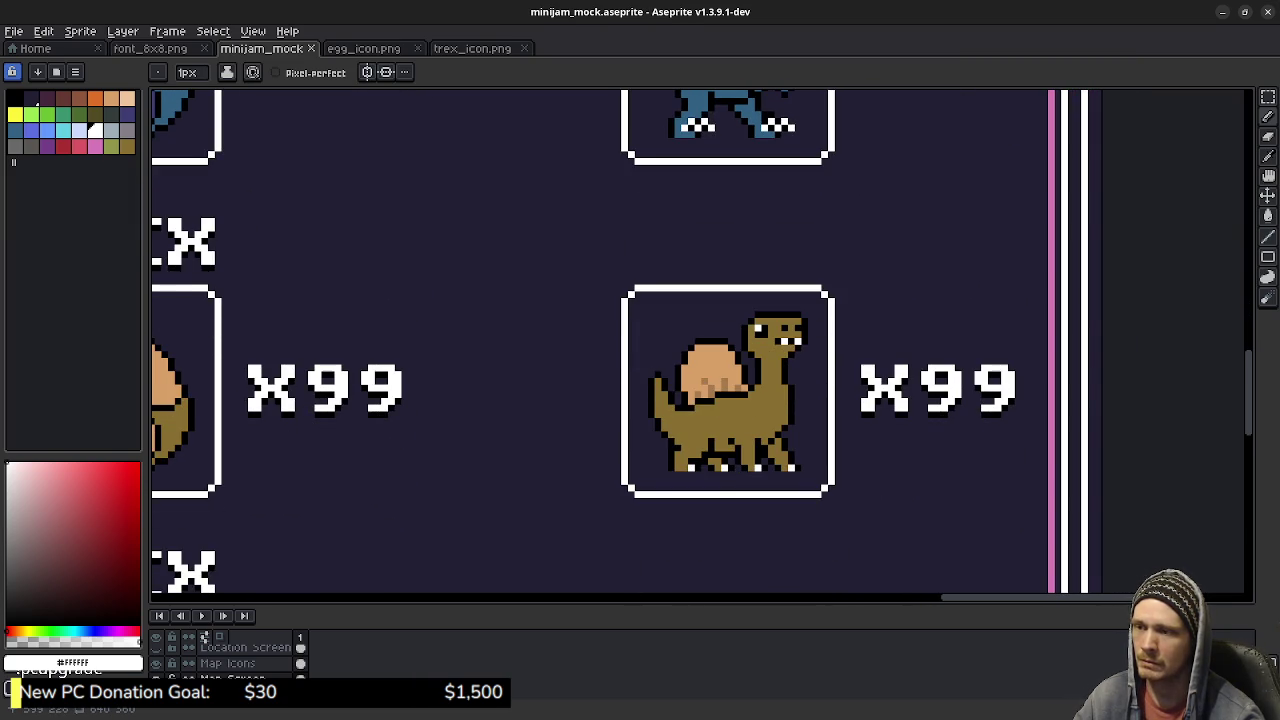
{"action": "scroll", "coordinate": [740, 380], "scroll_direction": "down", "scroll_amount": 2}
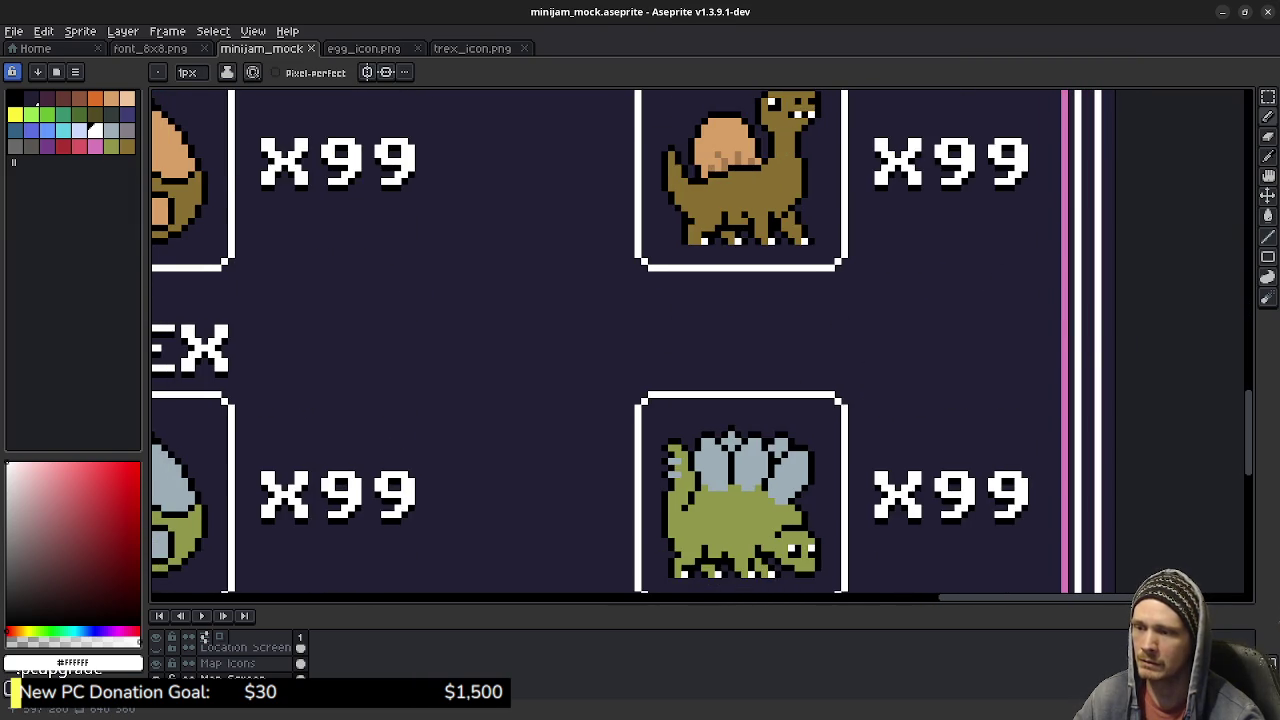
{"action": "scroll", "coordinate": [800, 437], "scroll_direction": "up", "scroll_amount": 1}
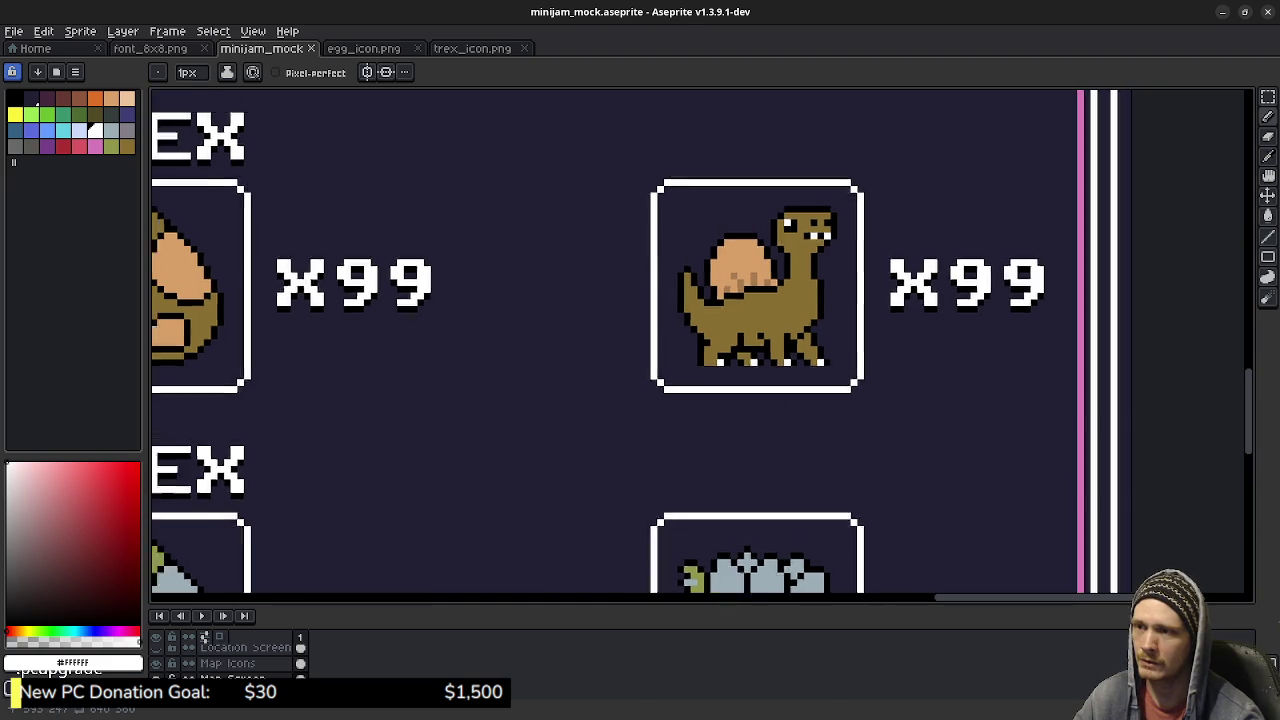
{"action": "scroll", "coordinate": [808, 472], "scroll_direction": "down", "scroll_amount": 2}
{"action": "scroll", "coordinate": [600, 360], "scroll_direction": "left", "scroll_amount": 1}
{"action": "scroll", "coordinate": [600, 360], "scroll_direction": "left", "scroll_amount": 1}
{"action": "scroll", "coordinate": [600, 360], "scroll_direction": "left", "scroll_amount": 1}
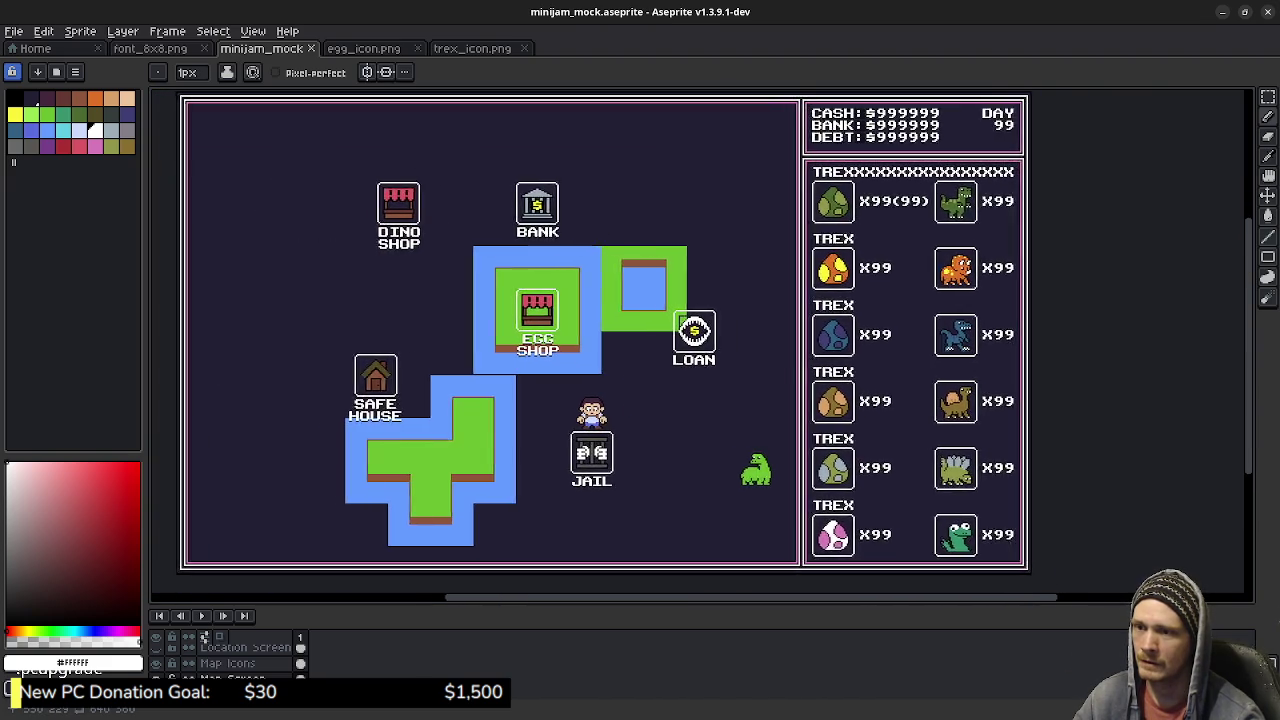
{"action": "scroll", "coordinate": [600, 360], "scroll_direction": "left", "scroll_amount": 1}
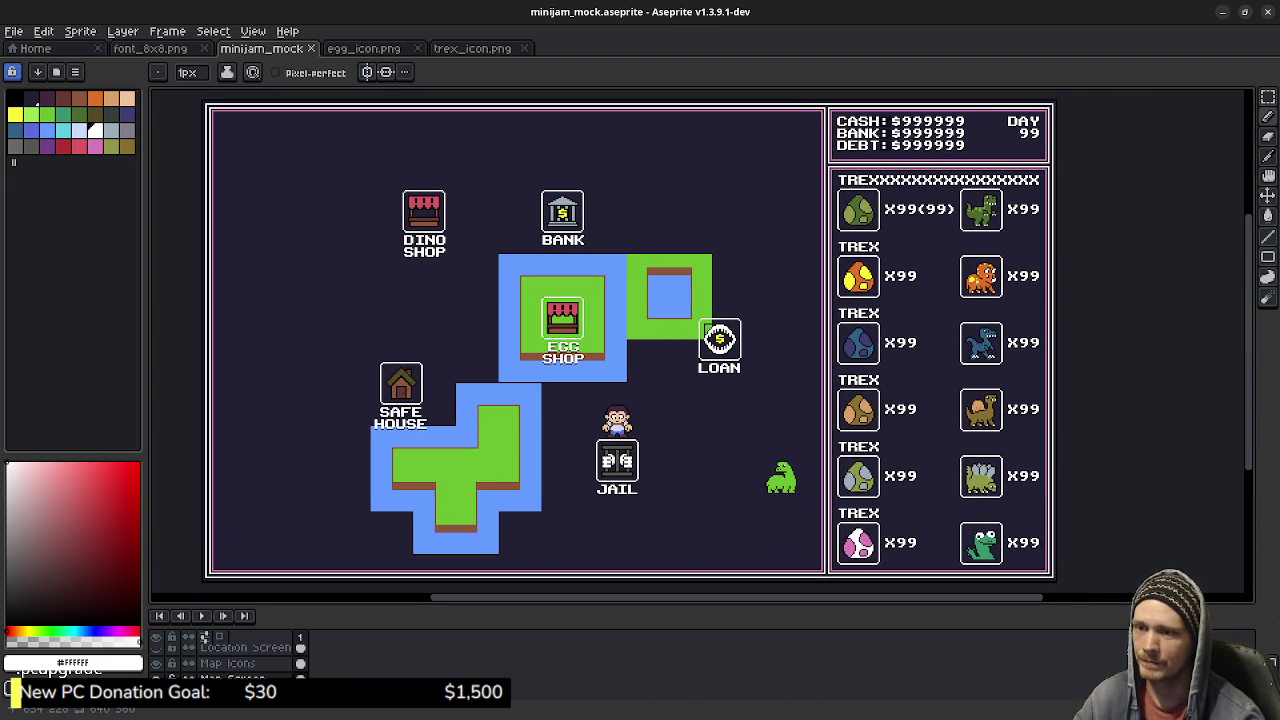
{"action": "key", "text": "ctrl+s"}
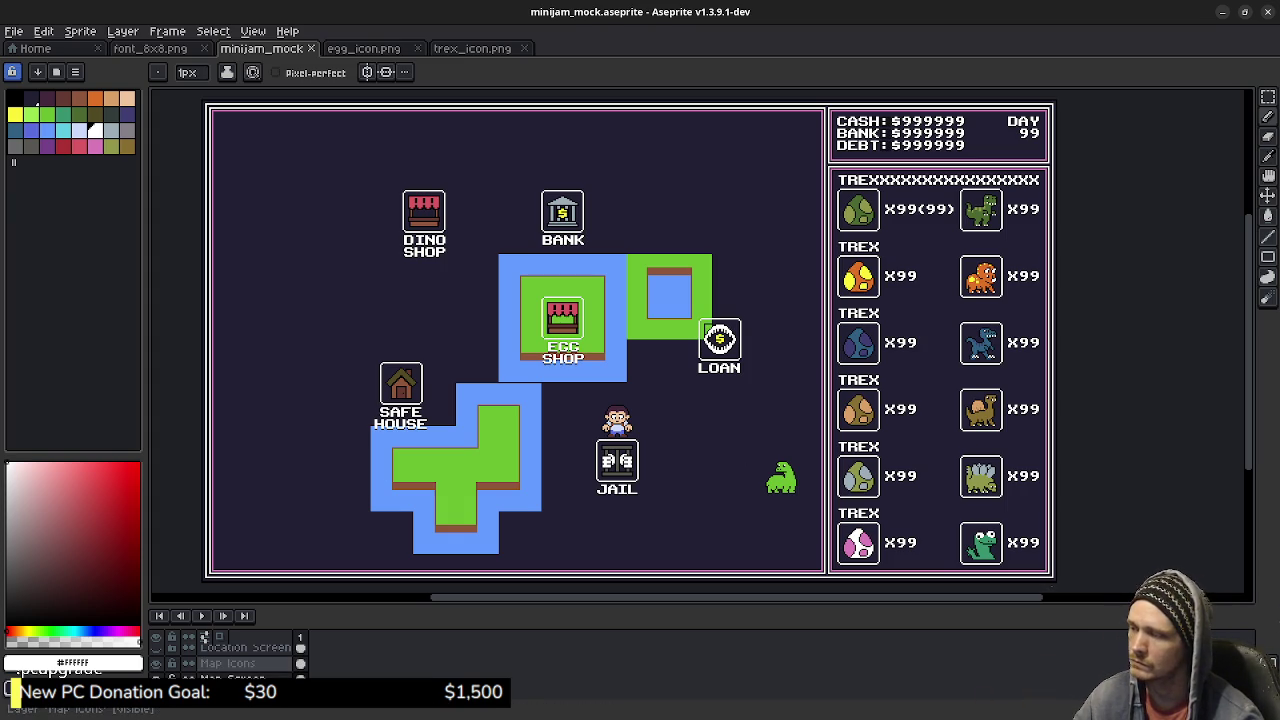
Step: Move the LOAN frame and its label lower on the map
{"action": "key", "text": "m"}
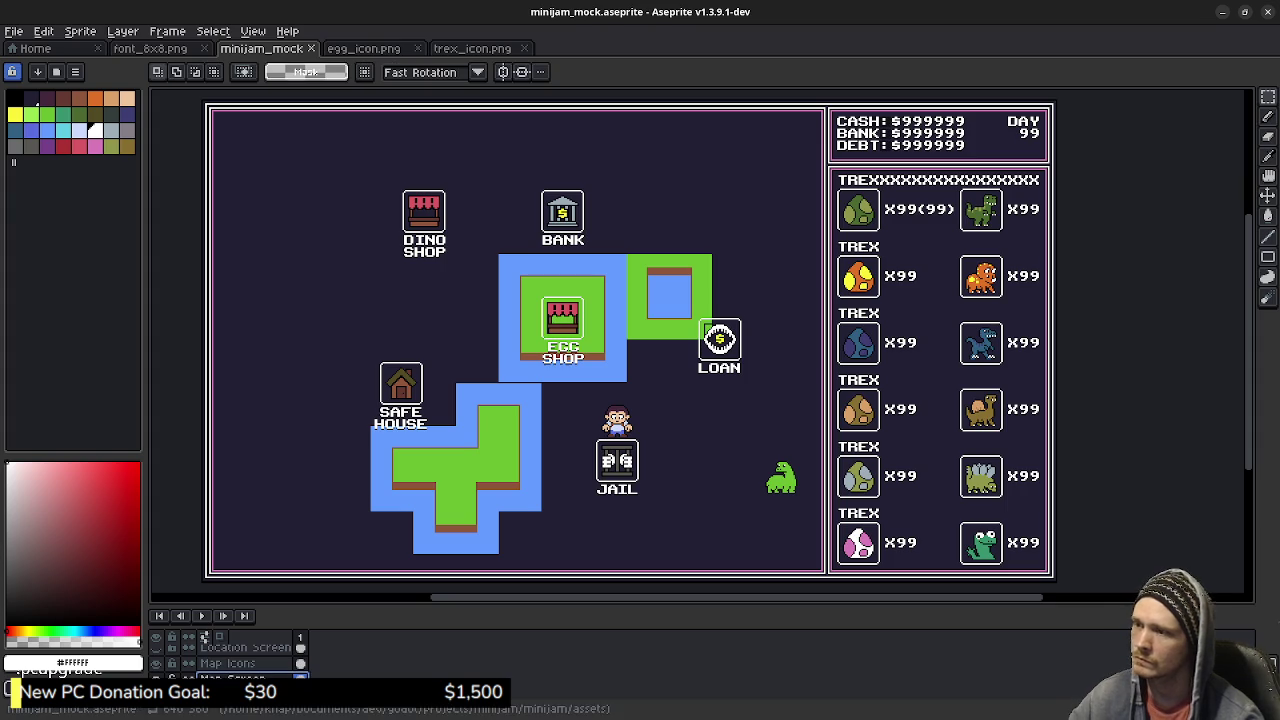
{"action": "left_click_drag", "start_coordinate": [680, 303], "coordinate": [760, 394]}
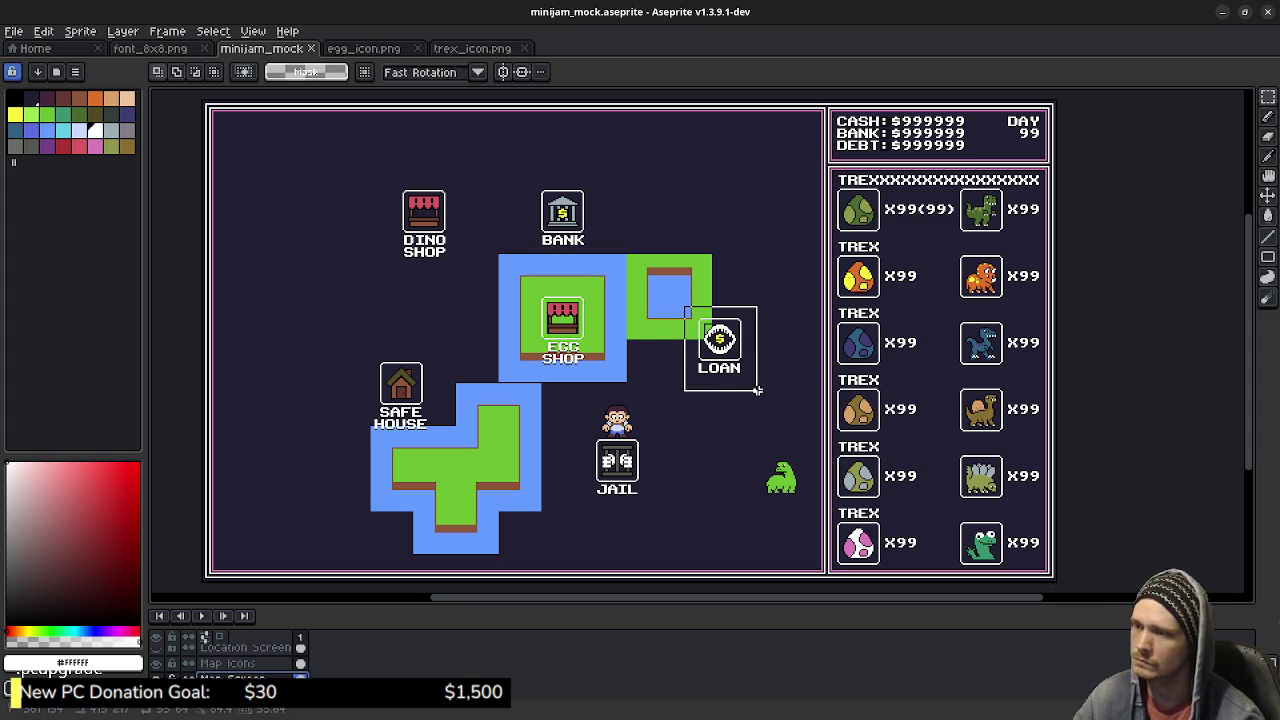
{"action": "left_click_drag", "start_coordinate": [720, 350], "coordinate": [727, 401]}
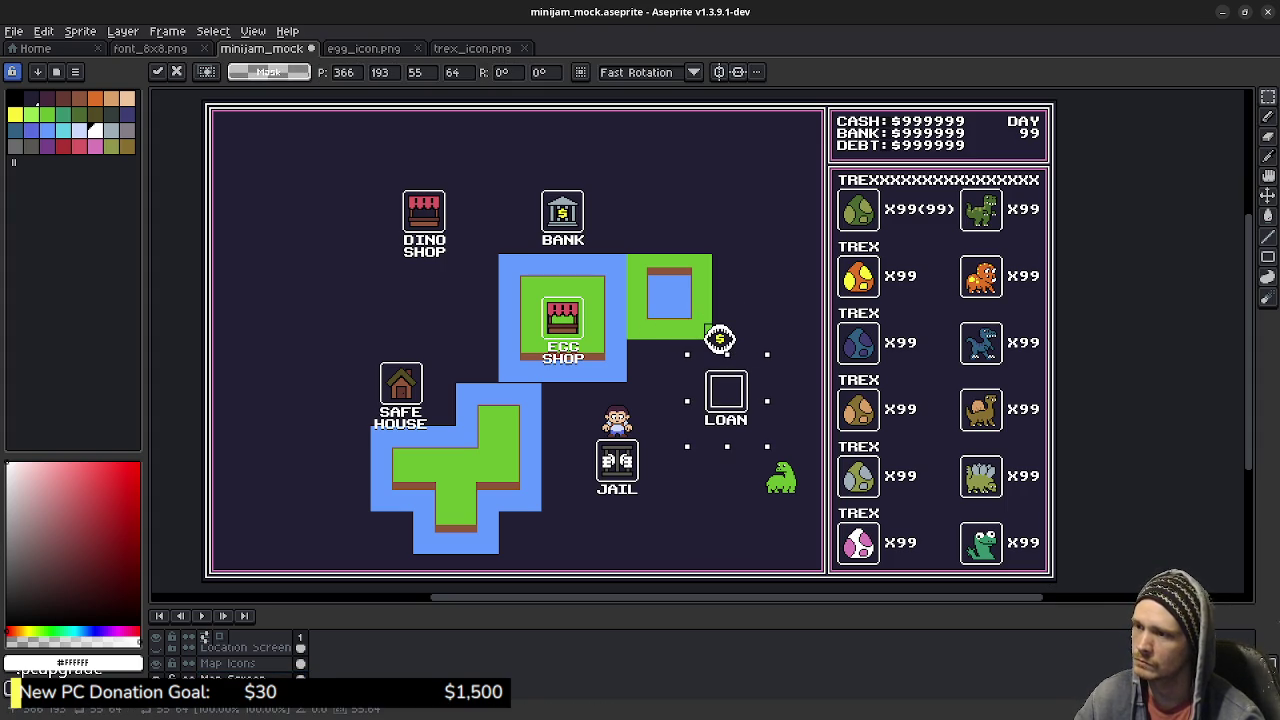
{"action": "left_click", "coordinate": [758, 309]}
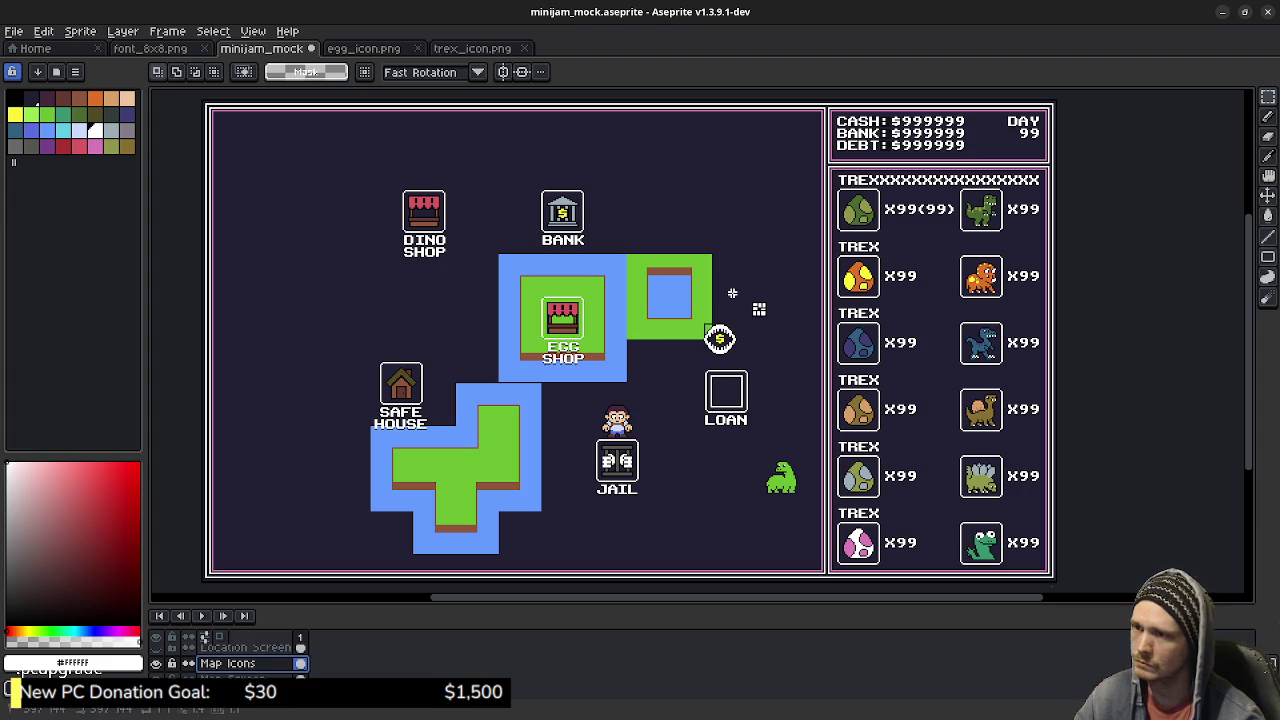
Step: Move the coin icon into the LOAN frame, nudged one pixel right, then fit the map in view
{"action": "scroll", "coordinate": [710, 319], "scroll_direction": "up", "scroll_amount": 2}
{"action": "left_click_drag", "start_coordinate": [672, 254], "coordinate": [830, 406]}
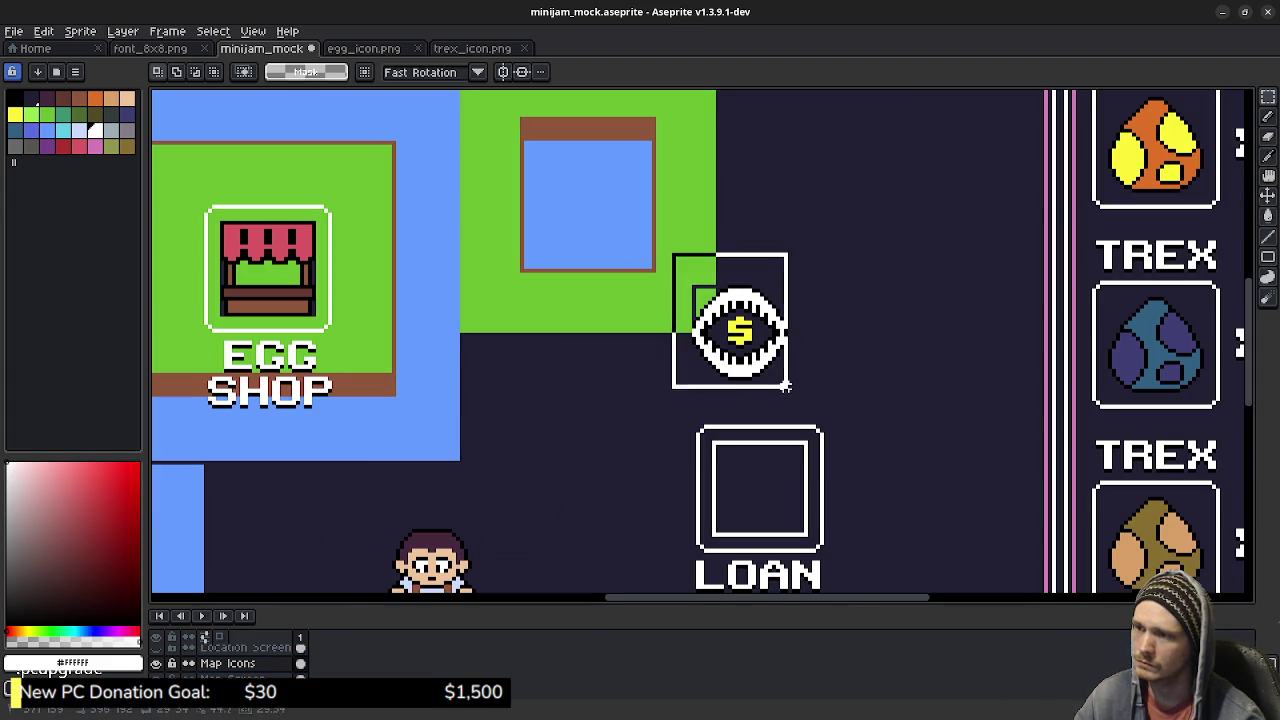
{"action": "left_click_drag", "start_coordinate": [854, 466], "coordinate": [861, 429]}
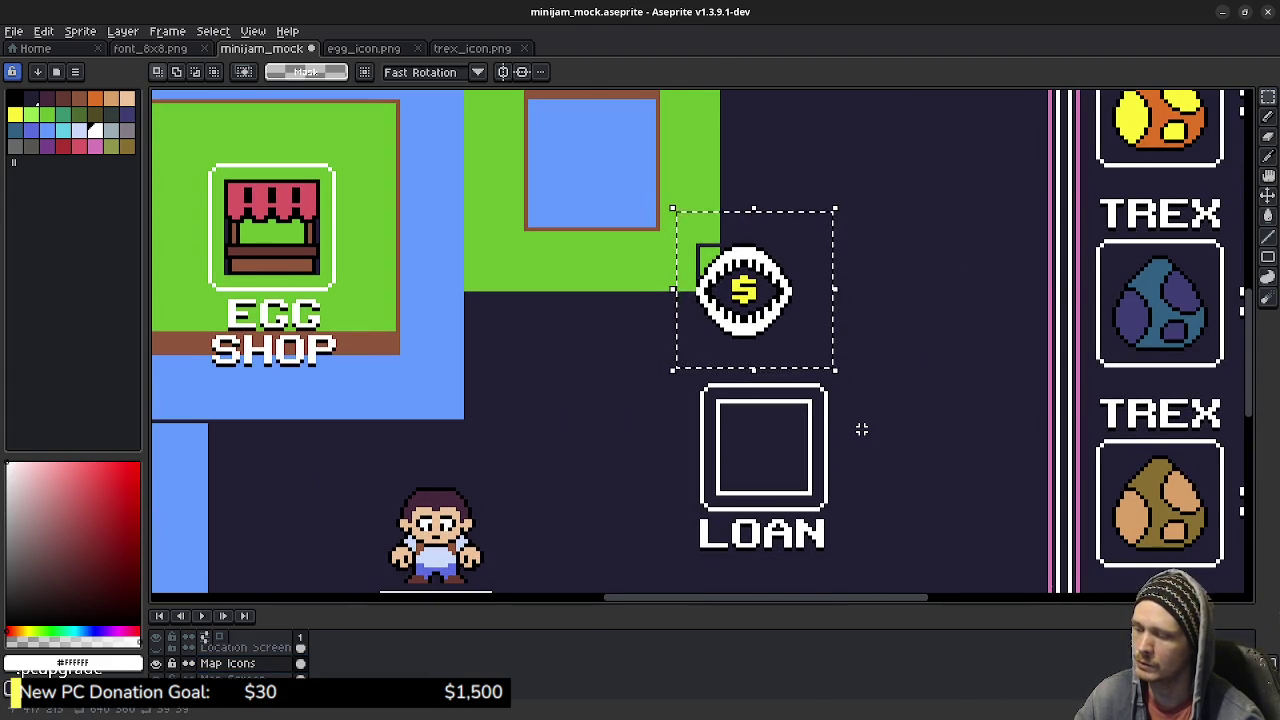
{"action": "key", "text": "ctrl+t"}
{"action": "left_click_drag", "start_coordinate": [752, 290], "coordinate": [769, 440]}
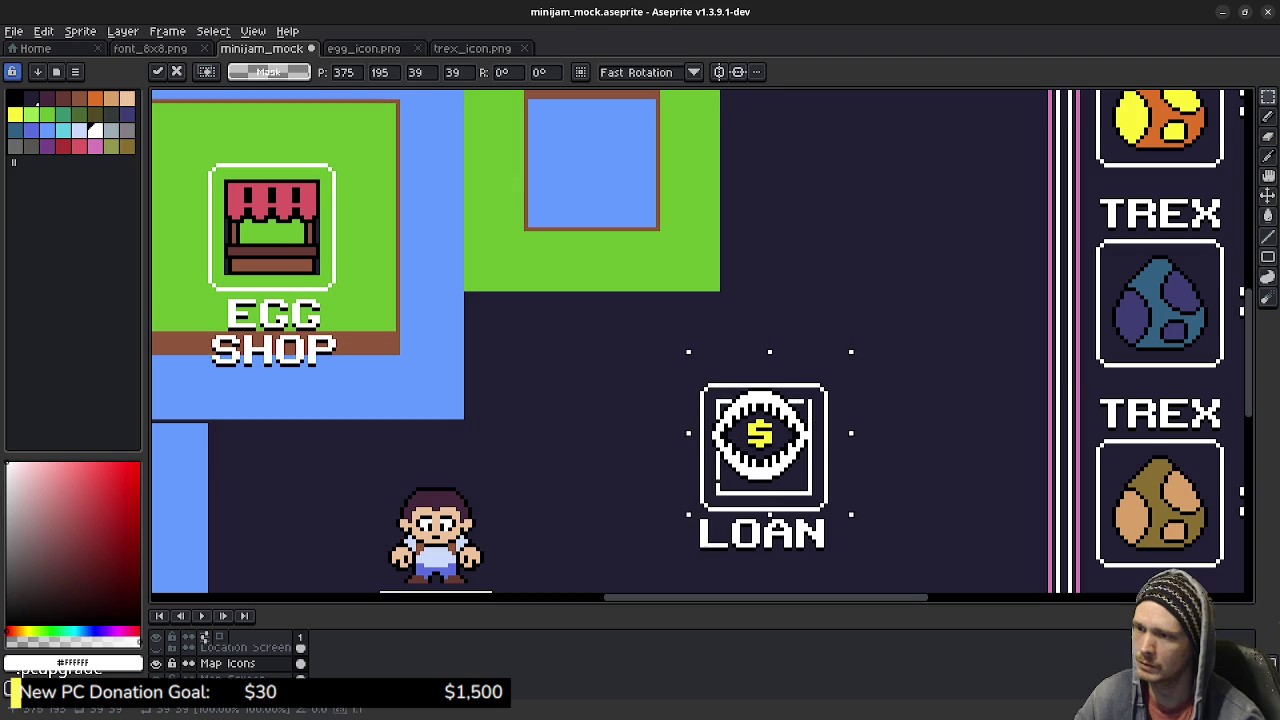
{"action": "key", "text": "Right"}
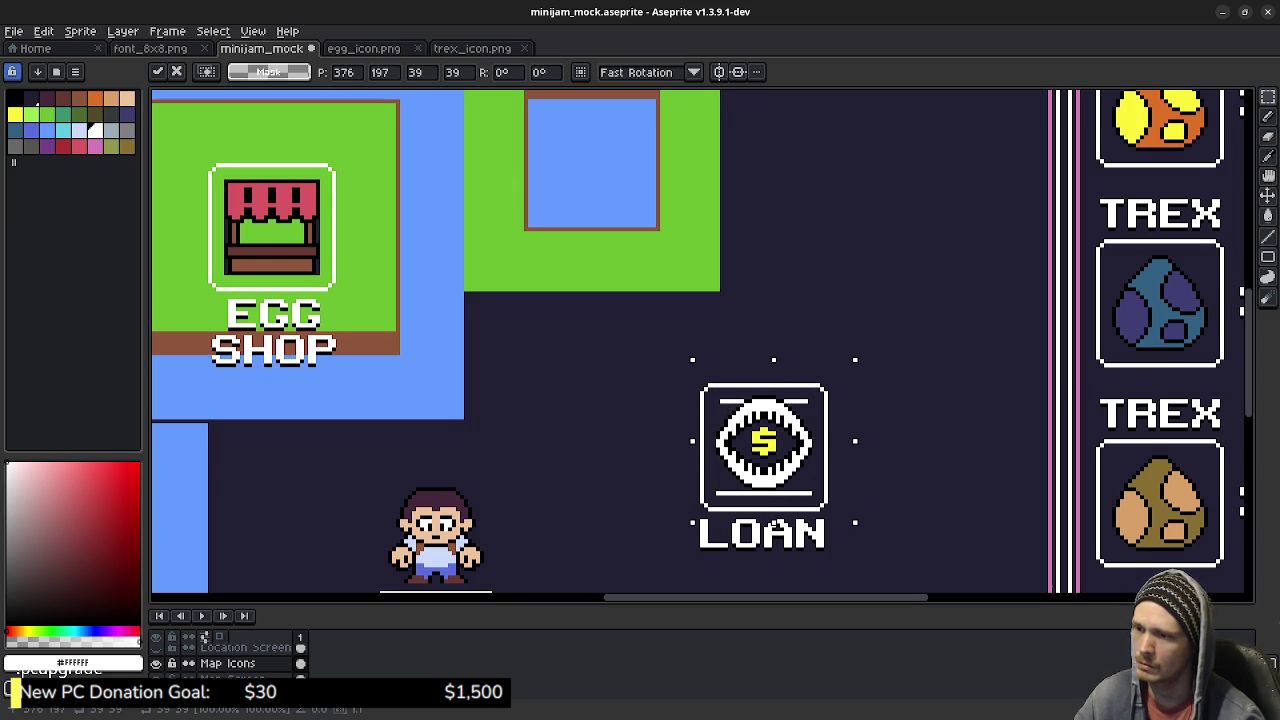
{"action": "key", "text": "Return"}
{"action": "key", "text": "ctrl+d"}
{"action": "key", "text": "ctrl+0"}
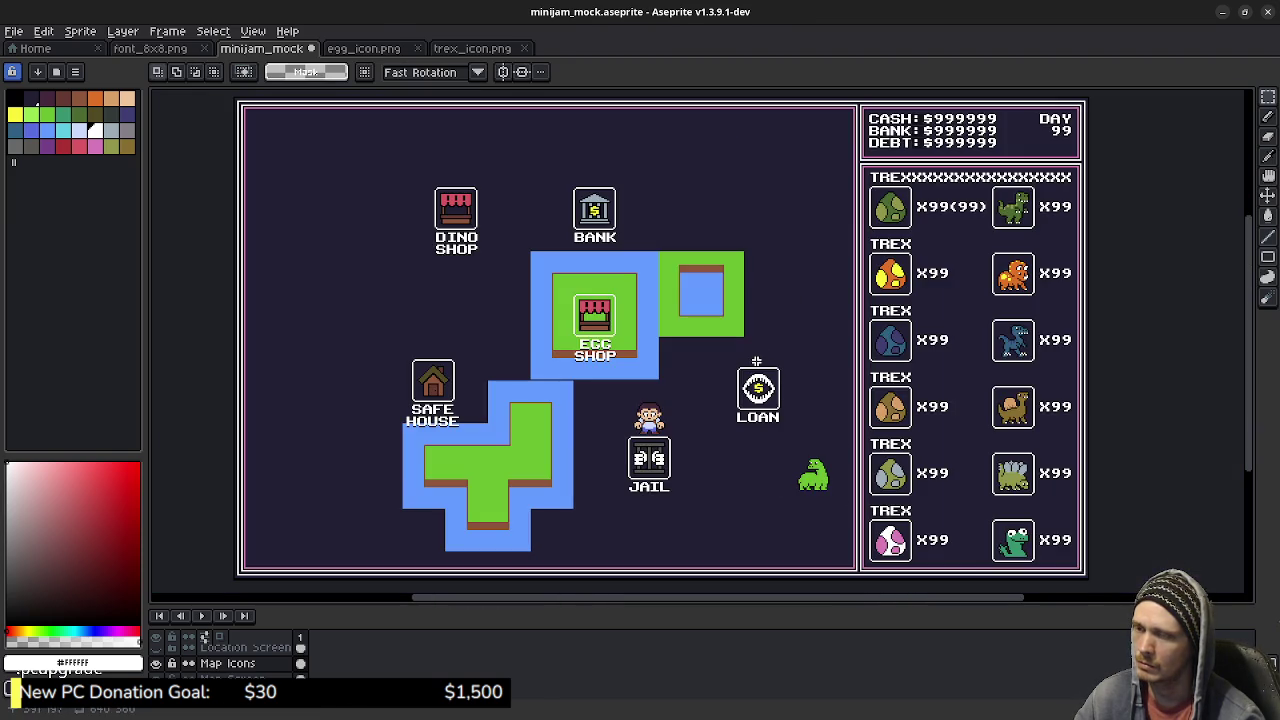
{"action": "left_click_drag", "start_coordinate": [665, 355], "coordinate": [726, 378]}
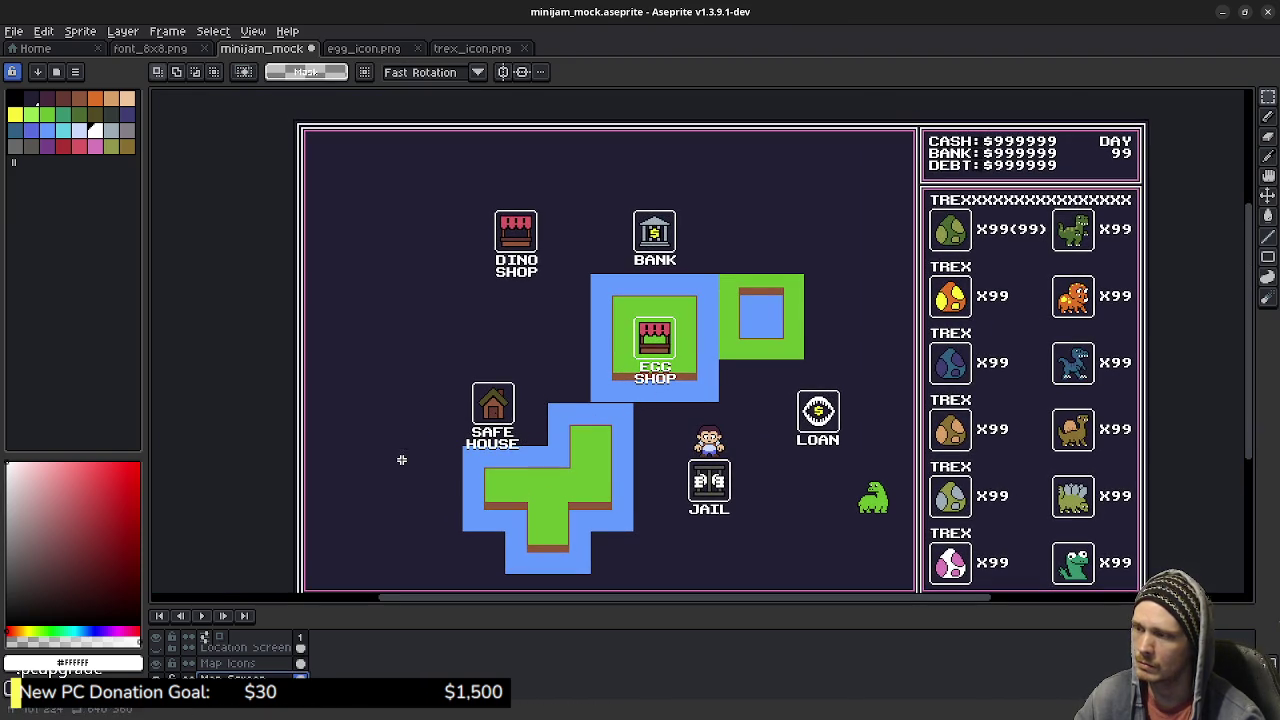
Step: Reposition the Safe House frame and label slightly to the left
{"action": "mouse_move", "coordinate": [451, 356]}
{"action": "left_mouse_down"}
{"action": "mouse_move", "coordinate": [527, 470]}
{"action": "mouse_move", "coordinate": [474, 426]}
{"action": "left_mouse_up"}
{"action": "key", "text": "Delete"}
{"action": "key", "text": "ctrl+v"}
{"action": "key", "text": "ctrl+d"}
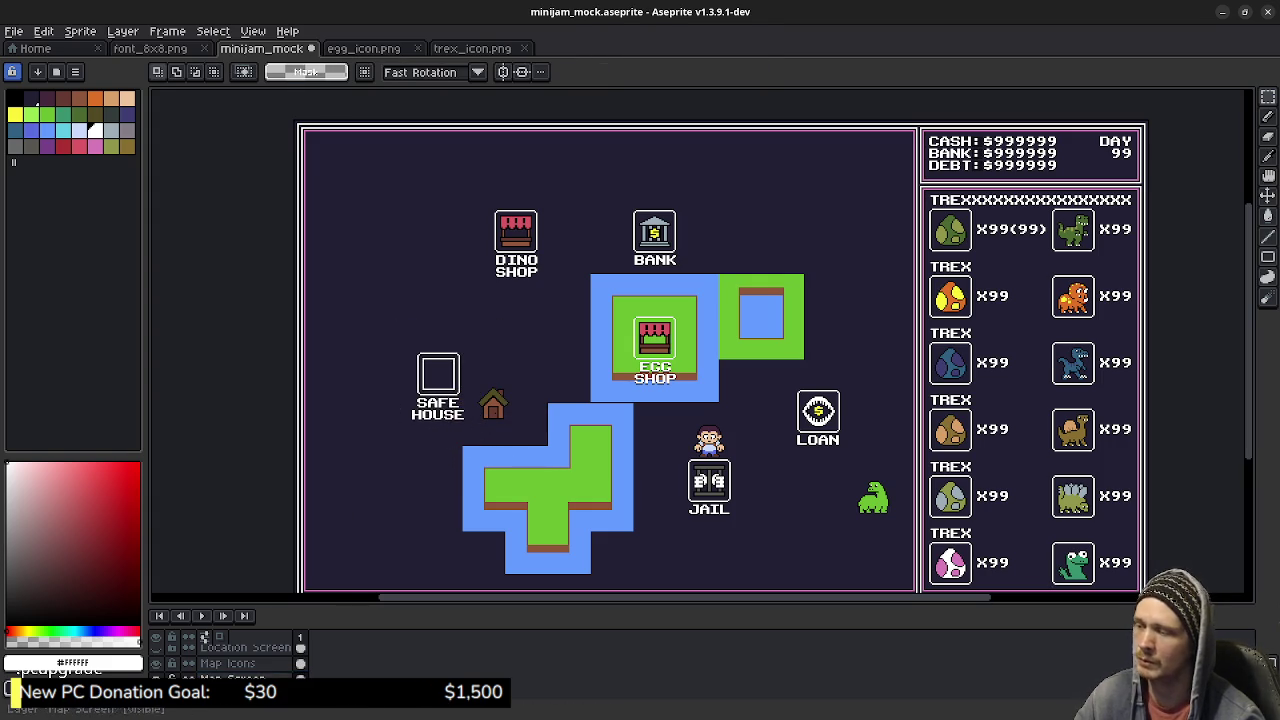
Step: Move the house picture into the Safe House frame, nudged up one and left two pixels
{"action": "left_click_drag", "start_coordinate": [462, 362], "coordinate": [538, 454]}
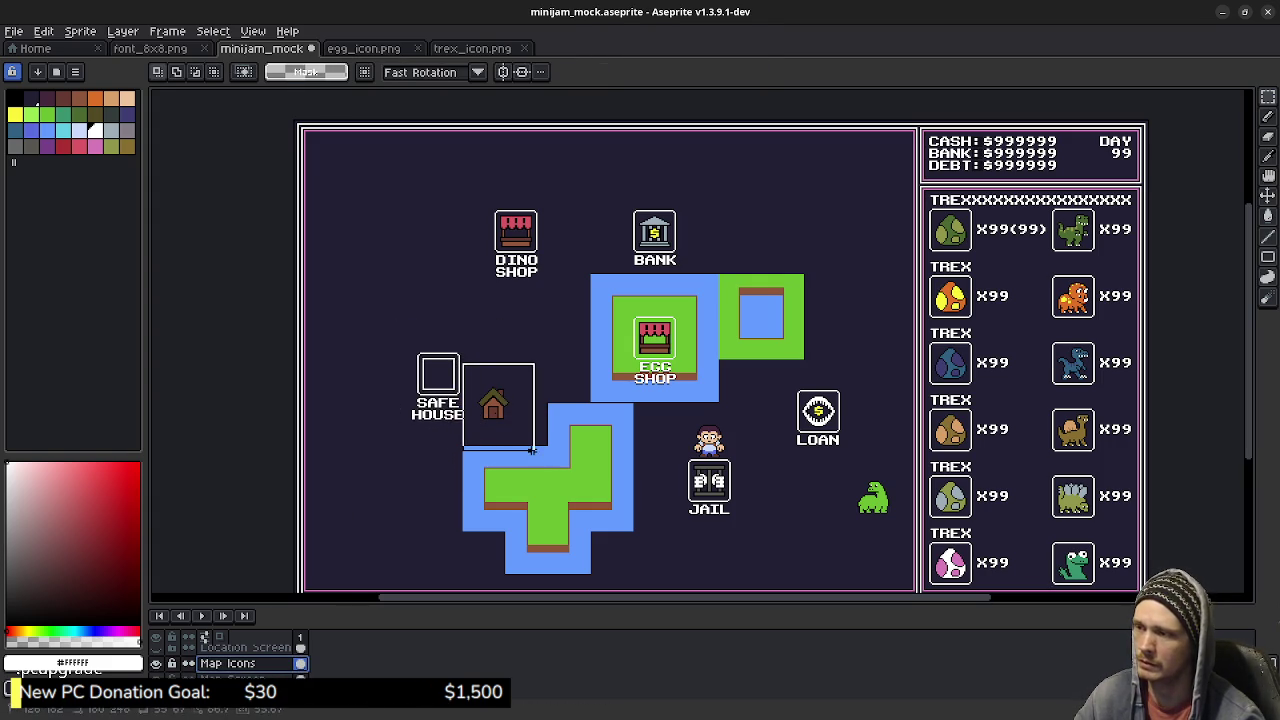
{"action": "left_click_drag", "start_coordinate": [498, 405], "coordinate": [444, 377]}
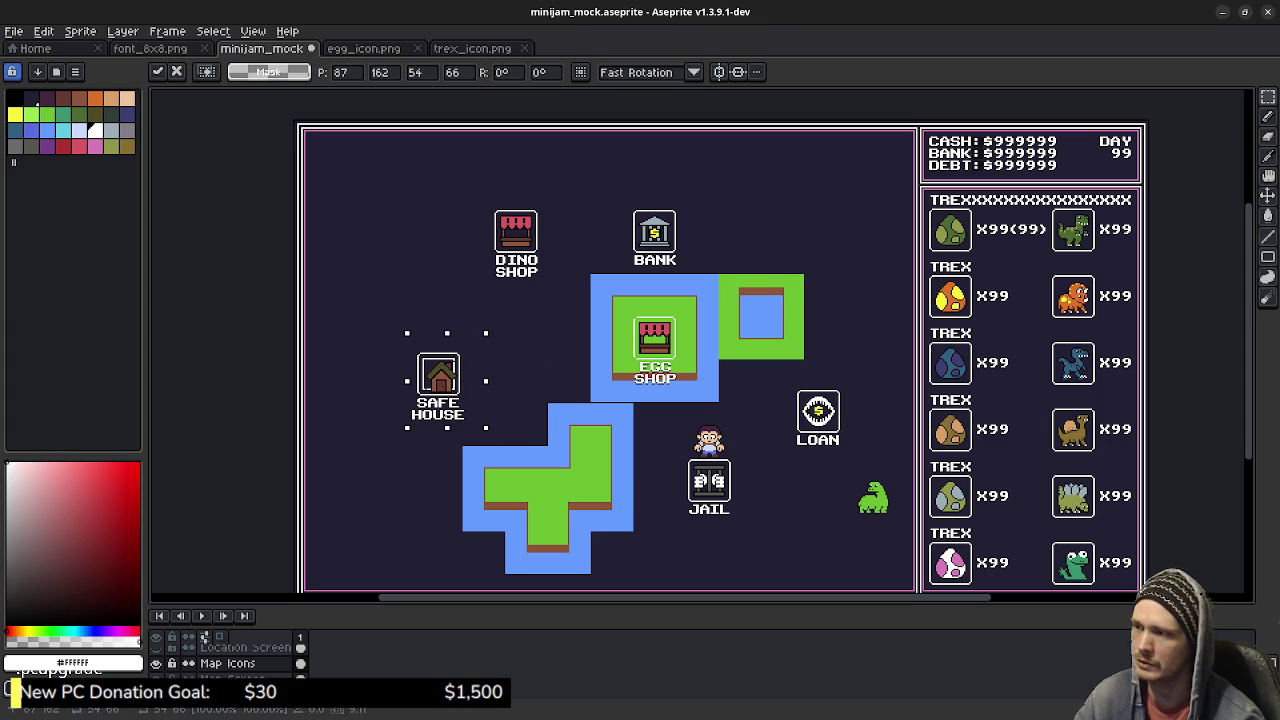
{"action": "key", "text": "Up"}
{"action": "key", "text": "Left"}
{"action": "key", "text": "Left"}
{"action": "scroll", "coordinate": [441, 387], "scroll_direction": "up", "scroll_amount": 3}
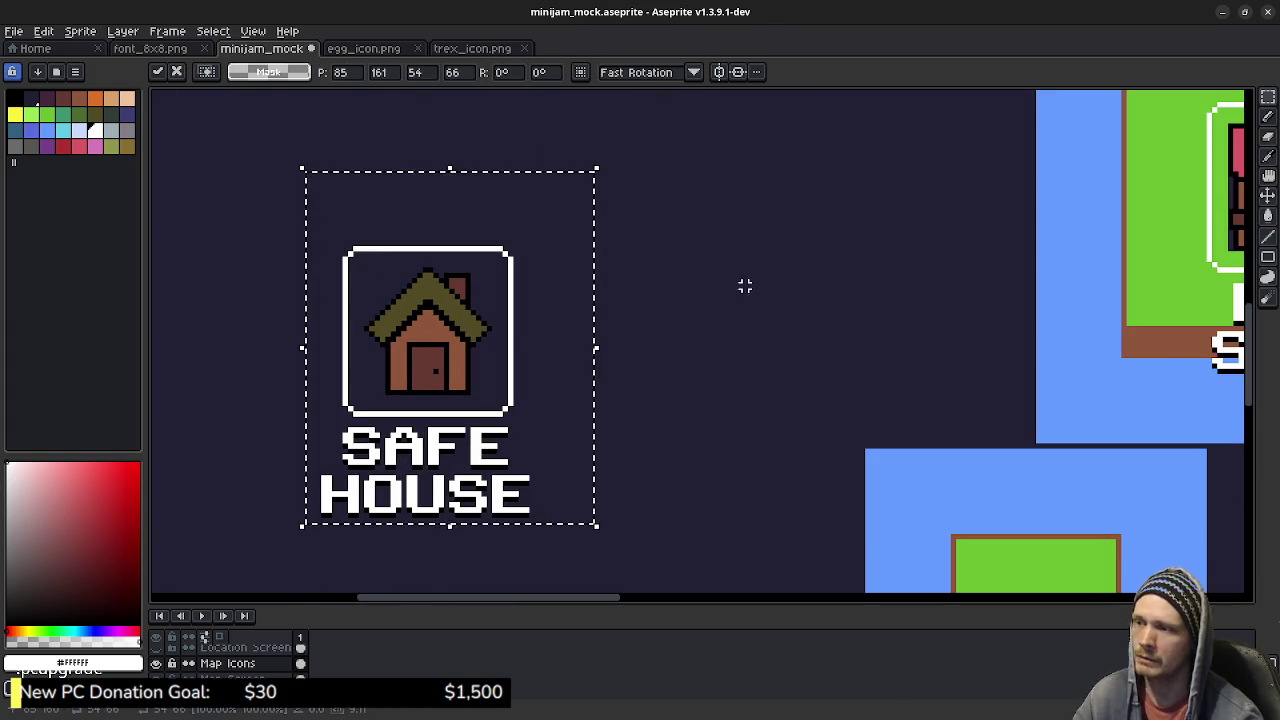
{"action": "left_click", "coordinate": [766, 275]}
Step: Pan to the Dino Shop, Bank and Loan area and save the map mockup
{"action": "scroll", "coordinate": [723, 277], "scroll_direction": "down", "scroll_amount": 1}
{"action": "scroll", "coordinate": [717, 286], "scroll_direction": "down", "scroll_amount": 1}
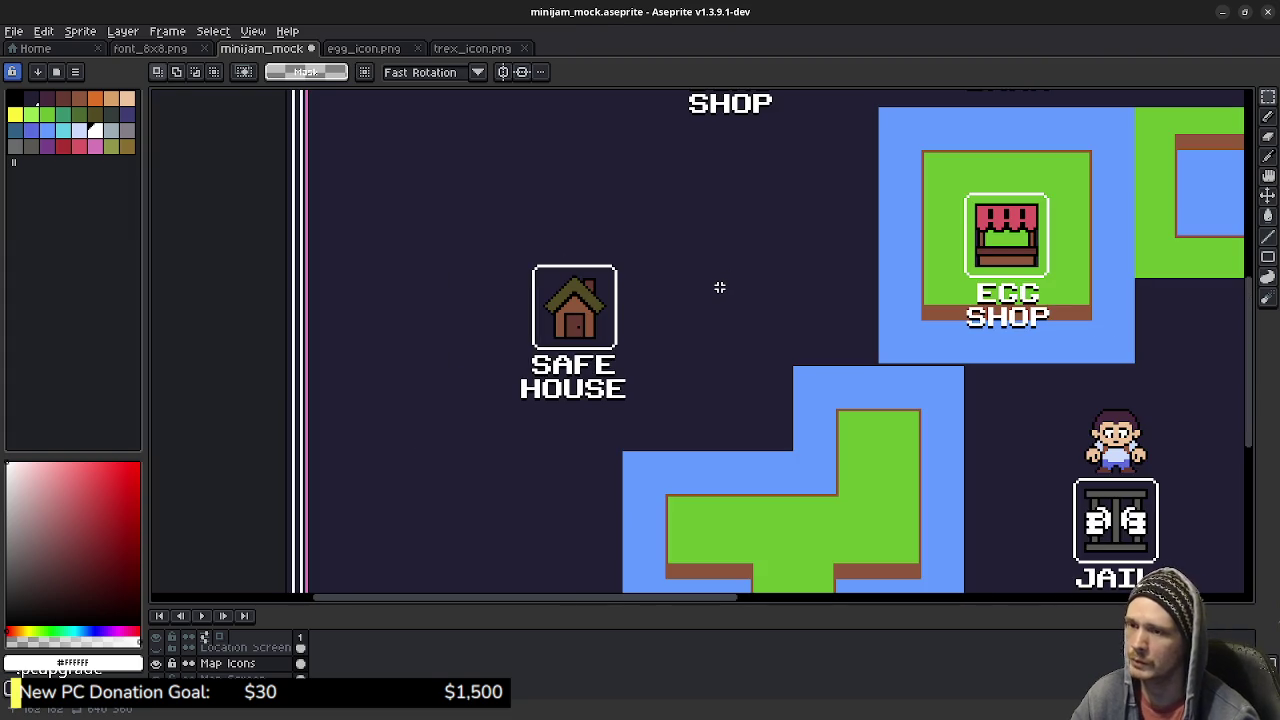
{"action": "left_click_drag", "start_coordinate": [837, 303], "coordinate": [600, 345]}
{"action": "left_click_drag", "start_coordinate": [840, 343], "coordinate": [827, 365]}
{"action": "scroll", "coordinate": [829, 346], "scroll_direction": "down", "scroll_amount": 2}
{"action": "key", "text": "ctrl+s"}
{"action": "left_click_drag", "start_coordinate": [865, 365], "coordinate": [740, 349]}
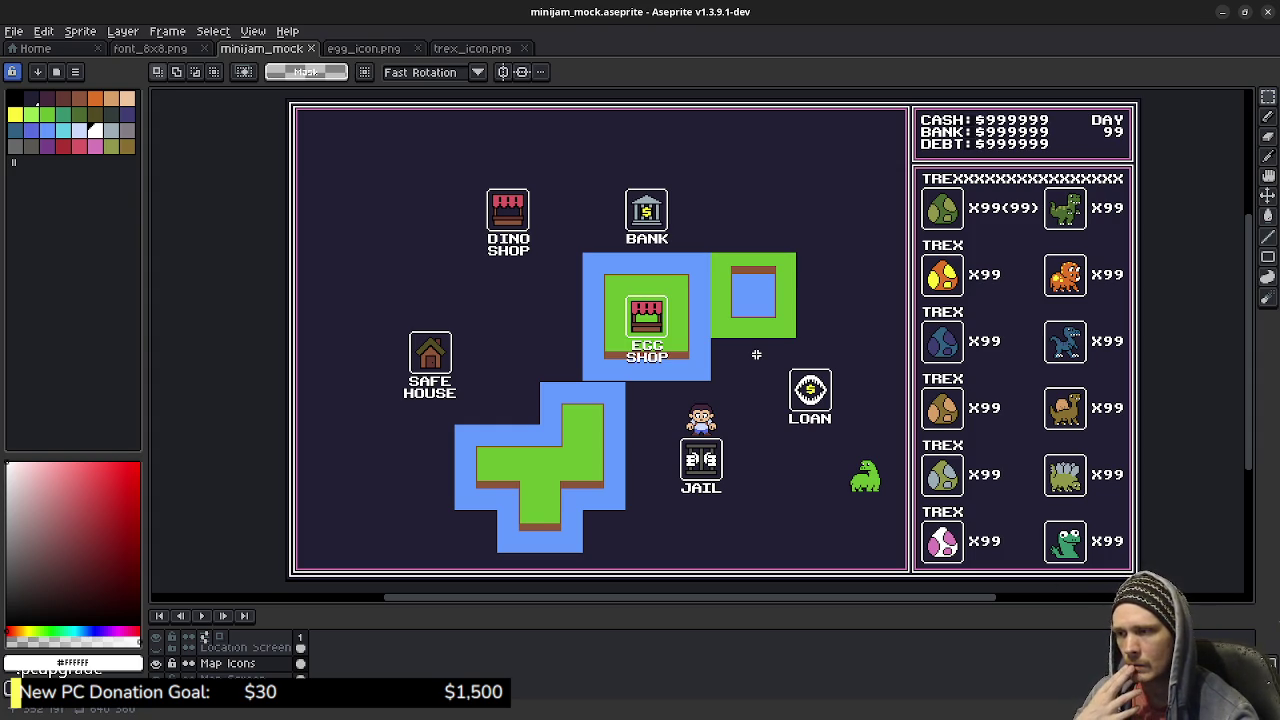
{"action": "scroll", "coordinate": [738, 434], "scroll_direction": "up", "scroll_amount": 4}
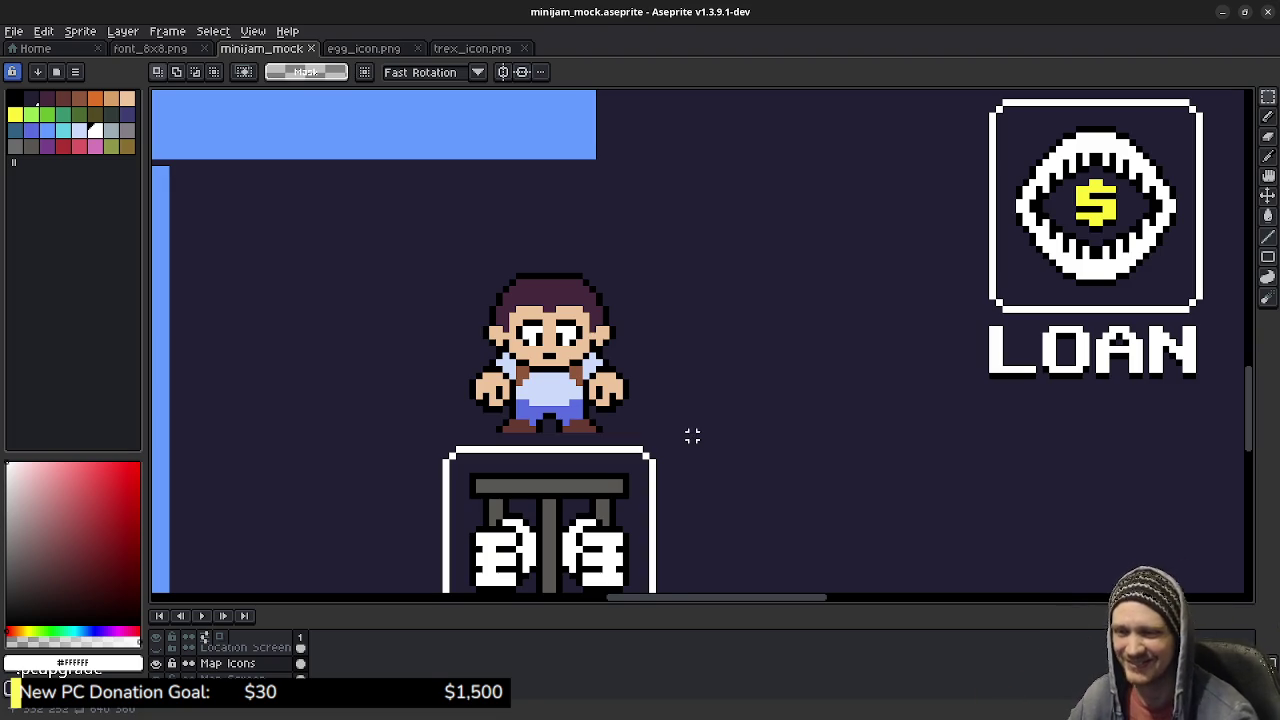
{"action": "scroll", "coordinate": [692, 442], "scroll_direction": "down", "scroll_amount": 1}
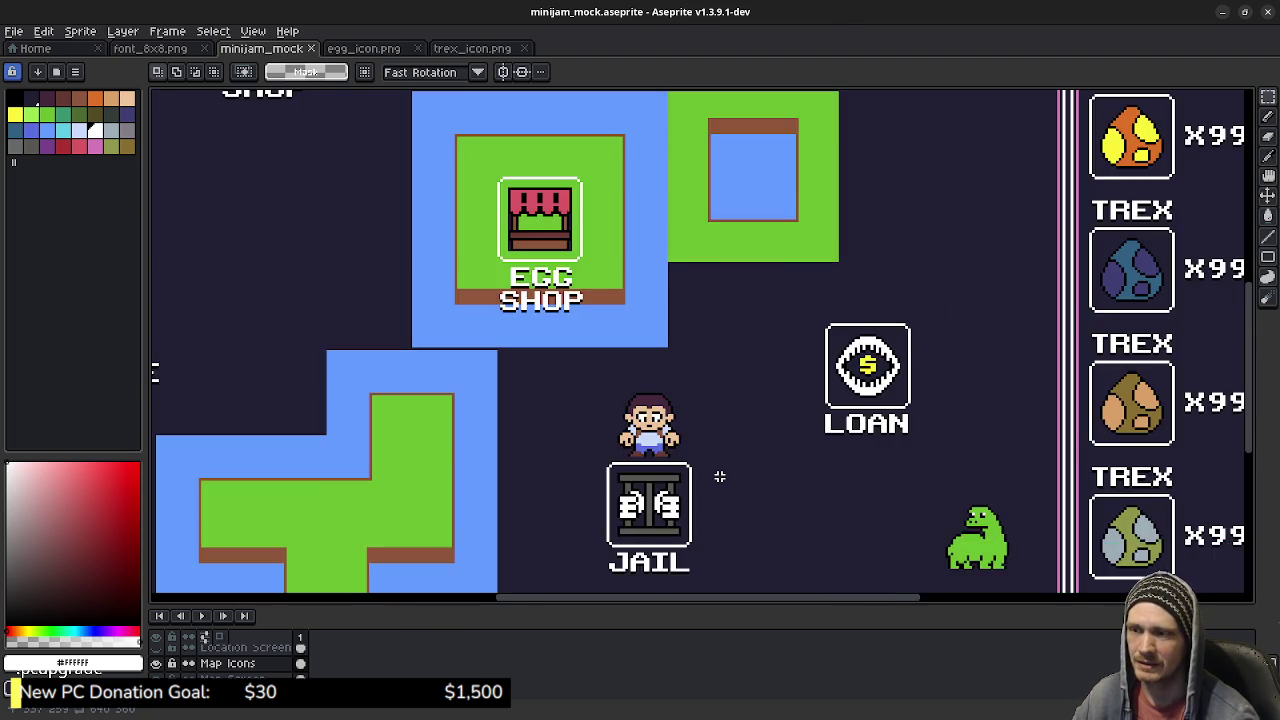
{"action": "scroll", "coordinate": [717, 477], "scroll_direction": "down", "scroll_amount": 1}
{"action": "left_click_drag", "start_coordinate": [743, 469], "coordinate": [779, 429]}
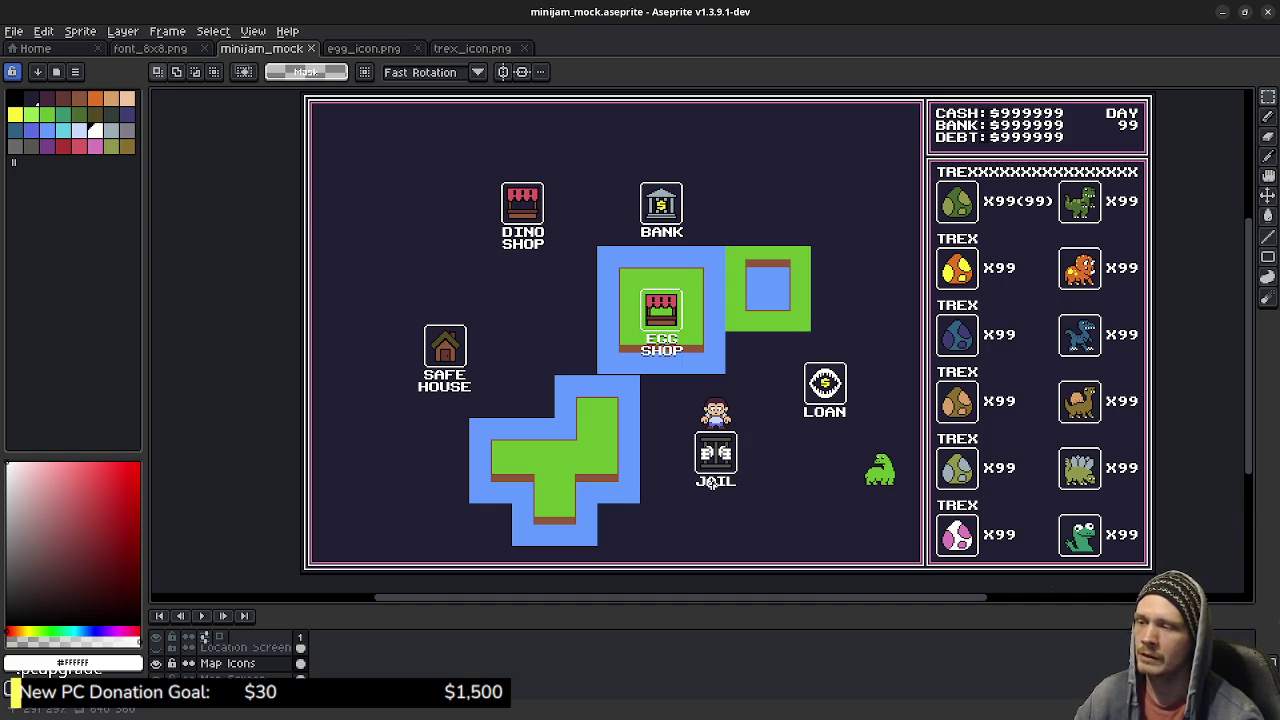
Step: Zoom in and try selecting the water corner below the island stem, then undo it
{"action": "scroll", "coordinate": [580, 517], "scroll_direction": "up", "scroll_amount": 3}
{"action": "scroll", "coordinate": [651, 466], "scroll_direction": "up", "scroll_amount": 1}
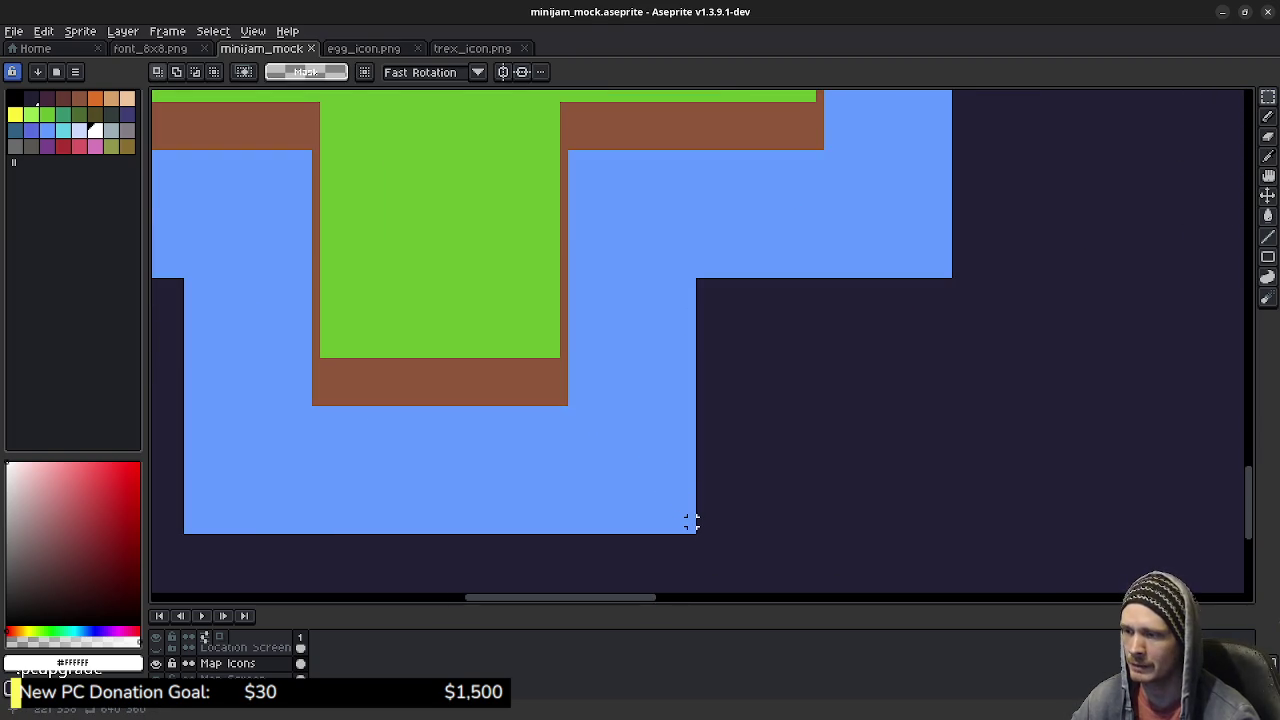
{"action": "left_click_drag", "start_coordinate": [692, 527], "coordinate": [572, 393]}
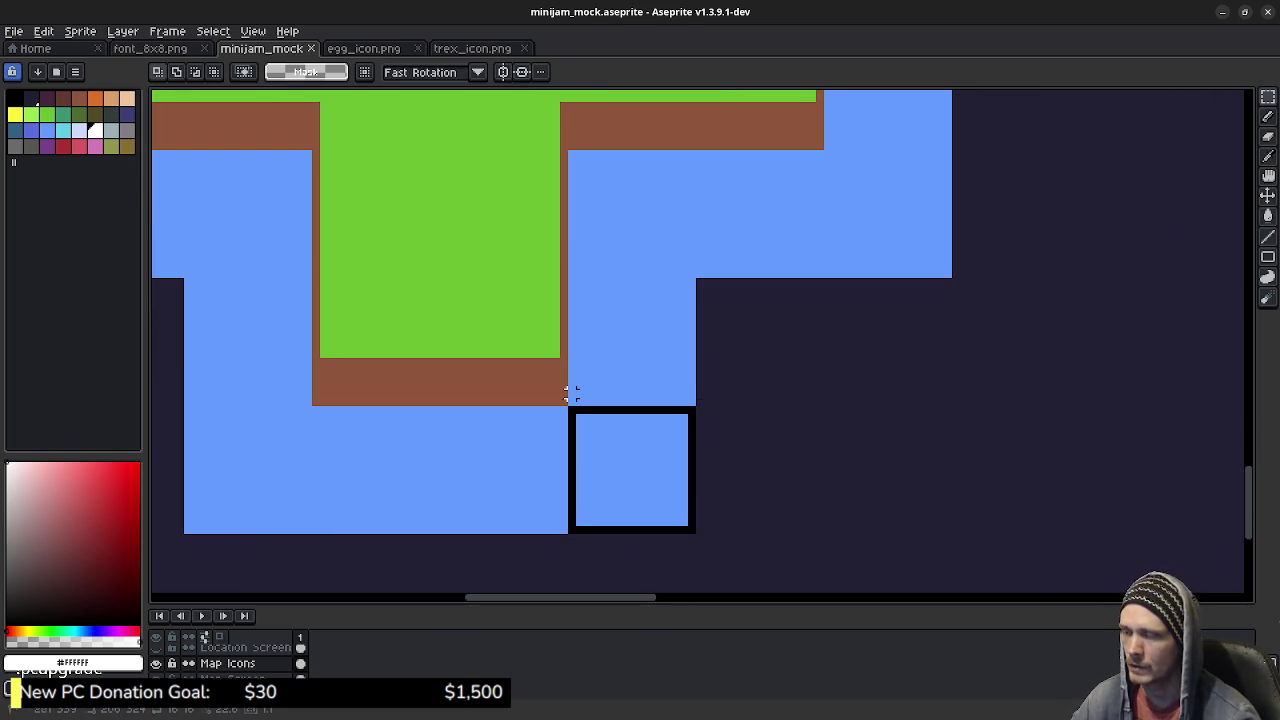
{"action": "key", "text": "ctrl+z"}
{"action": "key", "text": "ctrl+d"}
{"action": "scroll", "coordinate": [700, 345], "scroll_direction": "up", "scroll_amount": 3}
{"action": "scroll", "coordinate": [700, 345], "scroll_direction": "up", "scroll_amount": 3}
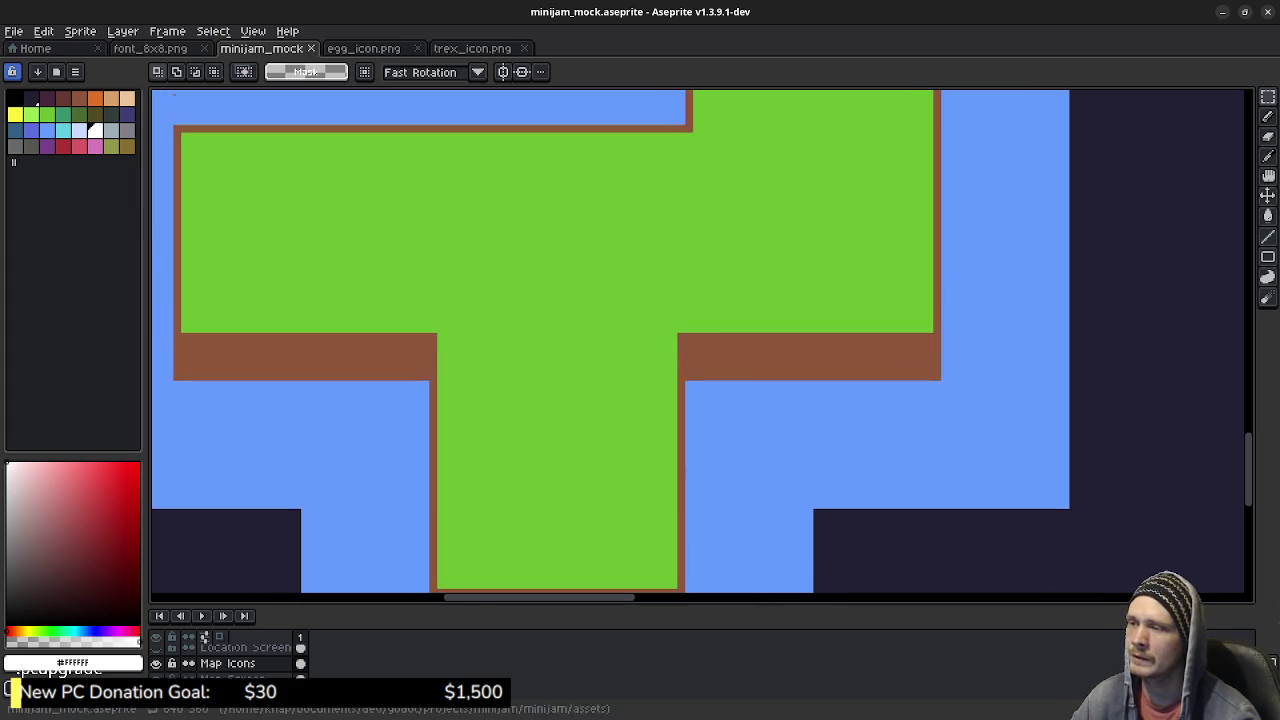
{"action": "scroll", "coordinate": [734, 440], "scroll_direction": "down", "scroll_amount": 2}
{"action": "scroll", "coordinate": [774, 406], "scroll_direction": "down", "scroll_amount": 2}
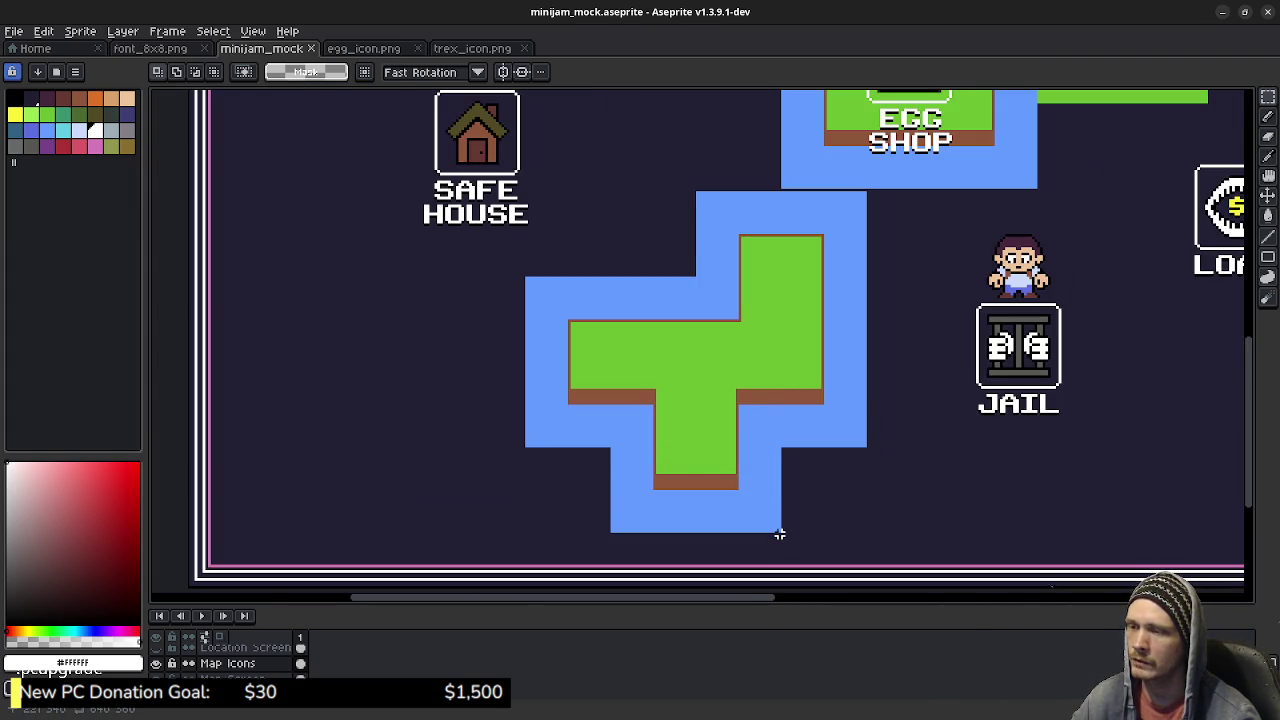
{"action": "scroll", "coordinate": [779, 534], "scroll_direction": "up", "scroll_amount": 2}
Step: Select the water blocks at the island's bottom-right and beside it, then deselect
{"action": "left_click_drag", "start_coordinate": [779, 527], "coordinate": [608, 343]}
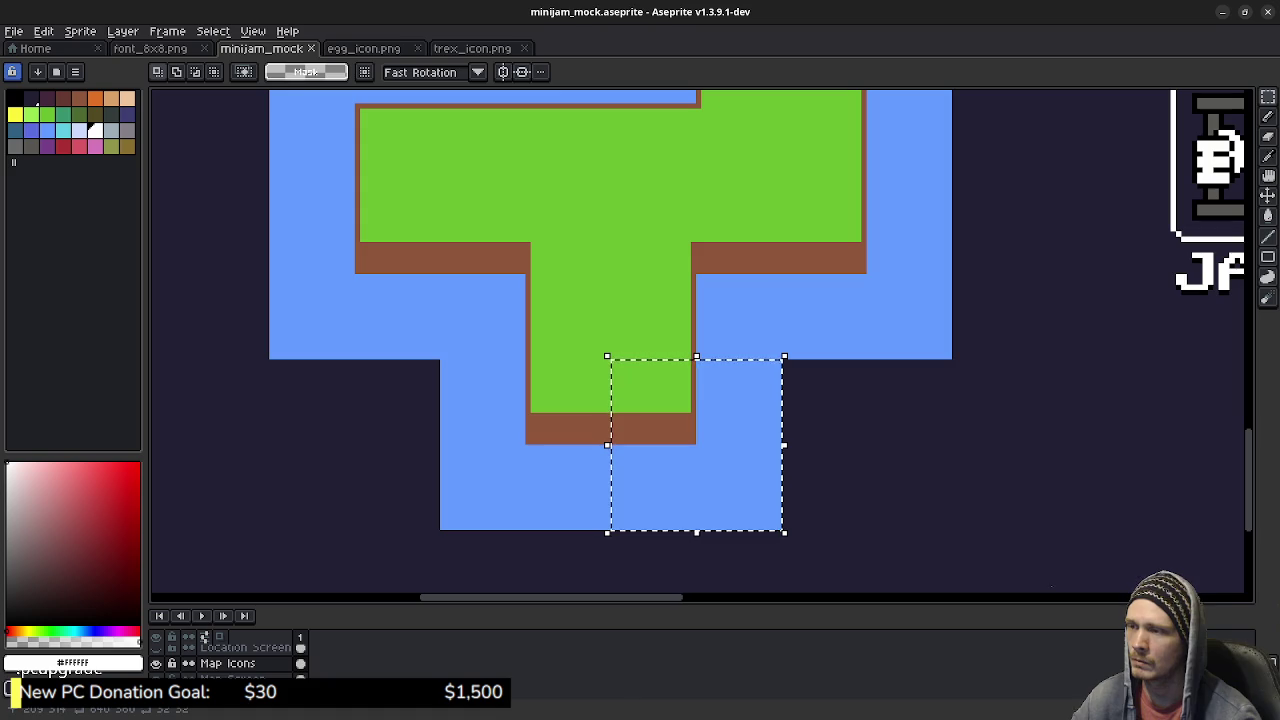
{"action": "scroll", "coordinate": [698, 287], "scroll_direction": "up", "scroll_amount": 5}
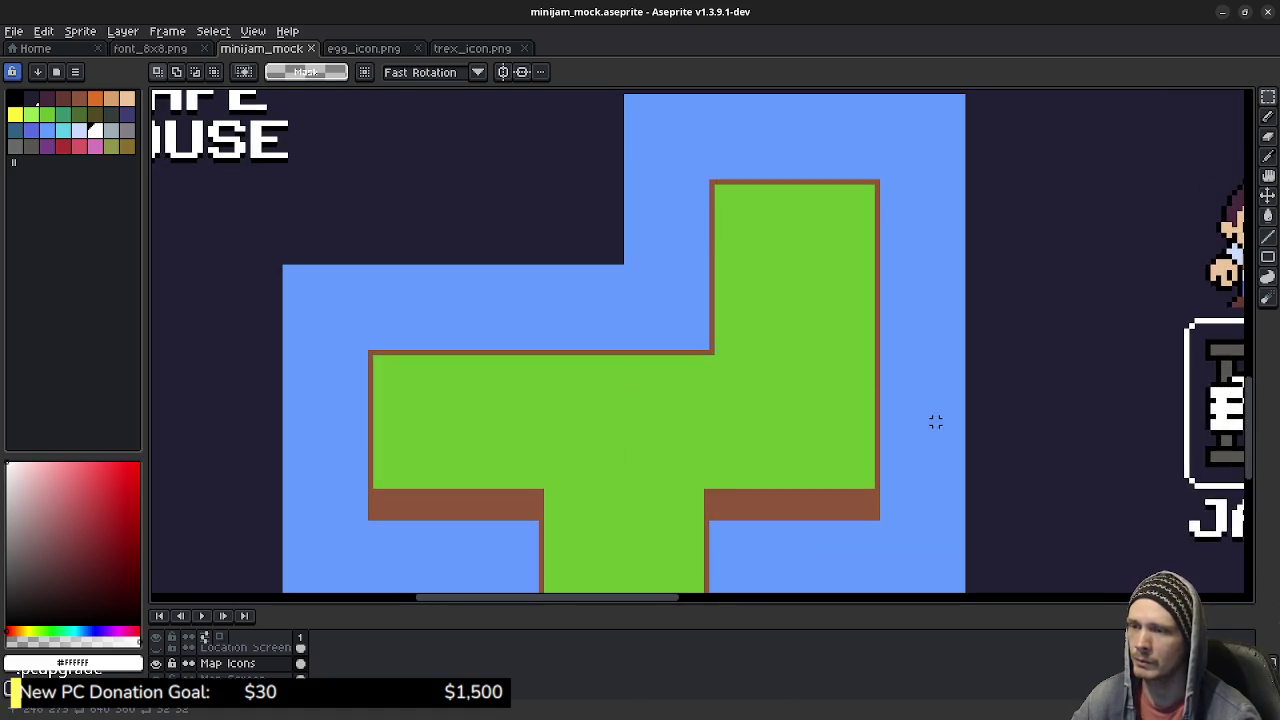
{"action": "scroll", "coordinate": [934, 420], "scroll_direction": "right", "scroll_amount": 3}
{"action": "key", "text": "ctrl+d"}
{"action": "mouse_move", "coordinate": [823, 491]}
{"action": "left_mouse_down"}
{"action": "mouse_move", "coordinate": [746, 420]}
{"action": "mouse_move", "coordinate": [736, 374]}
{"action": "mouse_move", "coordinate": [741, 408]}
{"action": "left_mouse_up"}
{"action": "key", "text": "ctrl+d"}
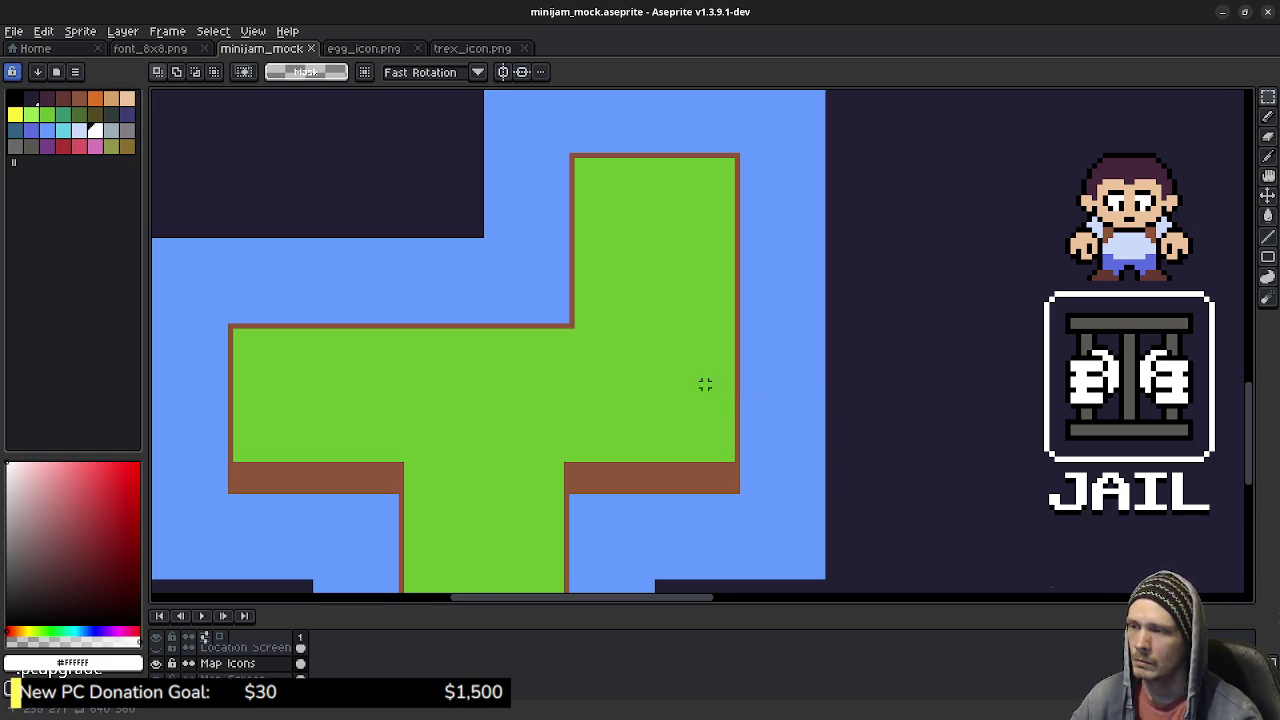
Step: Bring the Dino Shop, Bank and Egg Shop into view and select the grass below the pond
{"action": "scroll", "coordinate": [714, 383], "scroll_direction": "down", "scroll_amount": 2}
{"action": "scroll", "coordinate": [677, 477], "scroll_direction": "down", "scroll_amount": 3}
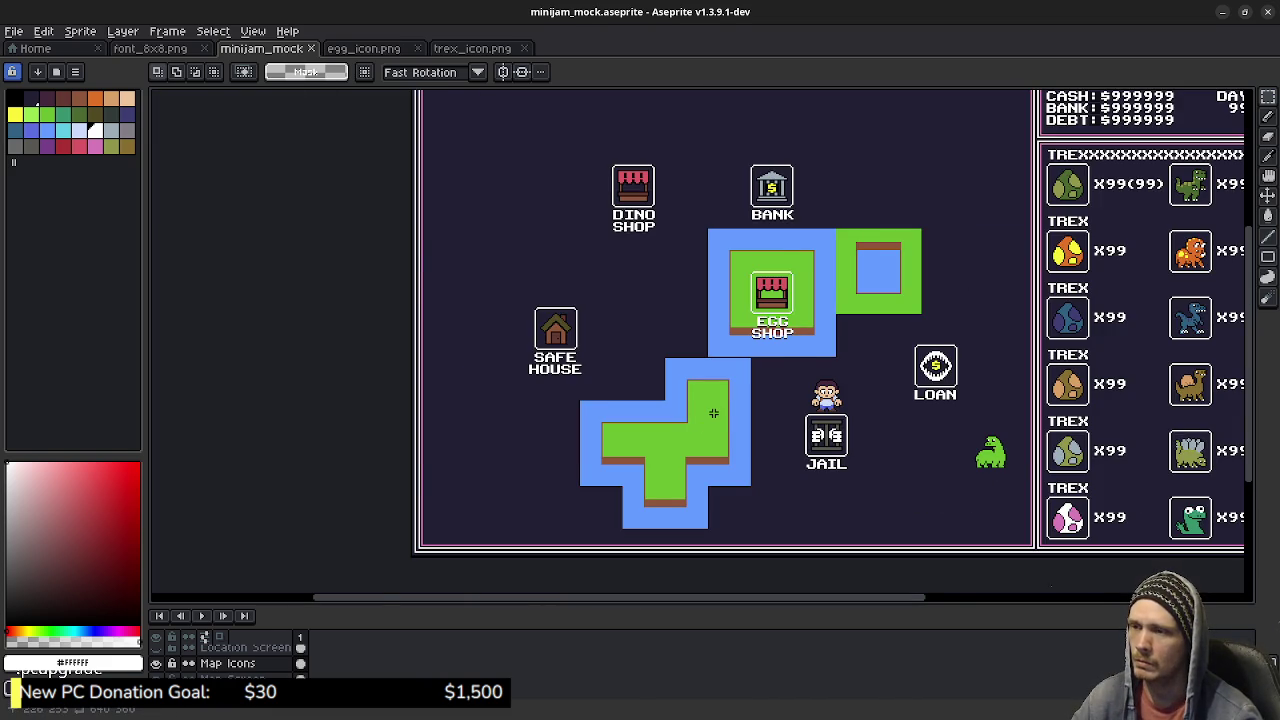
{"action": "scroll", "coordinate": [713, 413], "scroll_direction": "up", "scroll_amount": 2}
{"action": "mouse_move", "coordinate": [714, 408]}
{"action": "left_mouse_down"}
{"action": "mouse_move", "coordinate": [696, 468]}
{"action": "mouse_move", "coordinate": [654, 526]}
{"action": "left_mouse_up"}
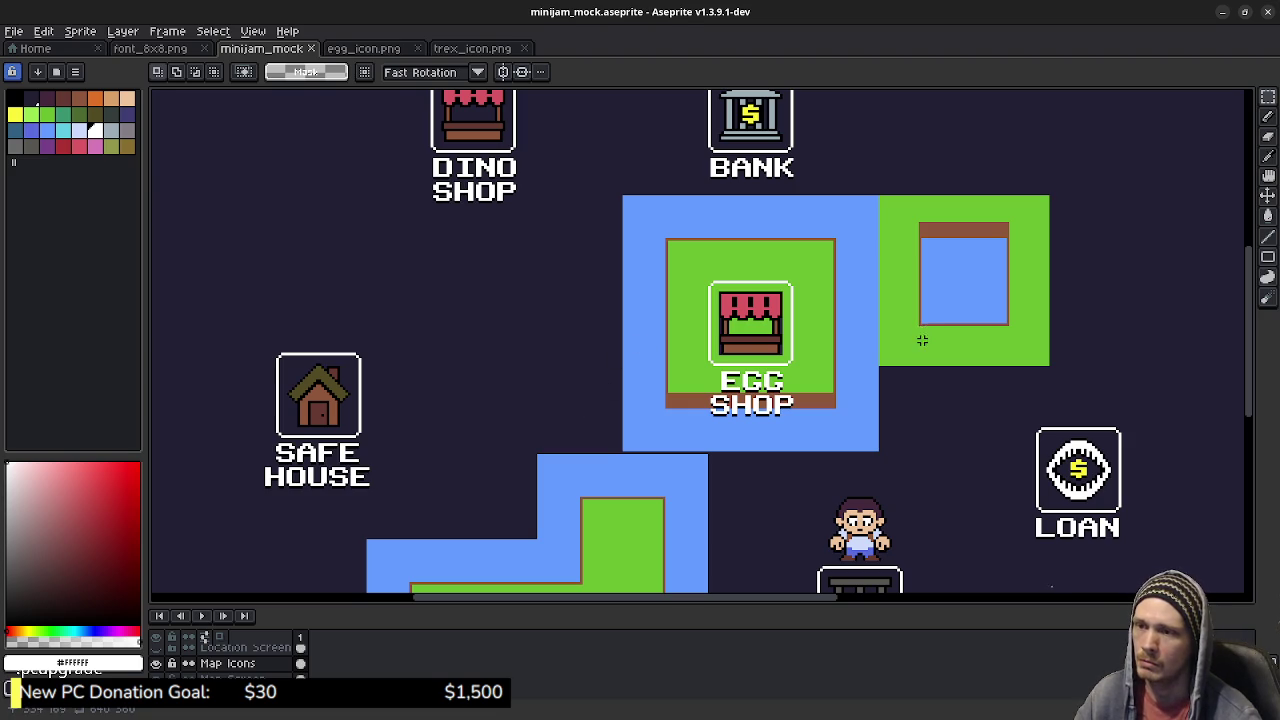
{"action": "scroll", "coordinate": [925, 335], "scroll_direction": "up", "scroll_amount": 3}
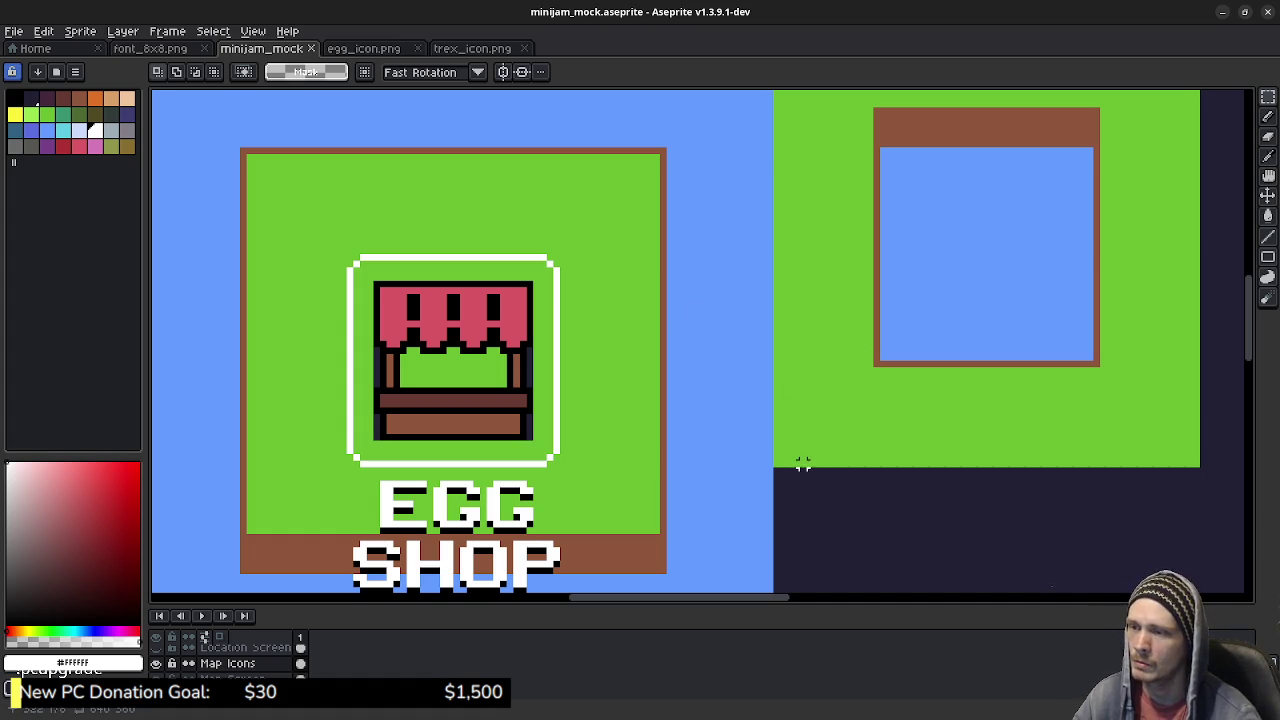
{"action": "left_click_drag", "start_coordinate": [778, 465], "coordinate": [870, 362]}
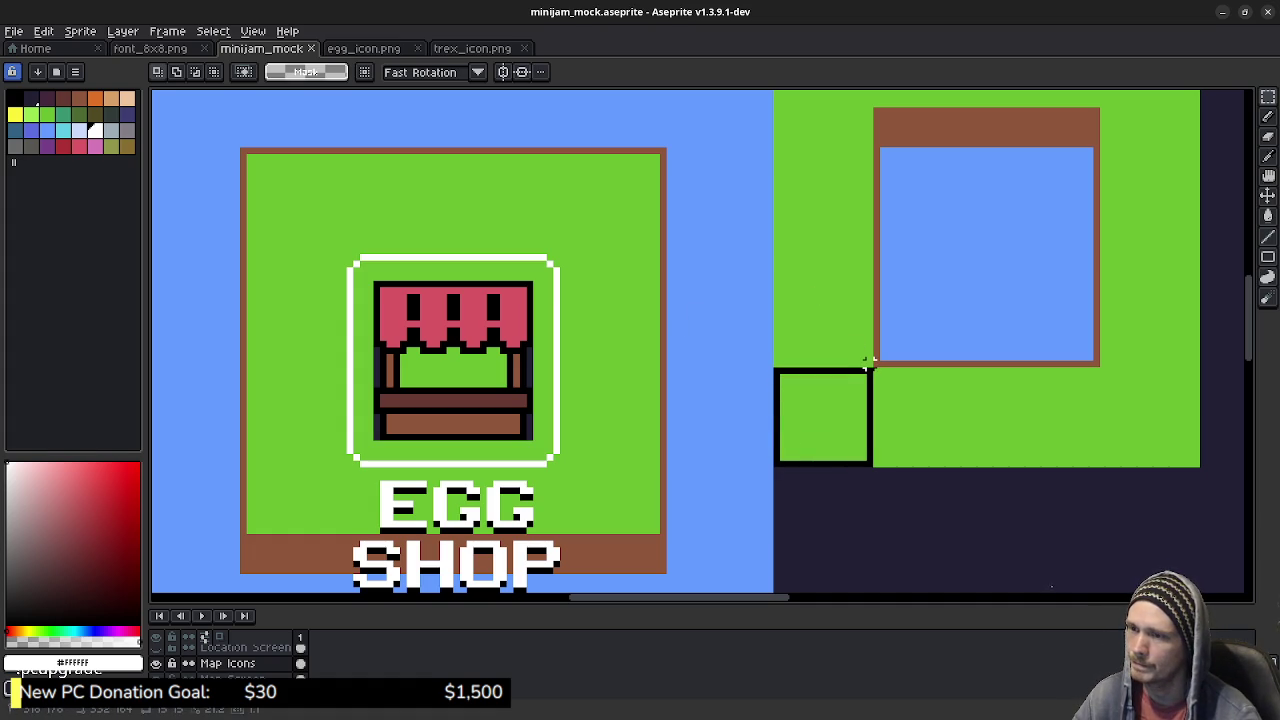
{"action": "left_click_drag", "start_coordinate": [868, 362], "coordinate": [878, 362]}
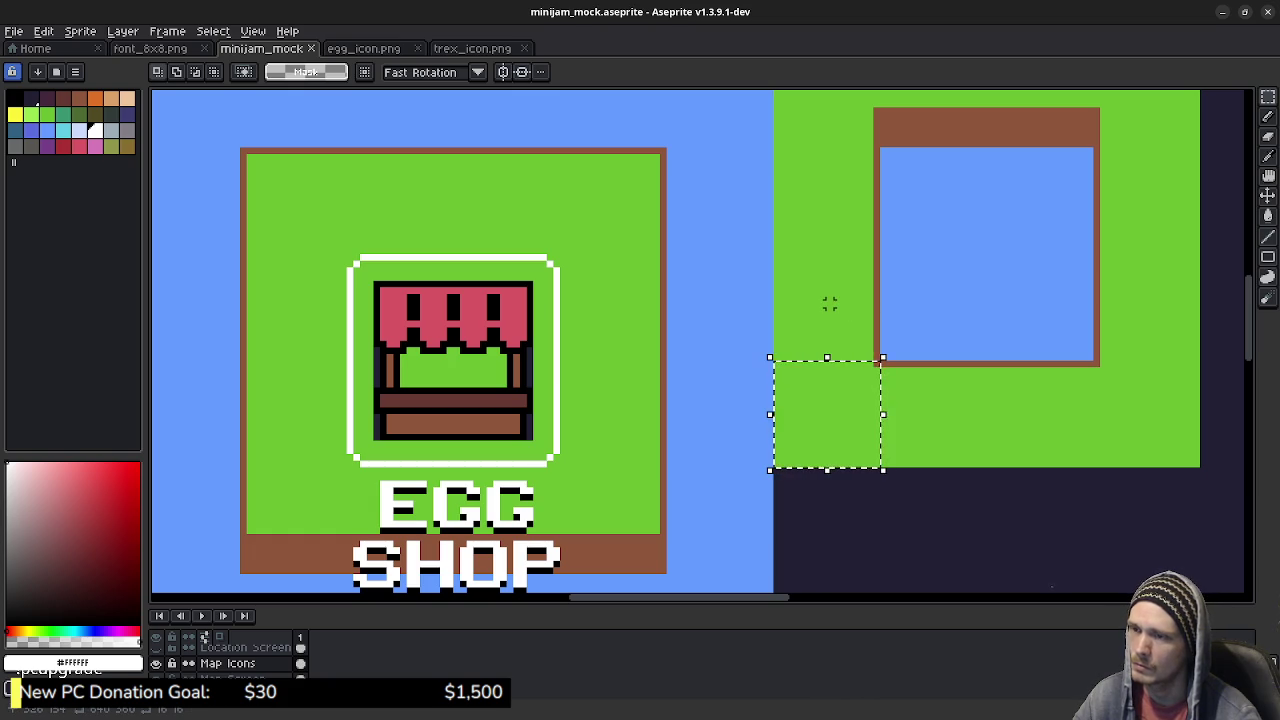
Step: Shift the pond's lower-right water block one step to the right
{"action": "left_click", "coordinate": [903, 285]}
{"action": "left_click_drag", "start_coordinate": [882, 356], "coordinate": [962, 270]}
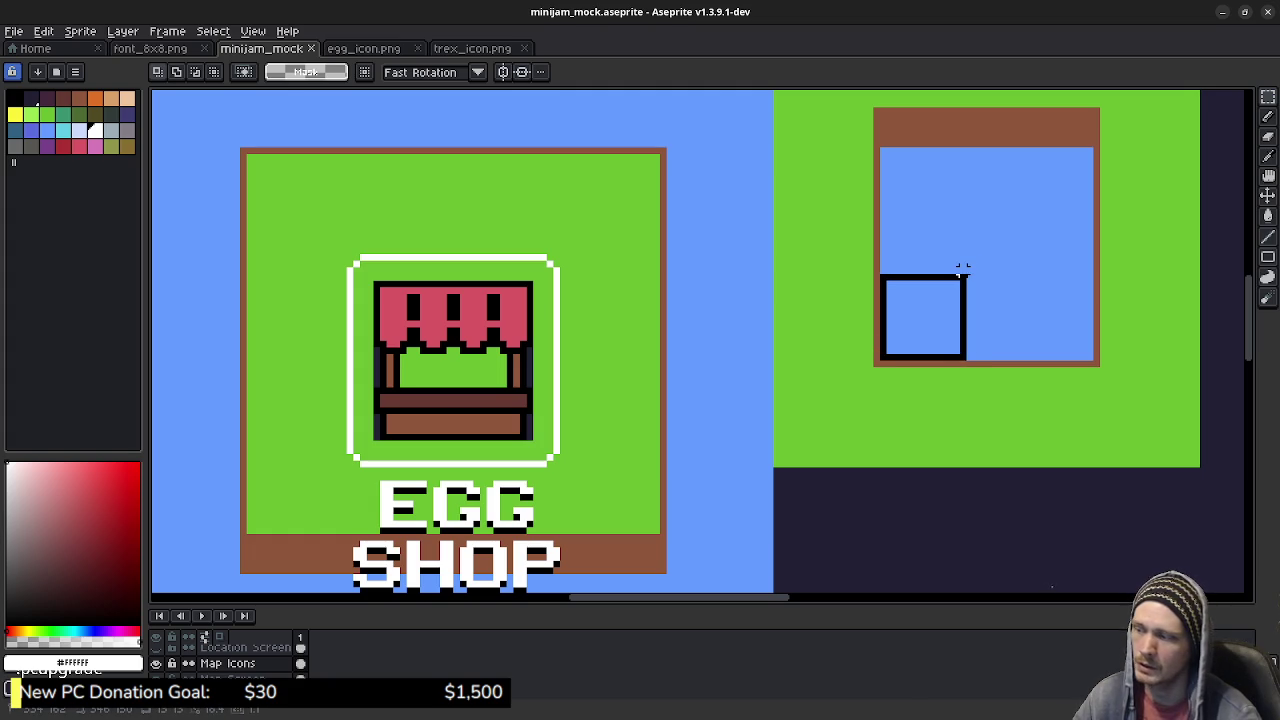
{"action": "left_click_drag", "start_coordinate": [962, 270], "coordinate": [1008, 254]}
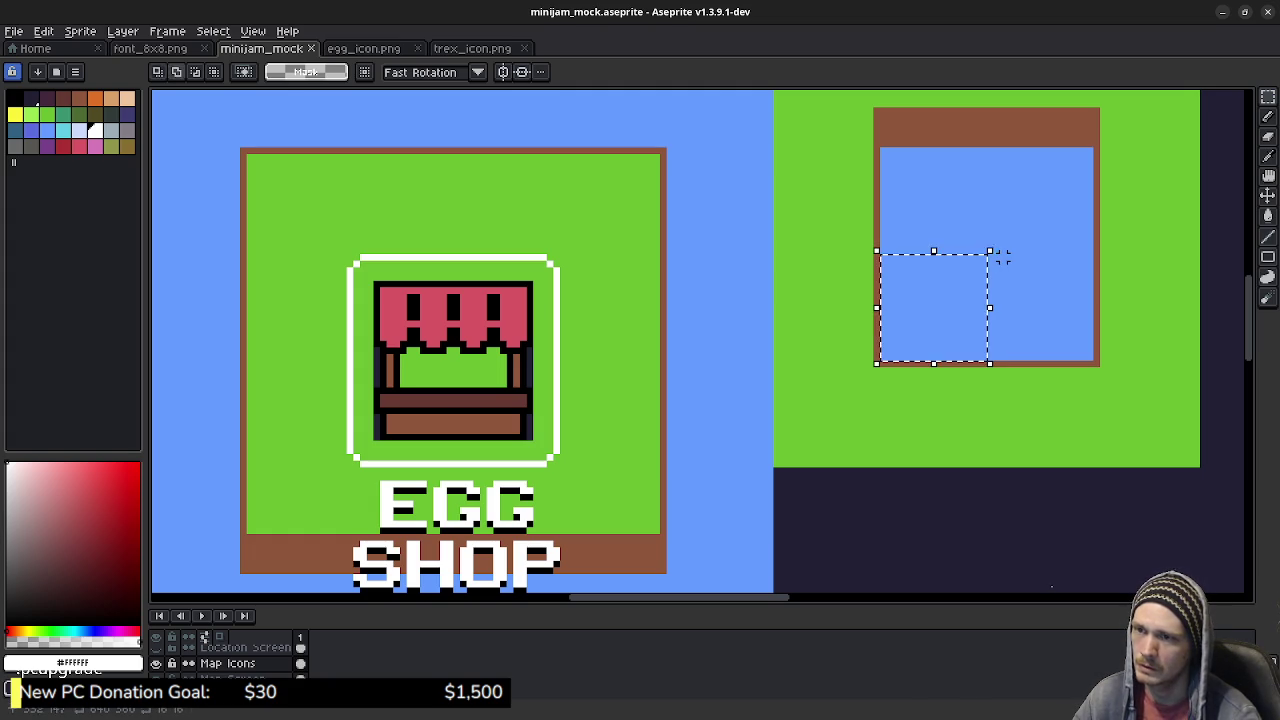
{"action": "left_click_drag", "start_coordinate": [1090, 356], "coordinate": [990, 257]}
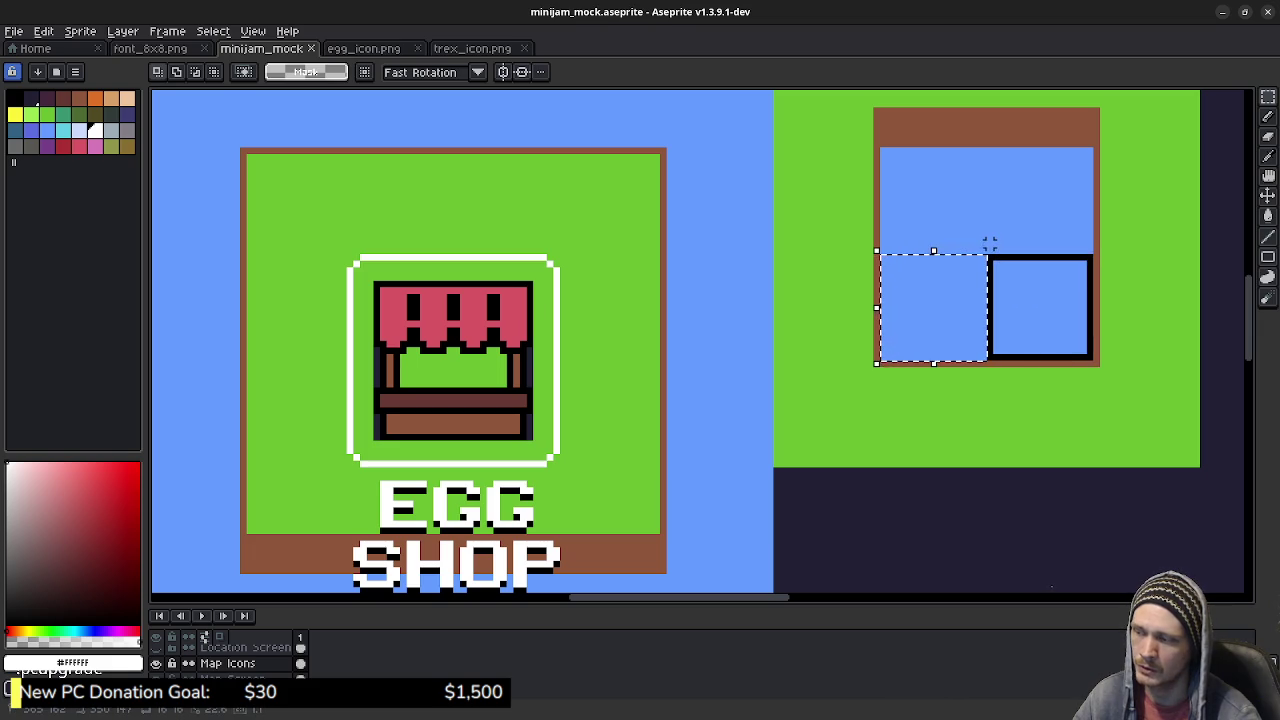
{"action": "key", "text": "shift+Right"}
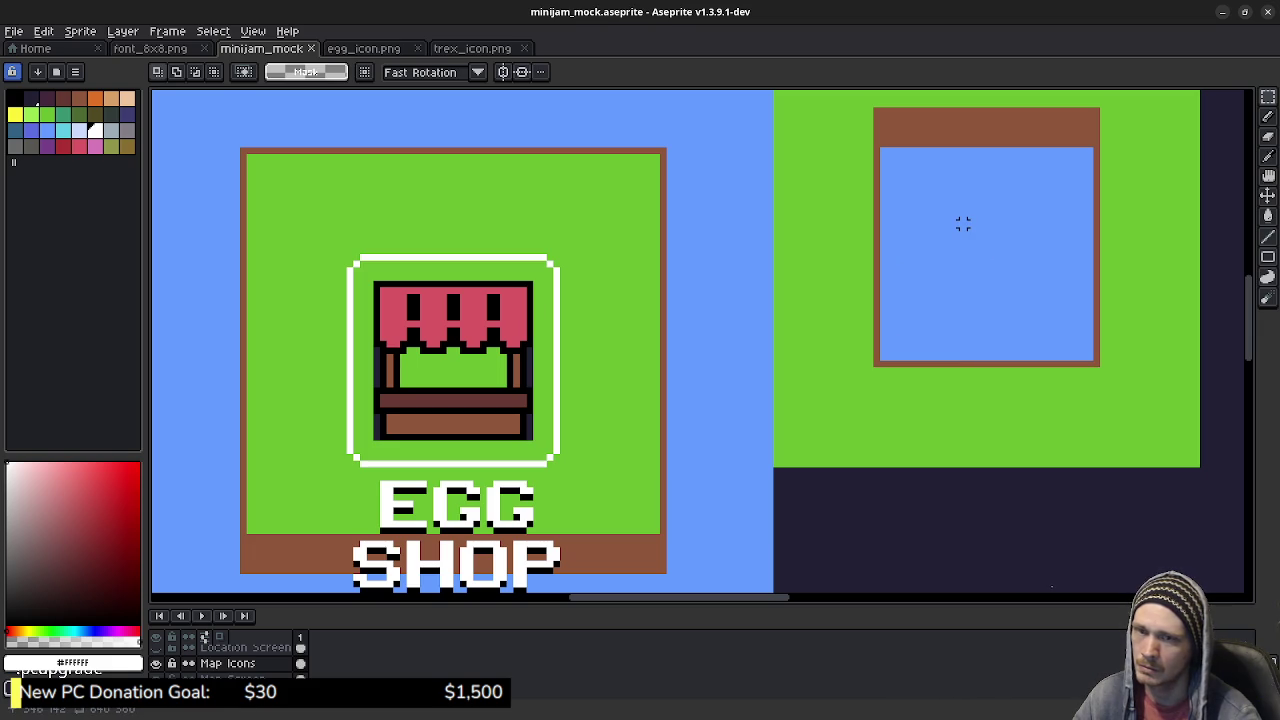
{"action": "key", "text": "ctrl+d"}
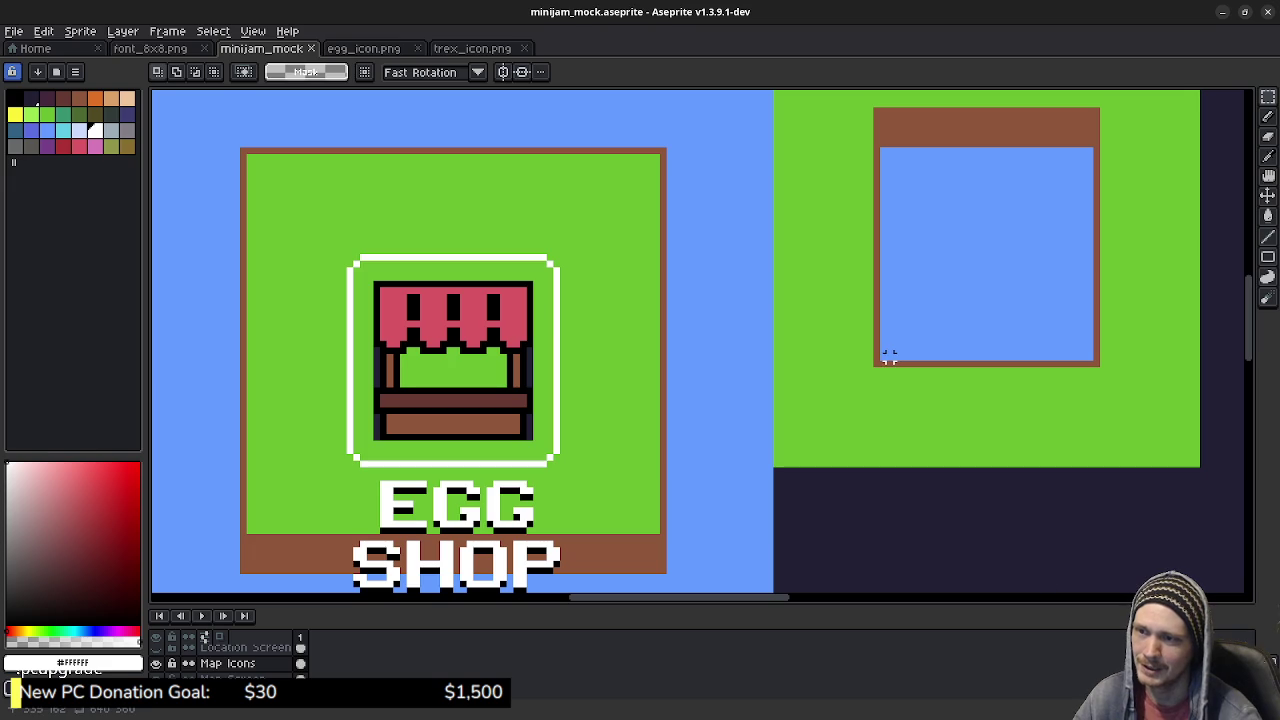
Step: Reselect the pond's lower-left and lower-right blocks to check their alignment, then deselect
{"action": "left_click_drag", "start_coordinate": [884, 357], "coordinate": [983, 245]}
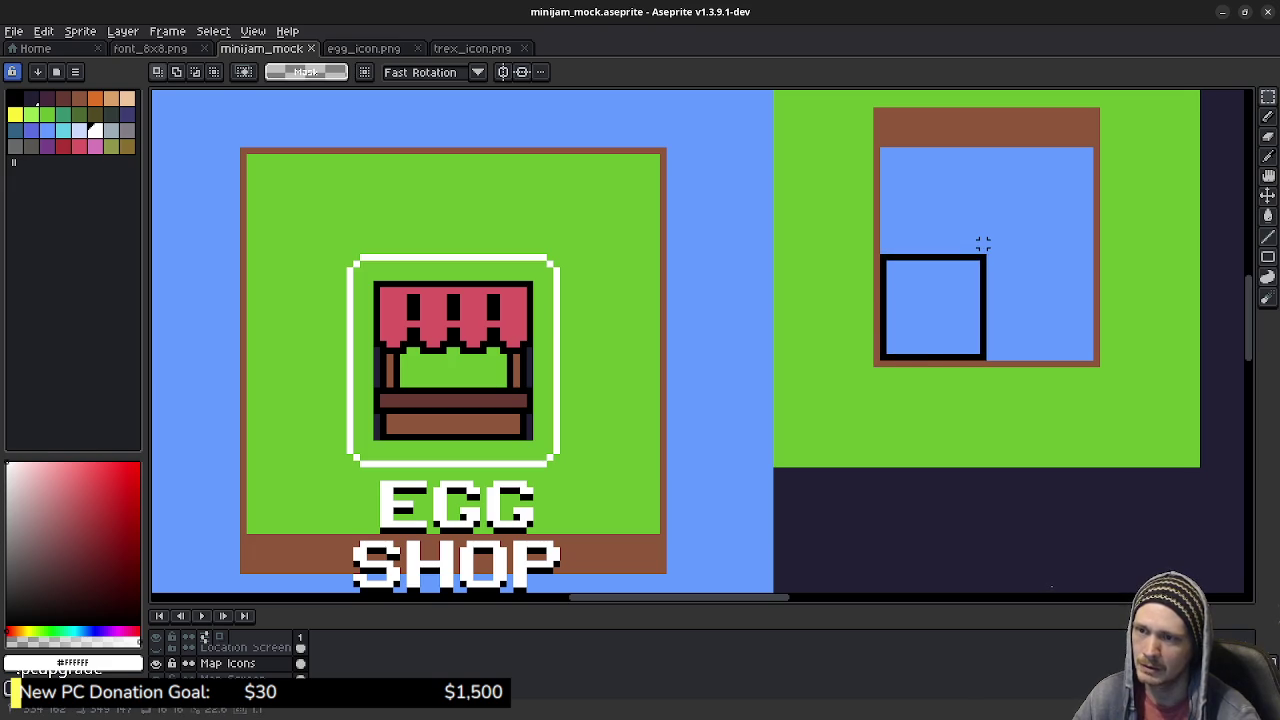
{"action": "key", "text": "ctrl+z"}
{"action": "key", "text": "ctrl+d"}
{"action": "left_click_drag", "start_coordinate": [1090, 357], "coordinate": [983, 238]}
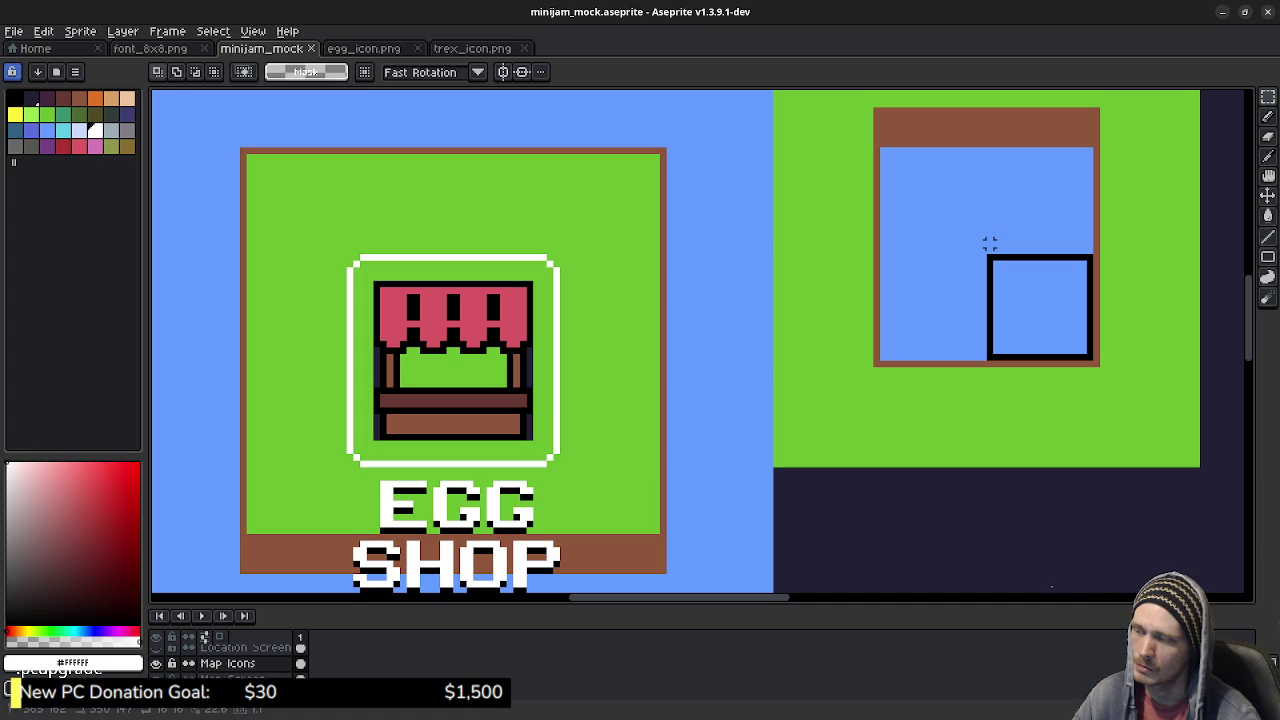
{"action": "key", "text": "ctrl+z"}
{"action": "key", "text": "ctrl+d"}
{"action": "scroll", "coordinate": [814, 263], "scroll_direction": "down", "scroll_amount": 1}
{"action": "scroll", "coordinate": [877, 314], "scroll_direction": "down", "scroll_amount": 1}
{"action": "scroll", "coordinate": [897, 372], "scroll_direction": "down", "scroll_amount": 1}
{"action": "scroll", "coordinate": [888, 400], "scroll_direction": "down", "scroll_amount": 1}
{"action": "scroll", "coordinate": [874, 466], "scroll_direction": "down", "scroll_amount": 2}
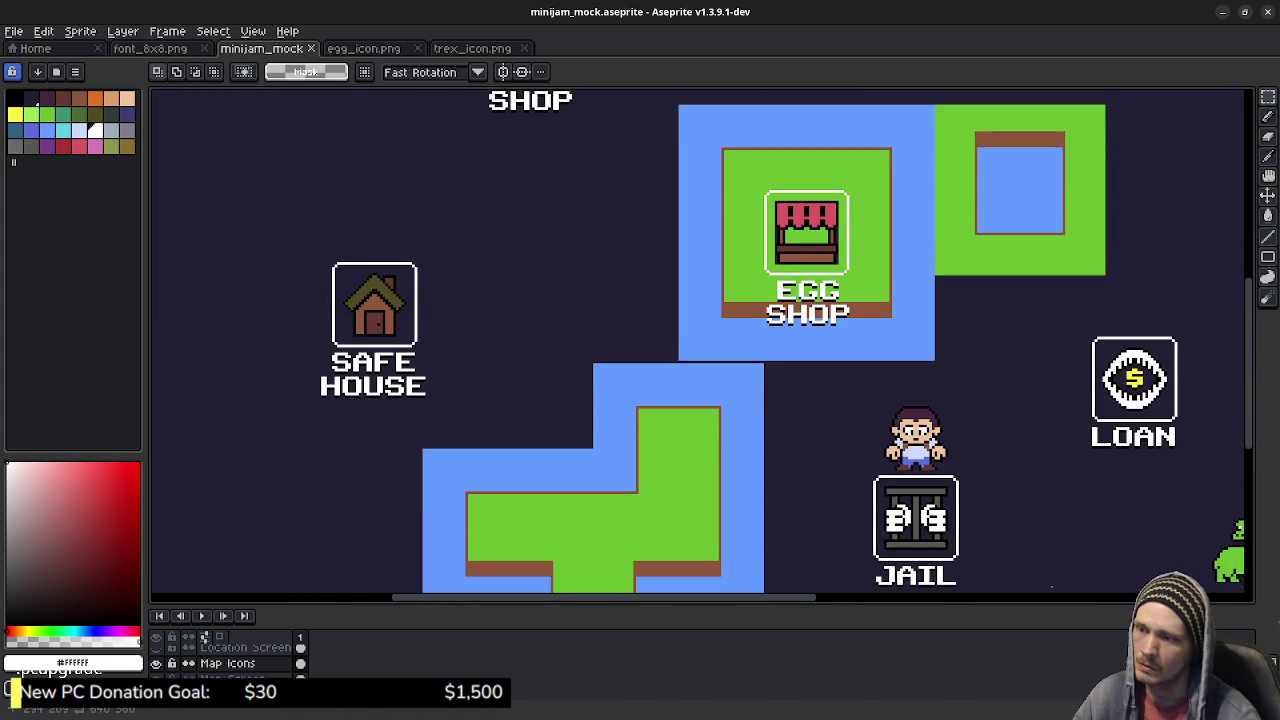
{"action": "scroll", "coordinate": [700, 340], "scroll_direction": "down", "scroll_amount": 1}
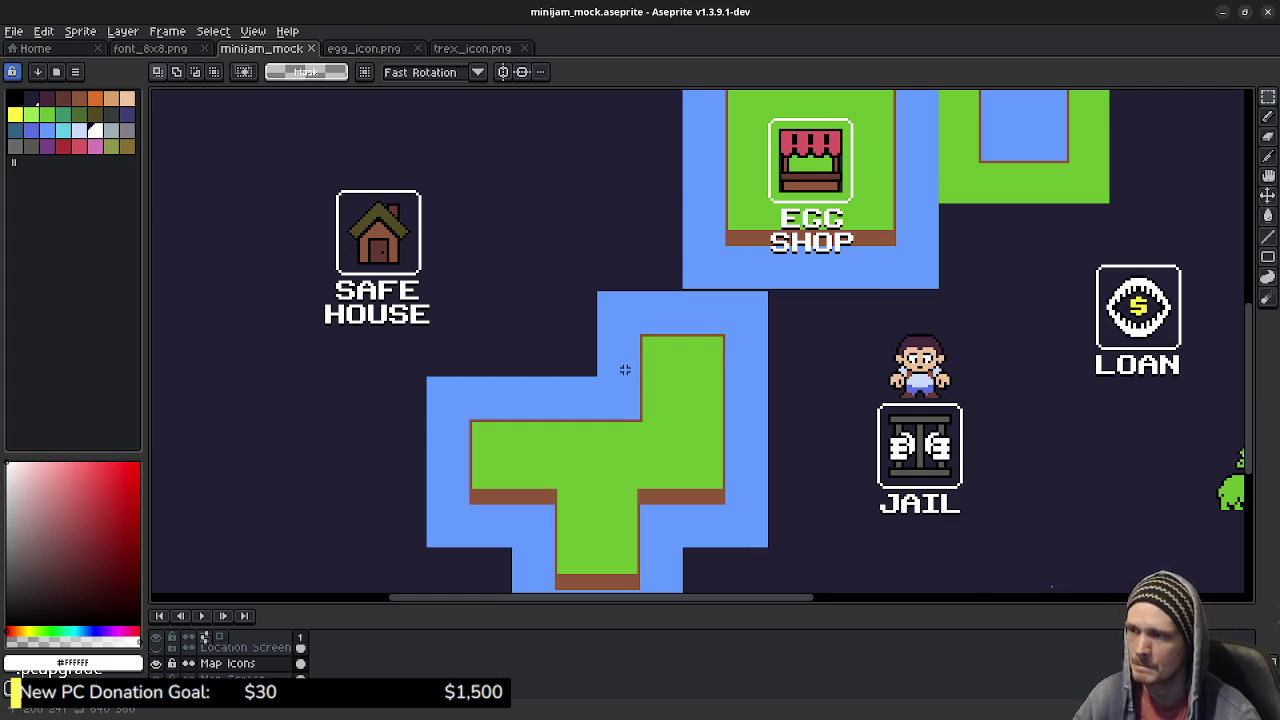
{"action": "scroll", "coordinate": [626, 366], "scroll_direction": "up", "scroll_amount": 2}
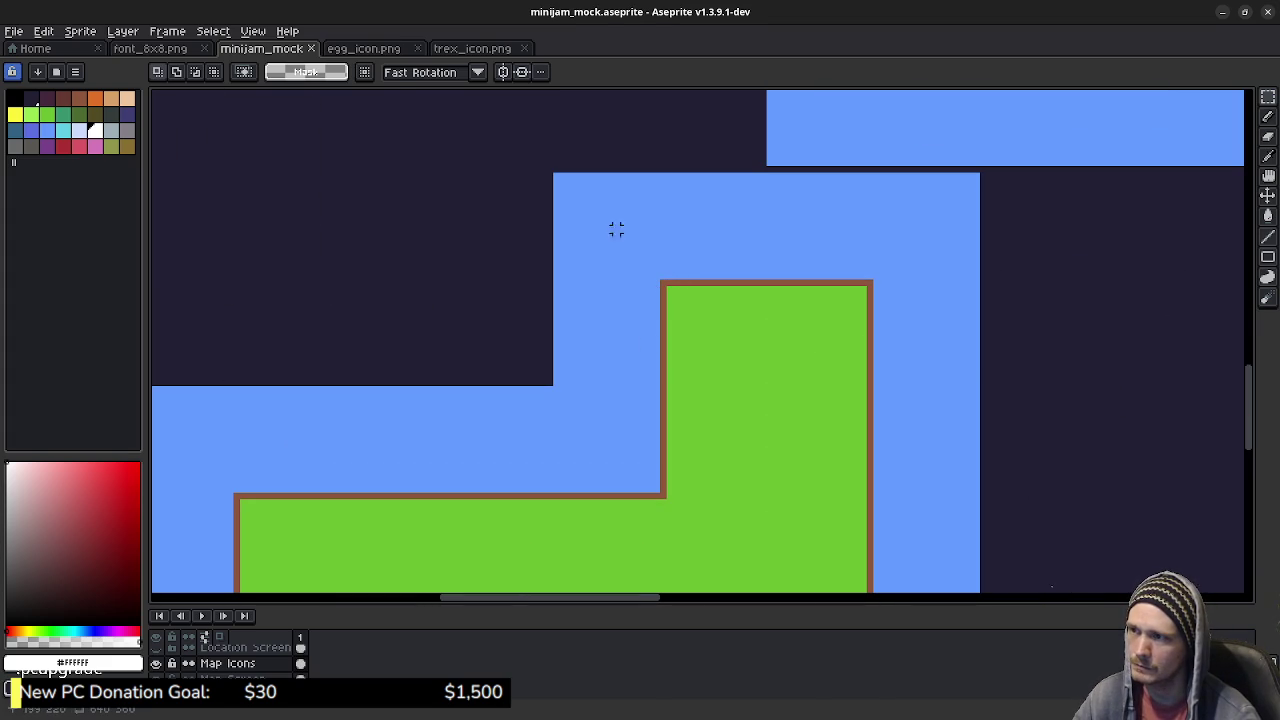
{"action": "left_click_drag", "start_coordinate": [557, 177], "coordinate": [655, 285]}
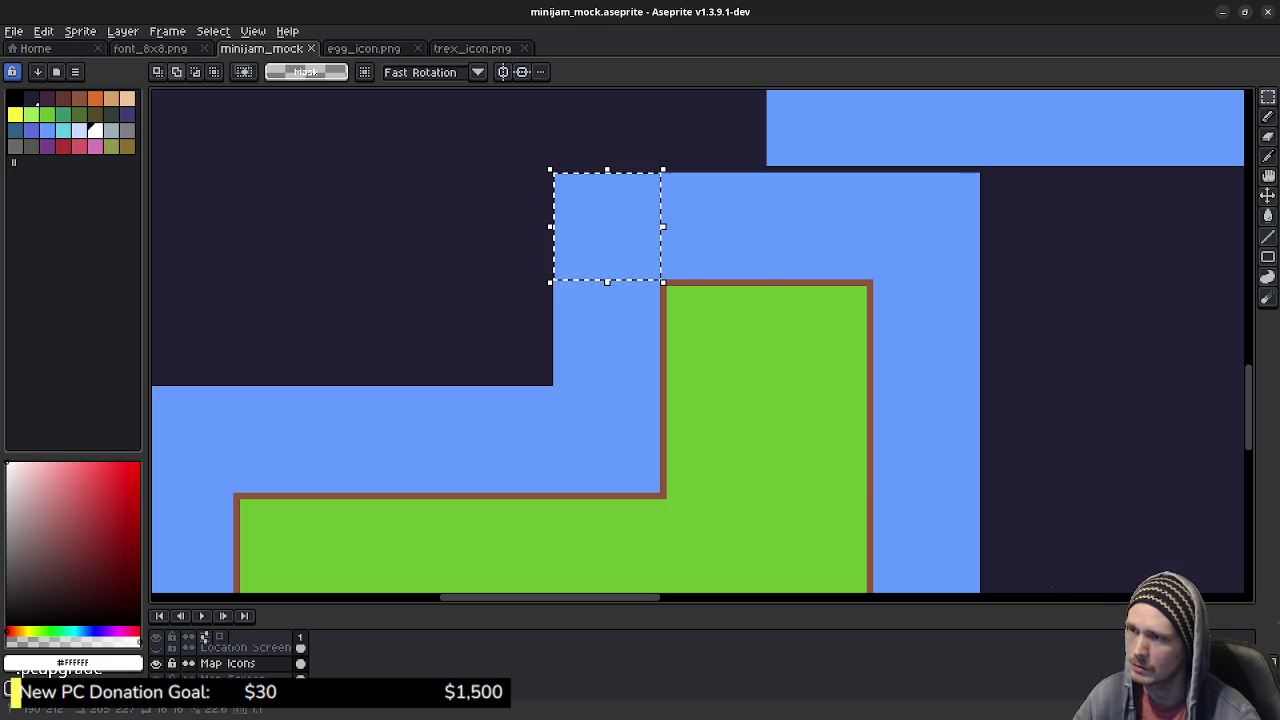
{"action": "left_click_drag", "start_coordinate": [652, 284], "coordinate": [664, 281]}
{"action": "left_click_drag", "start_coordinate": [671, 203], "coordinate": [819, 280]}
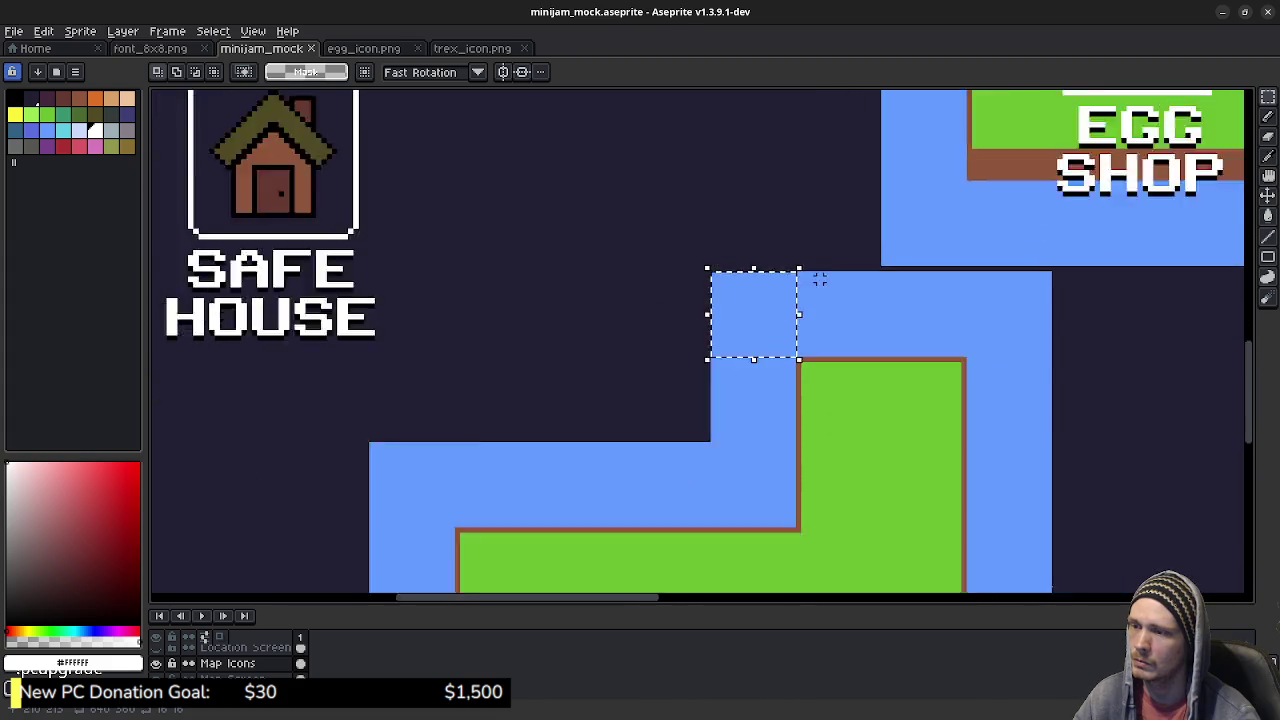
{"action": "scroll", "coordinate": [819, 280], "scroll_direction": "down", "scroll_amount": 4}
{"action": "scroll", "coordinate": [821, 283], "scroll_direction": "up", "scroll_amount": 3}
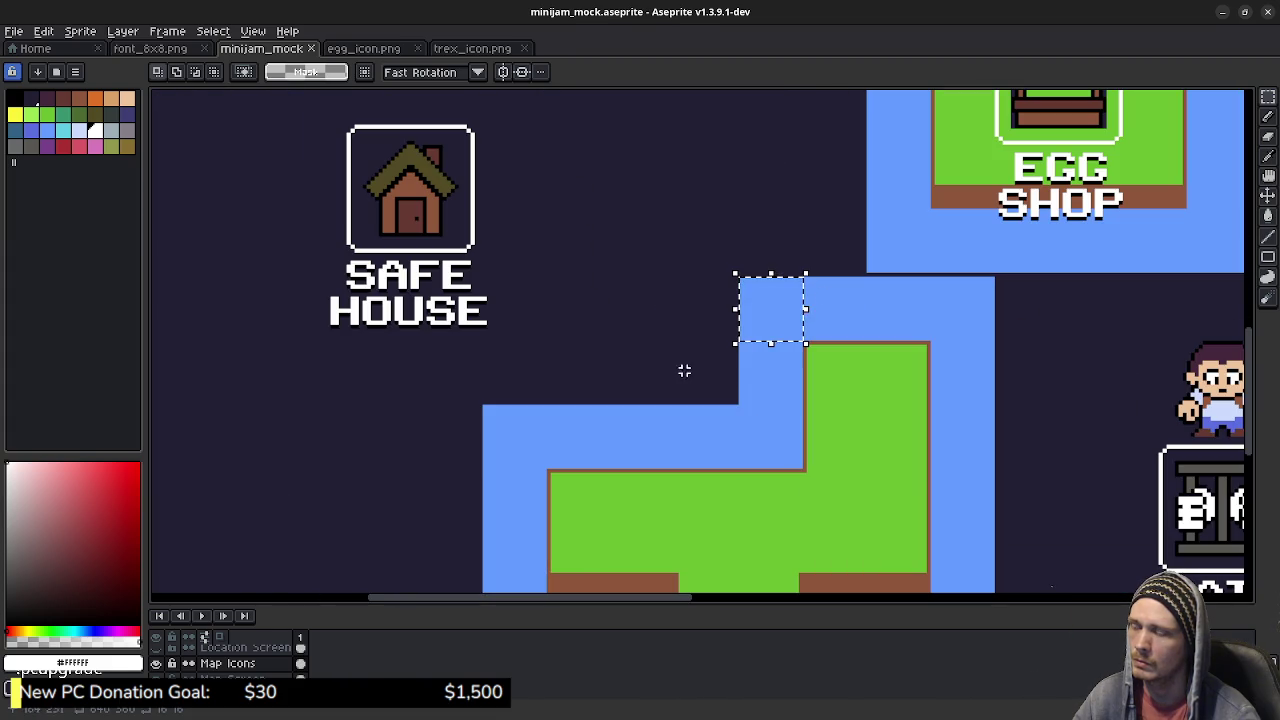
{"action": "key", "text": "ctrl+d"}
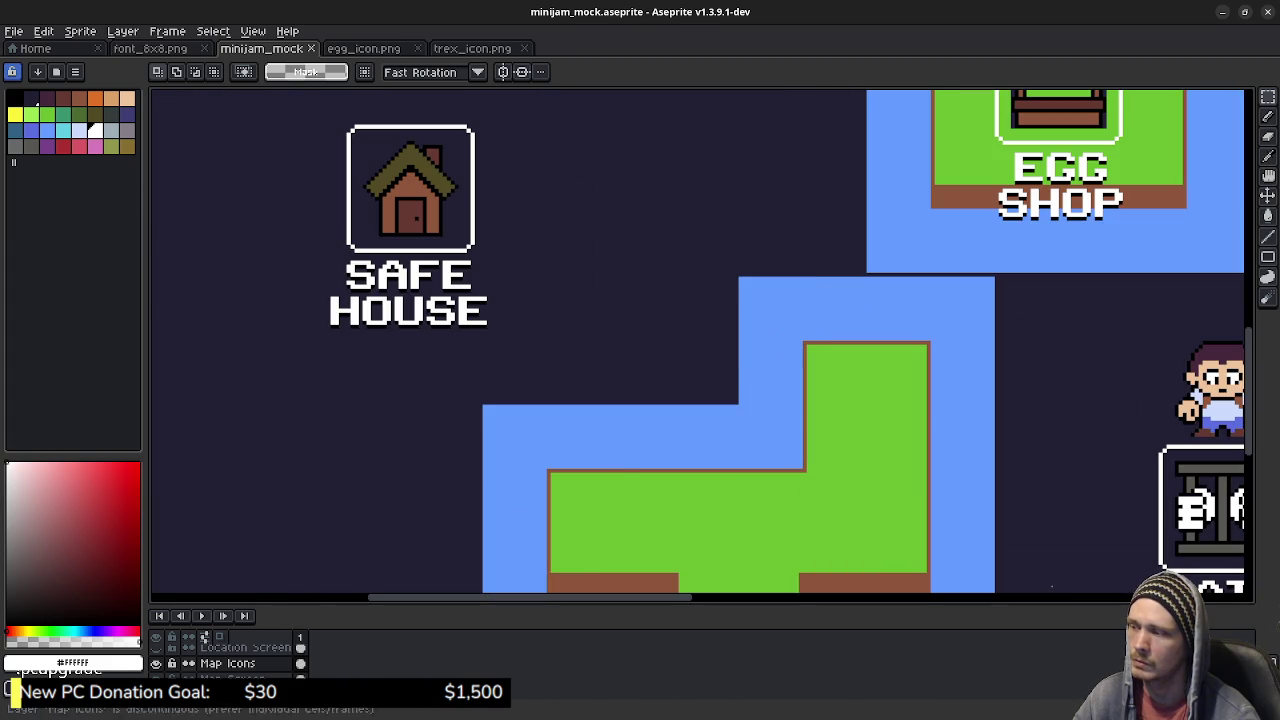
Step: Hide the Map Icons, Location and Layer 2 layers
{"action": "left_click", "coordinate": [155, 663]}
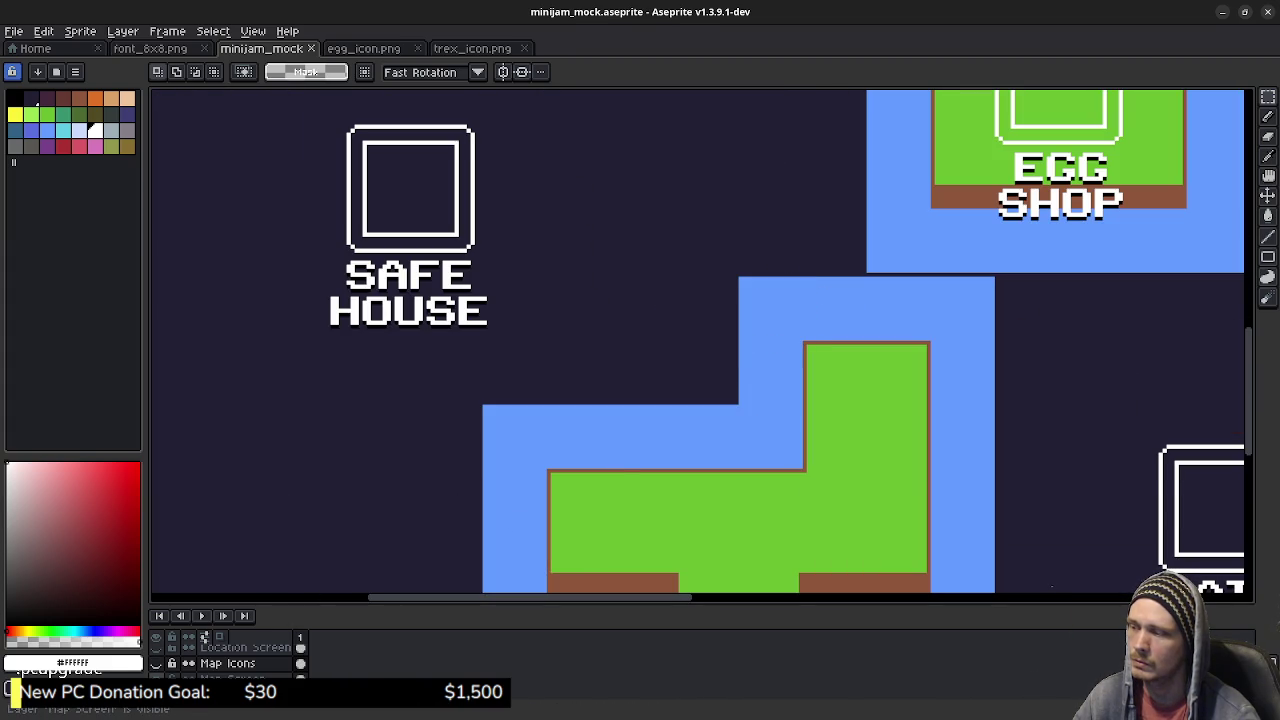
{"action": "left_click", "coordinate": [155, 647]}
{"action": "scroll", "coordinate": [200, 660], "scroll_direction": "up", "scroll_amount": 1}
{"action": "scroll", "coordinate": [230, 660], "scroll_direction": "down", "scroll_amount": 1}
{"action": "scroll", "coordinate": [230, 660], "scroll_direction": "down", "scroll_amount": 1}
{"action": "scroll", "coordinate": [230, 660], "scroll_direction": "down", "scroll_amount": 2}
{"action": "scroll", "coordinate": [230, 660], "scroll_direction": "down", "scroll_amount": 1}
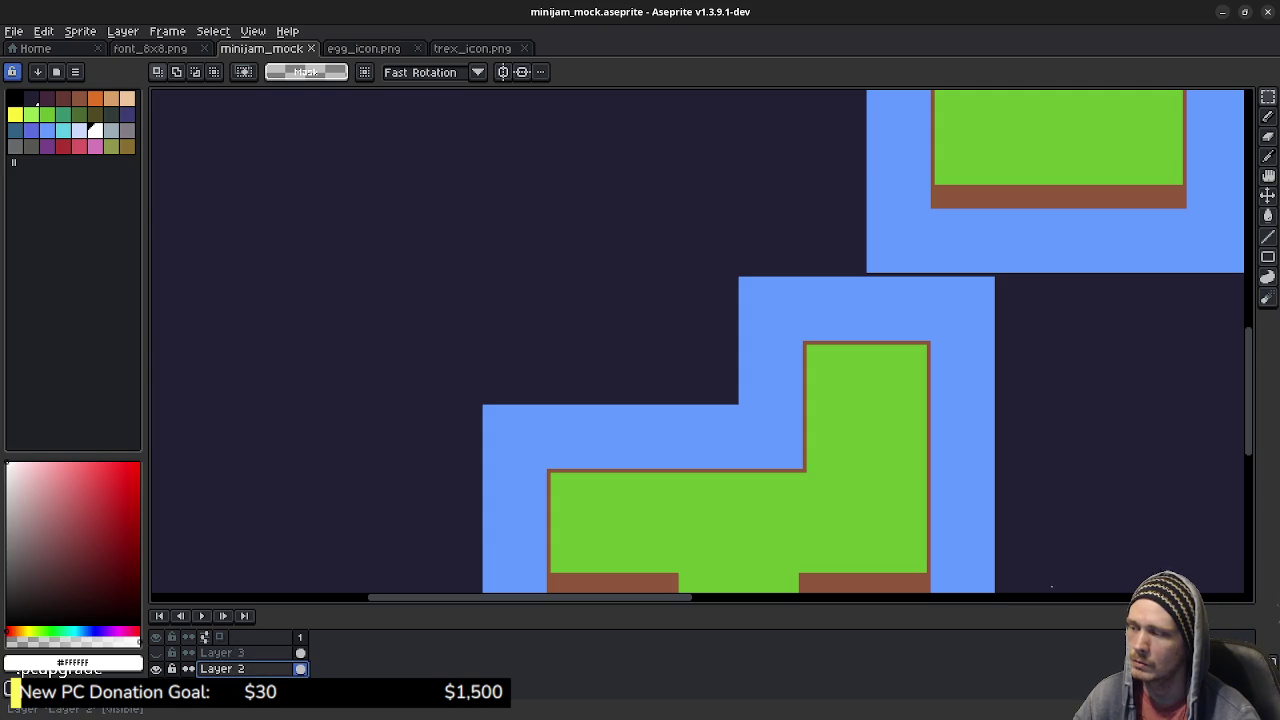
{"action": "left_click", "coordinate": [155, 668]}
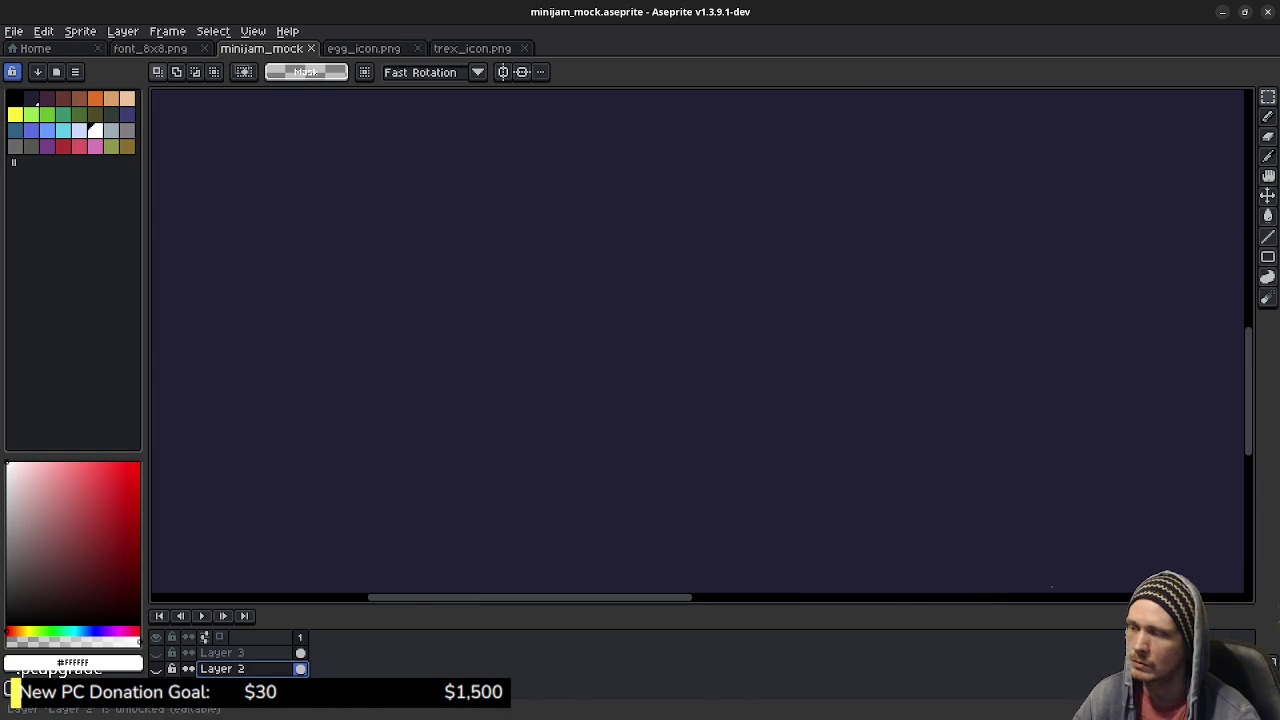
Step: Add a new layer and fill a square near the canvas centre with white
{"action": "right_click", "coordinate": [222, 668]}
{"action": "mouse_move", "coordinate": [262, 614]}
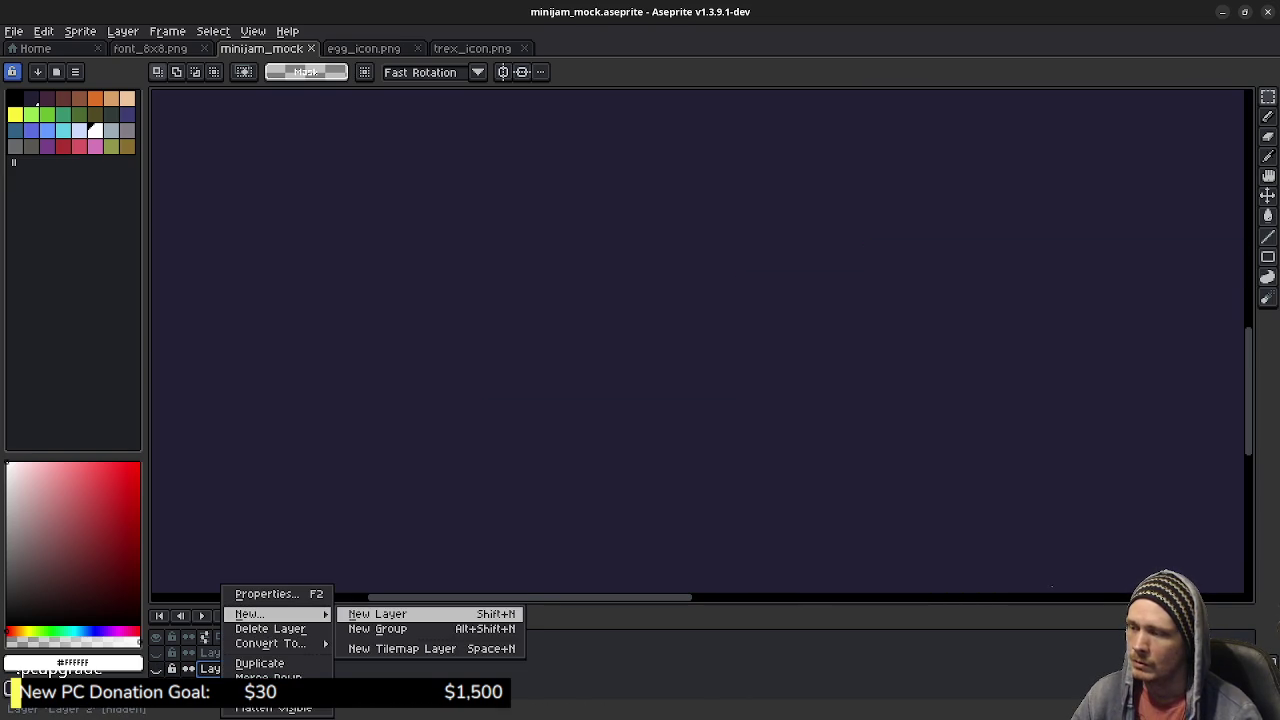
{"action": "left_click", "coordinate": [400, 613]}
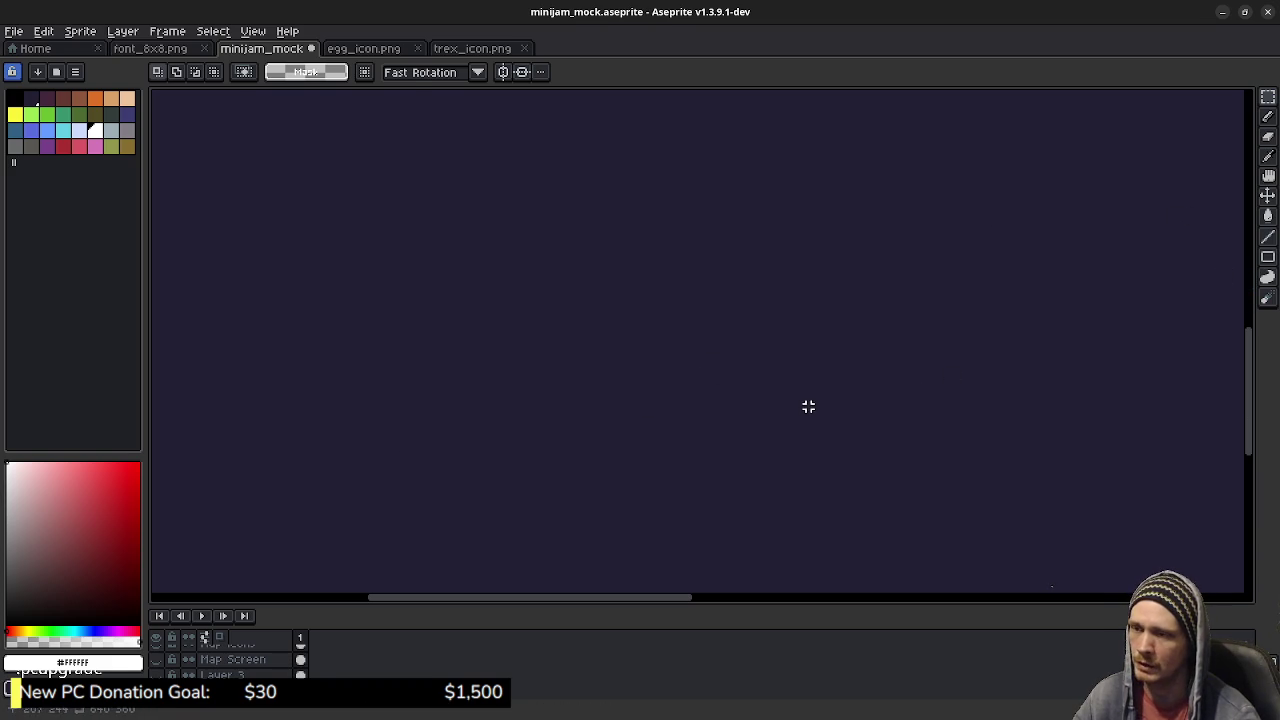
{"action": "key", "text": "b"}
{"action": "key", "text": "m"}
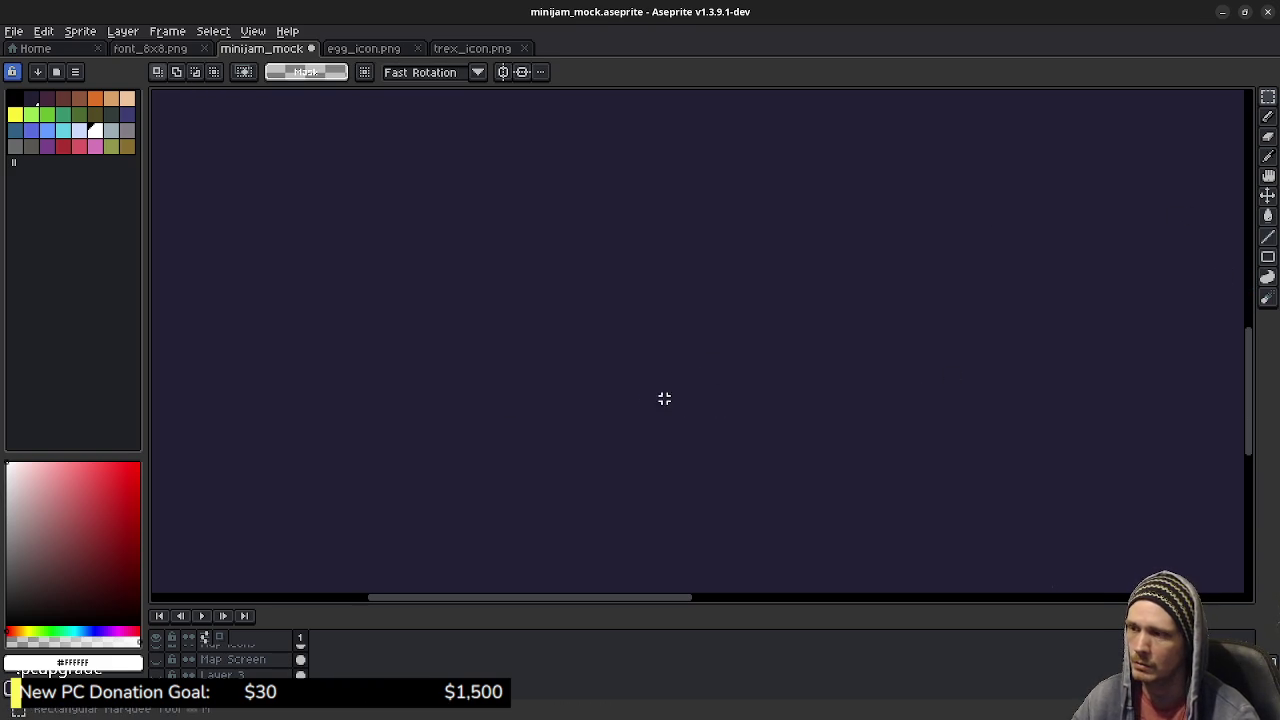
{"action": "mouse_move", "coordinate": [651, 400]}
{"action": "left_mouse_down"}
{"action": "mouse_move", "coordinate": [752, 326]}
{"action": "mouse_move", "coordinate": [728, 343]}
{"action": "left_mouse_up"}
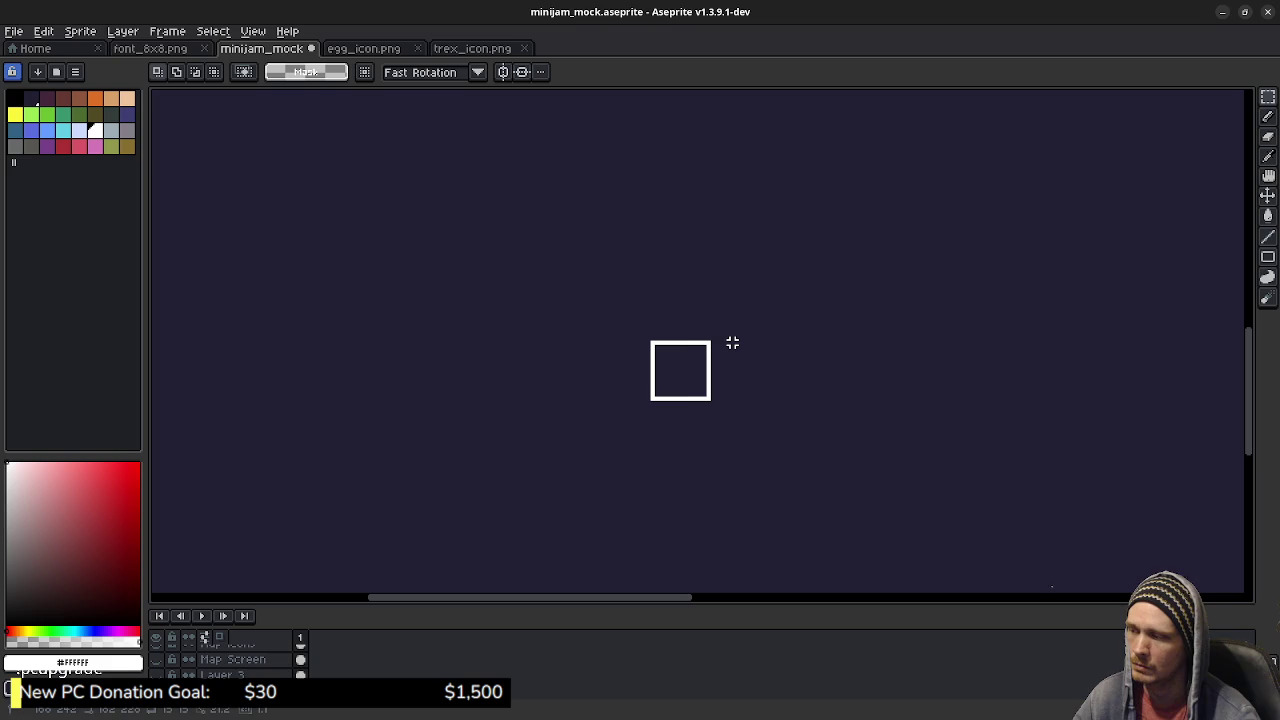
{"action": "left_click_drag", "start_coordinate": [728, 343], "coordinate": [735, 338]}
{"action": "scroll", "coordinate": [737, 337], "scroll_direction": "up", "scroll_amount": 2}
{"action": "scroll", "coordinate": [703, 377], "scroll_direction": "up", "scroll_amount": 1}
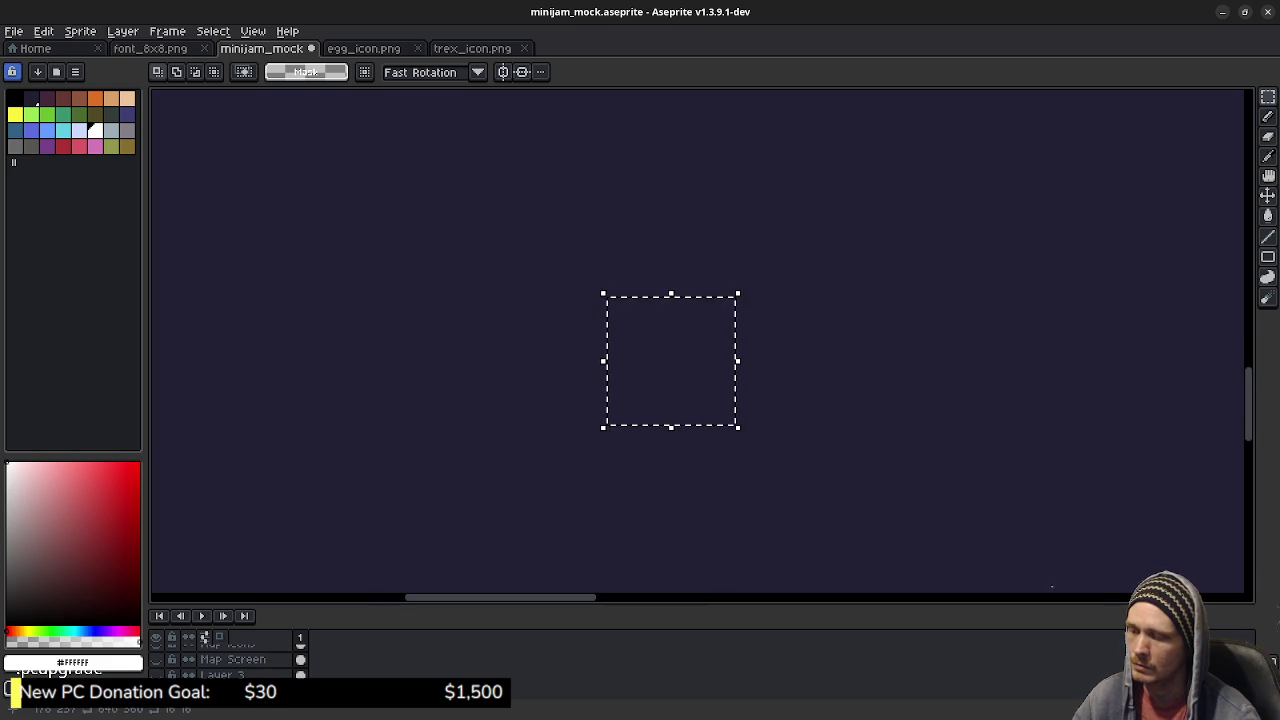
{"action": "key", "text": "g"}
{"action": "left_click", "coordinate": [703, 377]}
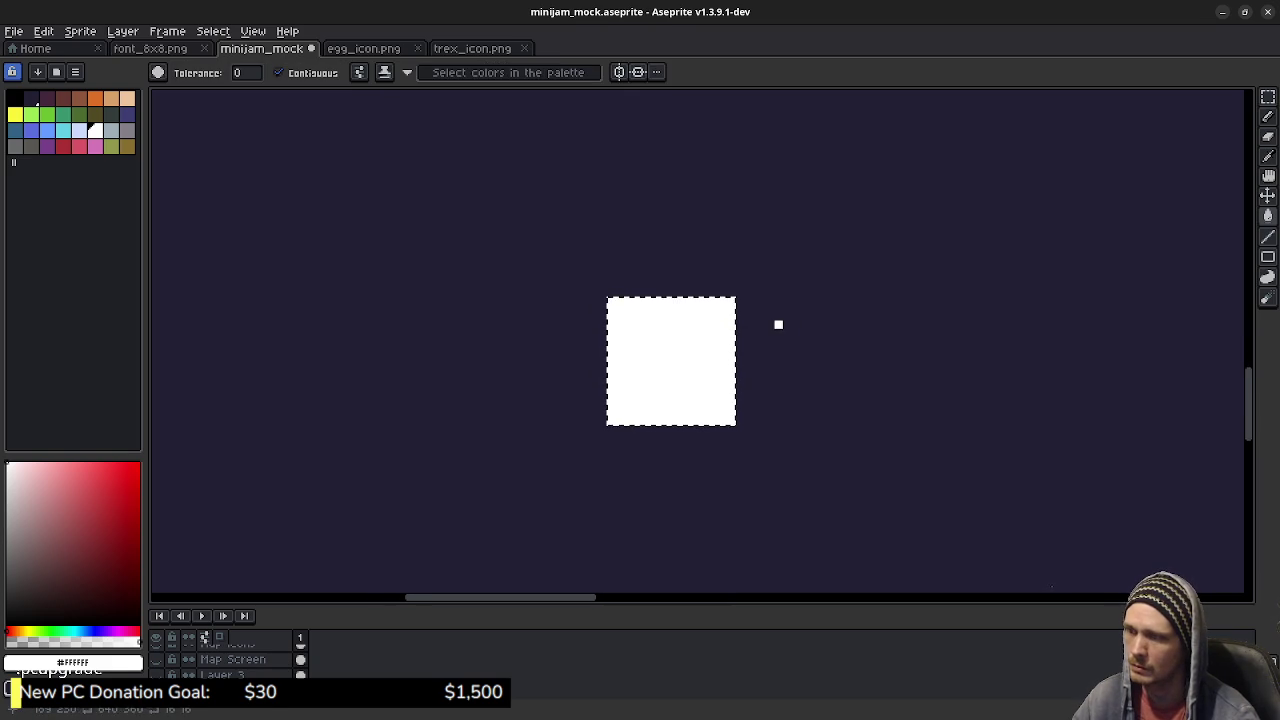
Step: Delete the white square's interior, leaving a hollow white frame
{"action": "key", "text": "m"}
{"action": "key", "text": "ctrl+d"}
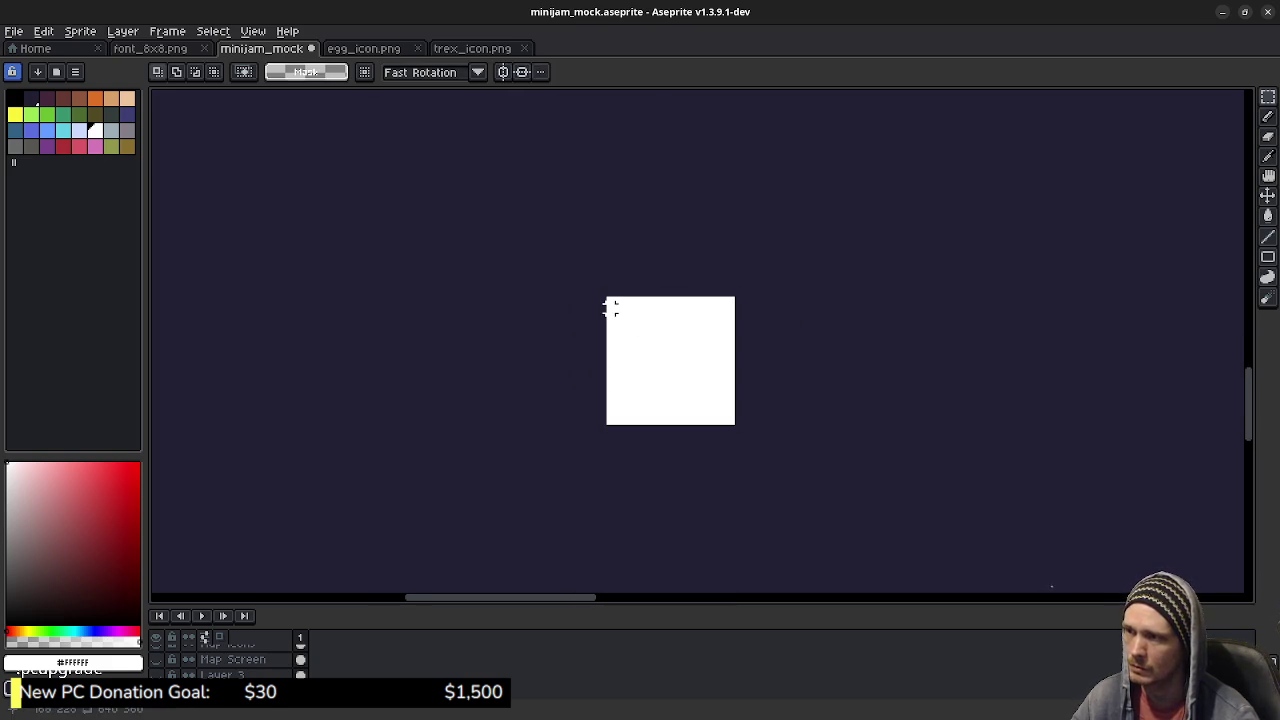
{"action": "left_click_drag", "start_coordinate": [618, 308], "coordinate": [731, 421]}
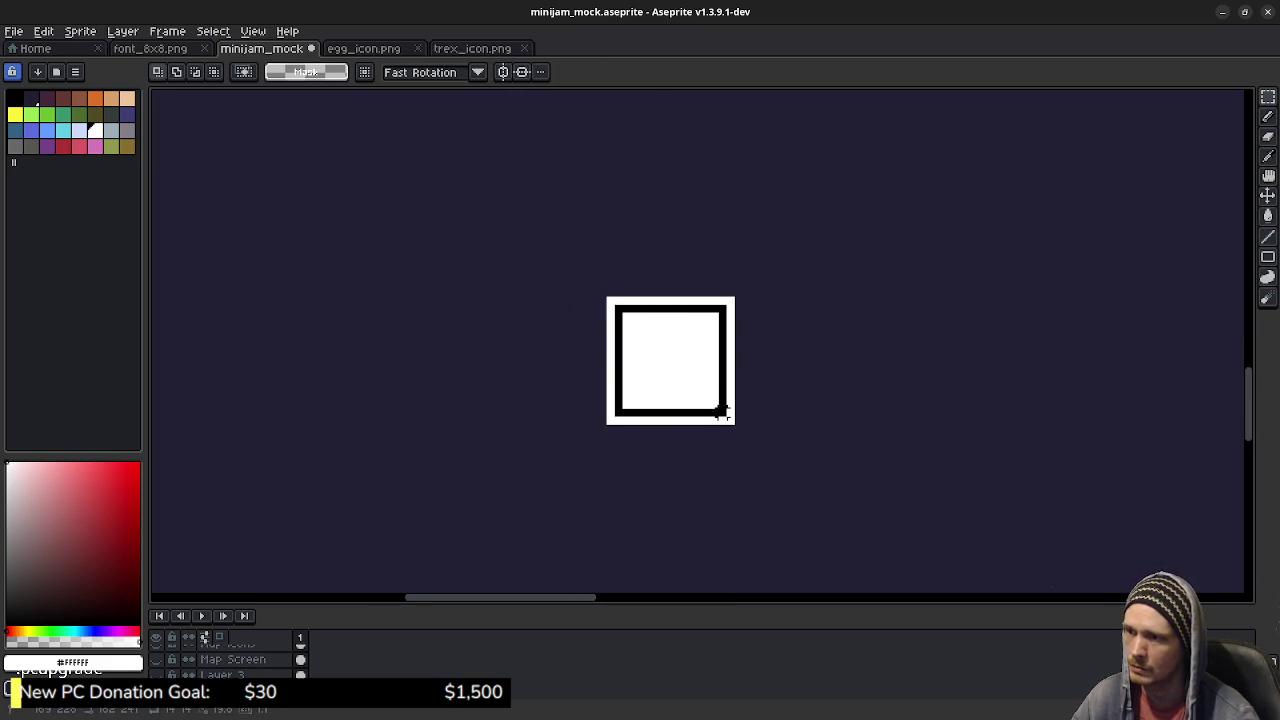
{"action": "key", "text": "Delete"}
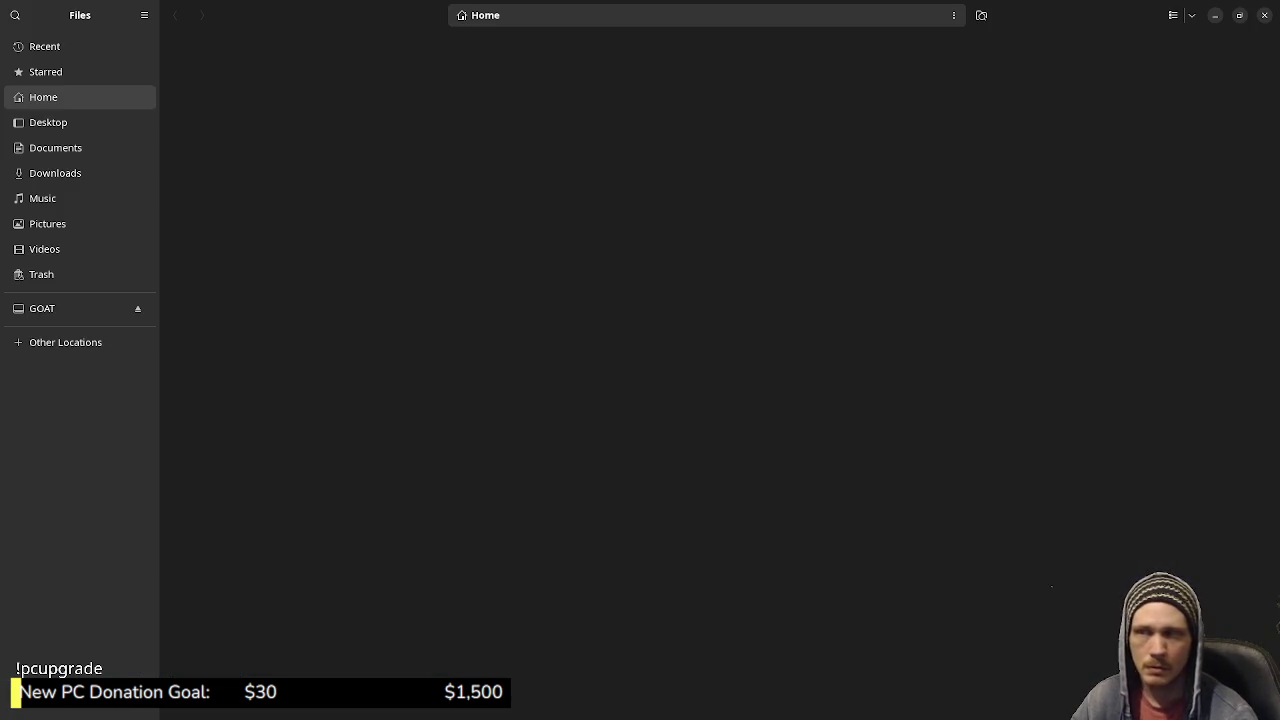
{"action": "key", "text": "alt+Tab"}
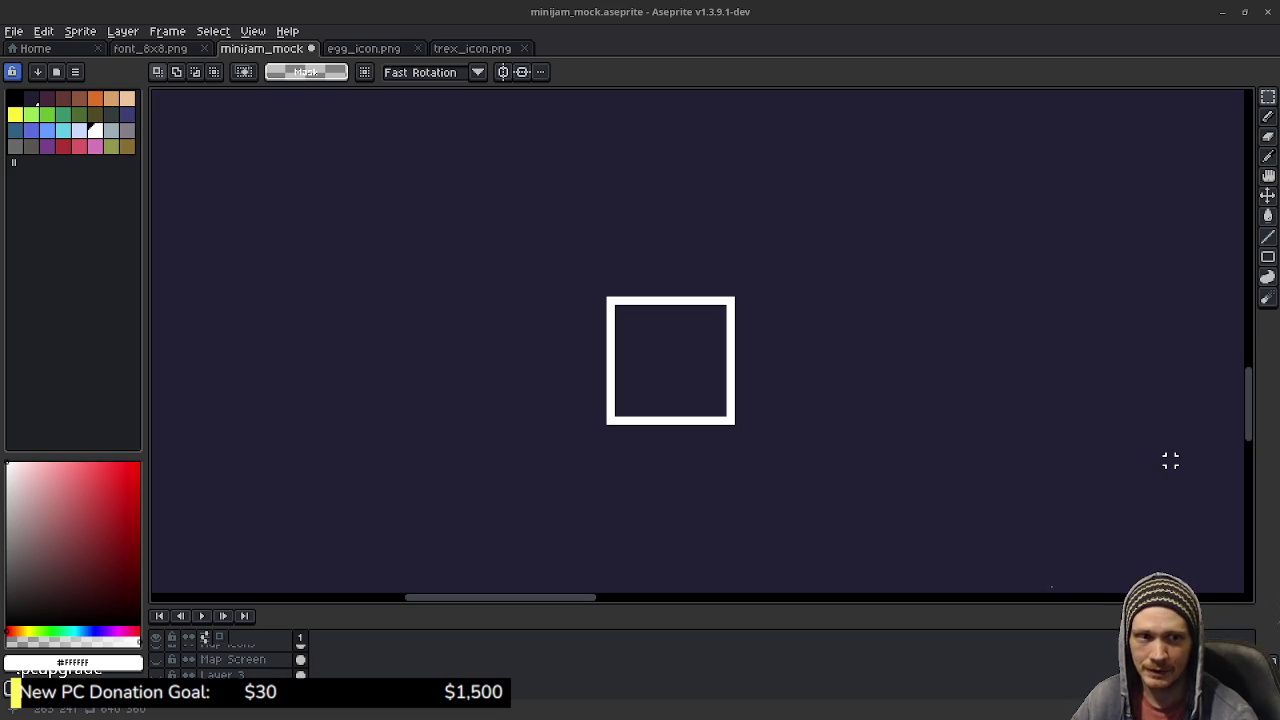
{"action": "key", "text": "alt+Tab"}
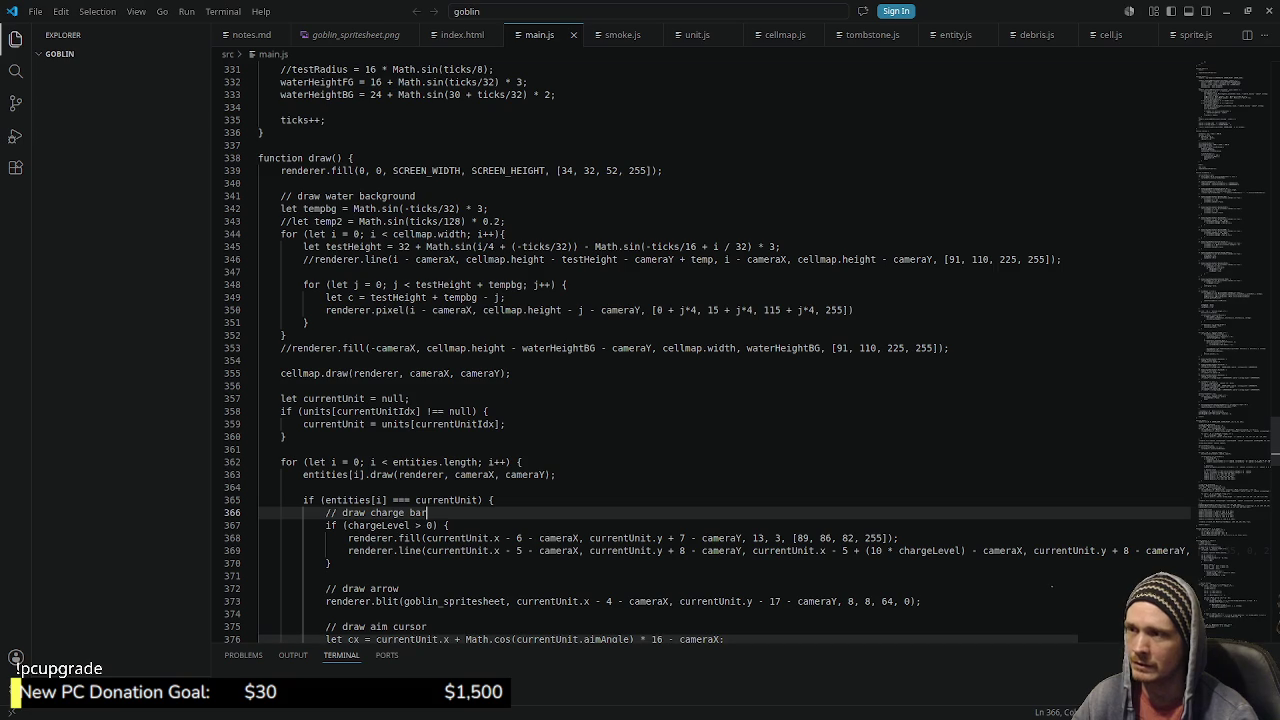
Step: Review main.js's draw() code around line 360 and the charge bar drawing
{"action": "left_click", "coordinate": [284, 436]}
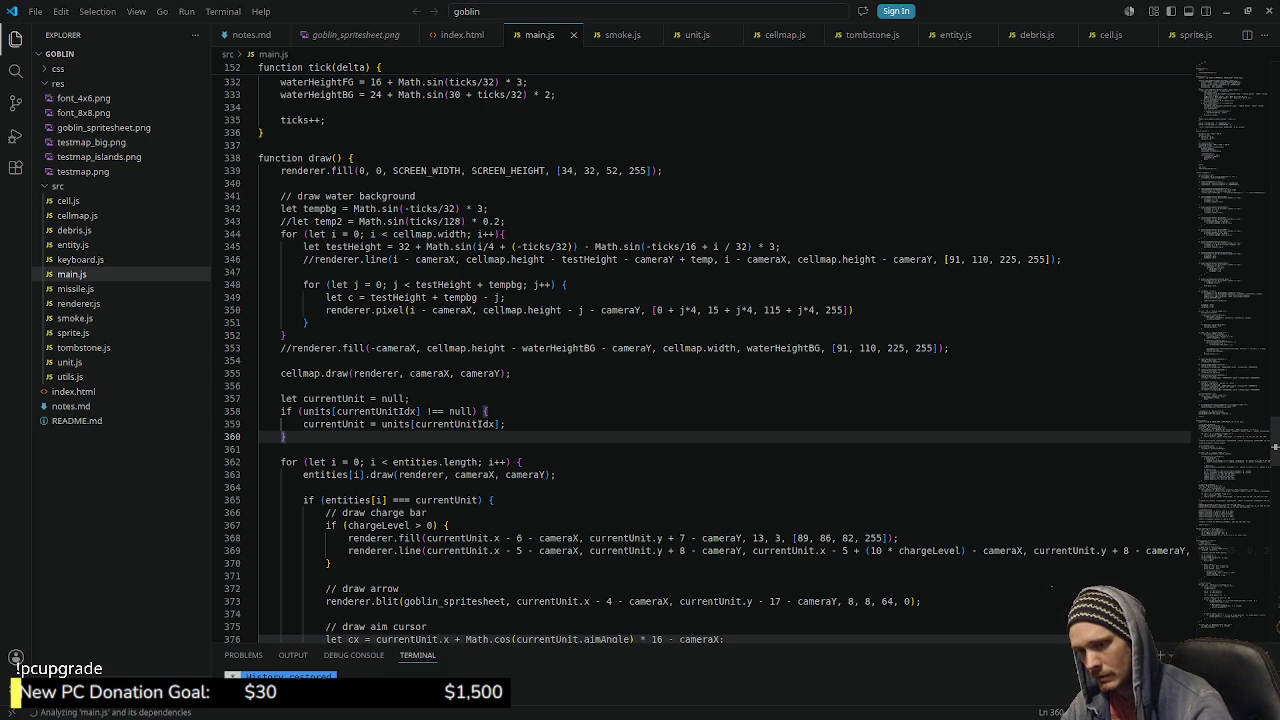
{"action": "left_click", "coordinate": [426, 550]}
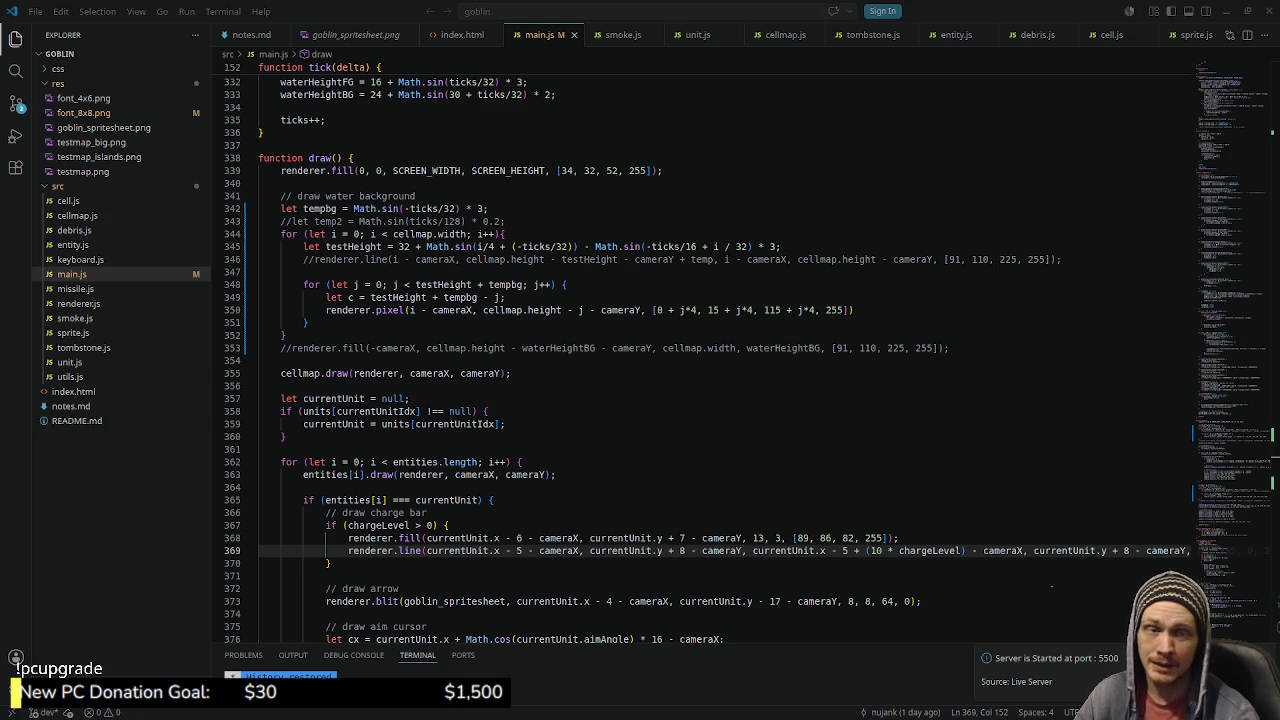
{"action": "key", "text": "alt+Tab"}
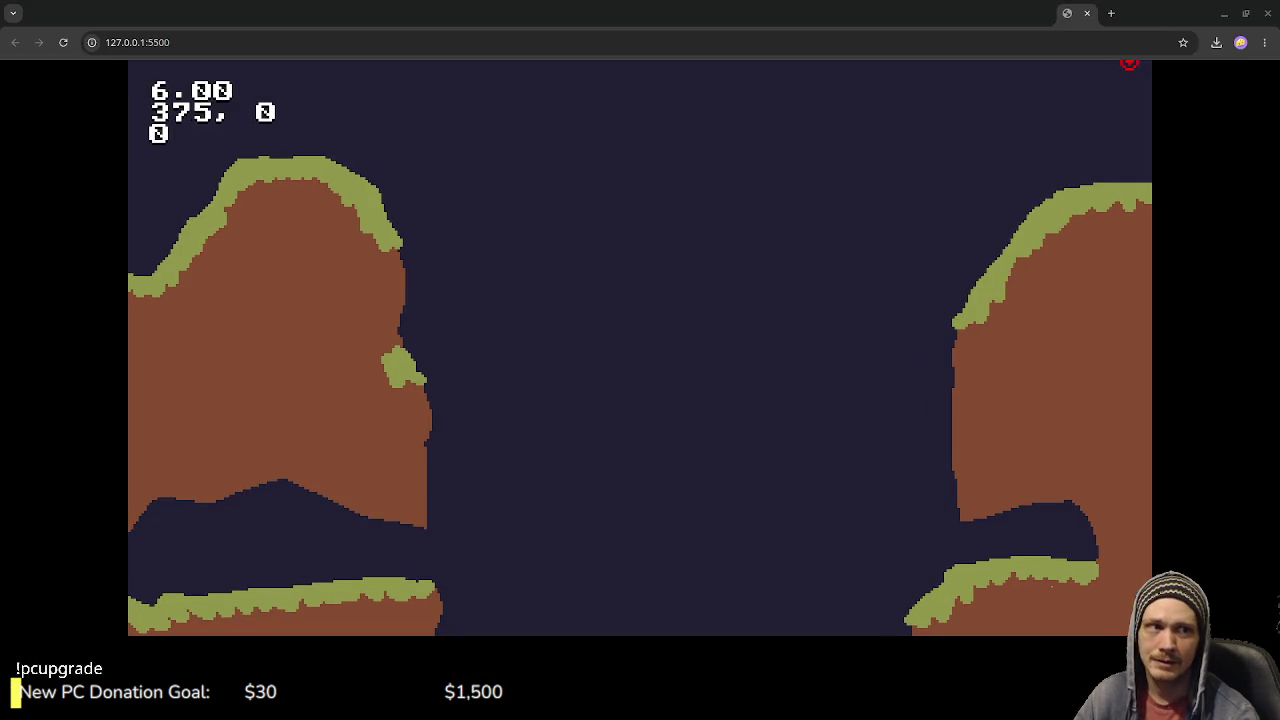
Step: Reload the Gobbies game, scroll down, and pour water into the pool between the cliffs
{"action": "key", "text": "F5"}
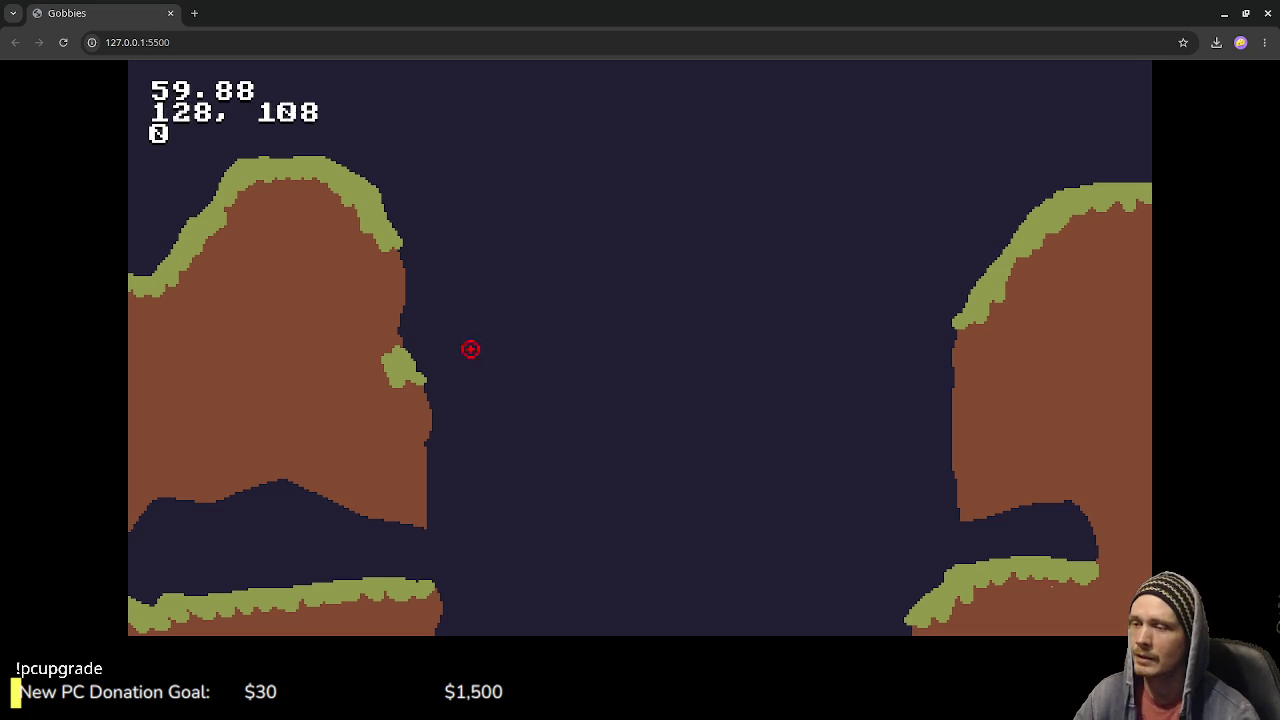
{"action": "scroll", "coordinate": [857, 312], "scroll_direction": "down", "scroll_amount": 3}
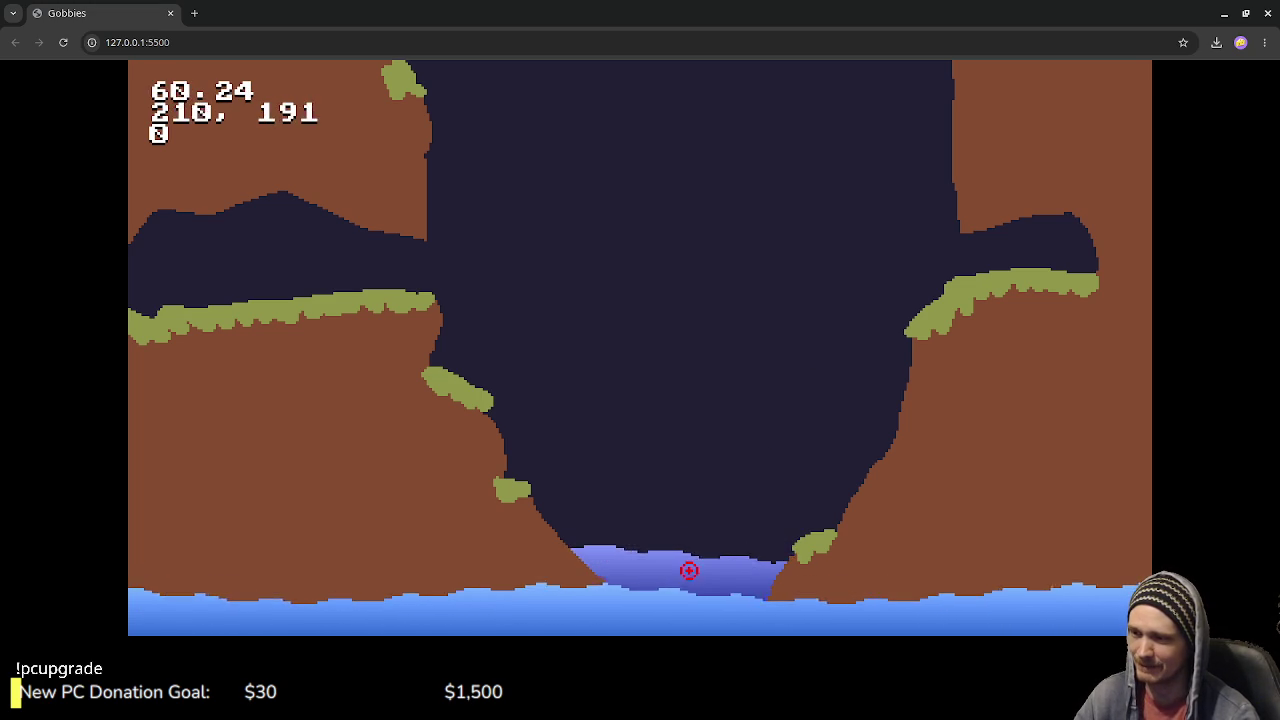
{"action": "left_click_drag", "start_coordinate": [686, 571], "coordinate": [721, 613]}
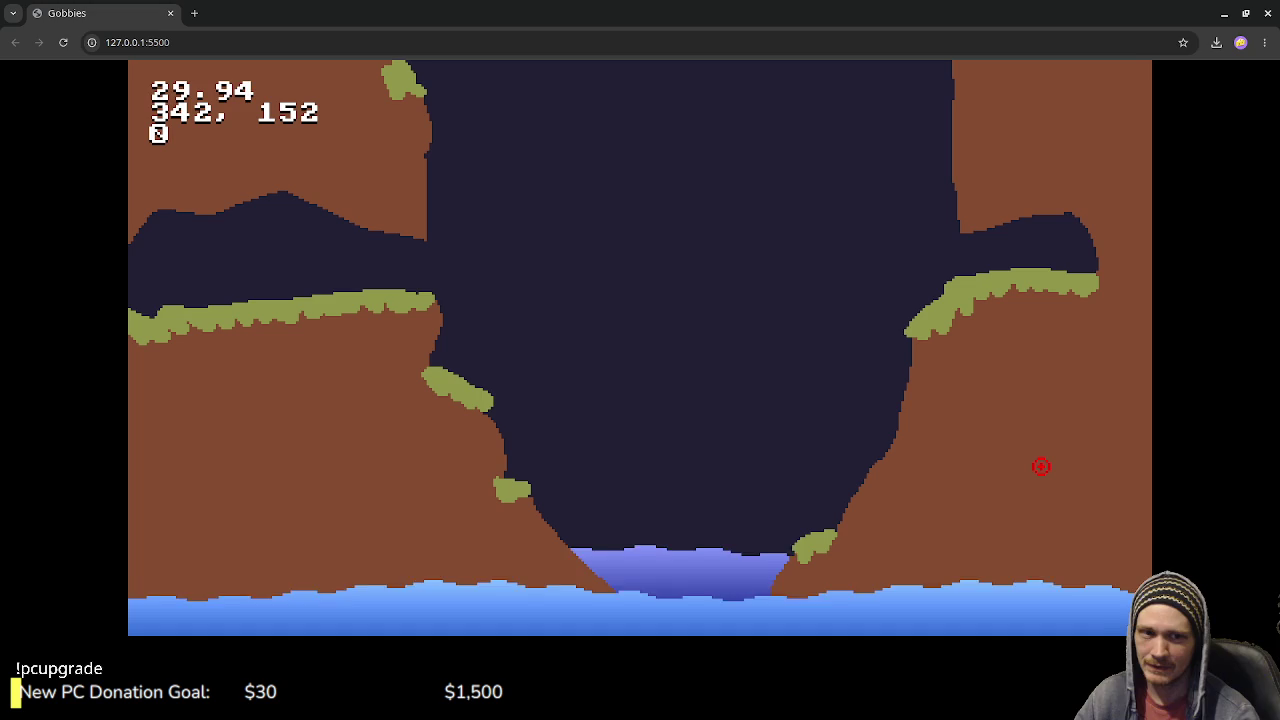
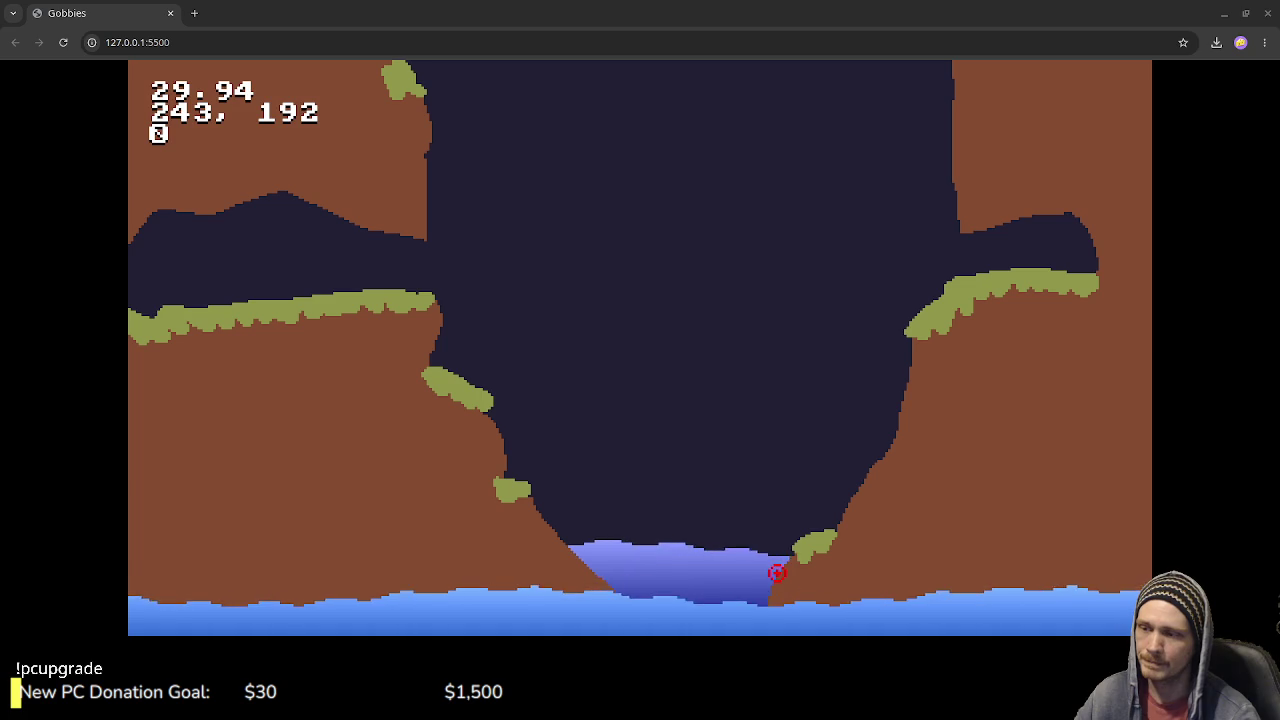
Step: Spawn four goblins around the cave map, panning the camera between spots
{"action": "left_click", "coordinate": [341, 268]}
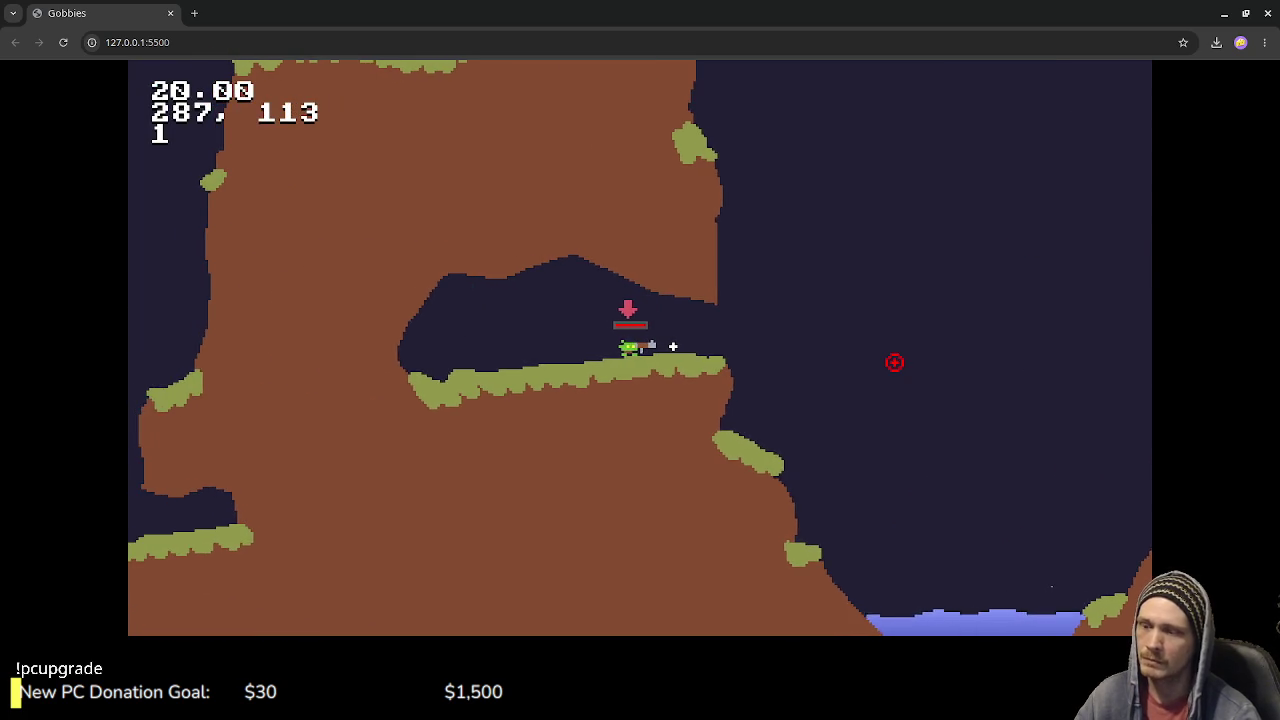
{"action": "key", "text": "Right"}
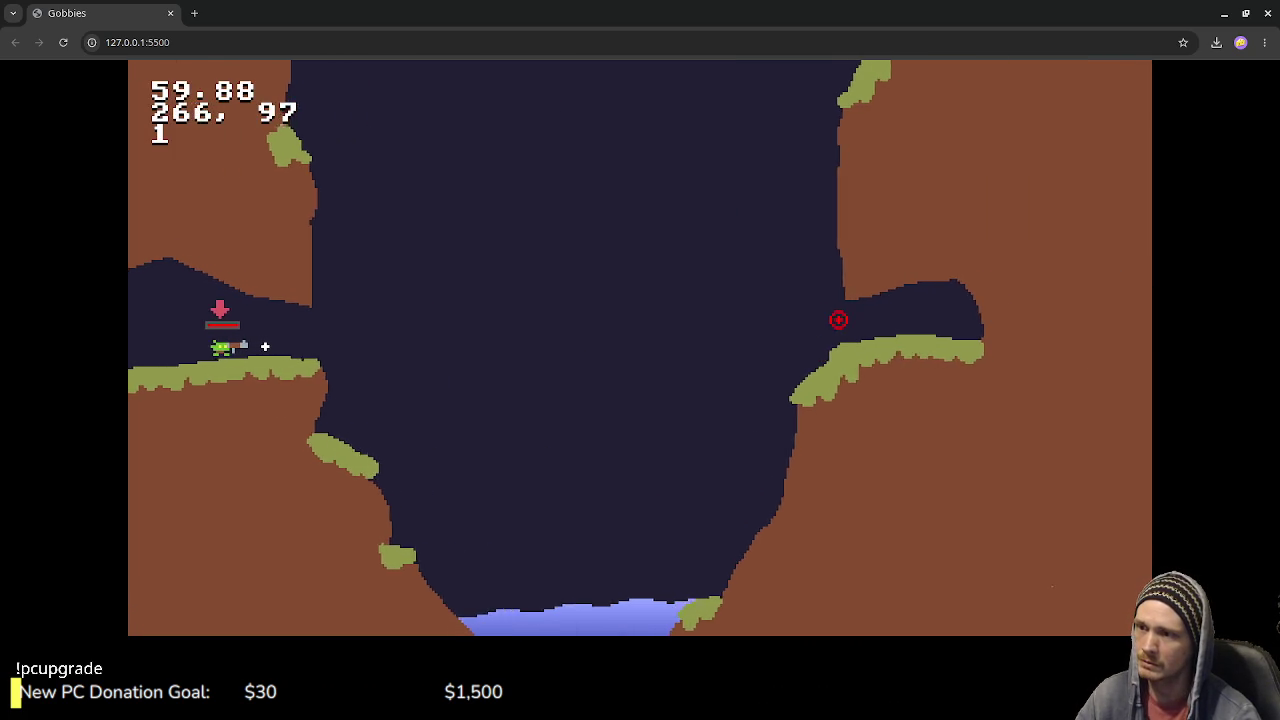
{"action": "left_click", "coordinate": [838, 319]}
{"action": "left_click", "coordinate": [390, 515]}
{"action": "left_click", "coordinate": [720, 576]}
{"action": "key", "text": "Left"}
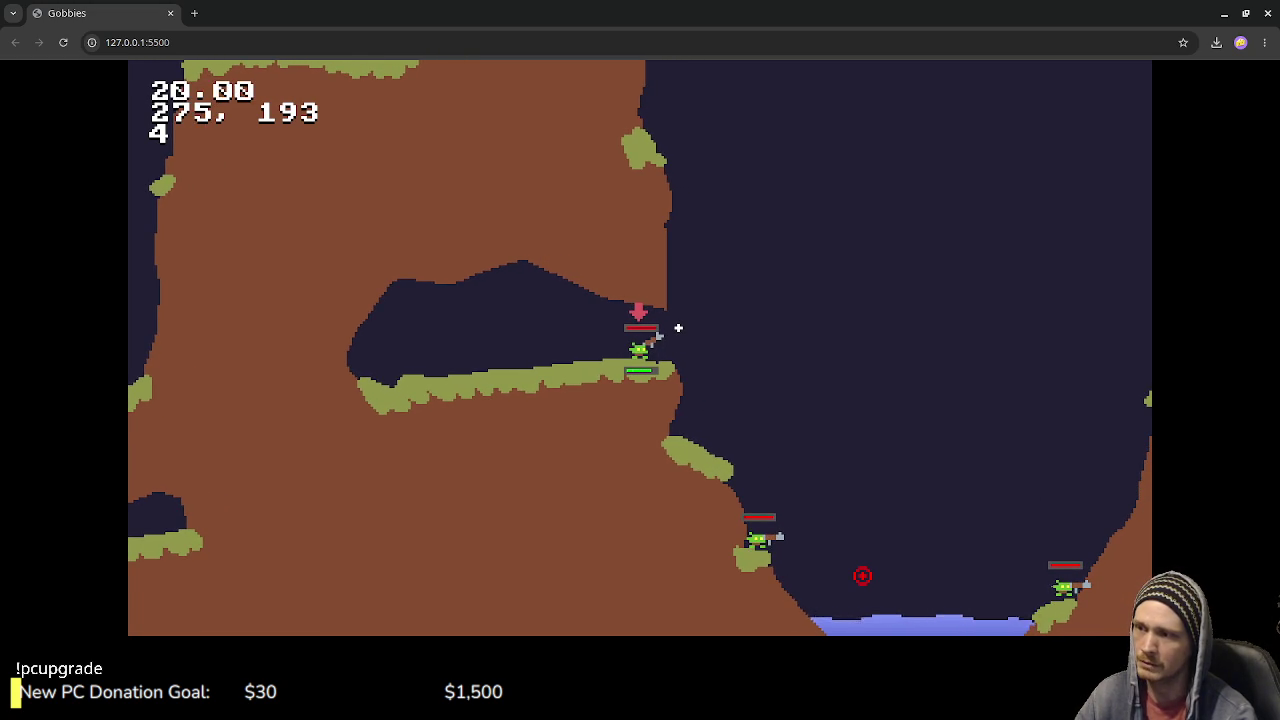
Step: Fire two test shots that blast craters into the cliffs, then return to VS Code
{"action": "left_click", "coordinate": [678, 327]}
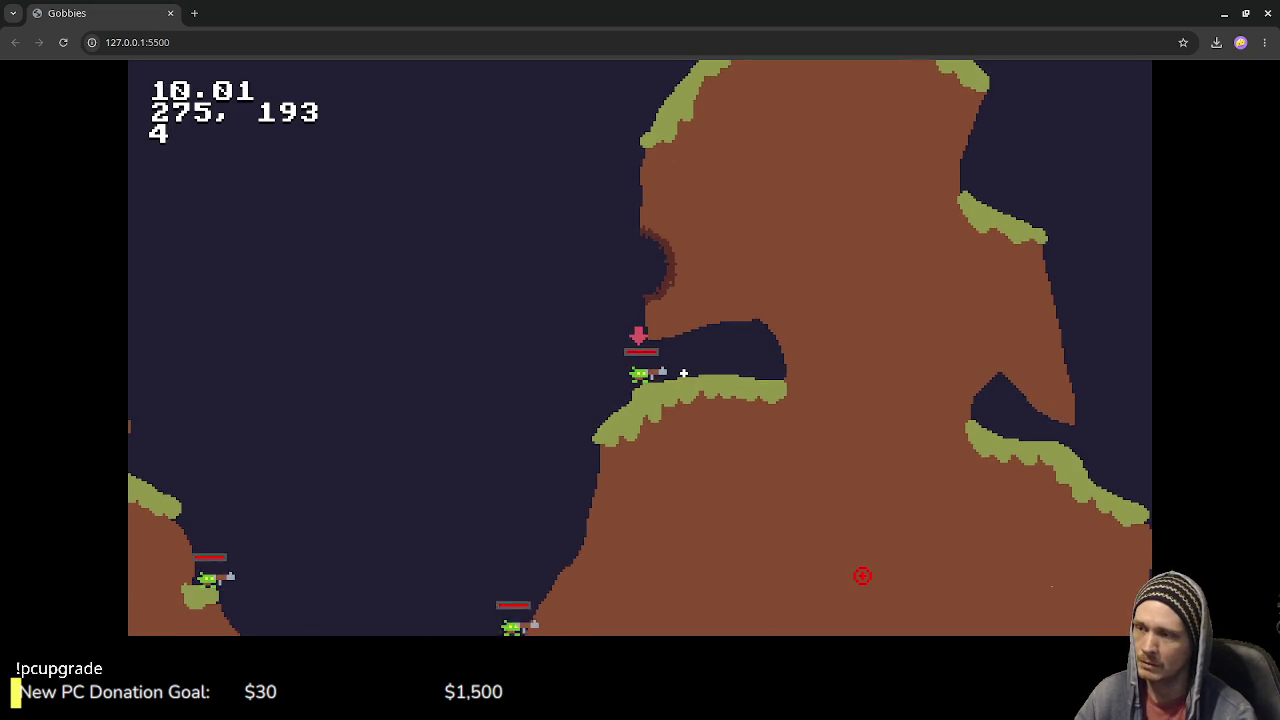
{"action": "key", "text": "Left"}
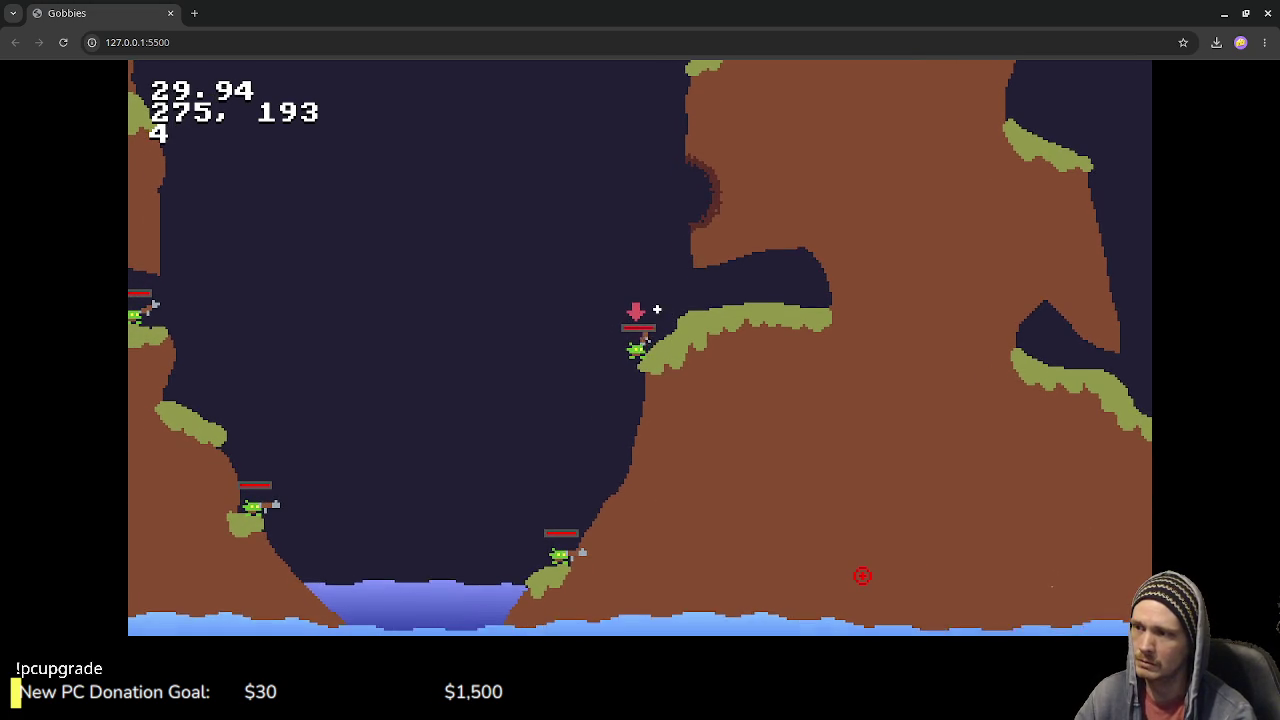
{"action": "left_click", "coordinate": [595, 346]}
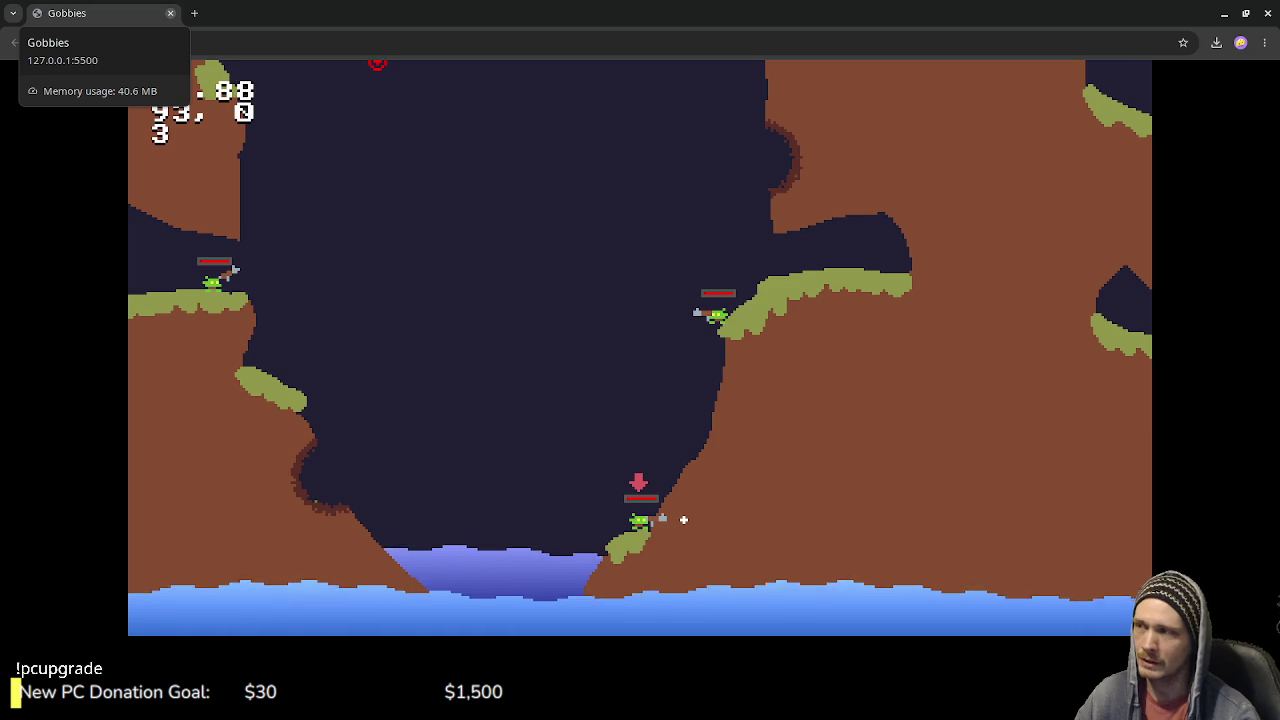
{"action": "key", "text": "alt+Tab"}
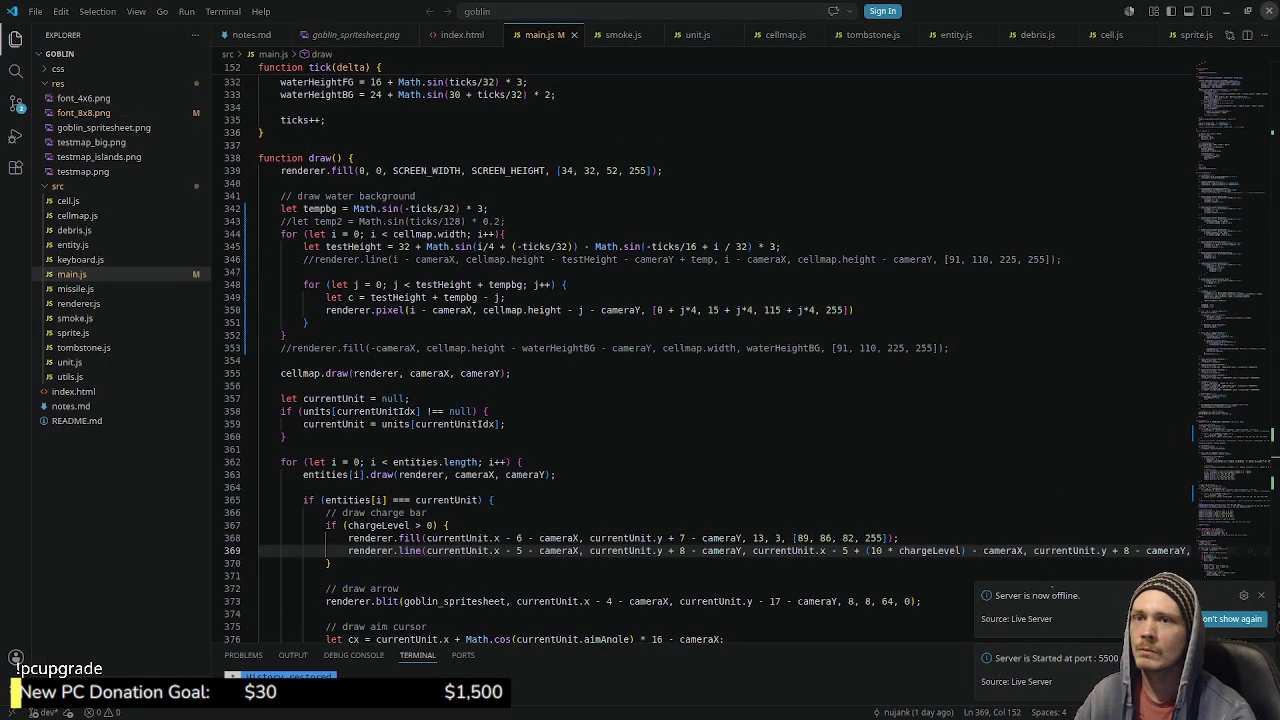
Step: Switch from VS Code to Aseprite showing minijam_mock.aseprite
{"action": "key", "text": "alt+Tab"}
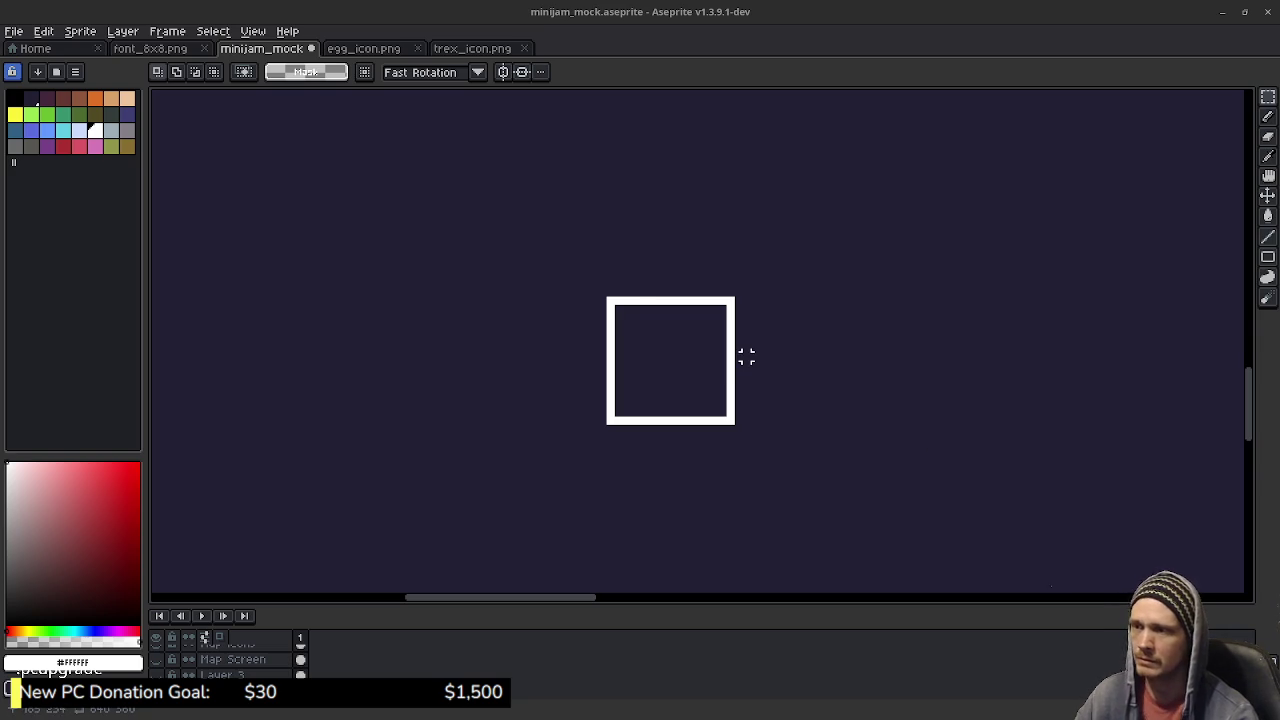
Step: Copy the white square twice to the right to form the top row of three tiles
{"action": "left_click_drag", "start_coordinate": [606, 297], "coordinate": [736, 426]}
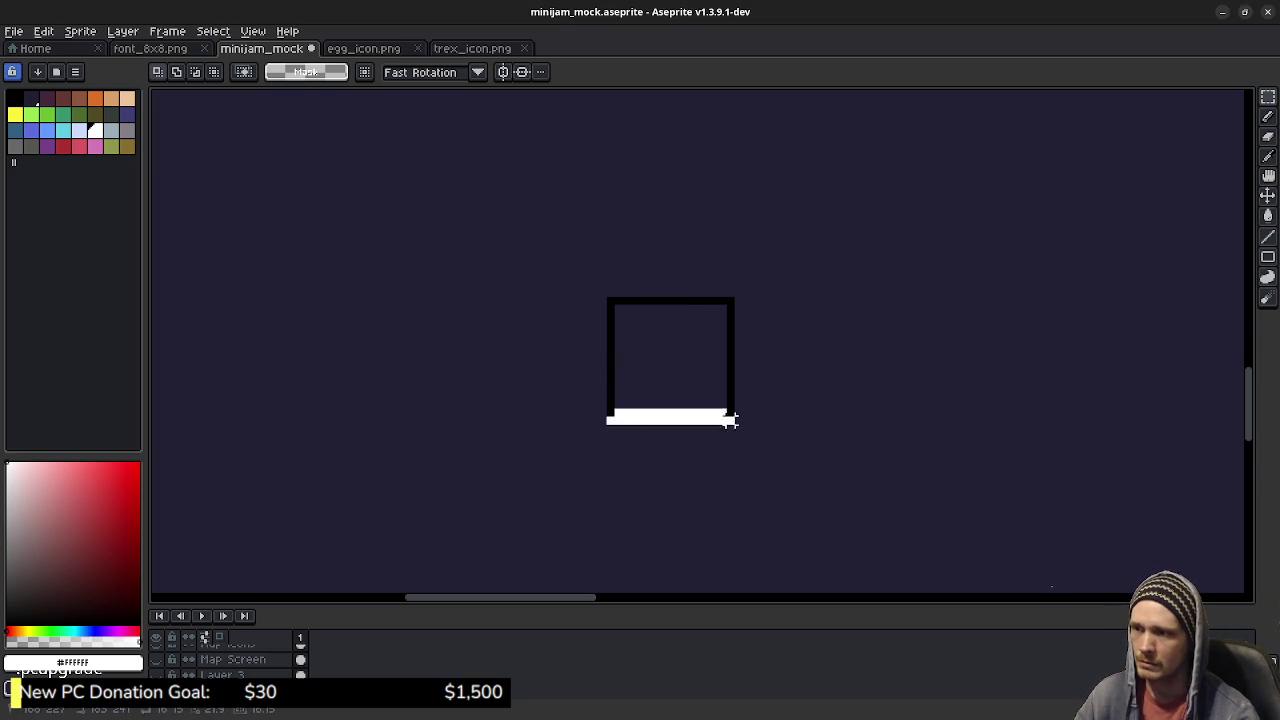
{"action": "key", "text": "ctrl+t"}
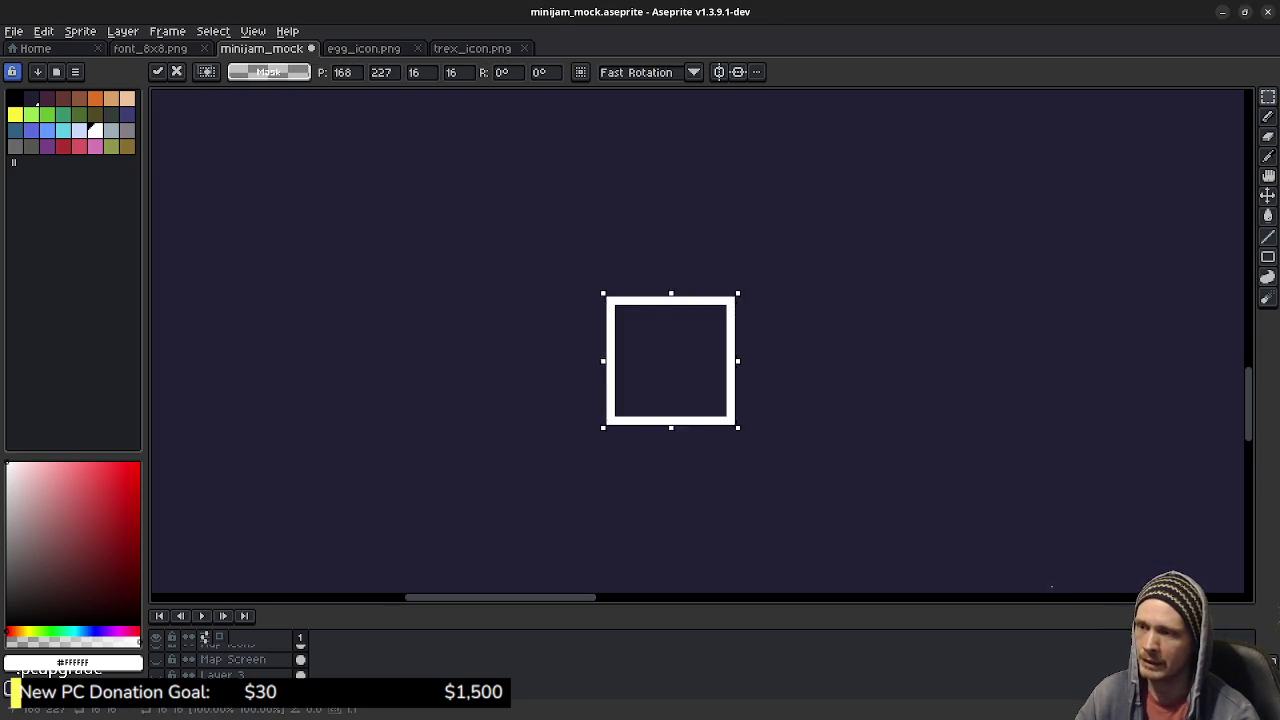
{"action": "left_click_drag", "start_coordinate": [670, 360], "coordinate": [798, 352]}
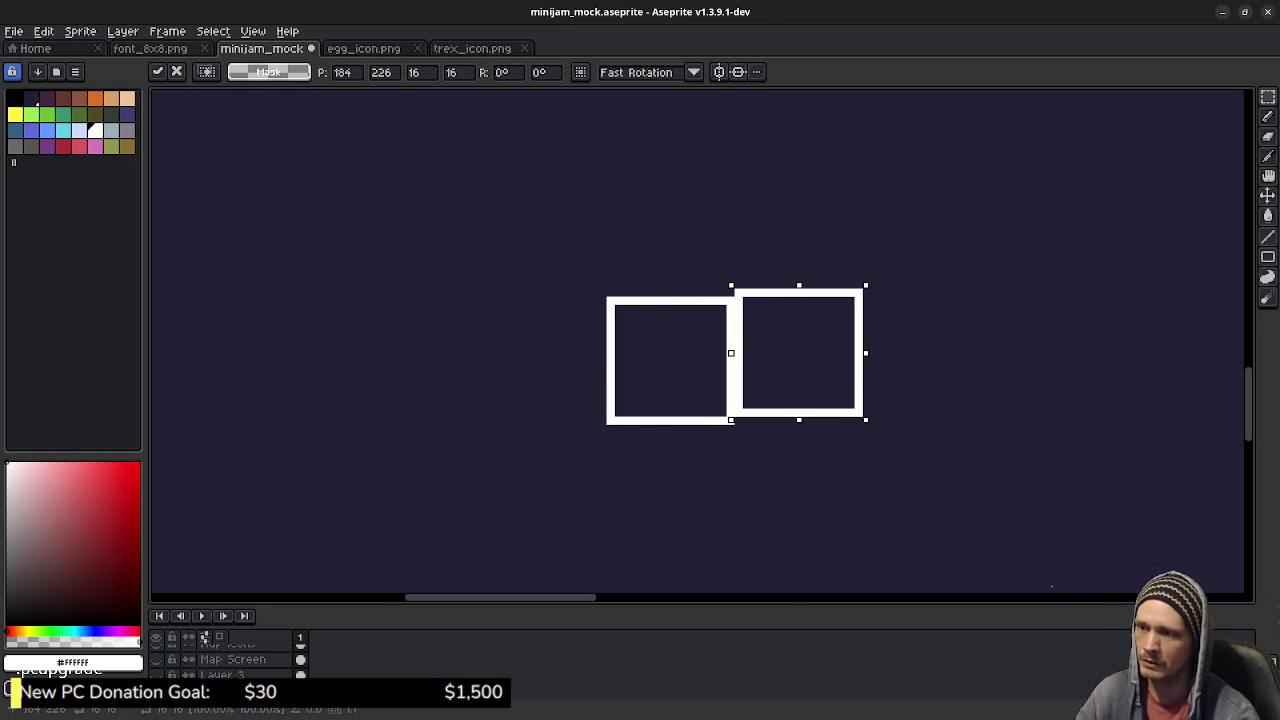
{"action": "key", "text": "Down"}
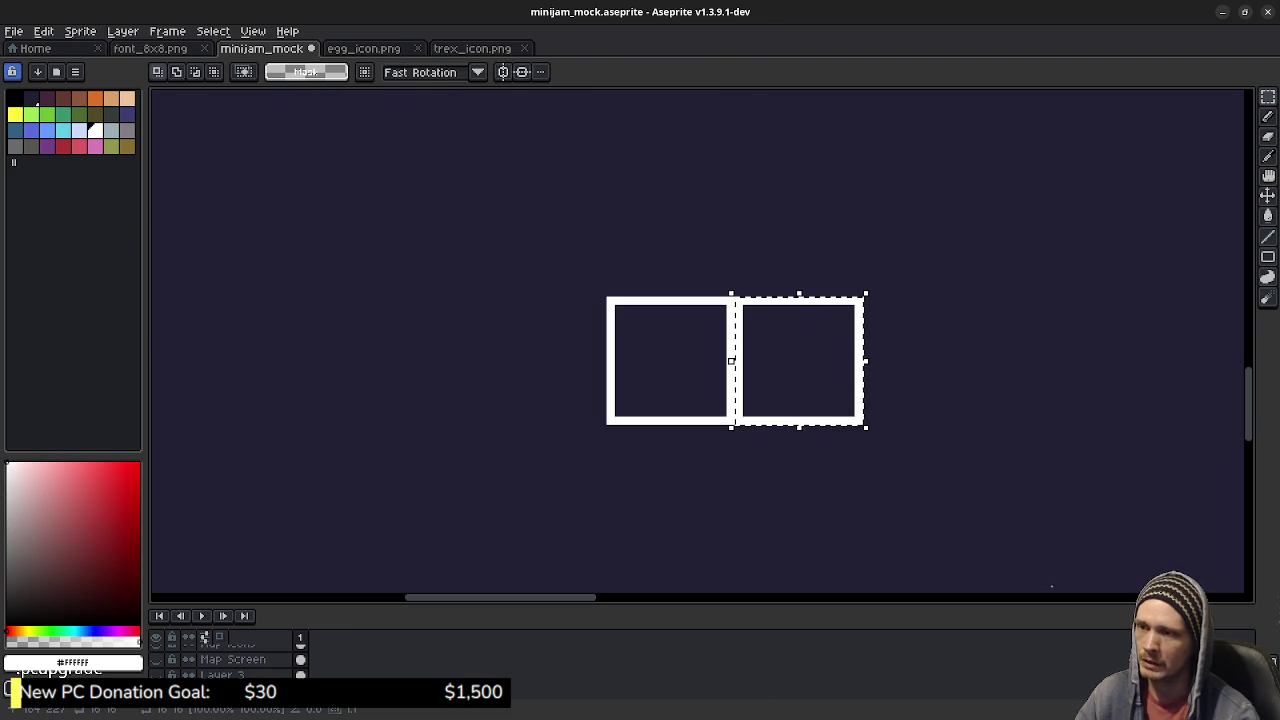
{"action": "left_click_drag", "start_coordinate": [798, 360], "coordinate": [926, 368]}
{"action": "key", "text": "Up"}
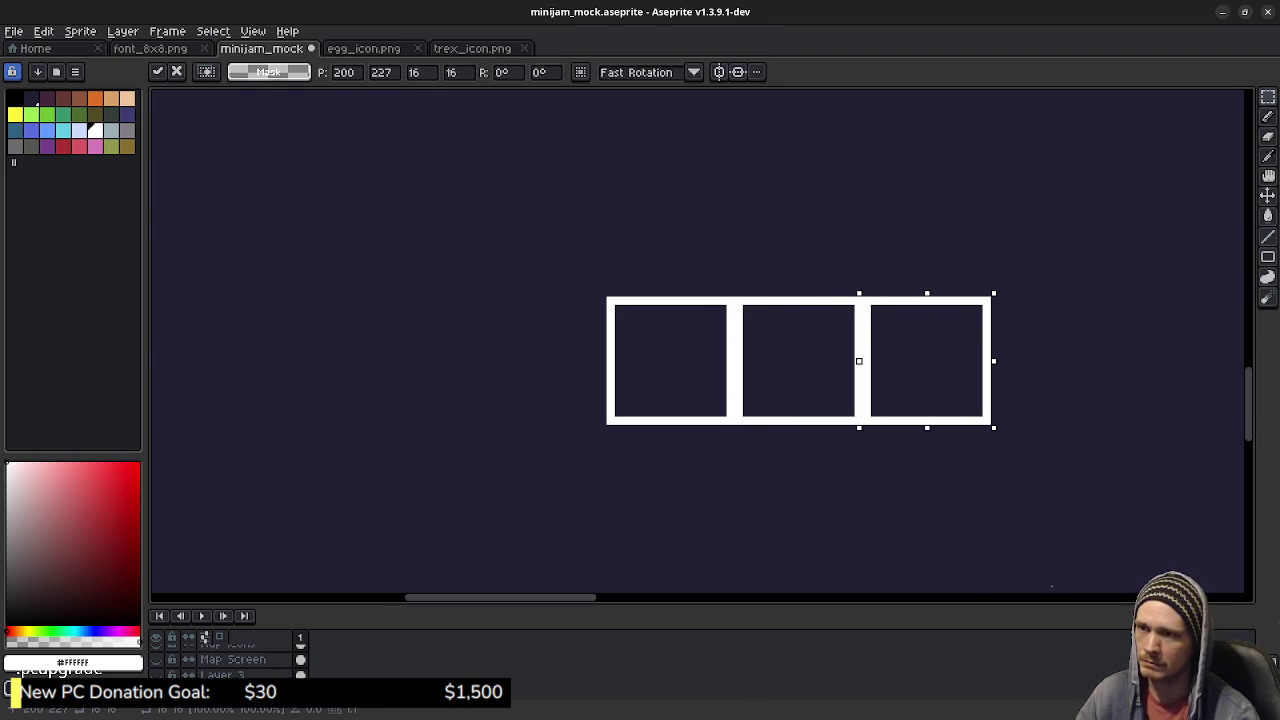
Step: Copy squares below the top row to build the second row of the grid
{"action": "mouse_move", "coordinate": [926, 360]}
{"action": "left_mouse_down"}
{"action": "mouse_move", "coordinate": [796, 427]}
{"action": "mouse_move", "coordinate": [694, 456]}
{"action": "left_mouse_up"}
{"action": "mouse_move", "coordinate": [695, 389]}
{"action": "left_mouse_down"}
{"action": "mouse_move", "coordinate": [671, 421]}
{"action": "mouse_move", "coordinate": [927, 429]}
{"action": "left_mouse_up"}
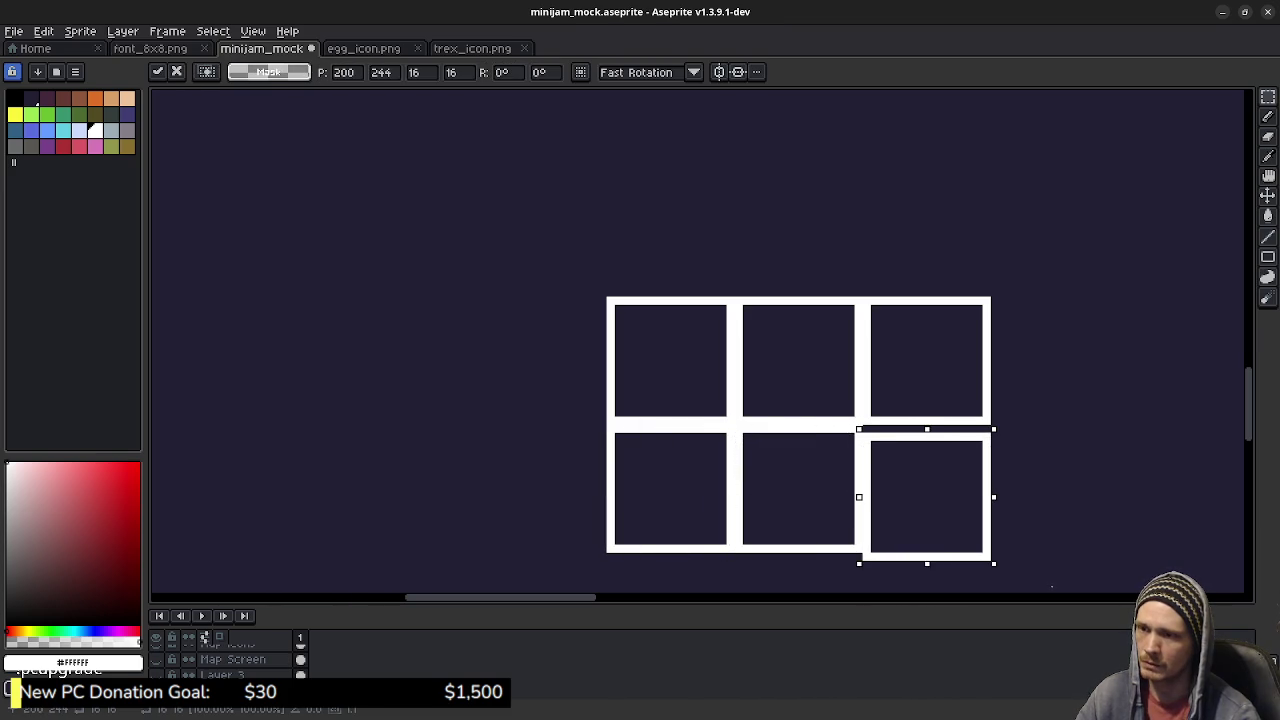
{"action": "key", "text": "Up"}
{"action": "left_click", "coordinate": [794, 444]}
{"action": "scroll", "coordinate": [760, 380], "scroll_direction": "down", "scroll_amount": 3}
Step: Add and align the bottom-row squares to complete the 3x3 grid of nine tiles
{"action": "left_click_drag", "start_coordinate": [744, 347], "coordinate": [624, 475]}
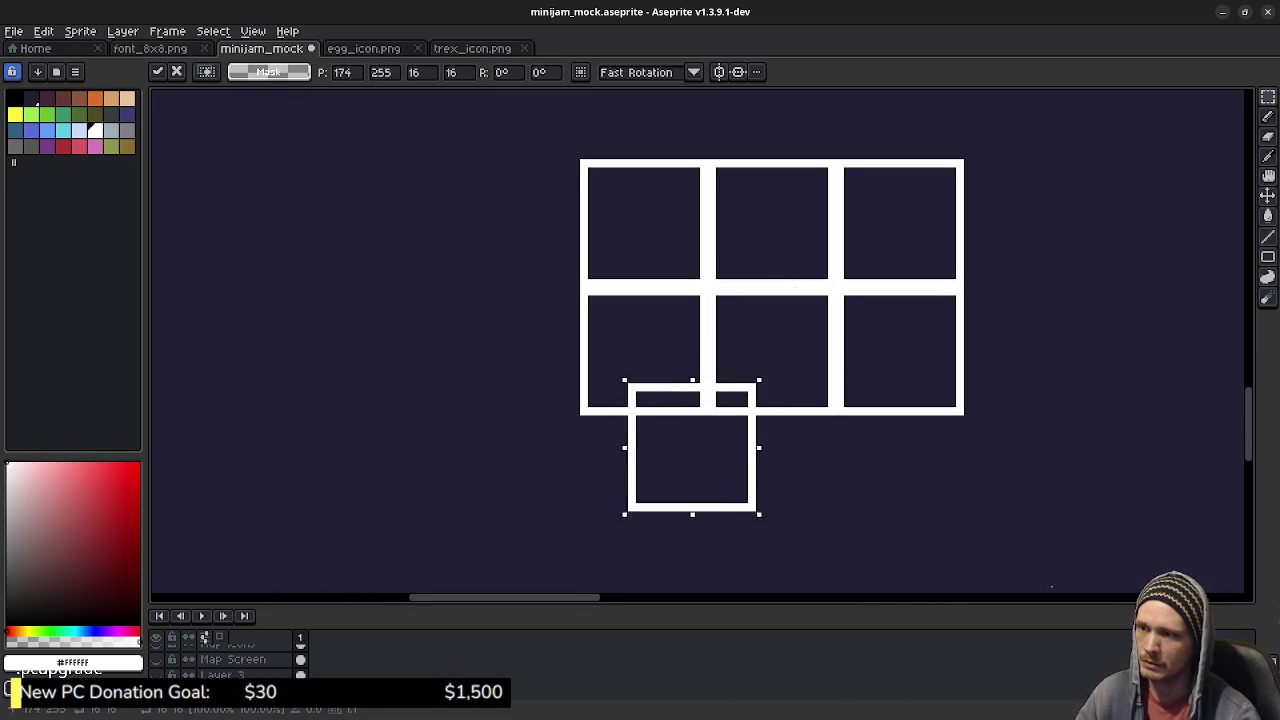
{"action": "key", "text": "Left"}
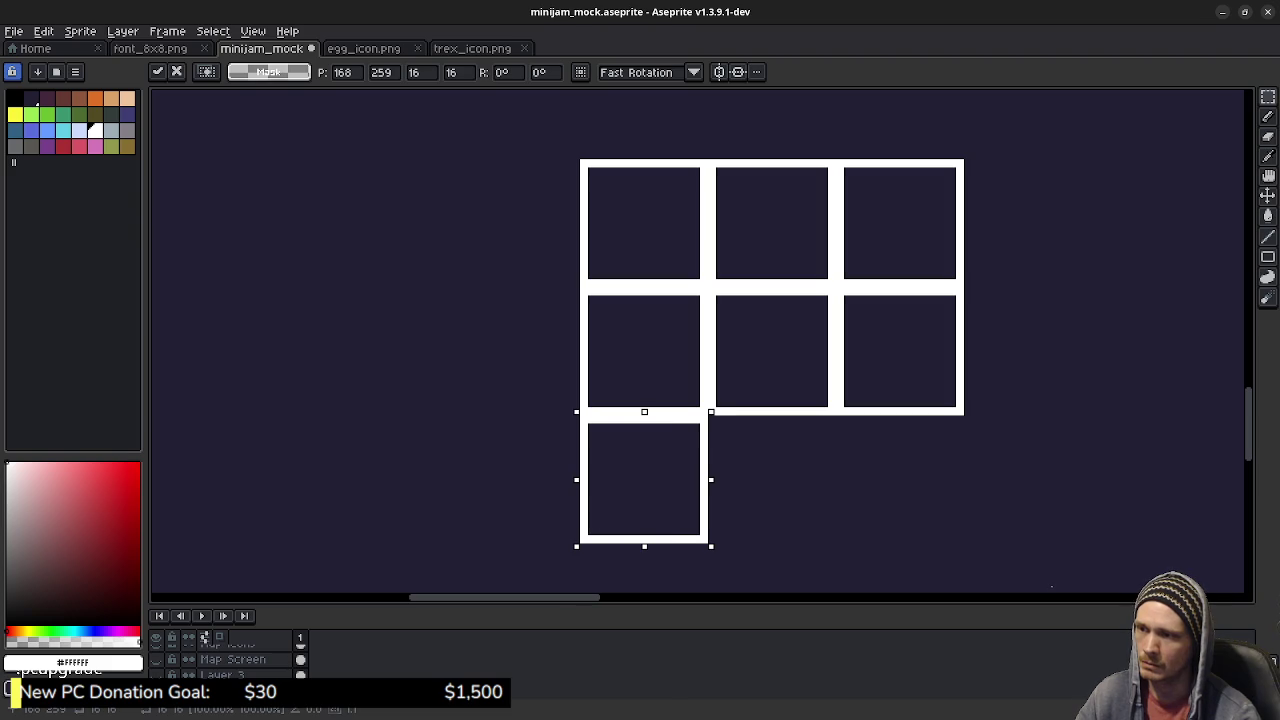
{"action": "left_click_drag", "start_coordinate": [644, 480], "coordinate": [788, 480]}
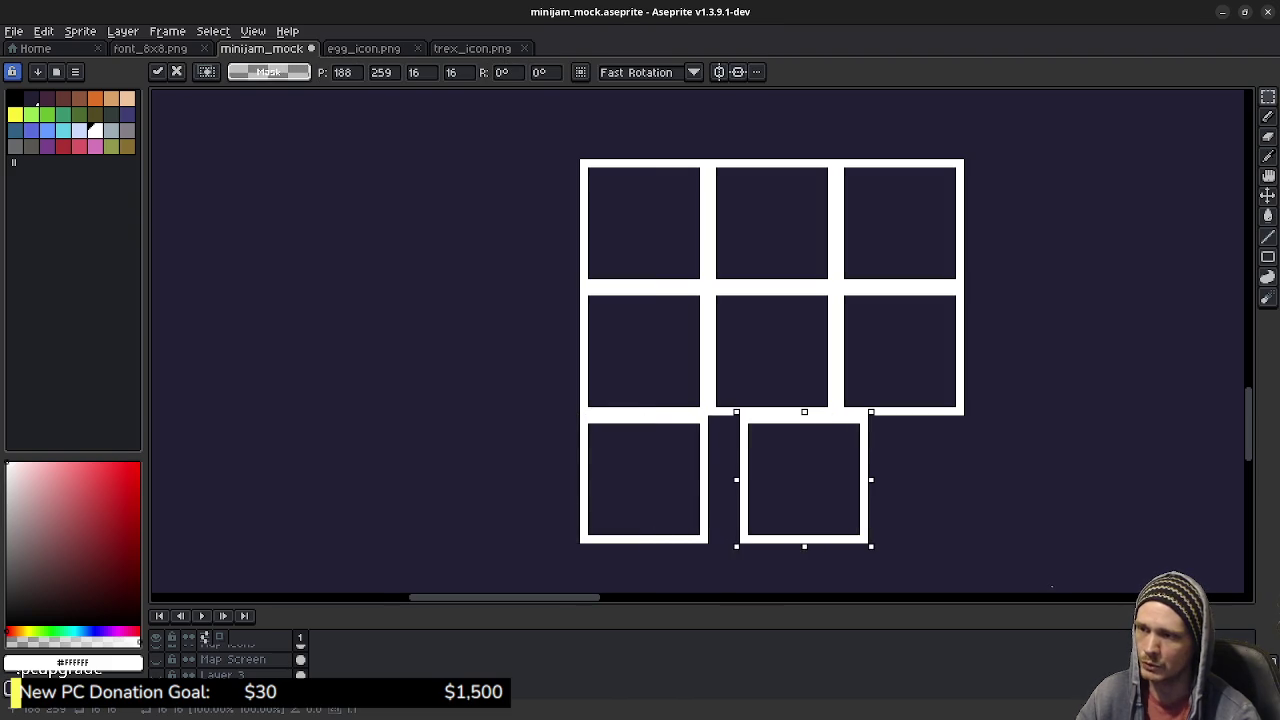
{"action": "key", "text": "Left"}
{"action": "key", "text": "Left"}
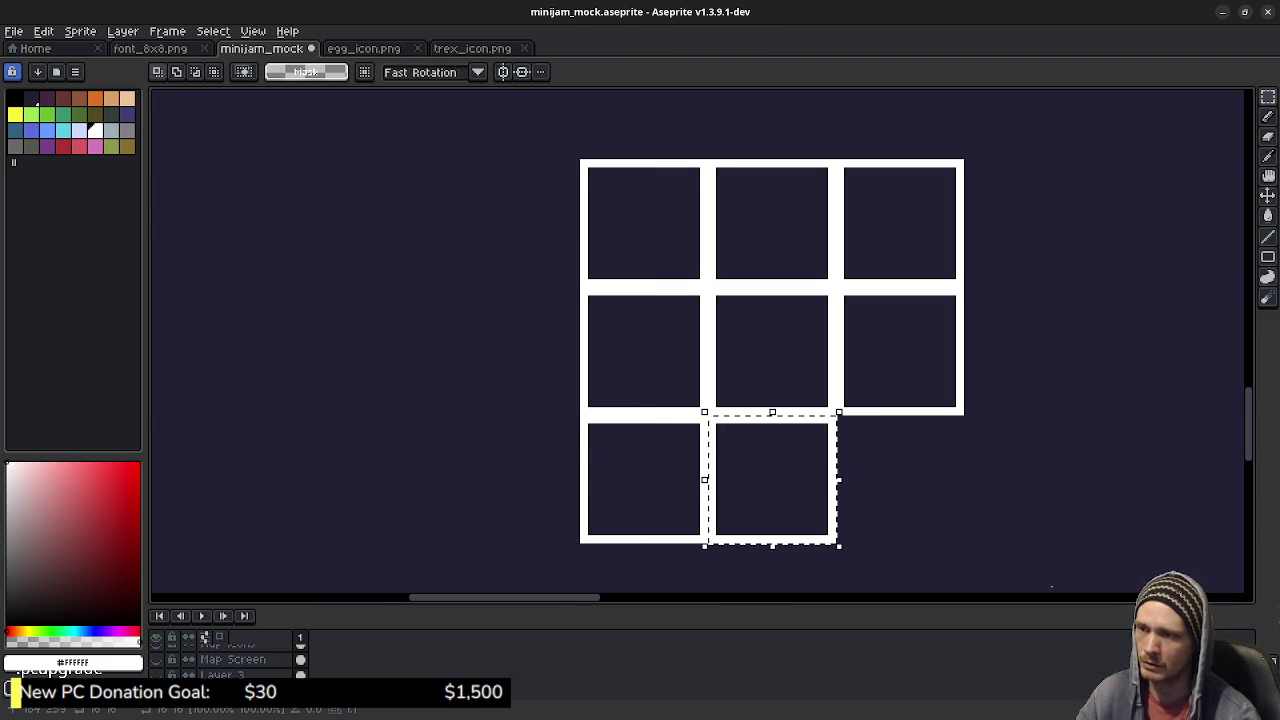
{"action": "key", "text": "Right"}
{"action": "key", "text": "Right"}
{"action": "key", "text": "Right"}
{"action": "key", "text": "Right"}
{"action": "key", "text": "Right"}
{"action": "key", "text": "Right"}
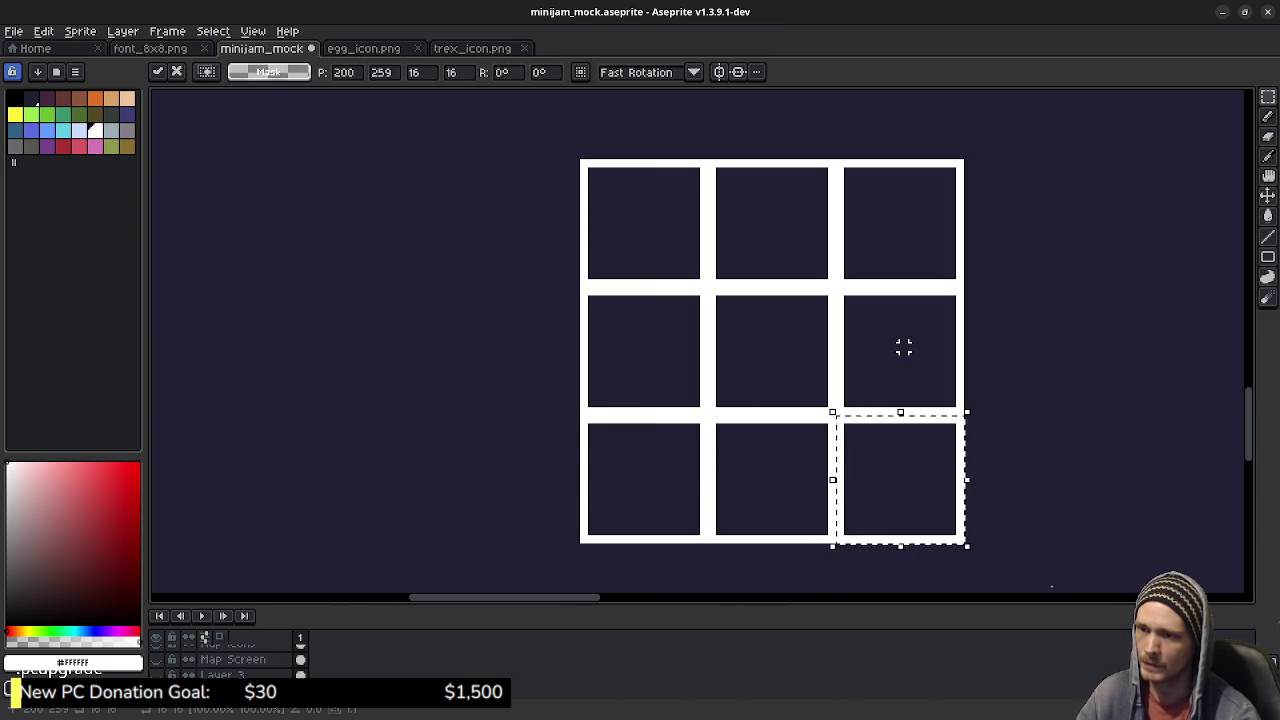
{"action": "key", "text": "ctrl+d"}
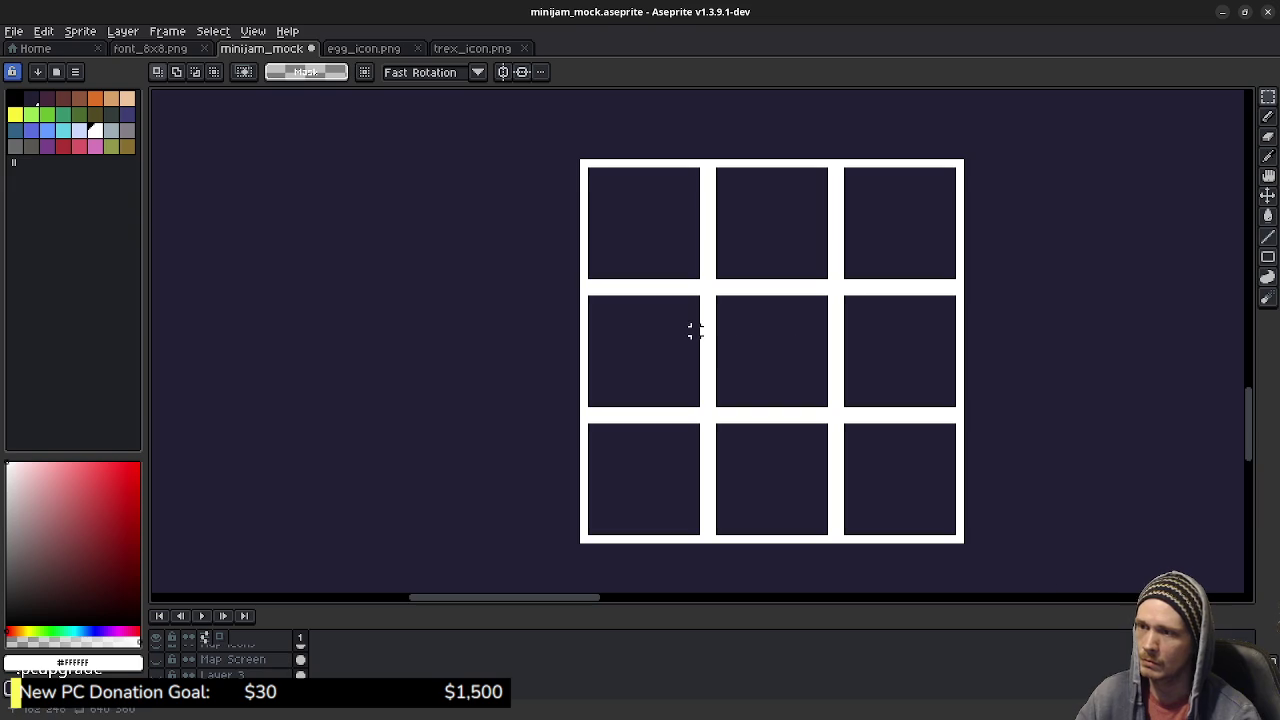
{"action": "scroll", "coordinate": [758, 355], "scroll_direction": "up", "scroll_amount": 1}
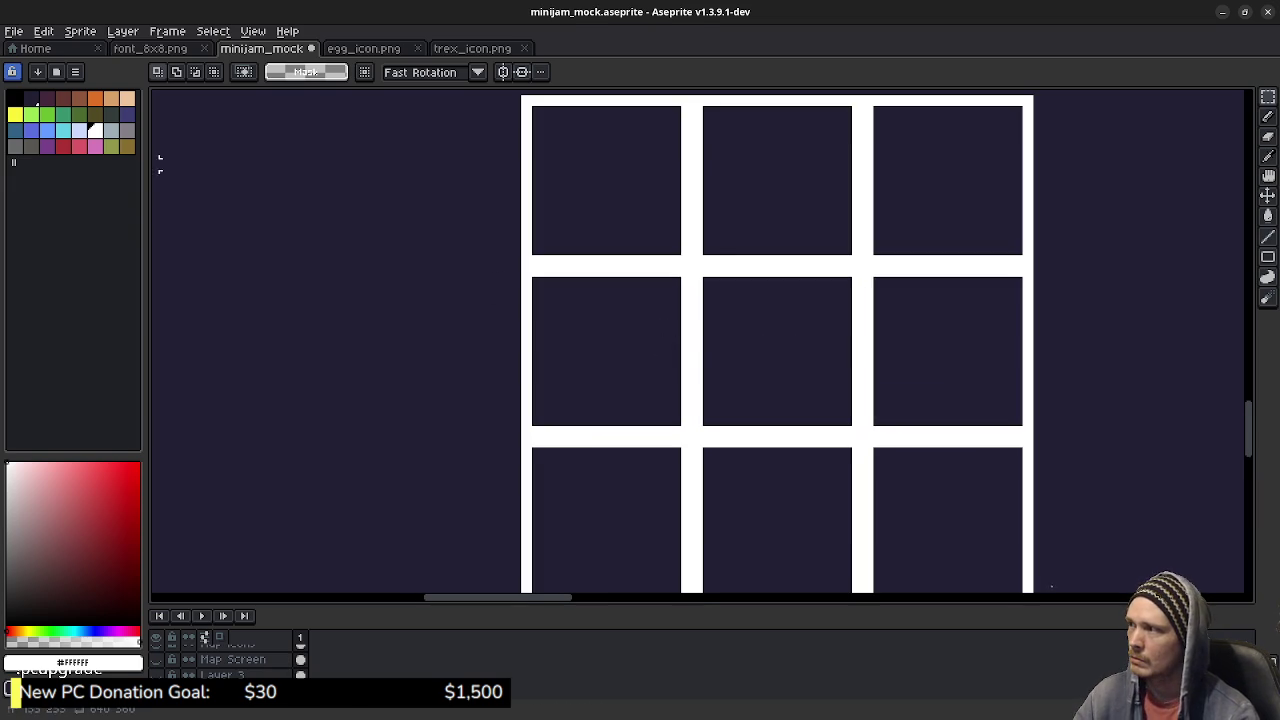
Step: Pencil a brown bar in the left-middle tile and rotate a copy horizontal along the top
{"action": "left_click", "coordinate": [79, 98]}
{"action": "key", "text": "b"}
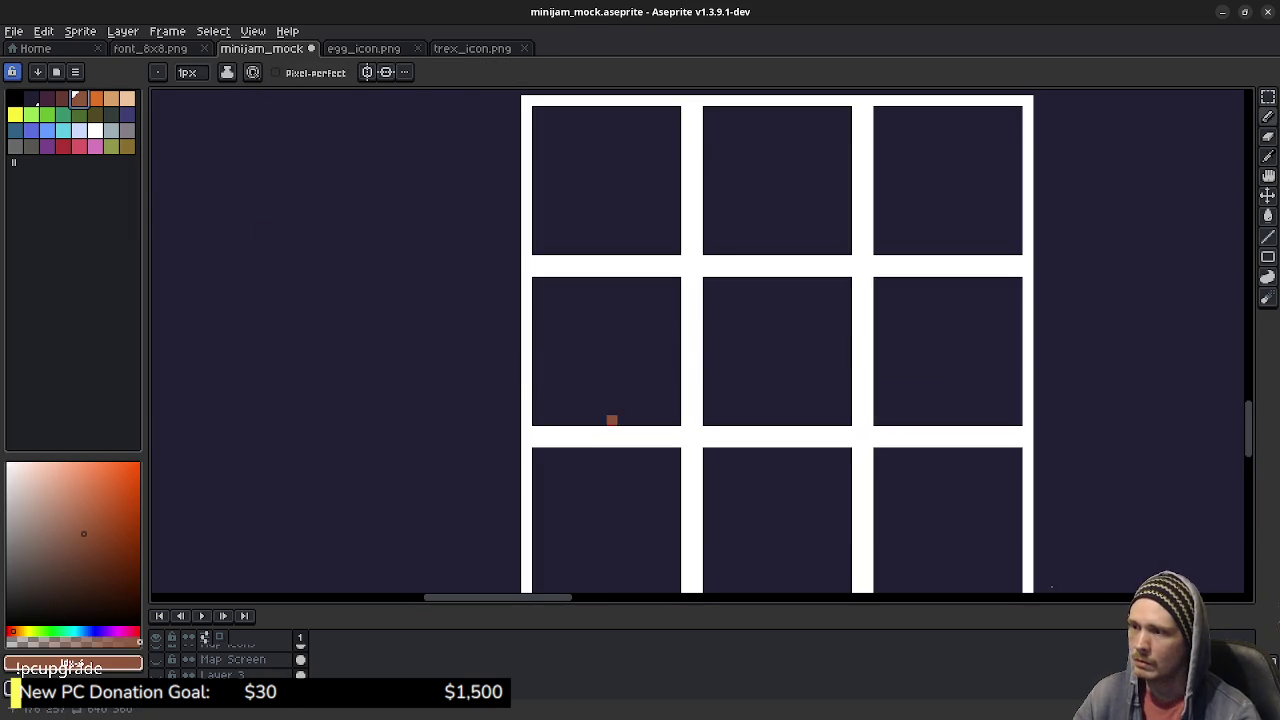
{"action": "left_click_drag", "start_coordinate": [612, 431], "coordinate": [612, 270]}
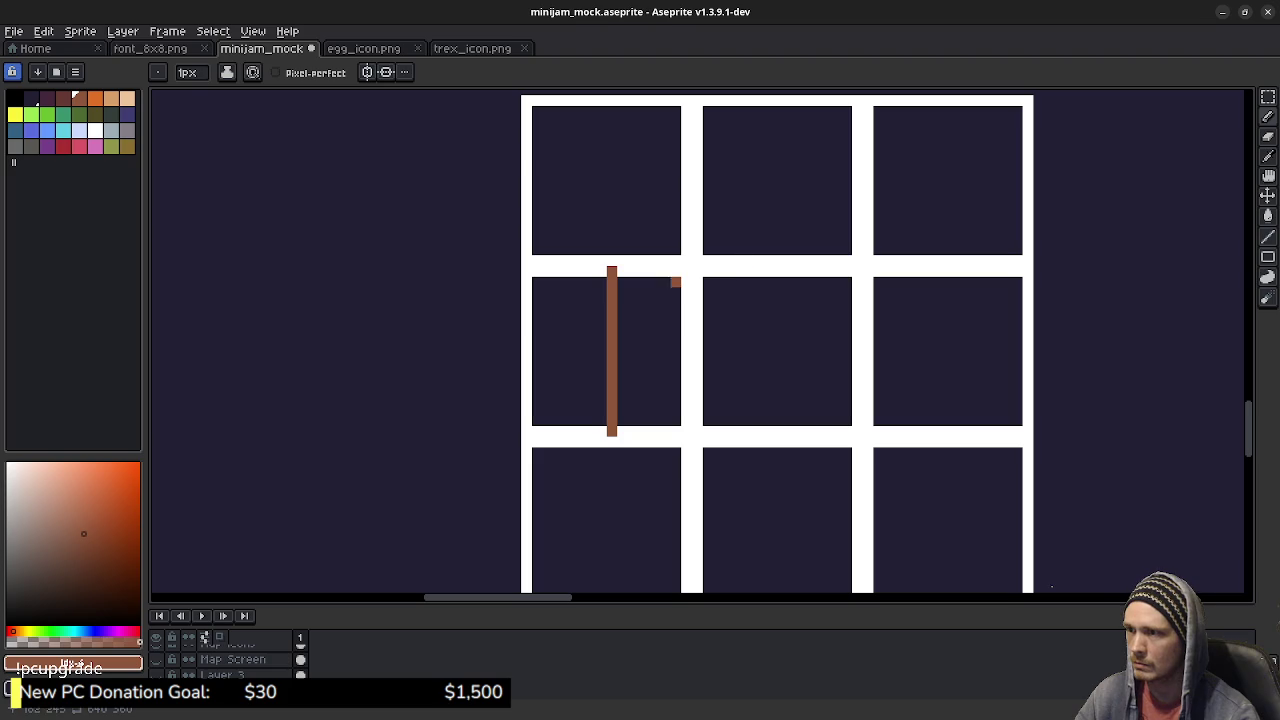
{"action": "key", "text": "m"}
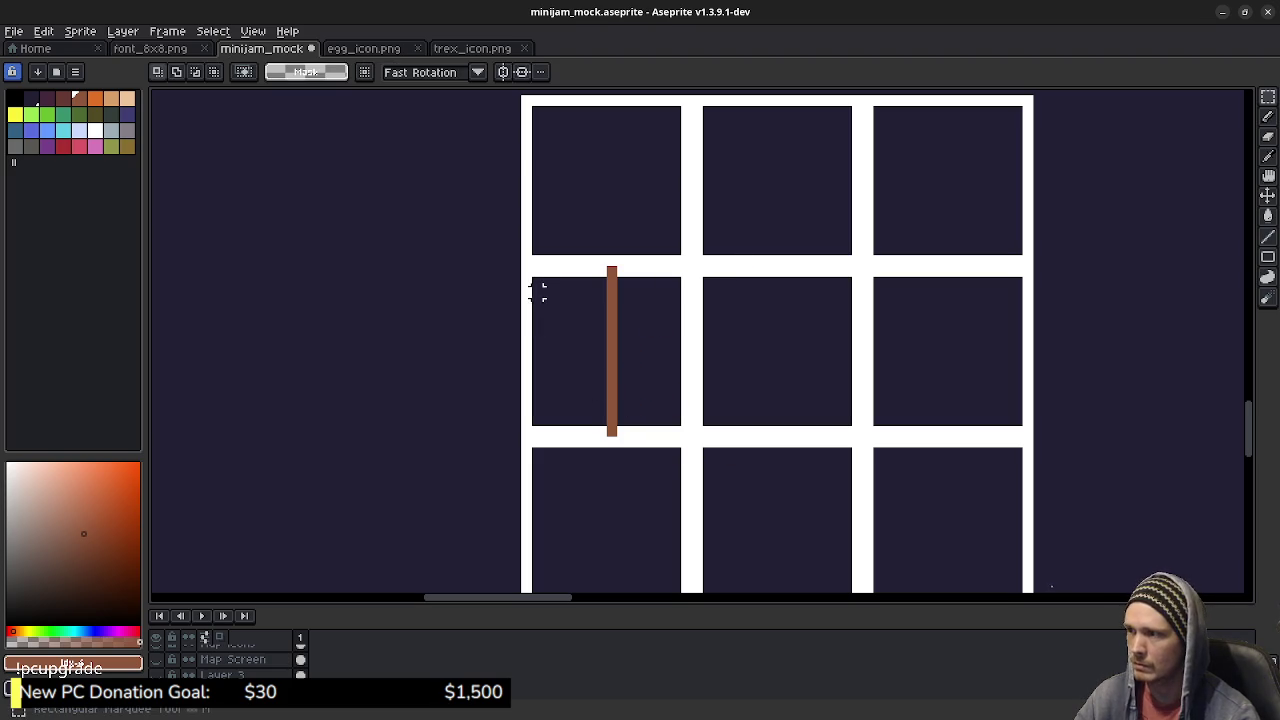
{"action": "left_click_drag", "start_coordinate": [520, 266], "coordinate": [695, 438]}
{"action": "left_click", "coordinate": [695, 349]}
{"action": "mouse_move", "coordinate": [697, 349]}
{"action": "left_mouse_down"}
{"action": "mouse_move", "coordinate": [612, 357]}
{"action": "mouse_move", "coordinate": [783, 185]}
{"action": "left_mouse_up"}
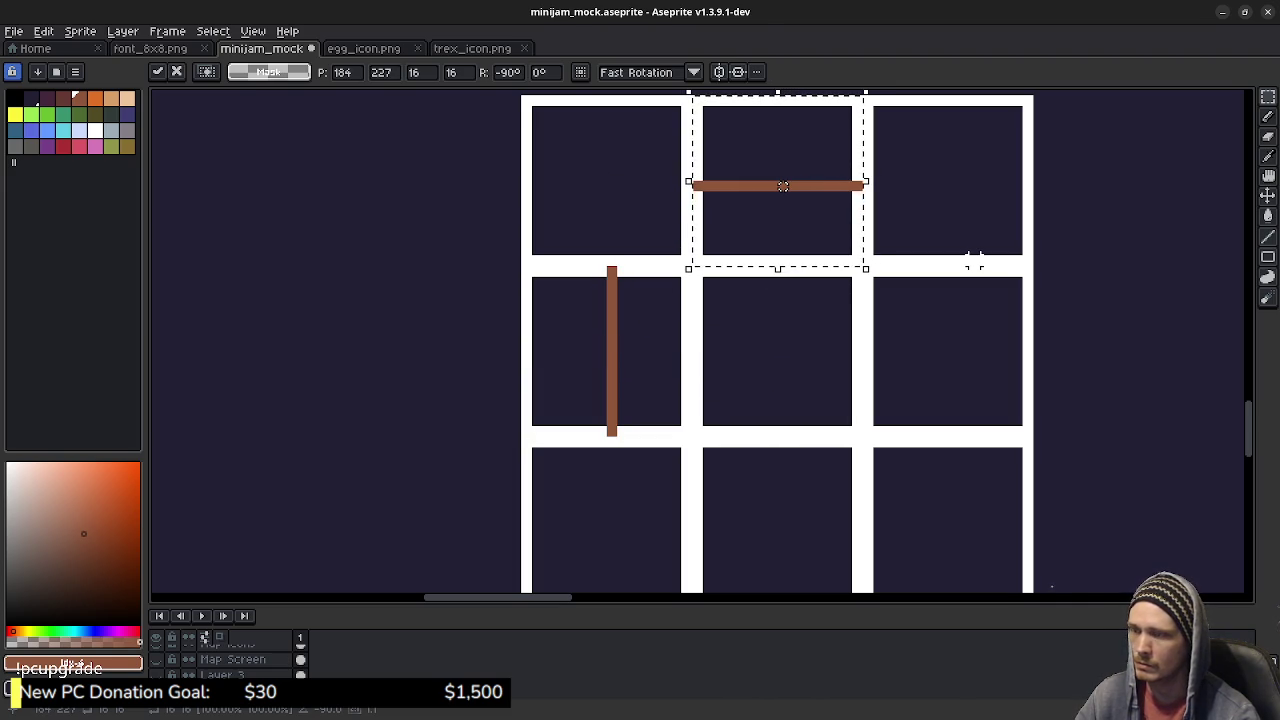
Step: Copy the barred tile into the middle-right and bottom-middle cells, rotating each bar to fit
{"action": "left_click_drag", "start_coordinate": [777, 186], "coordinate": [937, 346]}
{"action": "key", "text": "Right"}
{"action": "key", "text": "Down"}
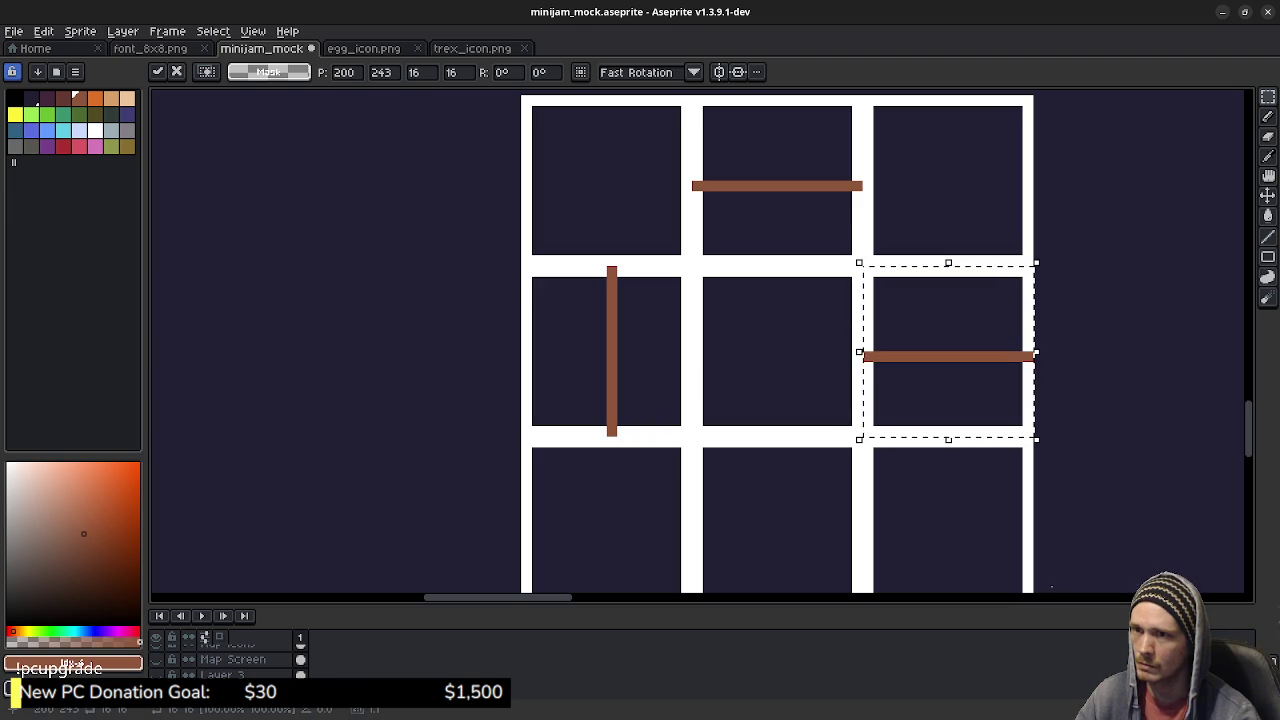
{"action": "mouse_move", "coordinate": [1045, 445]}
{"action": "left_mouse_down"}
{"action": "mouse_move", "coordinate": [906, 487]}
{"action": "mouse_move", "coordinate": [850, 448]}
{"action": "left_mouse_up"}
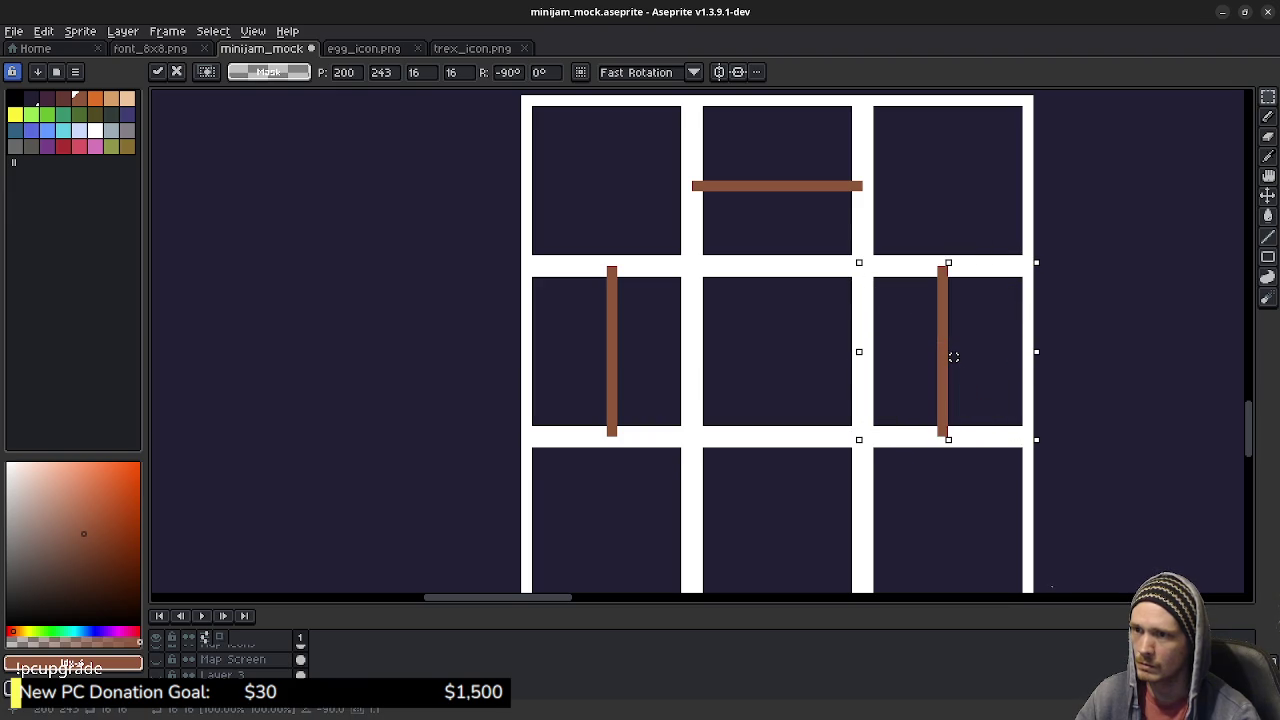
{"action": "scroll", "coordinate": [889, 495], "scroll_direction": "down", "scroll_amount": 2}
{"action": "key", "text": "Return"}
{"action": "left_click_drag", "start_coordinate": [970, 283], "coordinate": [799, 454]}
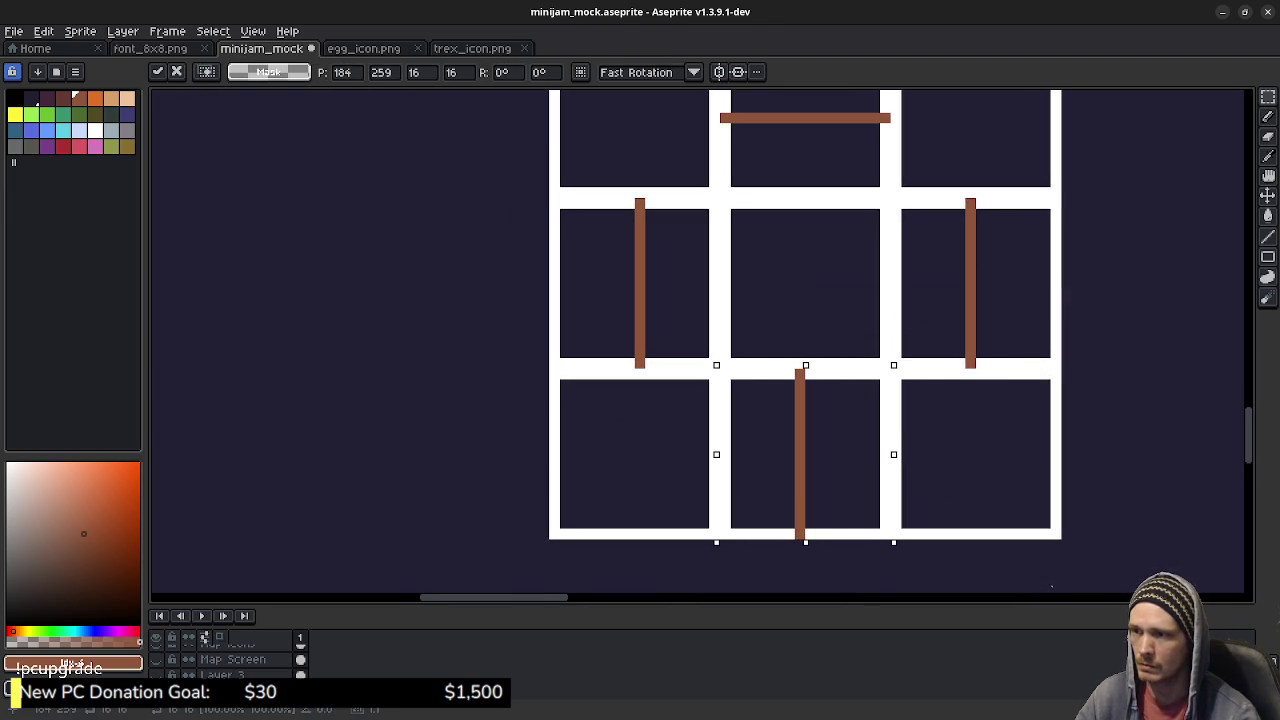
{"action": "key", "text": "ctrl+r"}
{"action": "key", "text": "ctrl+d"}
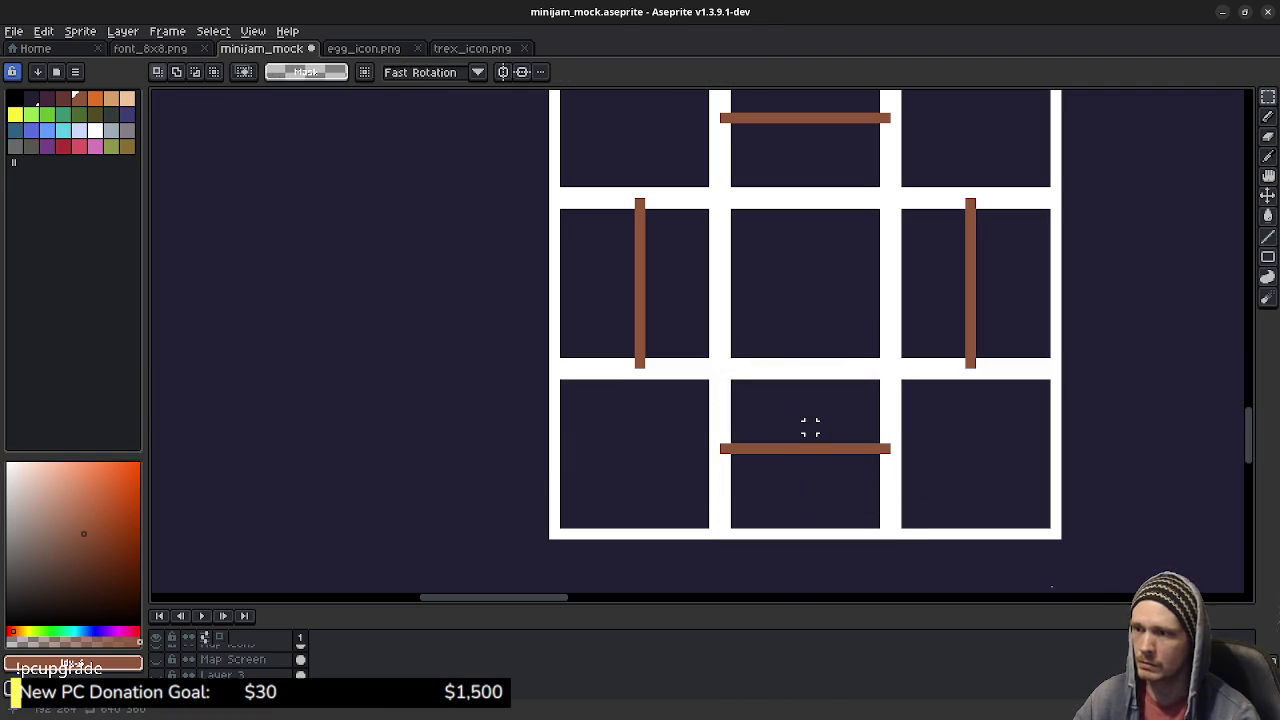
Step: Extend the brown bars across the grid lines to close the square outline
{"action": "key", "text": "b"}
{"action": "mouse_move", "coordinate": [719, 448]}
{"action": "left_mouse_down"}
{"action": "mouse_move", "coordinate": [678, 448]}
{"action": "mouse_move", "coordinate": [640, 392]}
{"action": "left_mouse_up"}
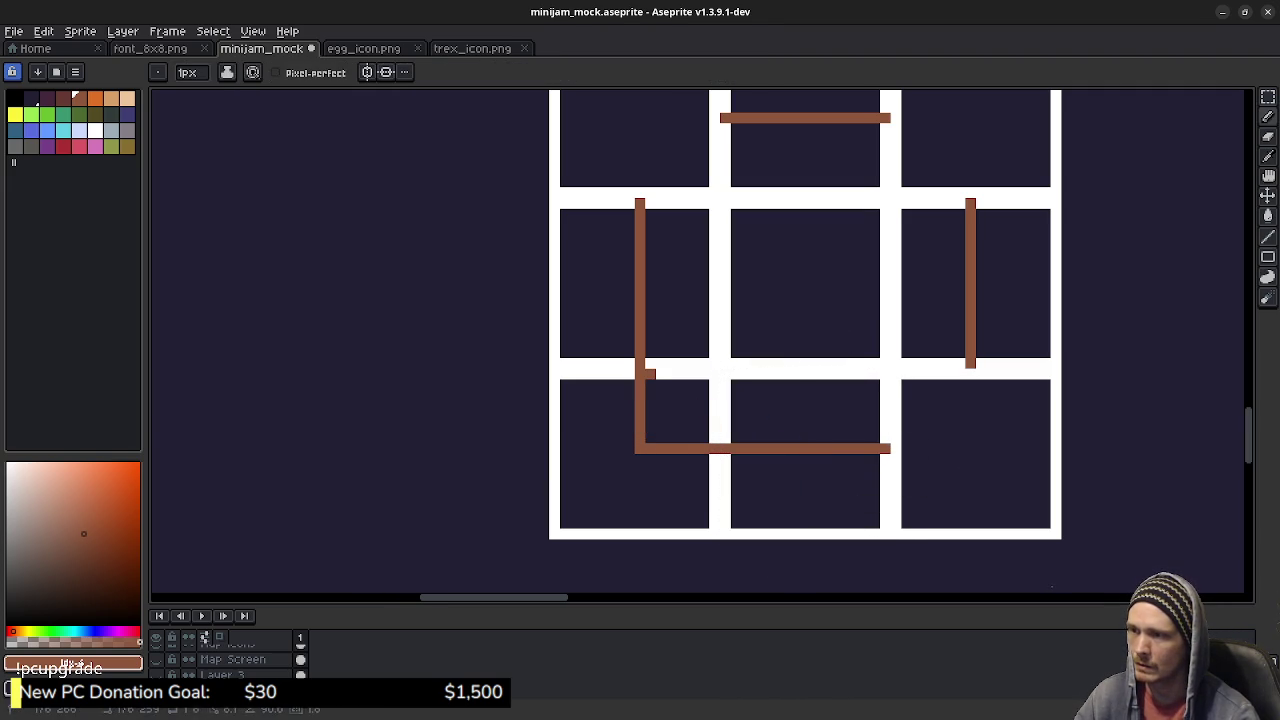
{"action": "mouse_move", "coordinate": [890, 448]}
{"action": "left_mouse_down"}
{"action": "mouse_move", "coordinate": [970, 448]}
{"action": "mouse_move", "coordinate": [970, 368]}
{"action": "left_mouse_up"}
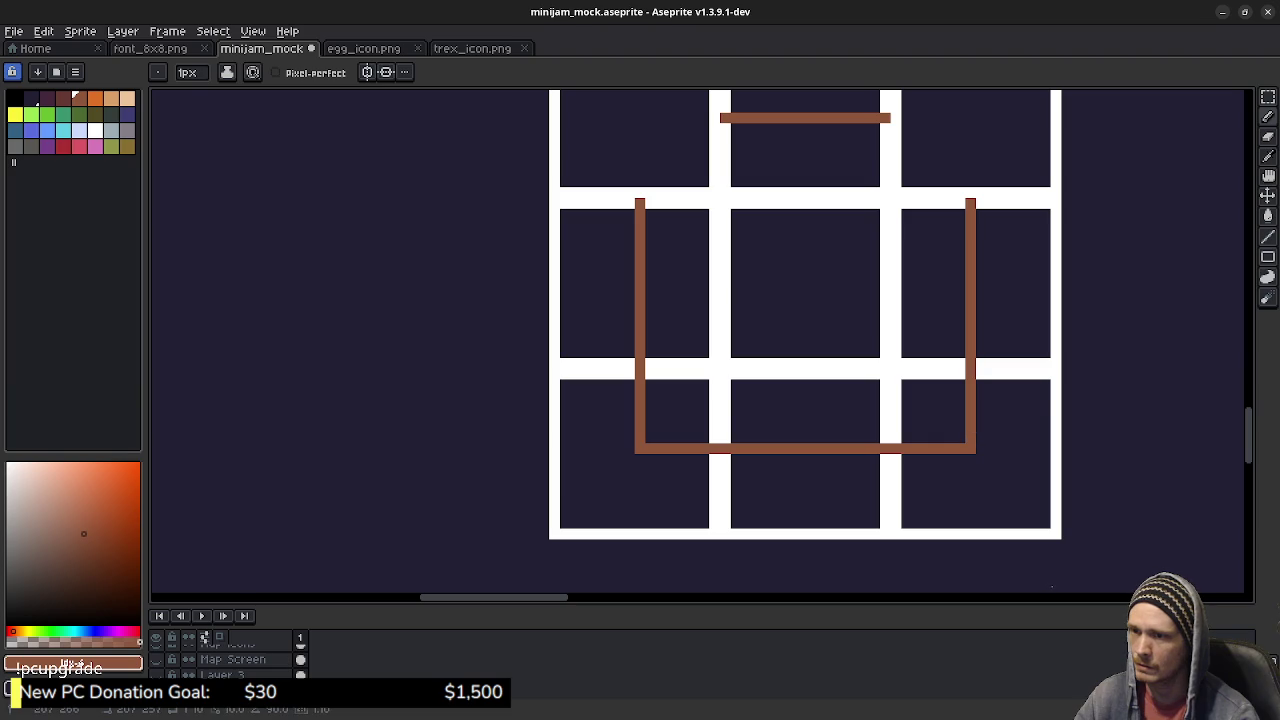
{"action": "scroll", "coordinate": [929, 409], "scroll_direction": "up", "scroll_amount": 3}
{"action": "left_click", "coordinate": [718, 295]}
{"action": "mouse_move", "coordinate": [724, 295]}
{"action": "left_mouse_down"}
{"action": "mouse_move", "coordinate": [641, 295]}
{"action": "mouse_move", "coordinate": [643, 376]}
{"action": "left_mouse_up"}
{"action": "mouse_move", "coordinate": [894, 295]}
{"action": "left_mouse_down"}
{"action": "mouse_move", "coordinate": [958, 295]}
{"action": "mouse_move", "coordinate": [974, 342]}
{"action": "left_mouse_up"}
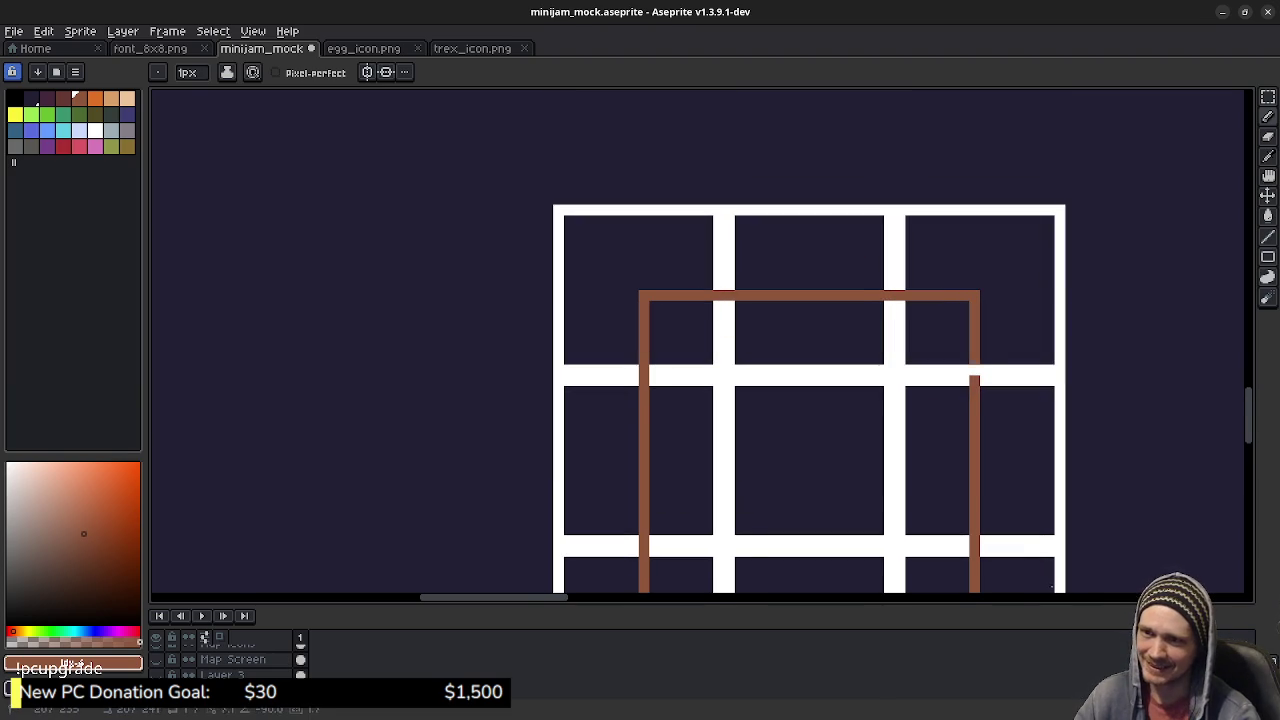
{"action": "scroll", "coordinate": [678, 352], "scroll_direction": "down", "scroll_amount": 3}
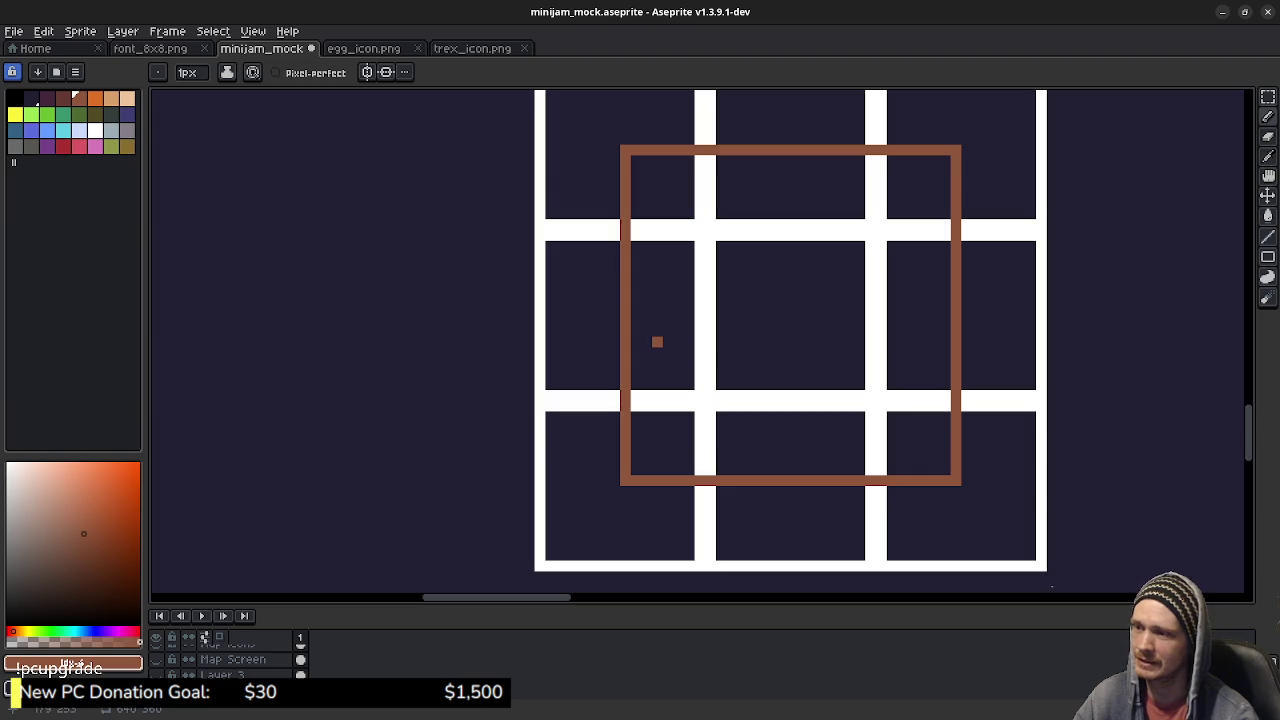
{"action": "left_click", "coordinate": [47, 114]}
Step: Paint-bucket all nine cells and inner white lines inside the square green
{"action": "key", "text": "g"}
{"action": "left_click", "coordinate": [666, 320]}
{"action": "left_click", "coordinate": [753, 331]}
{"action": "left_click", "coordinate": [786, 182]}
{"action": "left_click", "coordinate": [664, 188]}
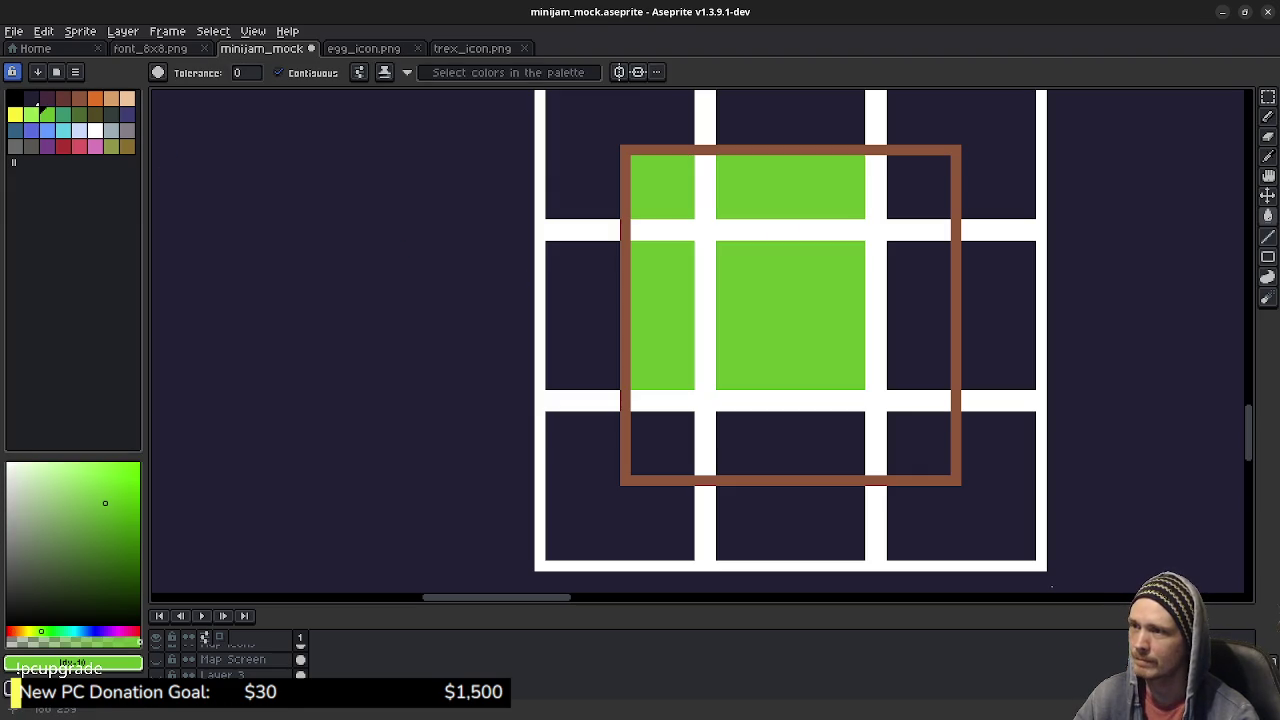
{"action": "left_click", "coordinate": [918, 186]}
{"action": "left_click", "coordinate": [918, 315]}
{"action": "left_click", "coordinate": [905, 440]}
{"action": "left_click", "coordinate": [828, 438]}
{"action": "left_click", "coordinate": [665, 440]}
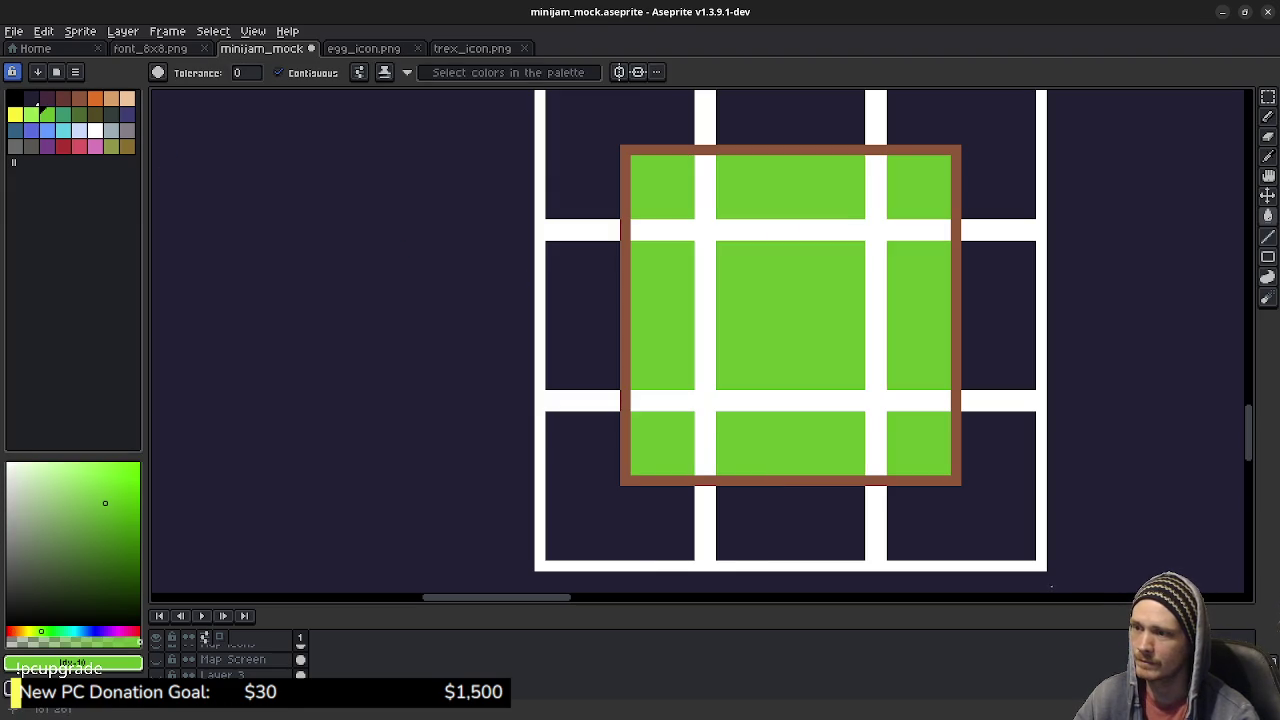
{"action": "left_click", "coordinate": [688, 404]}
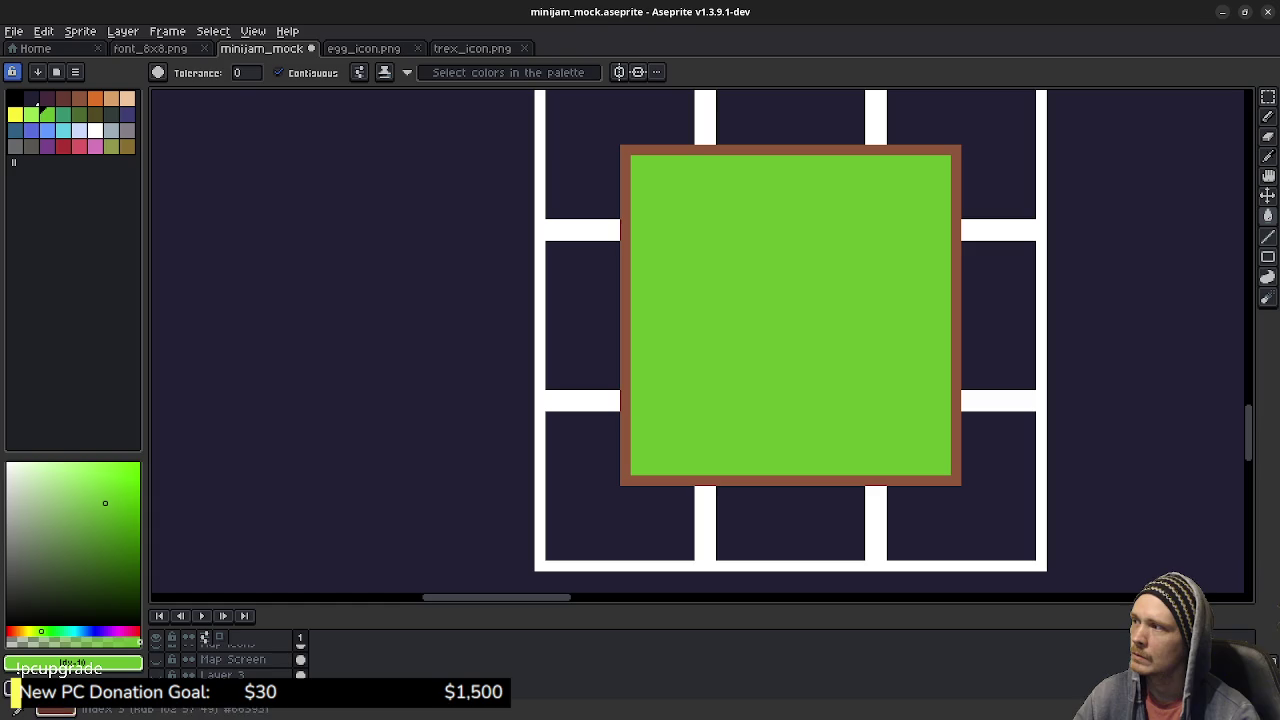
Step: Fill every cell and gap outside the island with blue water
{"action": "left_click", "coordinate": [47, 130]}
{"action": "left_click", "coordinate": [551, 321]}
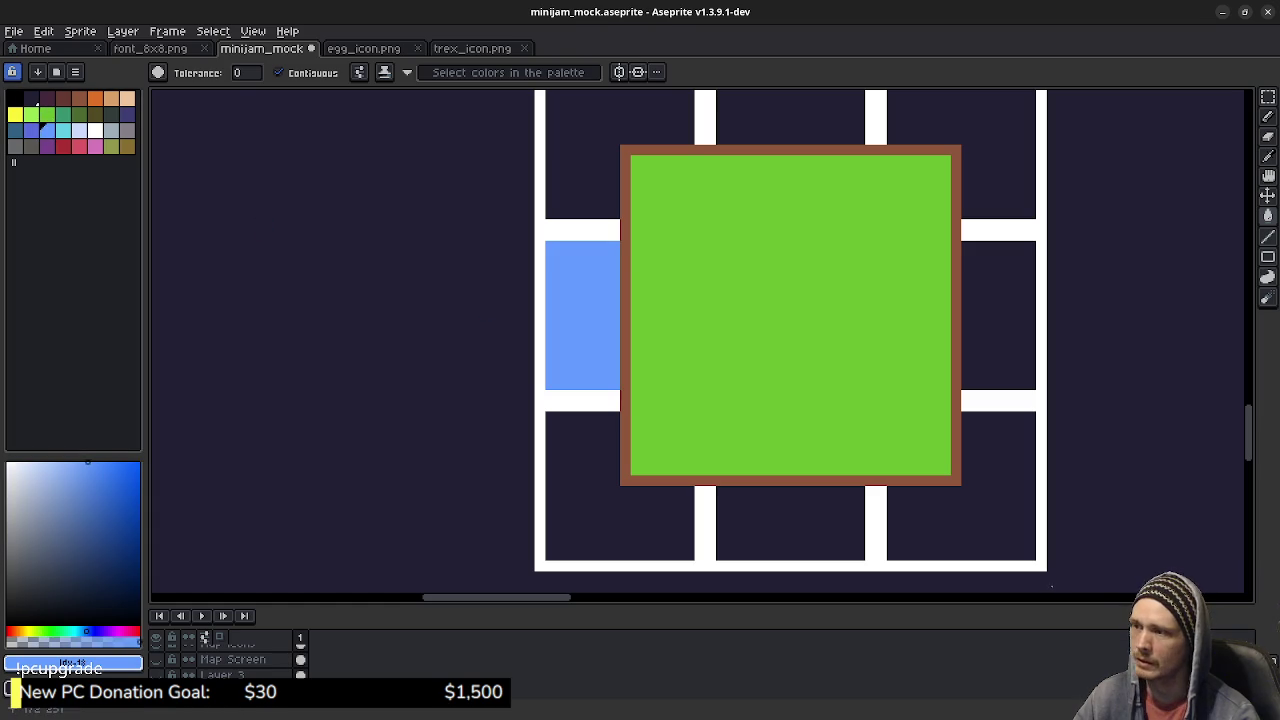
{"action": "left_click", "coordinate": [583, 438]}
{"action": "left_click", "coordinate": [764, 513]}
{"action": "left_click", "coordinate": [960, 487]}
{"action": "left_click", "coordinate": [998, 315]}
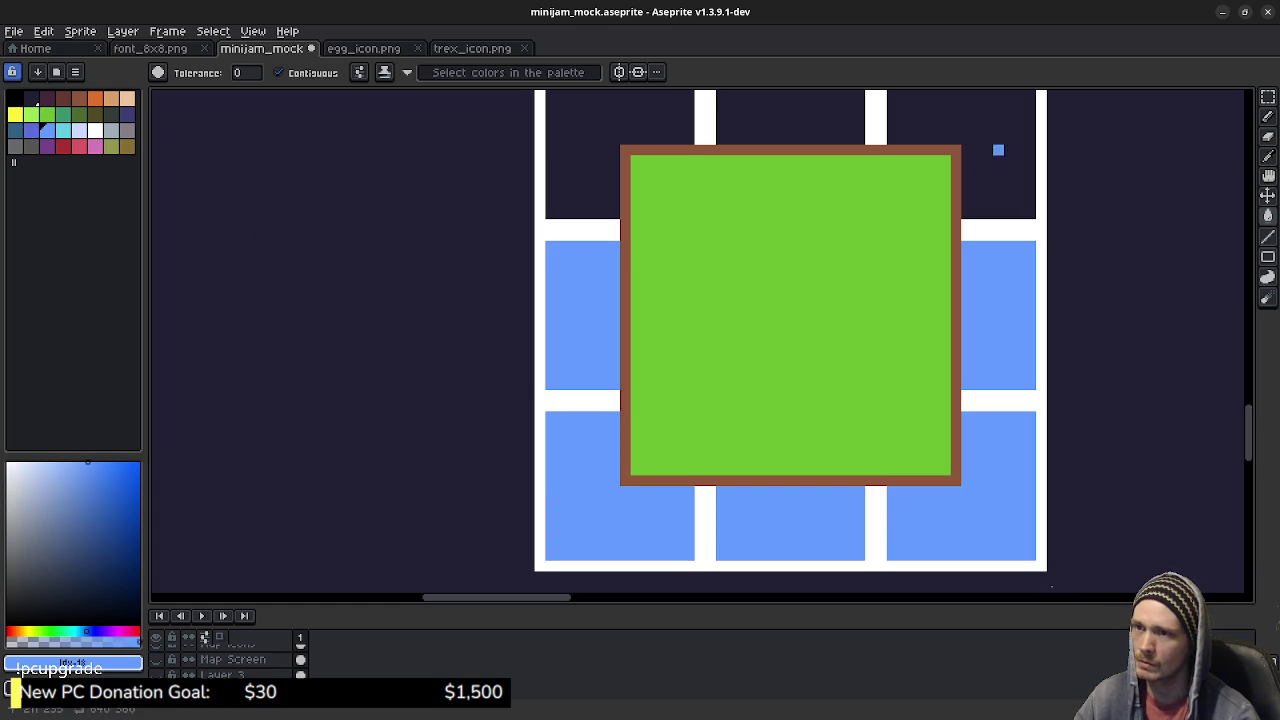
{"action": "left_click", "coordinate": [999, 150]}
{"action": "left_click", "coordinate": [818, 150]}
{"action": "left_click", "coordinate": [647, 139]}
{"action": "left_click", "coordinate": [593, 226]}
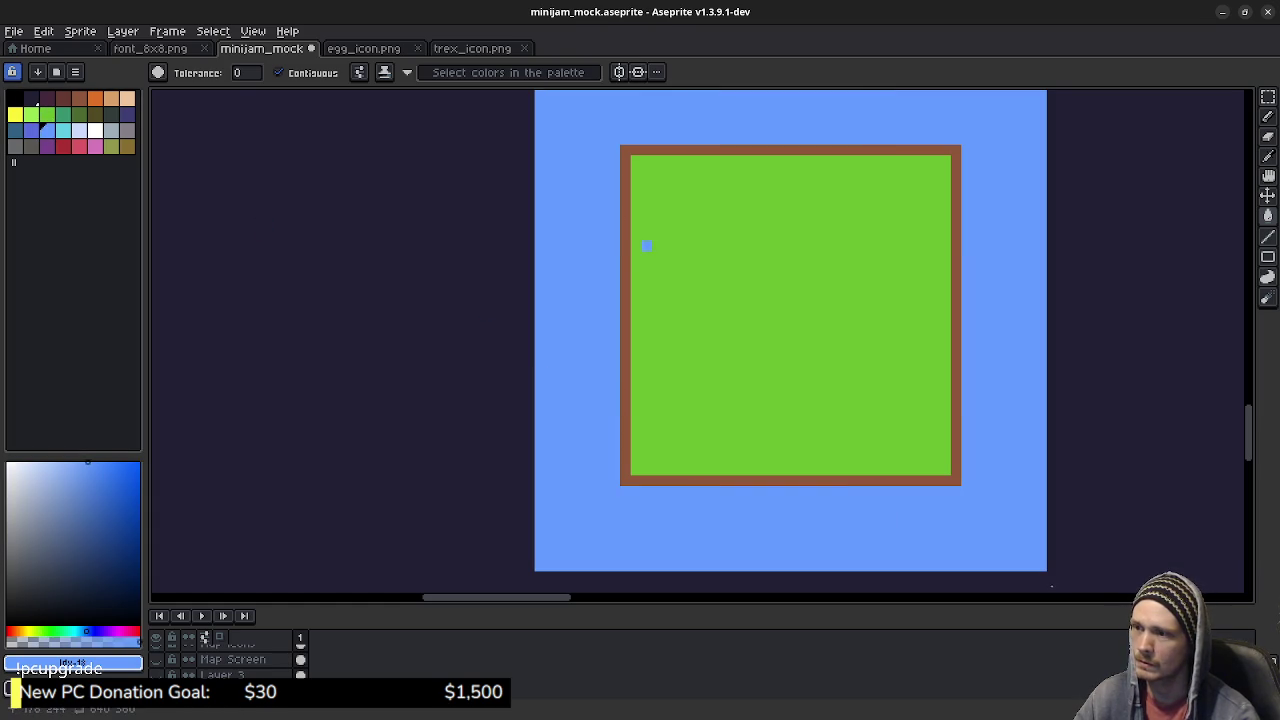
Step: Draw a brown line across the island's bottom and fill the strip below it brown
{"action": "key", "text": "b"}
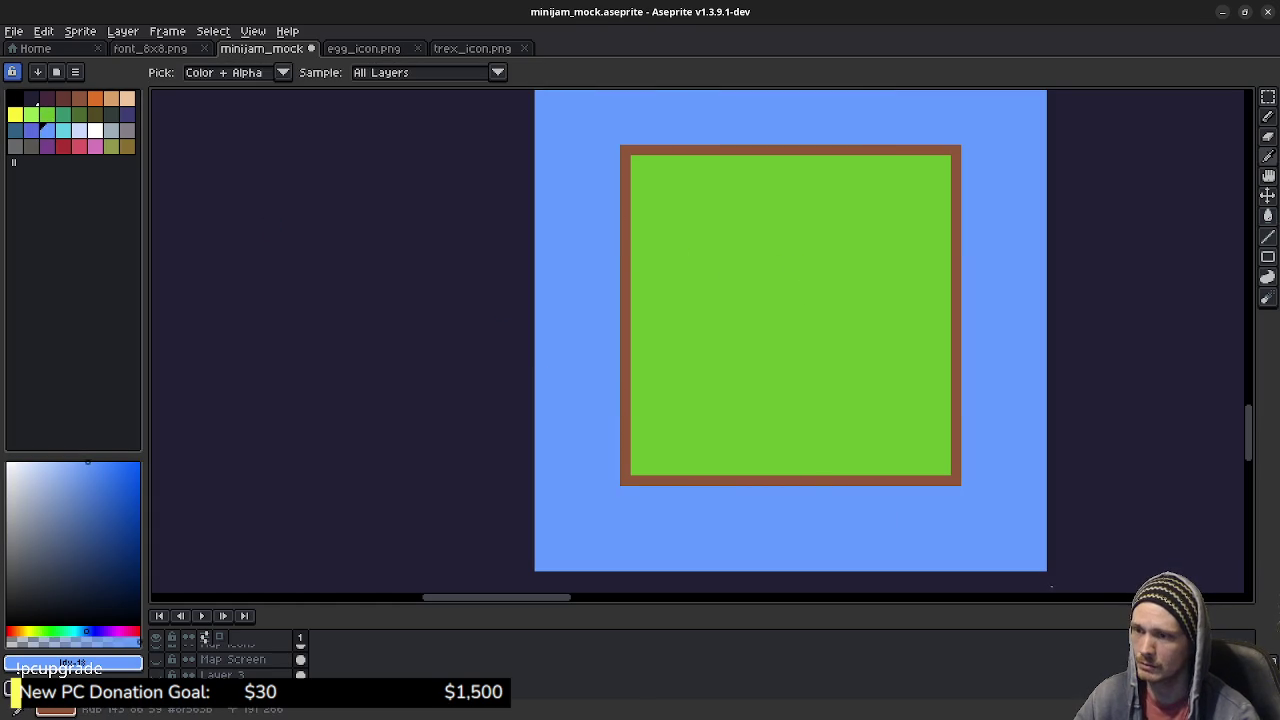
{"action": "left_click", "coordinate": [818, 480], "text": "alt"}
{"action": "left_click", "coordinate": [636, 471]}
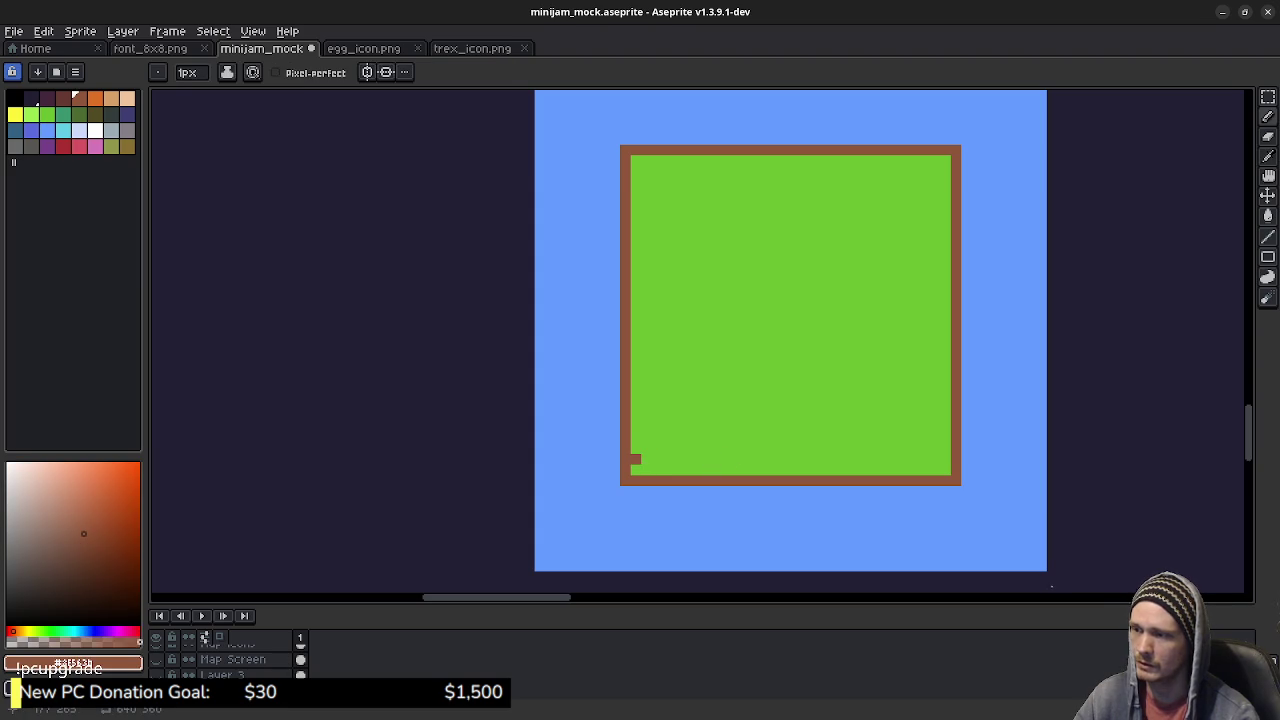
{"action": "left_click_drag", "start_coordinate": [636, 449], "coordinate": [935, 449]}
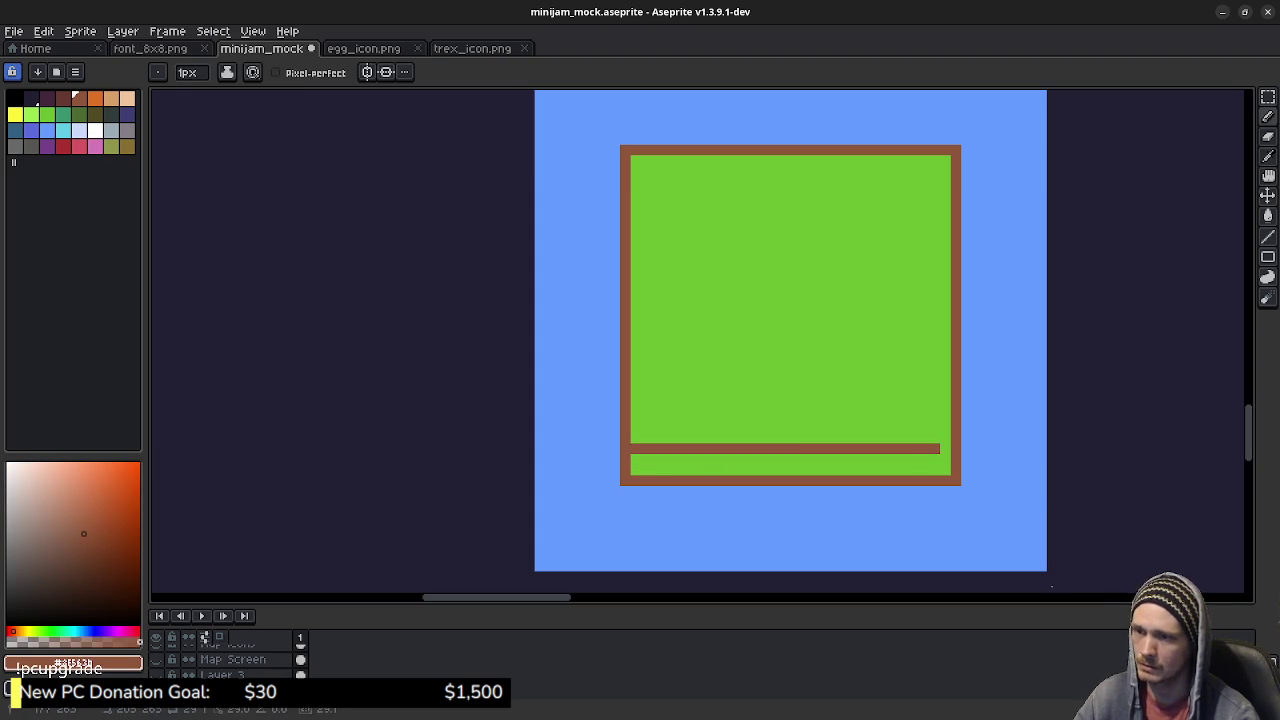
{"action": "key", "text": "g"}
{"action": "left_click", "coordinate": [710, 465]}
Step: Marquee-select the island's 16x16 top-left corner tile
{"action": "left_click_drag", "start_coordinate": [731, 352], "coordinate": [681, 365]}
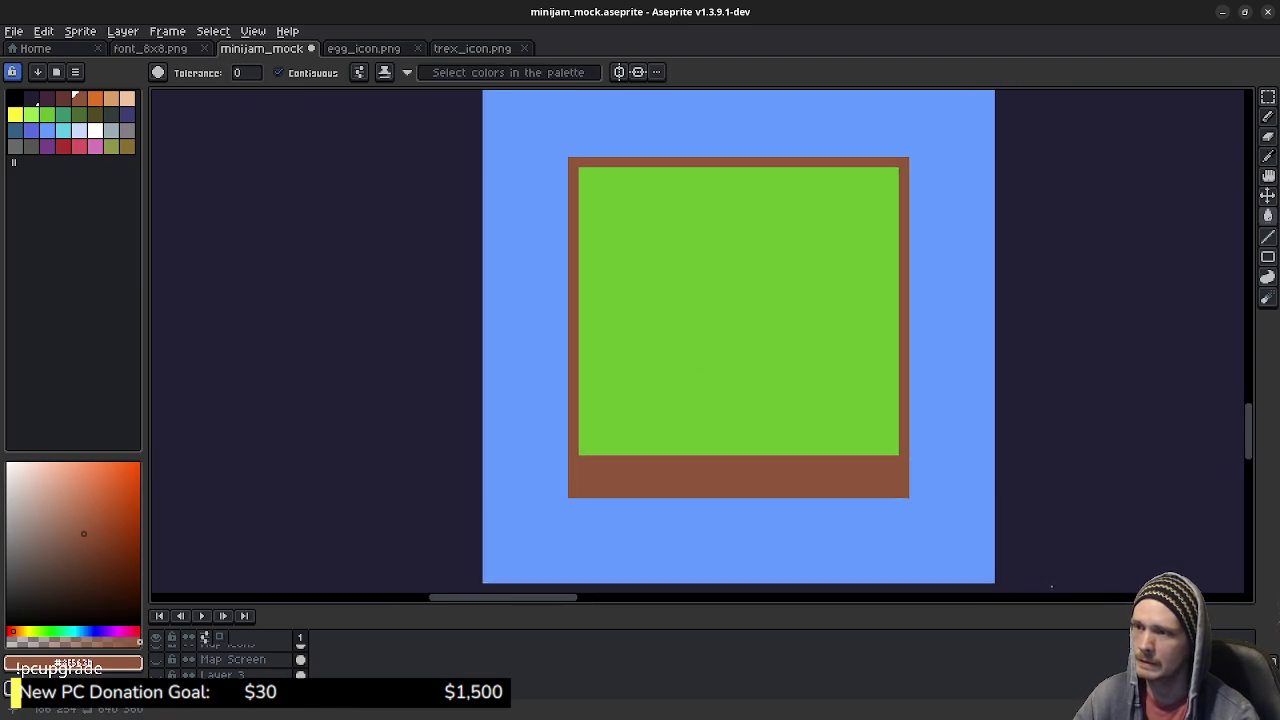
{"action": "scroll", "coordinate": [756, 383], "scroll_direction": "down", "scroll_amount": 1}
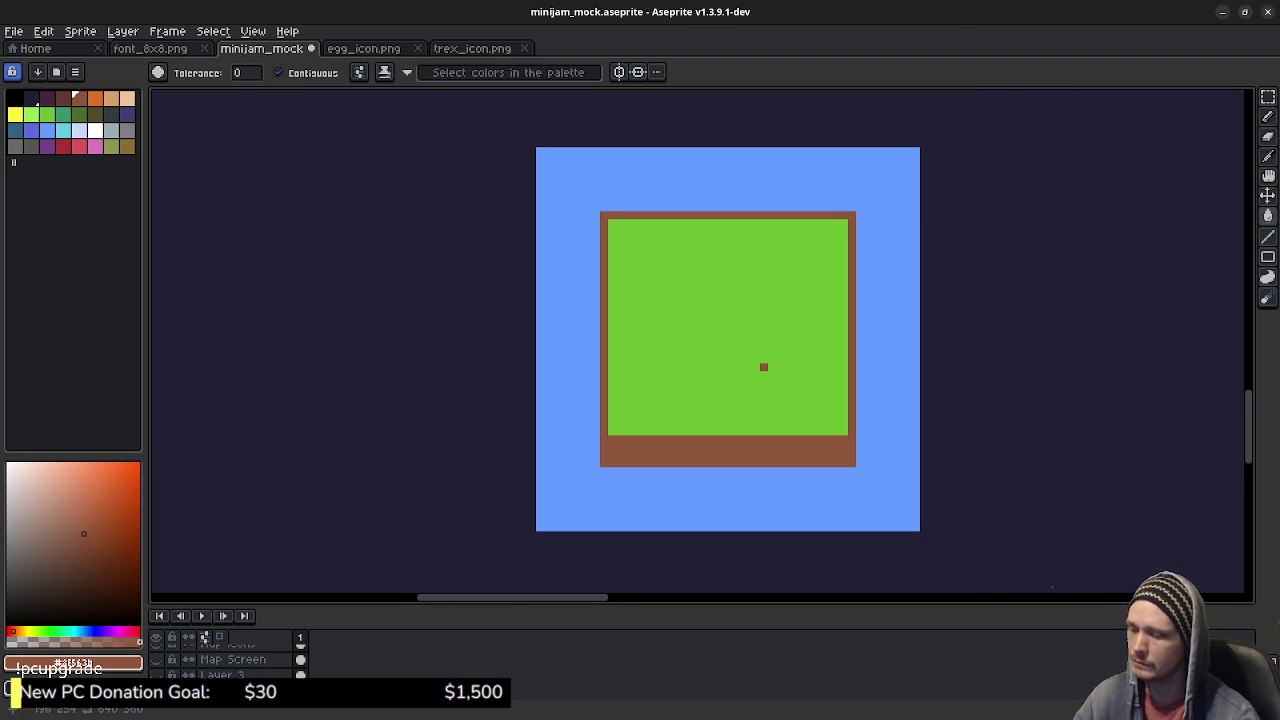
{"action": "key", "text": "m"}
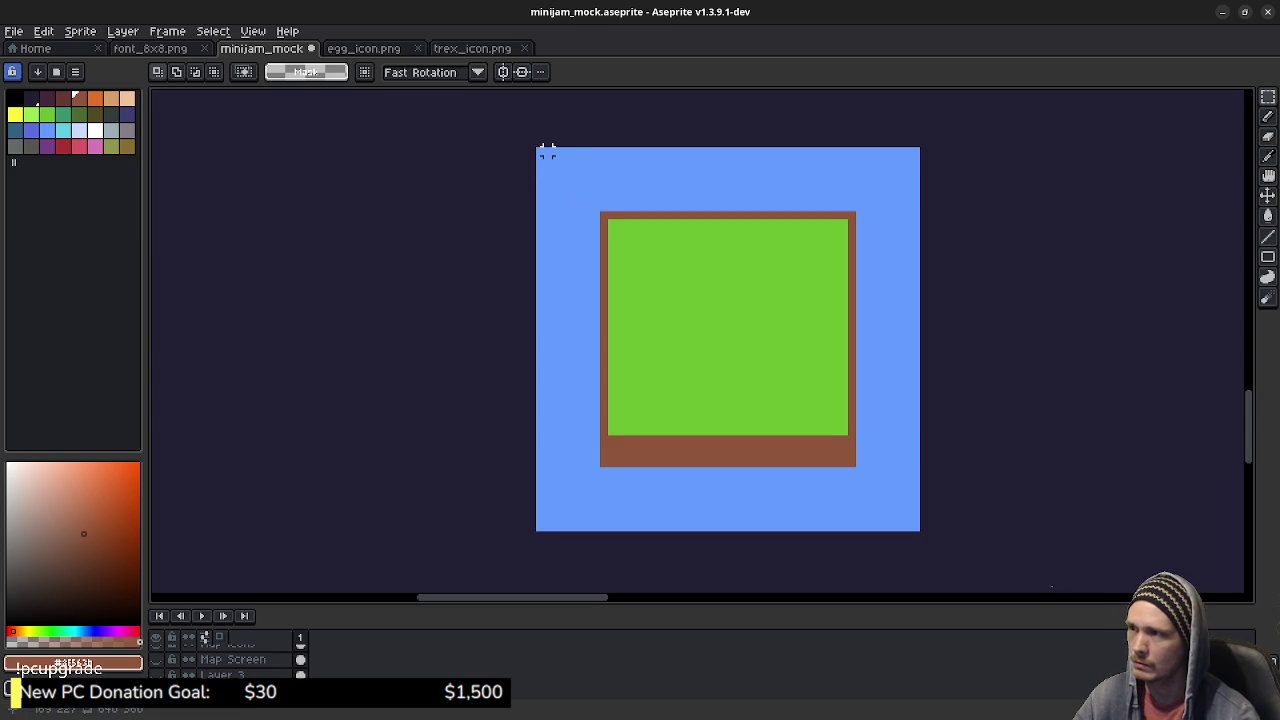
{"action": "mouse_move", "coordinate": [538, 150]}
{"action": "left_mouse_down"}
{"action": "mouse_move", "coordinate": [660, 254]}
{"action": "mouse_move", "coordinate": [690, 303]}
{"action": "mouse_move", "coordinate": [670, 271]}
{"action": "left_mouse_up"}
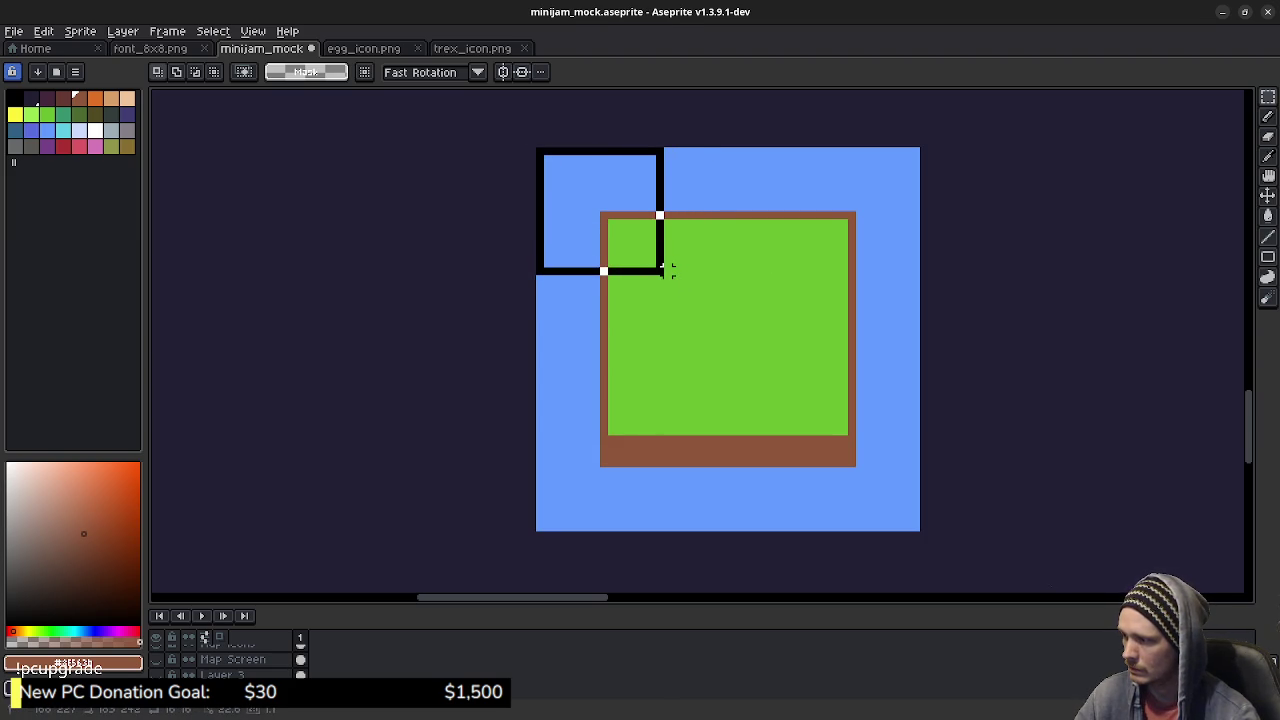
Step: Place an aligned copy of the top-left corner tile in the empty area left of the island
{"action": "mouse_move", "coordinate": [667, 269]}
{"action": "left_mouse_down"}
{"action": "mouse_move", "coordinate": [467, 292]}
{"action": "mouse_move", "coordinate": [298, 370]}
{"action": "left_mouse_up"}
{"action": "left_click_drag", "start_coordinate": [379, 366], "coordinate": [600, 377]}
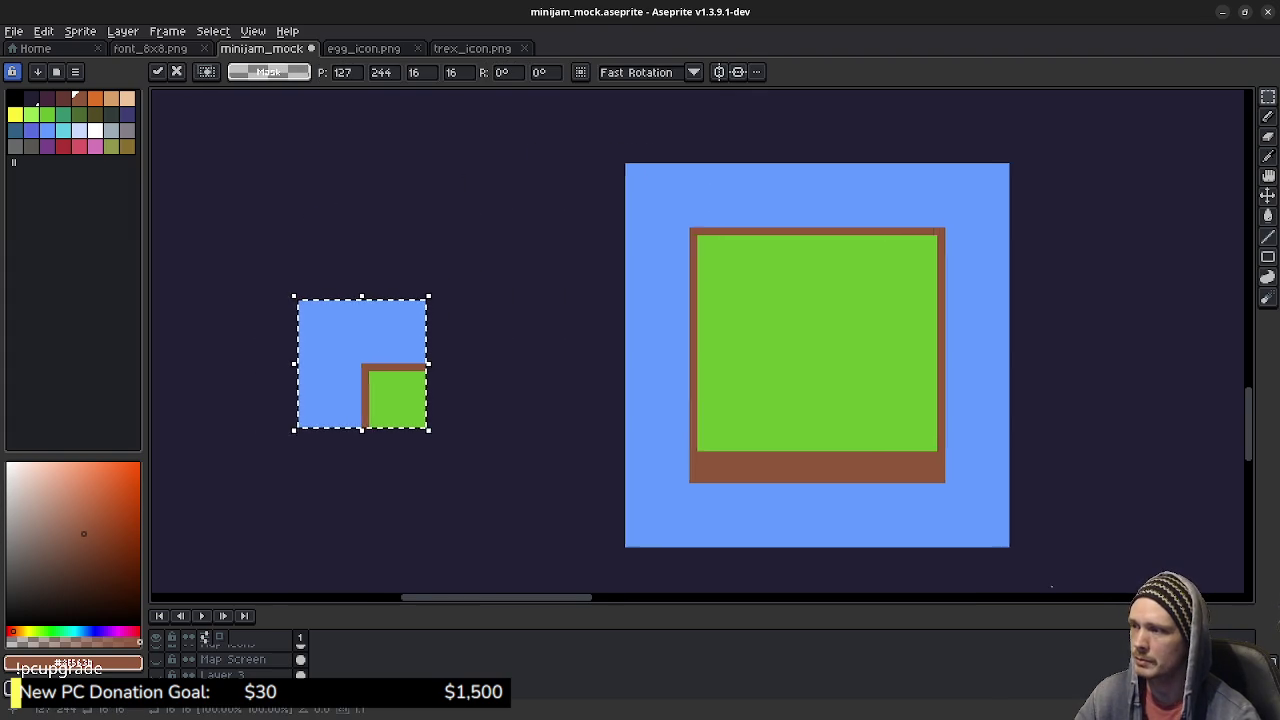
{"action": "key", "text": "Left"}
{"action": "key", "text": "Left"}
{"action": "key", "text": "Left"}
{"action": "key", "text": "Down"}
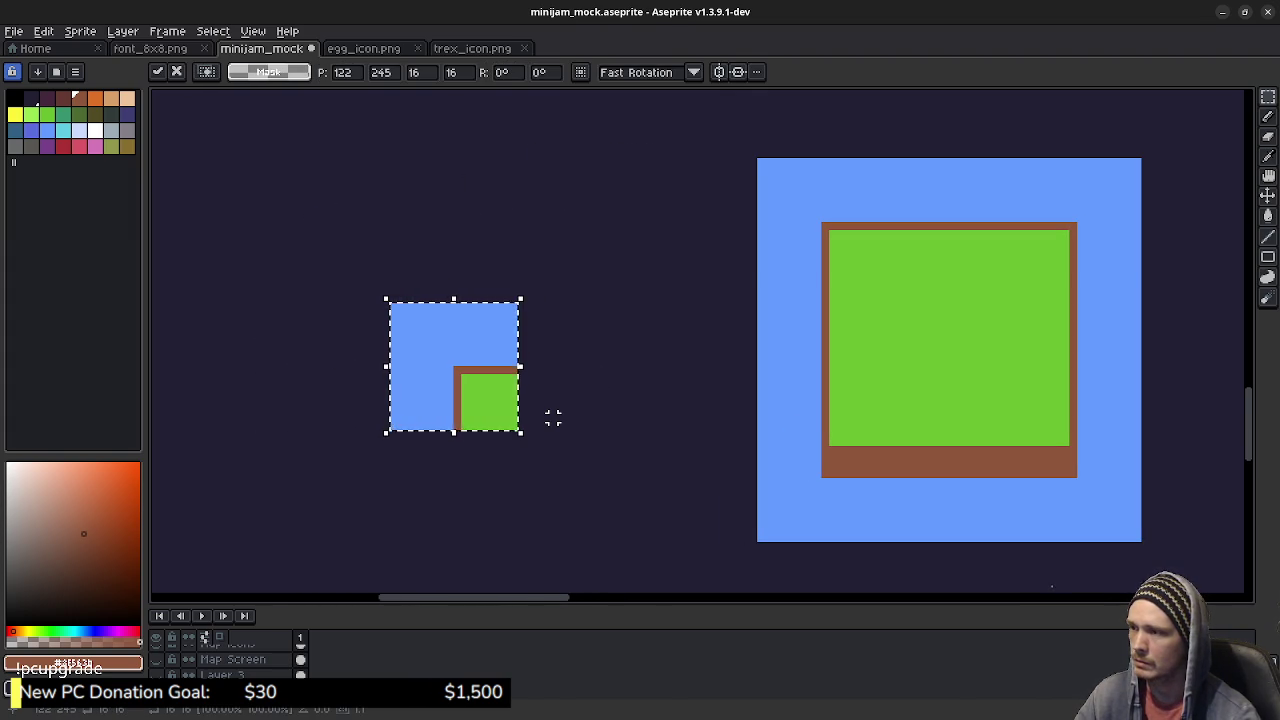
{"action": "key", "text": "ctrl+d"}
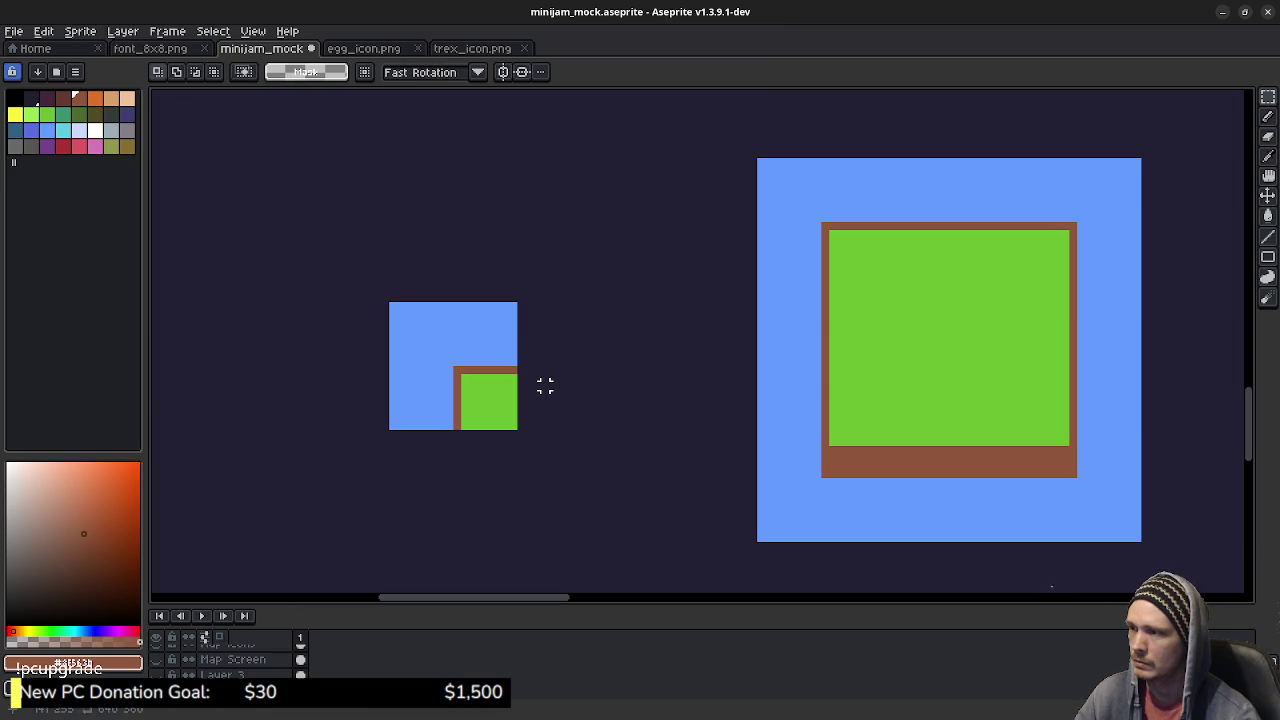
{"action": "mouse_move", "coordinate": [521, 305]}
{"action": "left_mouse_down"}
{"action": "mouse_move", "coordinate": [649, 466]}
{"action": "mouse_move", "coordinate": [647, 432]}
{"action": "left_mouse_up"}
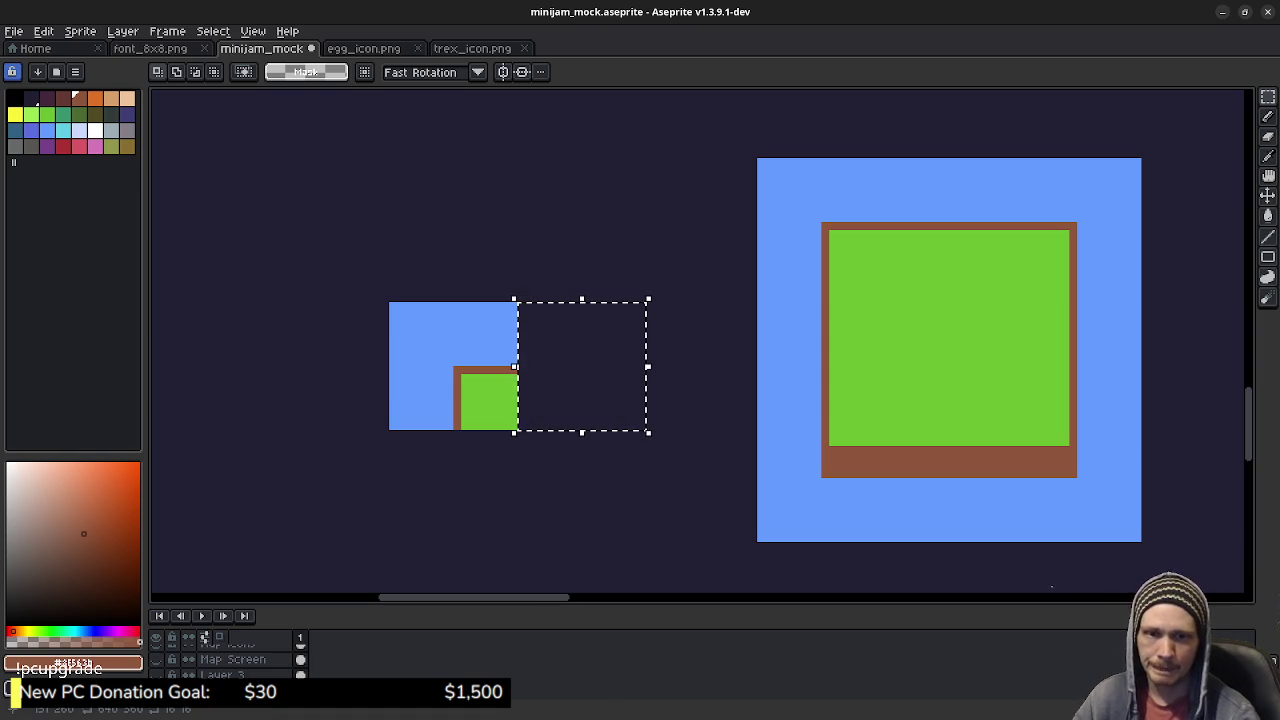
Step: Extend the brown top edge of the copied corner tile into the next tile
{"action": "scroll", "coordinate": [600, 405], "scroll_direction": "up", "scroll_amount": 2}
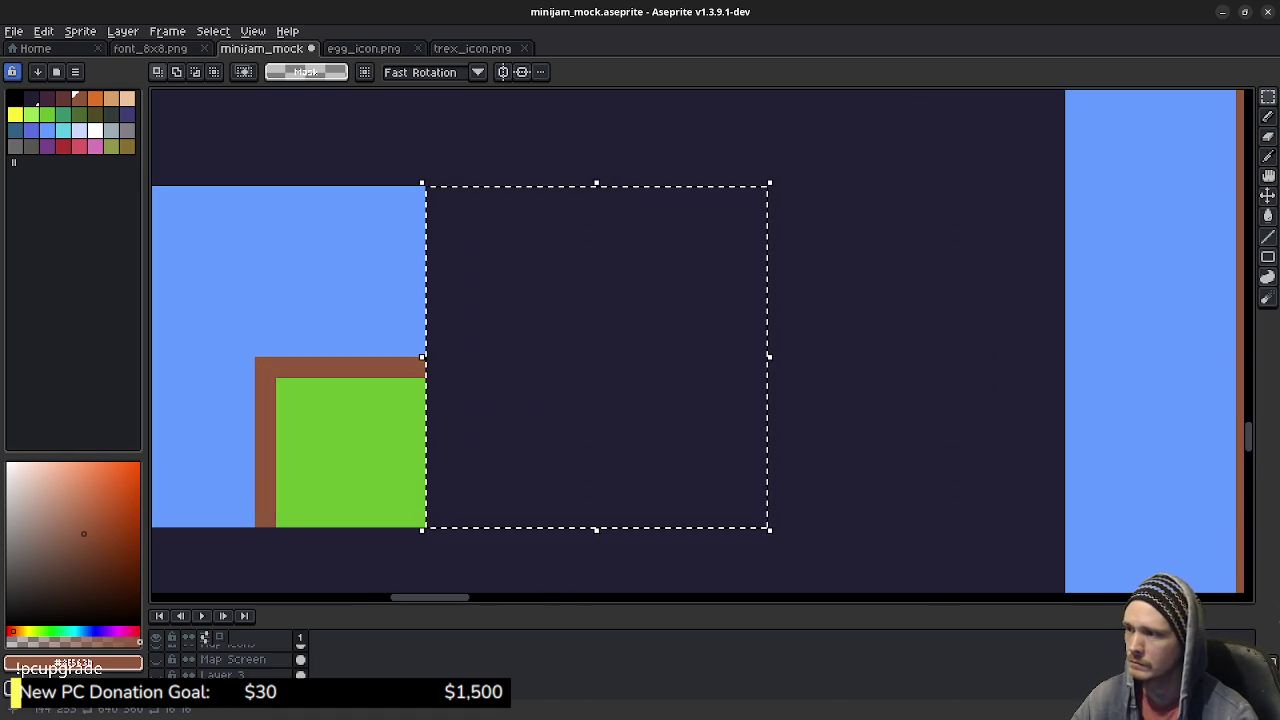
{"action": "key", "text": "b"}
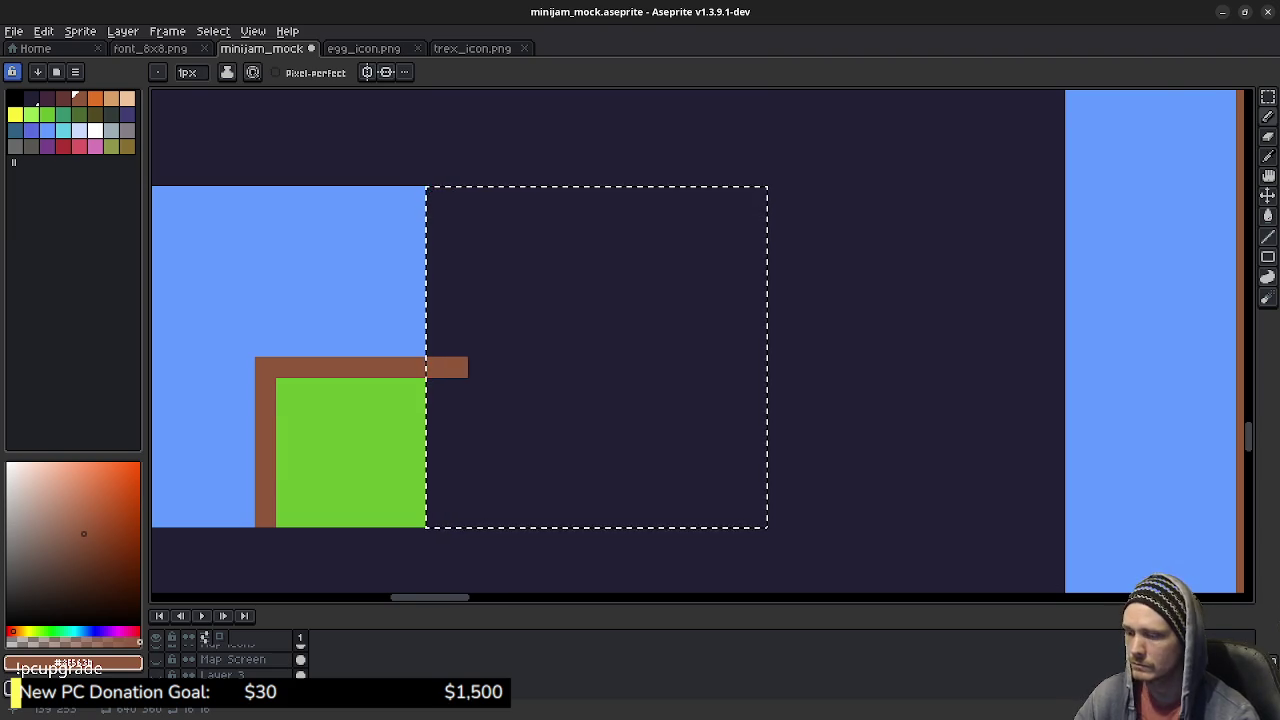
{"action": "left_click_drag", "start_coordinate": [767, 354], "coordinate": [929, 371]}
{"action": "key", "text": "m"}
{"action": "key", "text": "ctrl+d"}
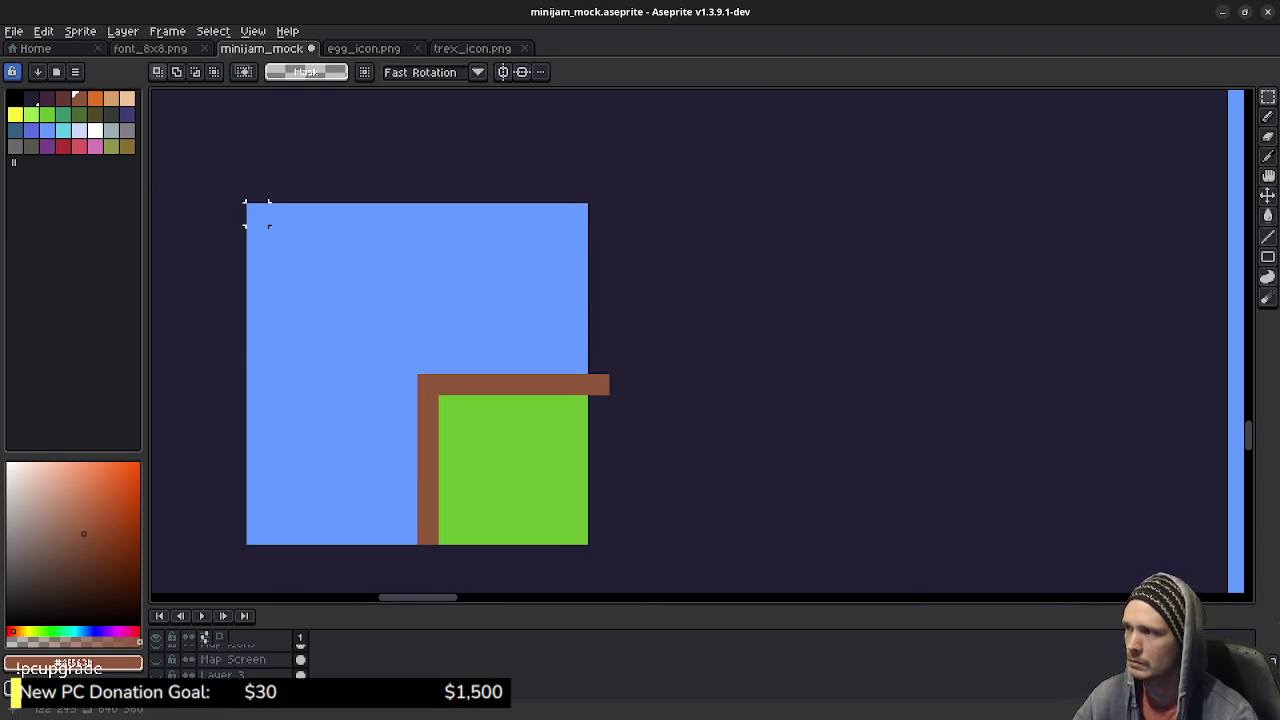
Step: Duplicate the blue-and-green corner tile and place the copy up and to the right
{"action": "left_click_drag", "start_coordinate": [246, 204], "coordinate": [590, 546]}
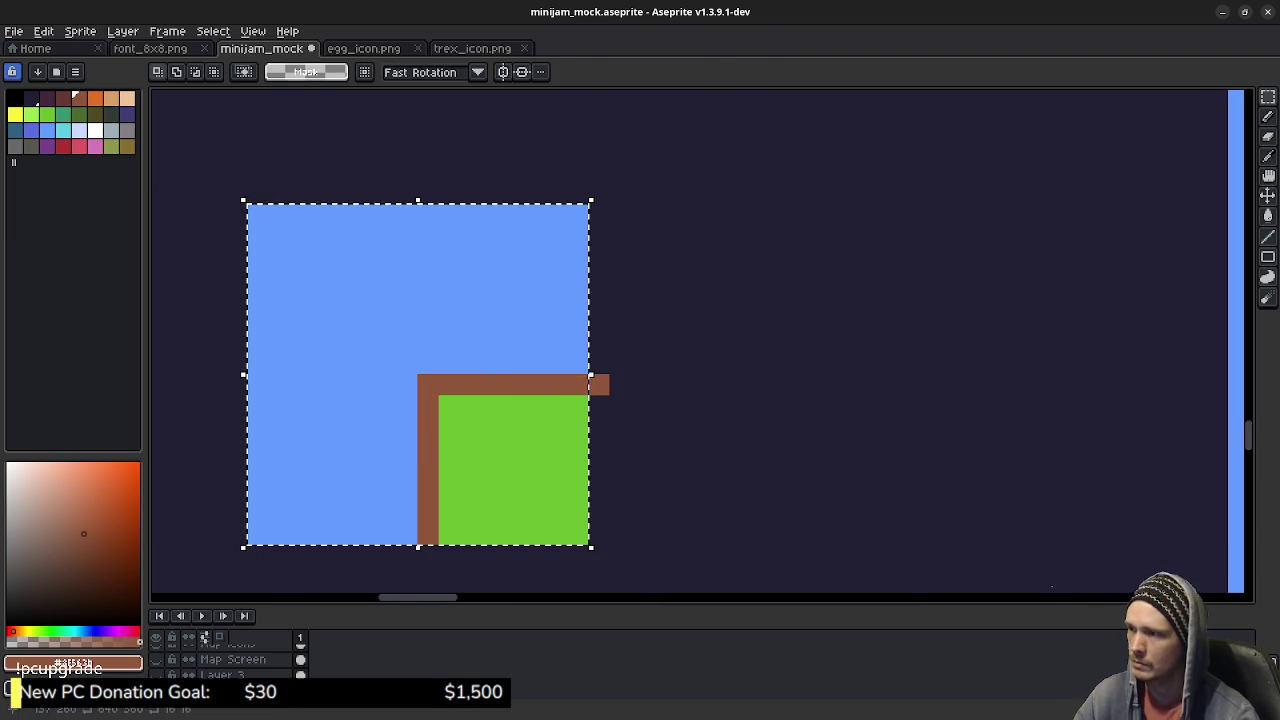
{"action": "key", "text": "ctrl+c"}
{"action": "key", "text": "ctrl+v"}
{"action": "left_click_drag", "start_coordinate": [246, 546], "coordinate": [588, 204]}
{"action": "key", "text": "Return"}
Step: Draw a brown edge joining the two tiles and fill the dark gap above it blue
{"action": "key", "text": "ctrl+d"}
{"action": "left_click_drag", "start_coordinate": [726, 297], "coordinate": [701, 357]}
{"action": "key", "text": "b"}
{"action": "mouse_move", "coordinate": [743, 295]}
{"action": "left_mouse_down"}
{"action": "mouse_move", "coordinate": [743, 445]}
{"action": "mouse_move", "coordinate": [595, 445]}
{"action": "left_mouse_up"}
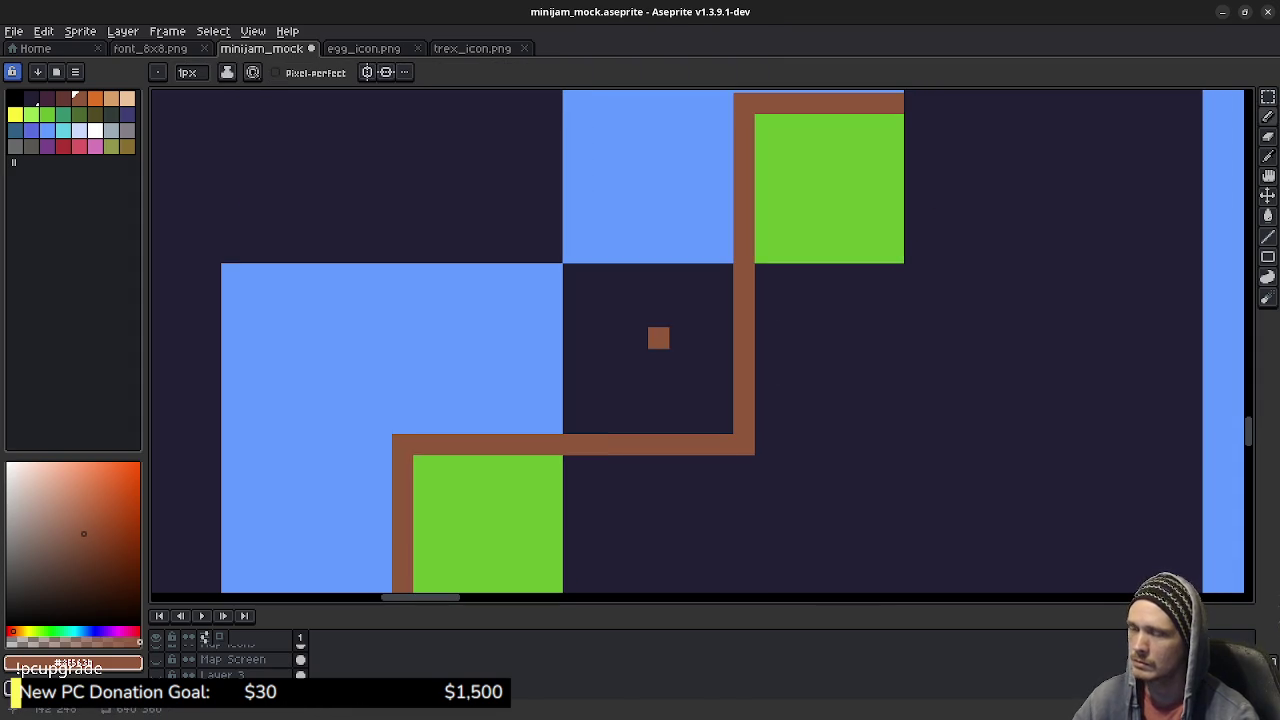
{"action": "left_click", "coordinate": [637, 209], "text": "alt"}
{"action": "key", "text": "g"}
{"action": "left_click", "coordinate": [637, 314]}
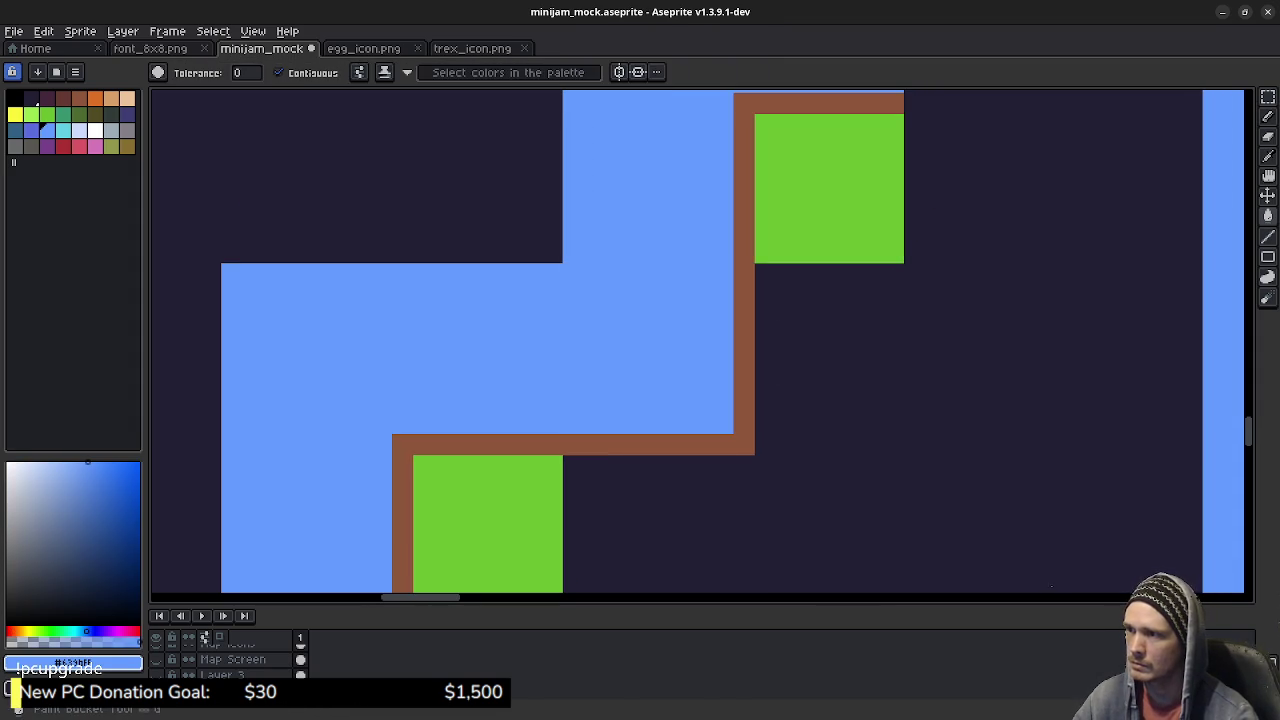
Step: Outline the remaining dark area with green lines and fill it green, forming the inner corner
{"action": "left_click_drag", "start_coordinate": [700, 300], "coordinate": [629, 246]}
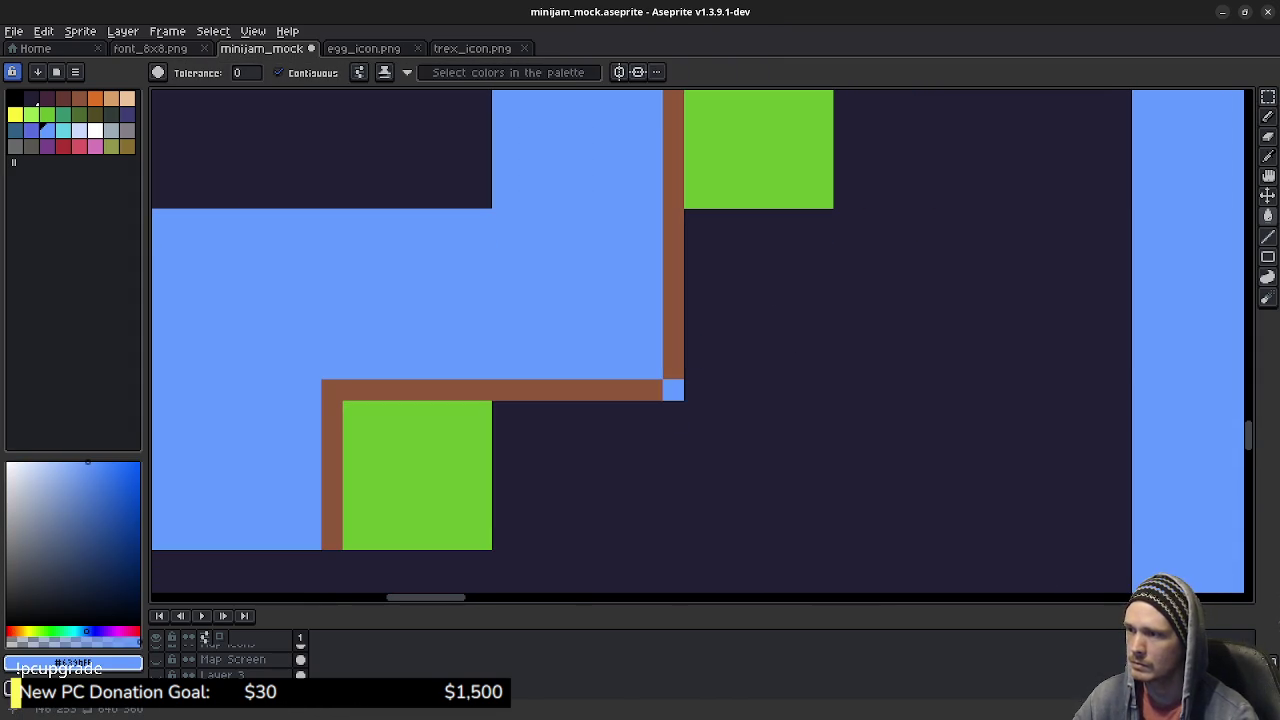
{"action": "key", "text": "b"}
{"action": "left_click", "coordinate": [502, 539], "text": "alt"}
{"action": "left_click_drag", "start_coordinate": [502, 539], "coordinate": [801, 539]}
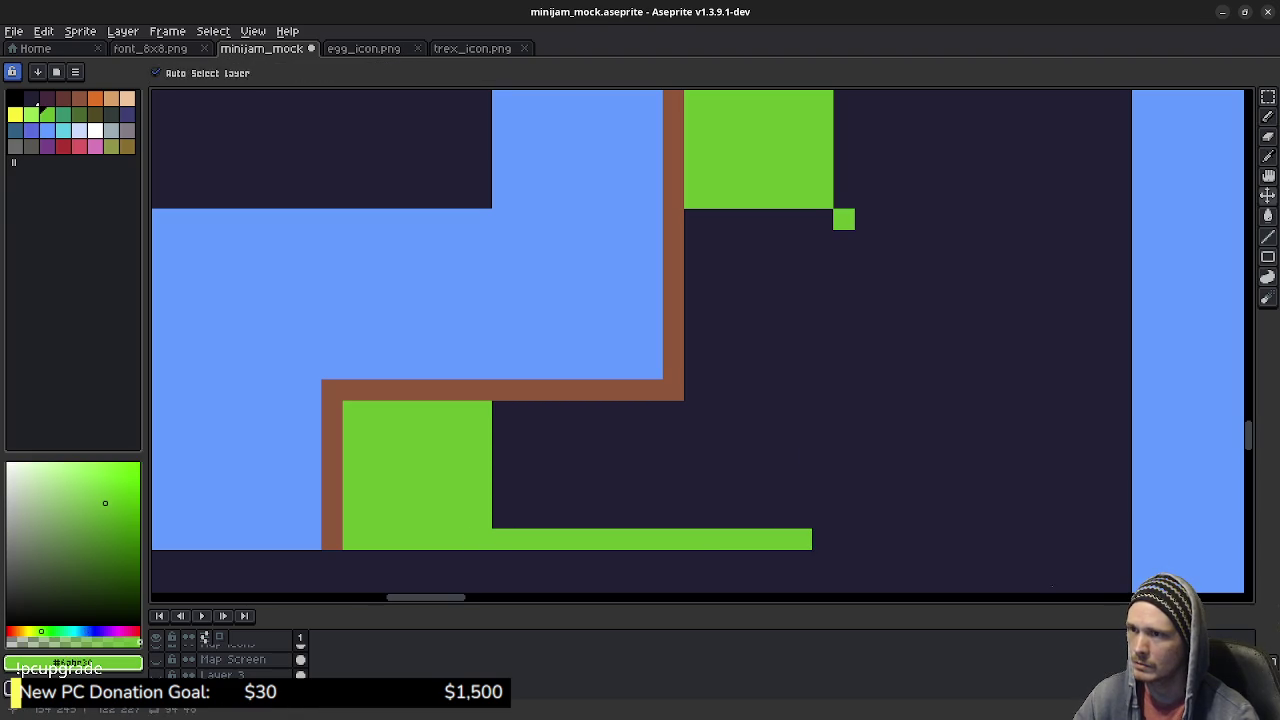
{"action": "left_click_drag", "start_coordinate": [822, 219], "coordinate": [822, 539]}
{"action": "key", "text": "g"}
{"action": "left_click", "coordinate": [650, 370]}
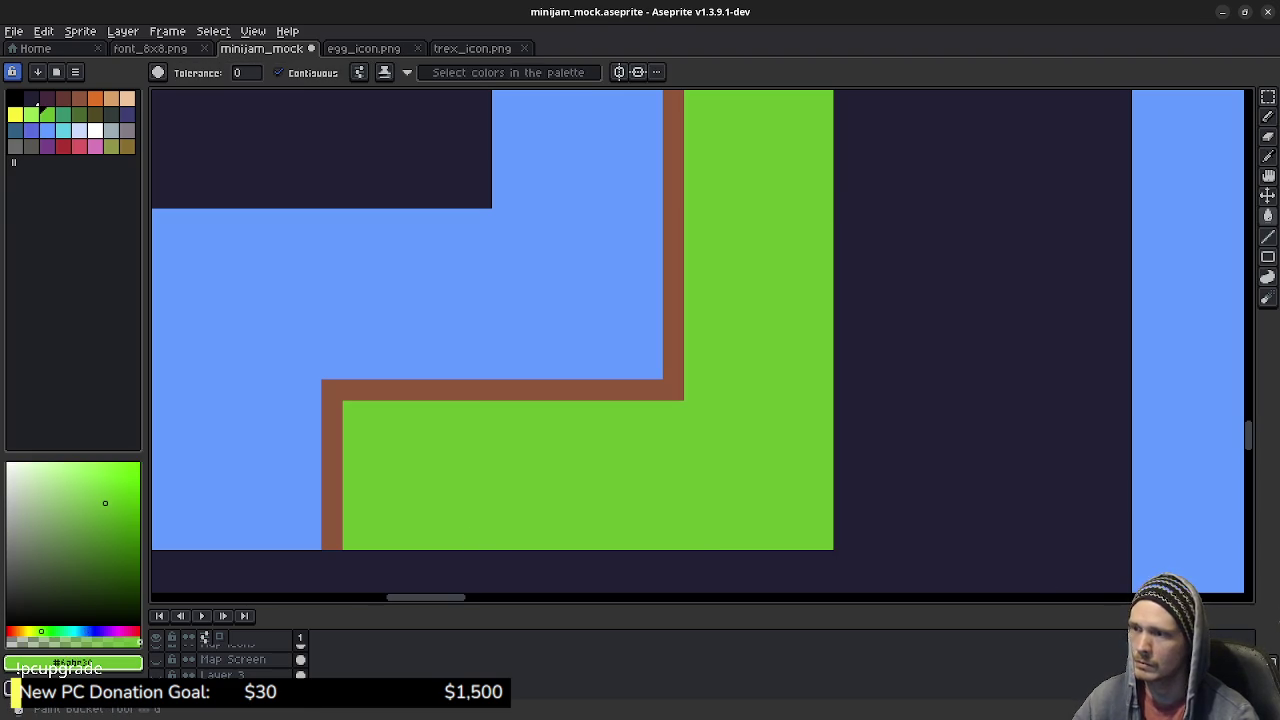
{"action": "scroll", "coordinate": [700, 345], "scroll_direction": "down", "scroll_amount": 1}
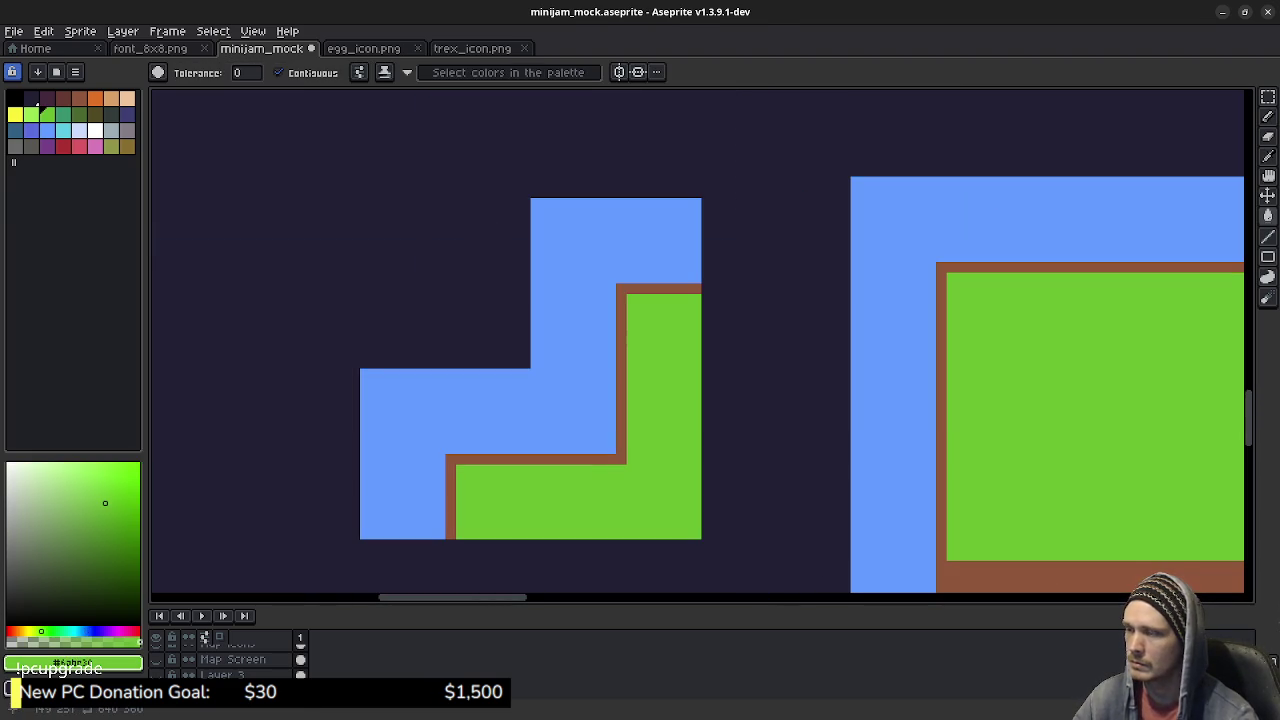
{"action": "scroll", "coordinate": [800, 366], "scroll_direction": "down", "scroll_amount": 1}
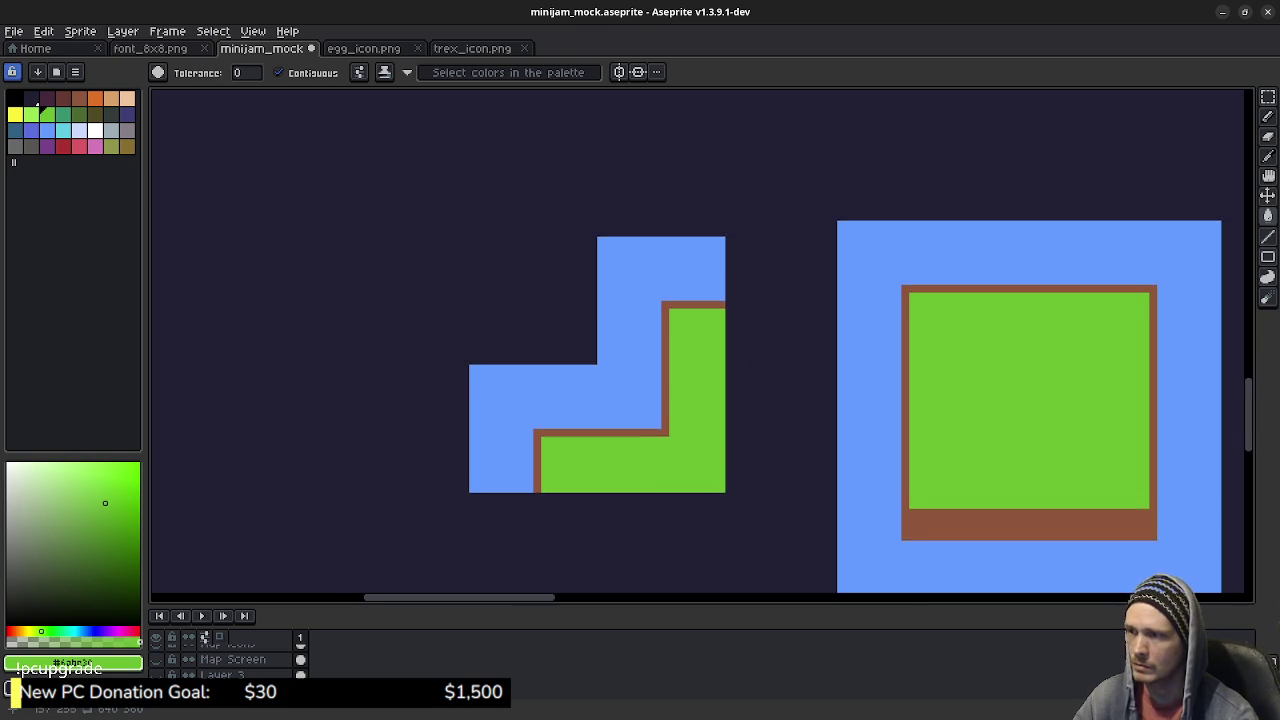
{"action": "scroll", "coordinate": [749, 403], "scroll_direction": "down", "scroll_amount": 1}
{"action": "key", "text": "m"}
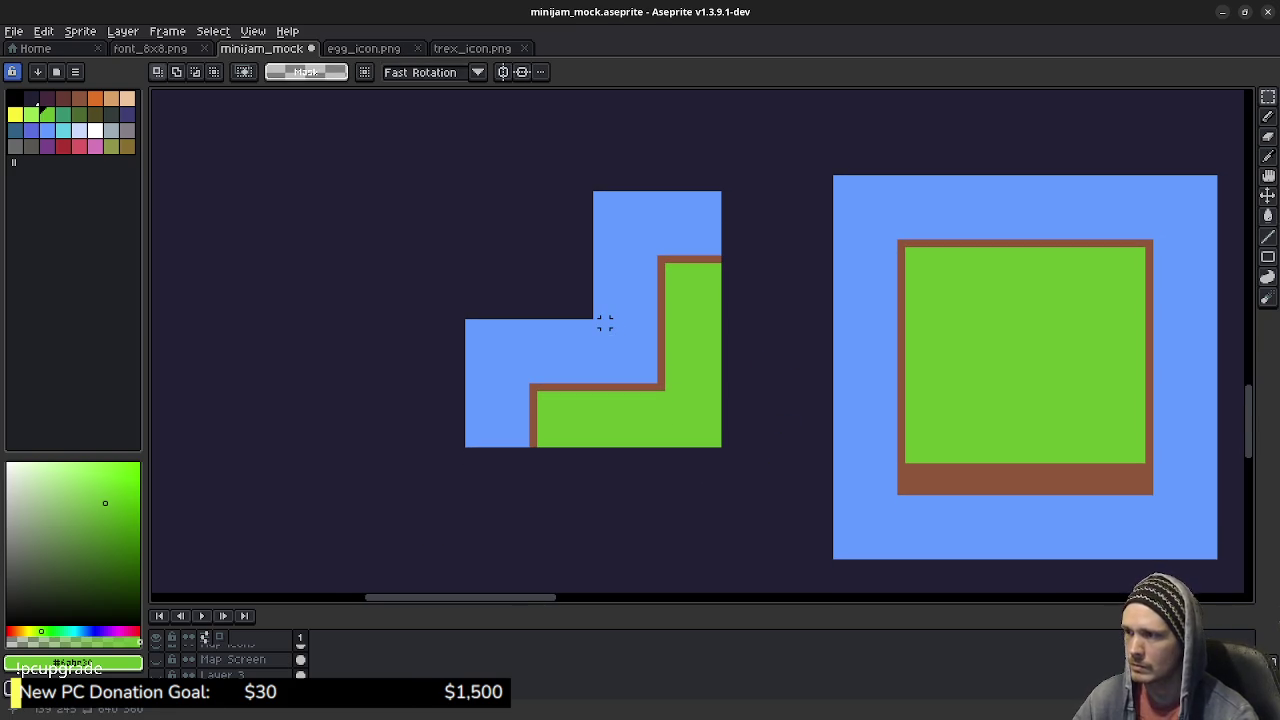
Step: Delete the stepped piece's lower-left and top blocks, leaving only the inner-corner tile
{"action": "left_click_drag", "start_coordinate": [596, 322], "coordinate": [722, 448]}
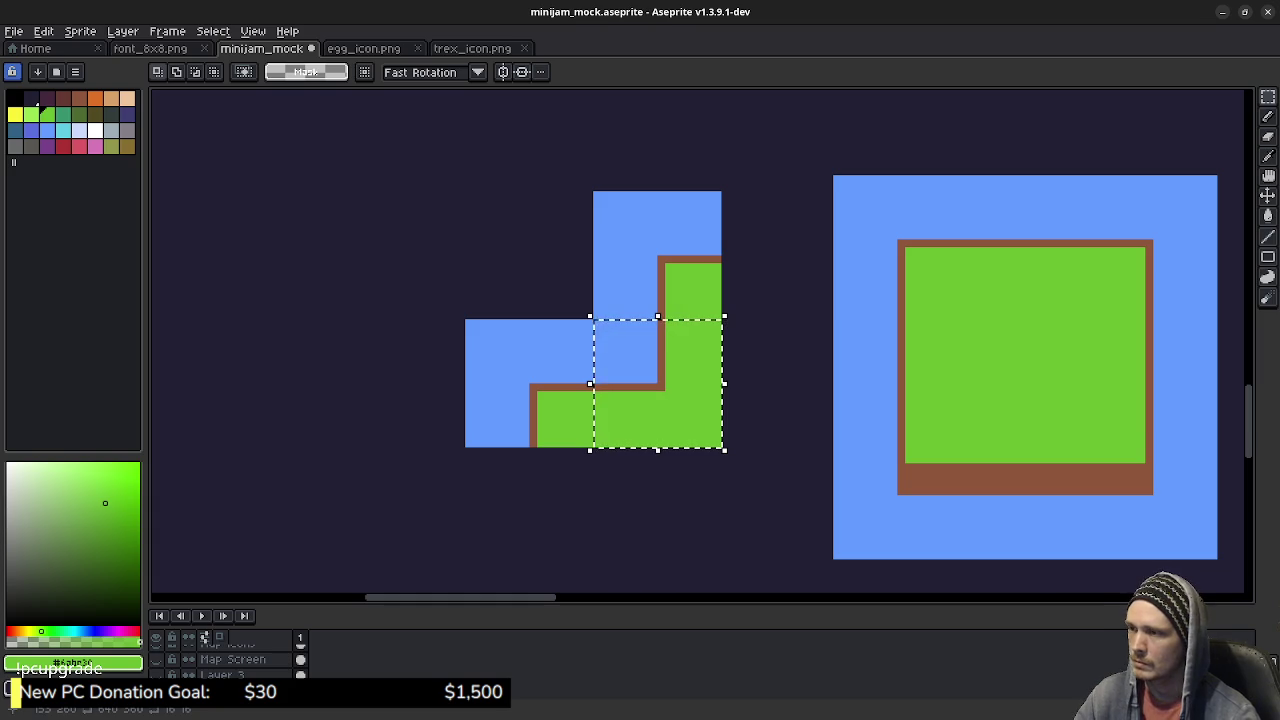
{"action": "left_click", "coordinate": [476, 323]}
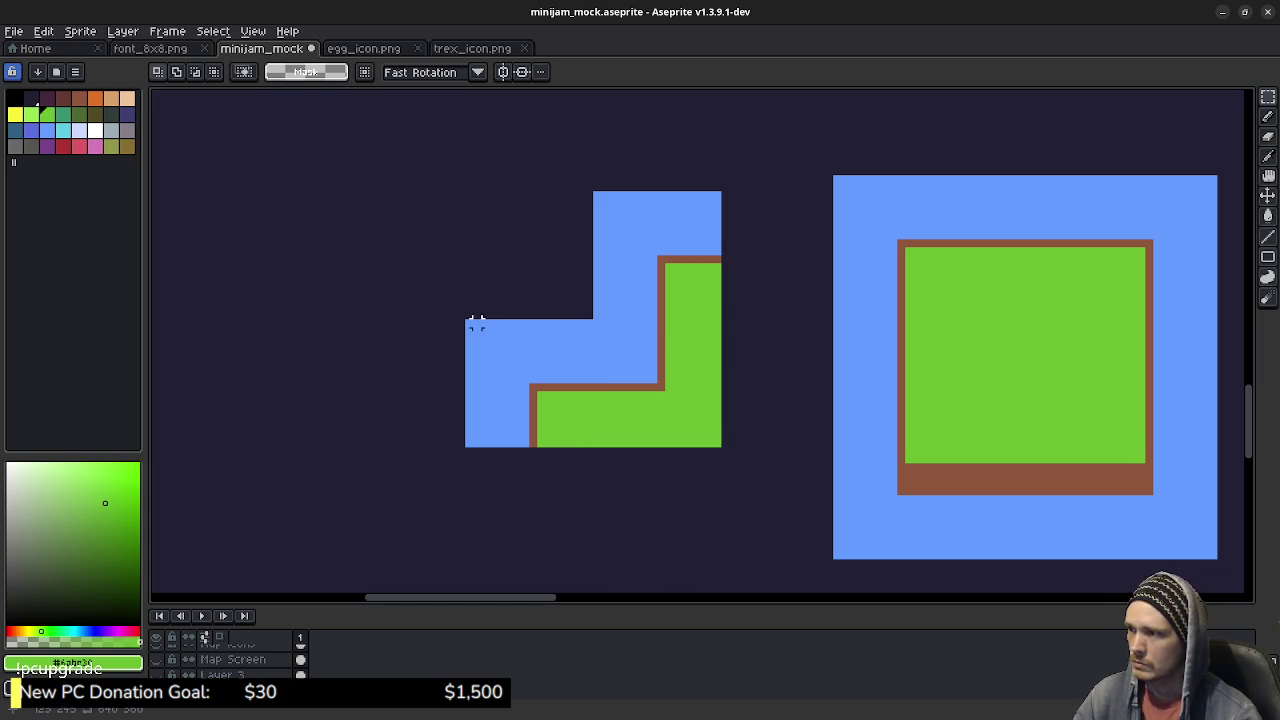
{"action": "left_click_drag", "start_coordinate": [464, 319], "coordinate": [597, 449]}
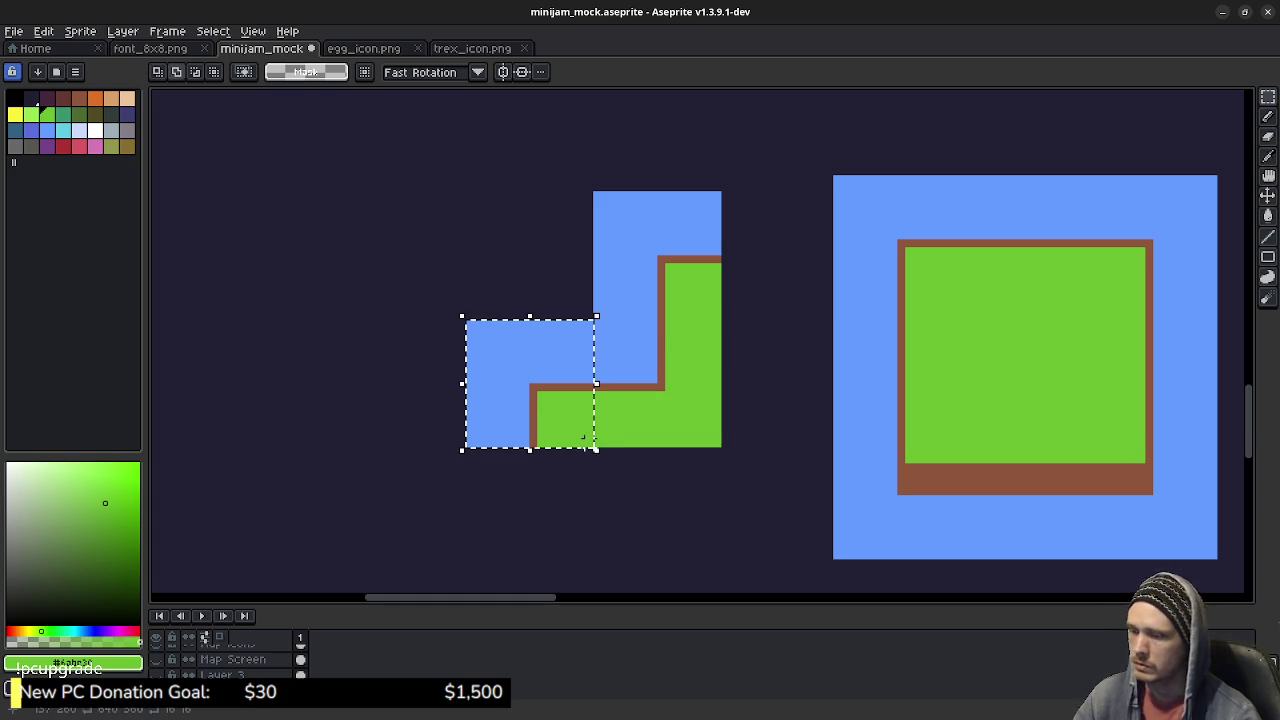
{"action": "key", "text": "Delete"}
{"action": "left_click_drag", "start_coordinate": [597, 195], "coordinate": [727, 317]}
{"action": "key", "text": "Delete"}
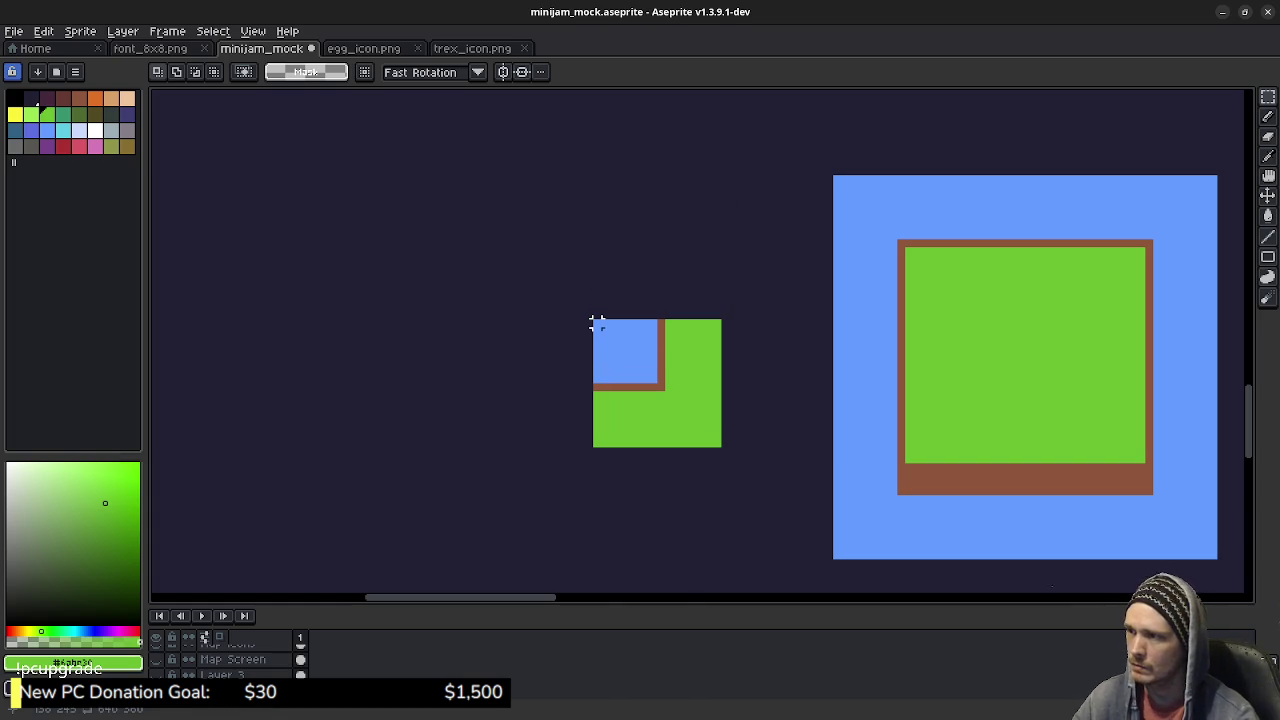
{"action": "left_click_drag", "start_coordinate": [596, 322], "coordinate": [717, 443]}
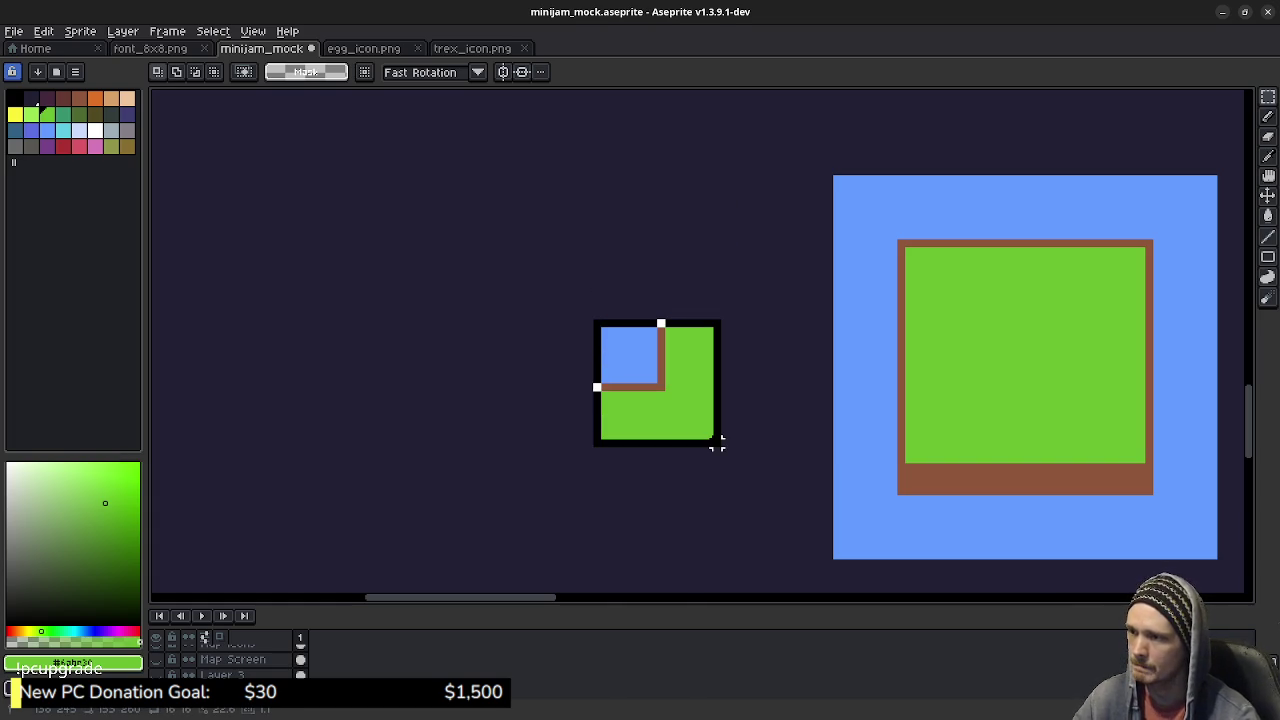
Step: Copy the big island's top-right corner tile and position the copy up-left
{"action": "left_click_drag", "start_coordinate": [717, 443], "coordinate": [960, 347]}
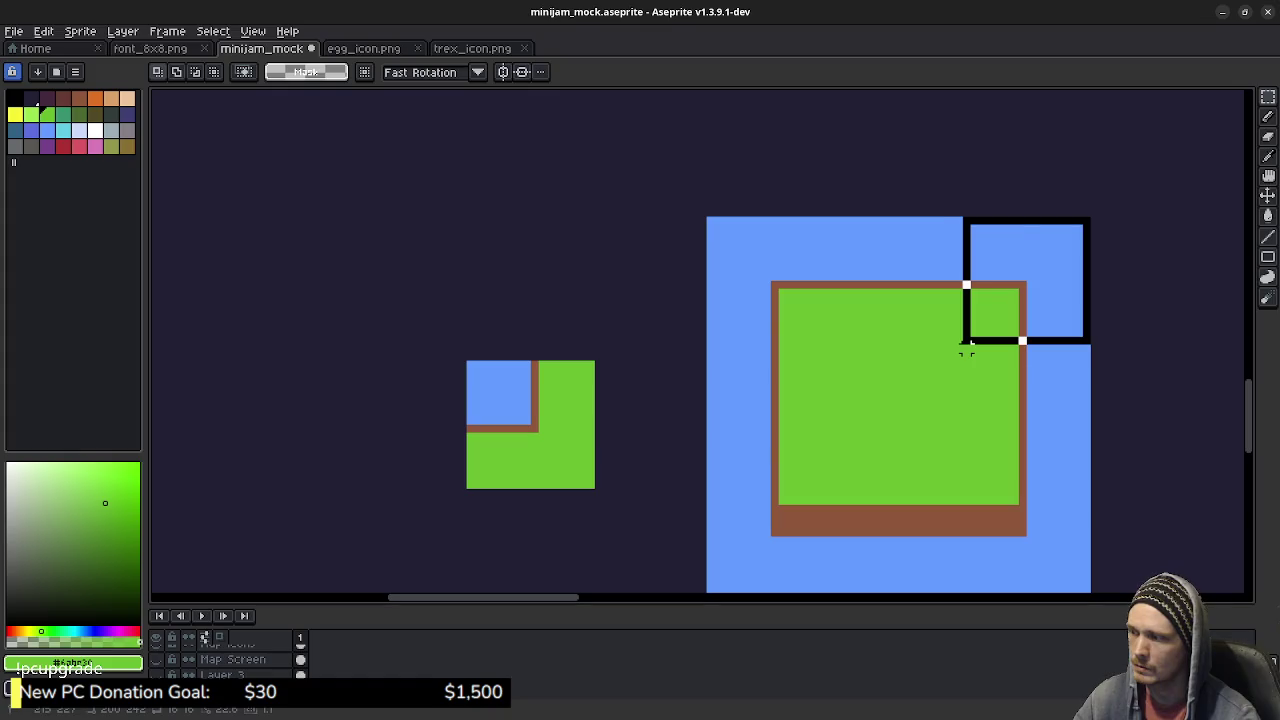
{"action": "key", "text": "ctrl+v"}
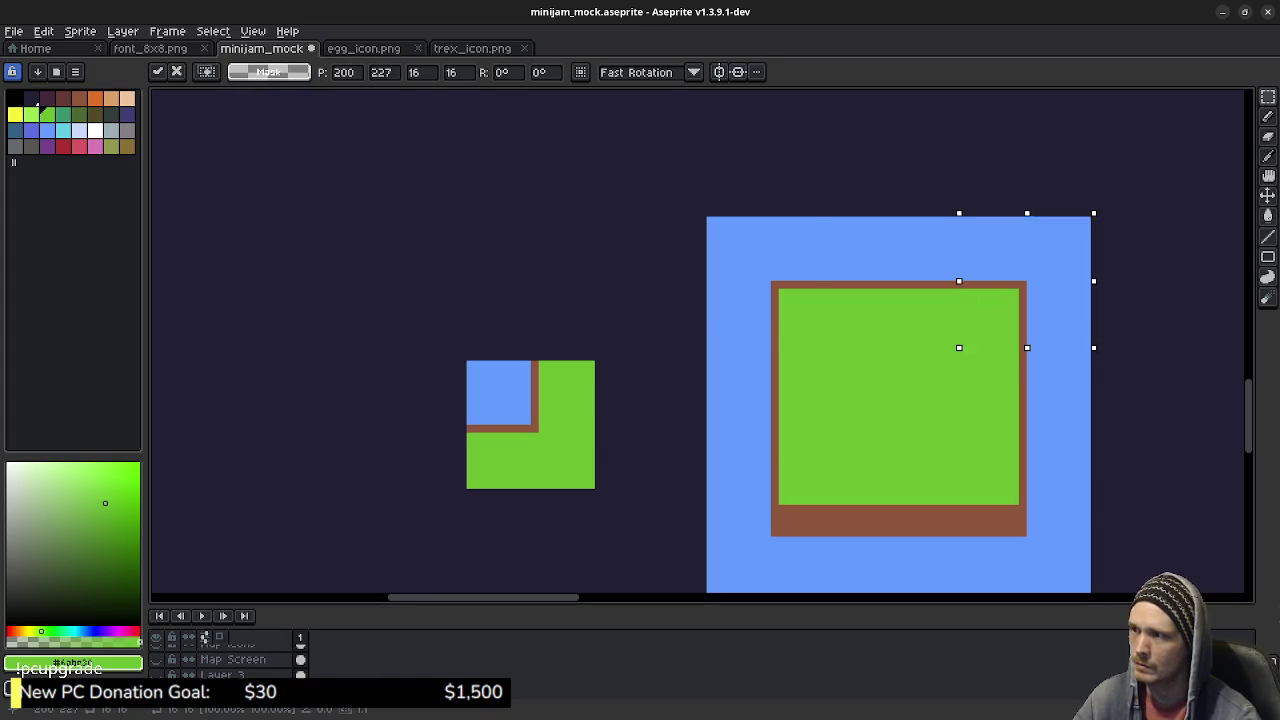
{"action": "left_click_drag", "start_coordinate": [1027, 281], "coordinate": [357, 306]}
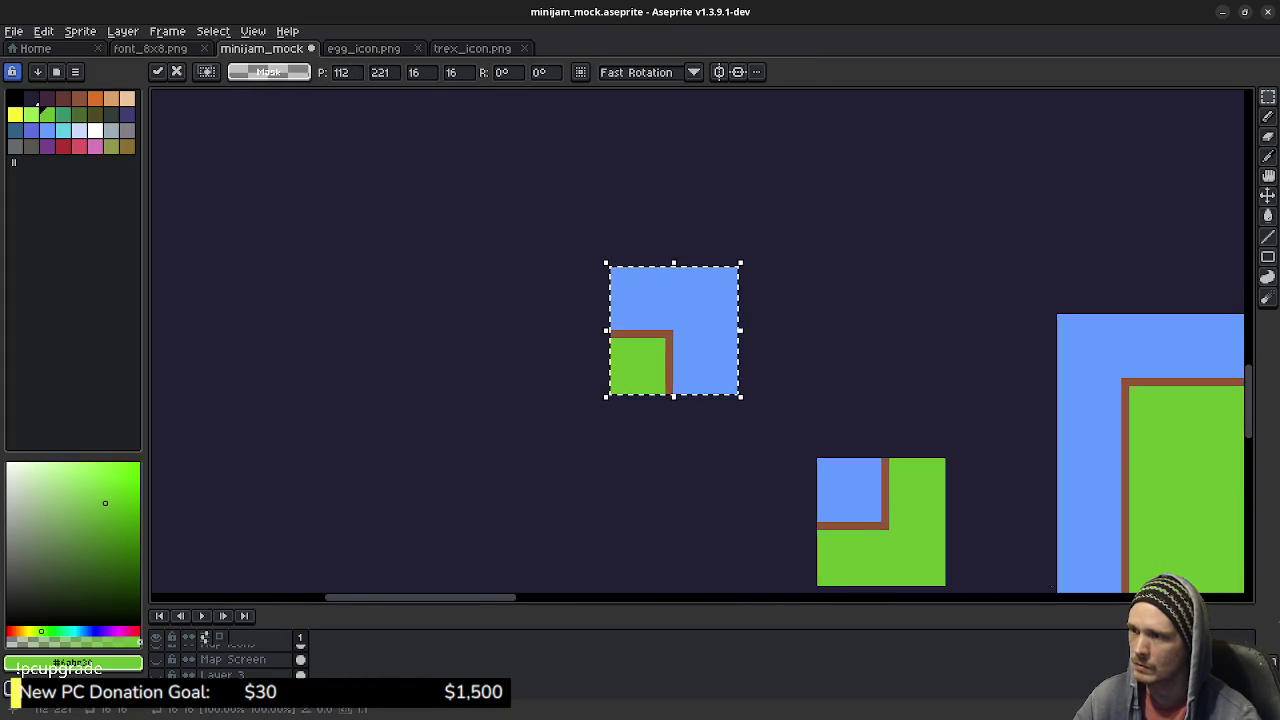
{"action": "mouse_move", "coordinate": [676, 330]}
{"action": "left_mouse_down"}
{"action": "mouse_move", "coordinate": [637, 378]}
{"action": "mouse_move", "coordinate": [500, 256]}
{"action": "left_mouse_up"}
{"action": "key", "text": "Right"}
{"action": "key", "text": "Up"}
{"action": "key", "text": "Return"}
{"action": "key", "text": "ctrl+d"}
Step: Pencil green grass edges and a brown shoreline joining the two corner tiles
{"action": "key", "text": "b"}
{"action": "scroll", "coordinate": [517, 354], "scroll_direction": "up", "scroll_amount": 1}
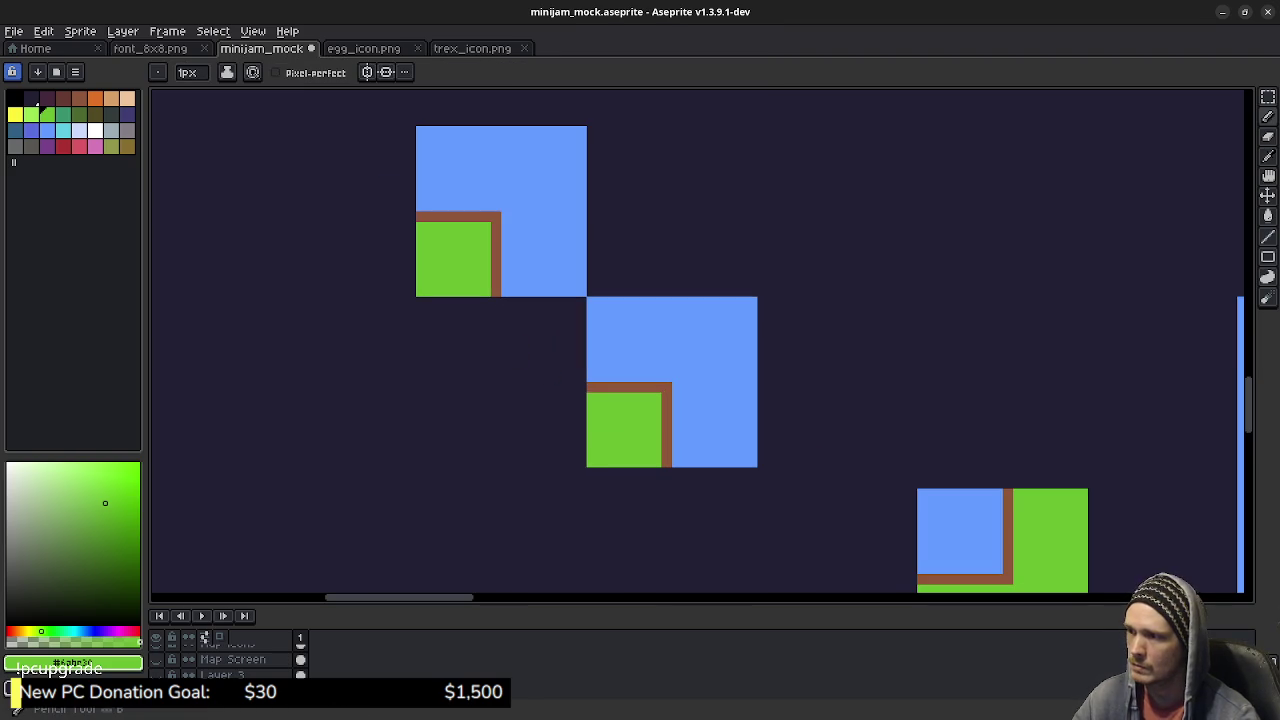
{"action": "left_click", "coordinate": [431, 461], "text": "shift"}
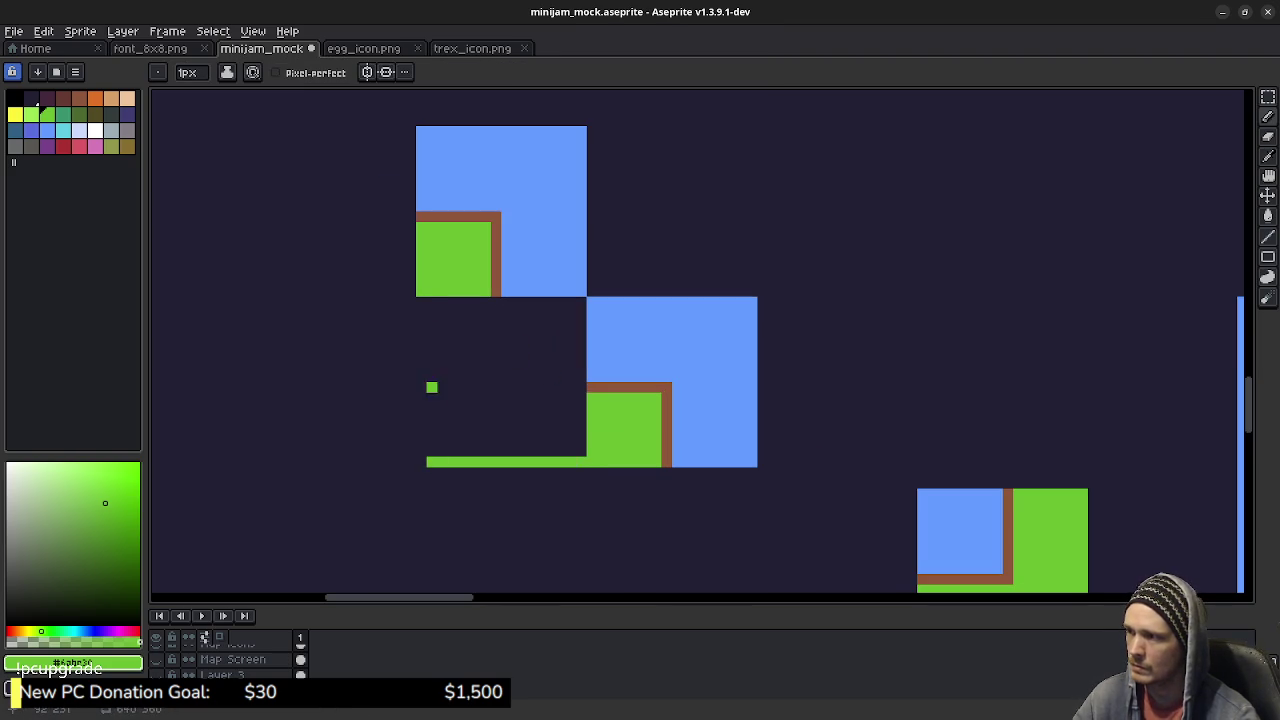
{"action": "left_click_drag", "start_coordinate": [421, 305], "coordinate": [421, 445]}
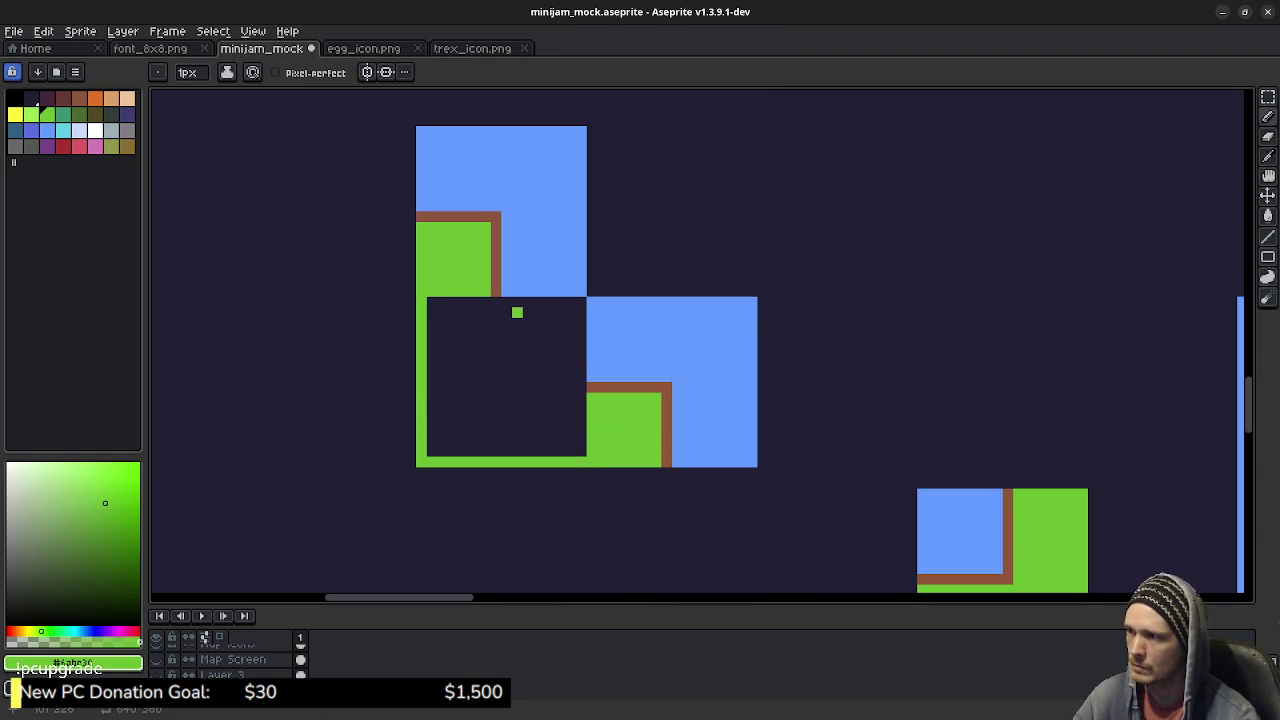
{"action": "left_click", "coordinate": [77, 97]}
{"action": "left_click_drag", "start_coordinate": [495, 300], "coordinate": [495, 314]}
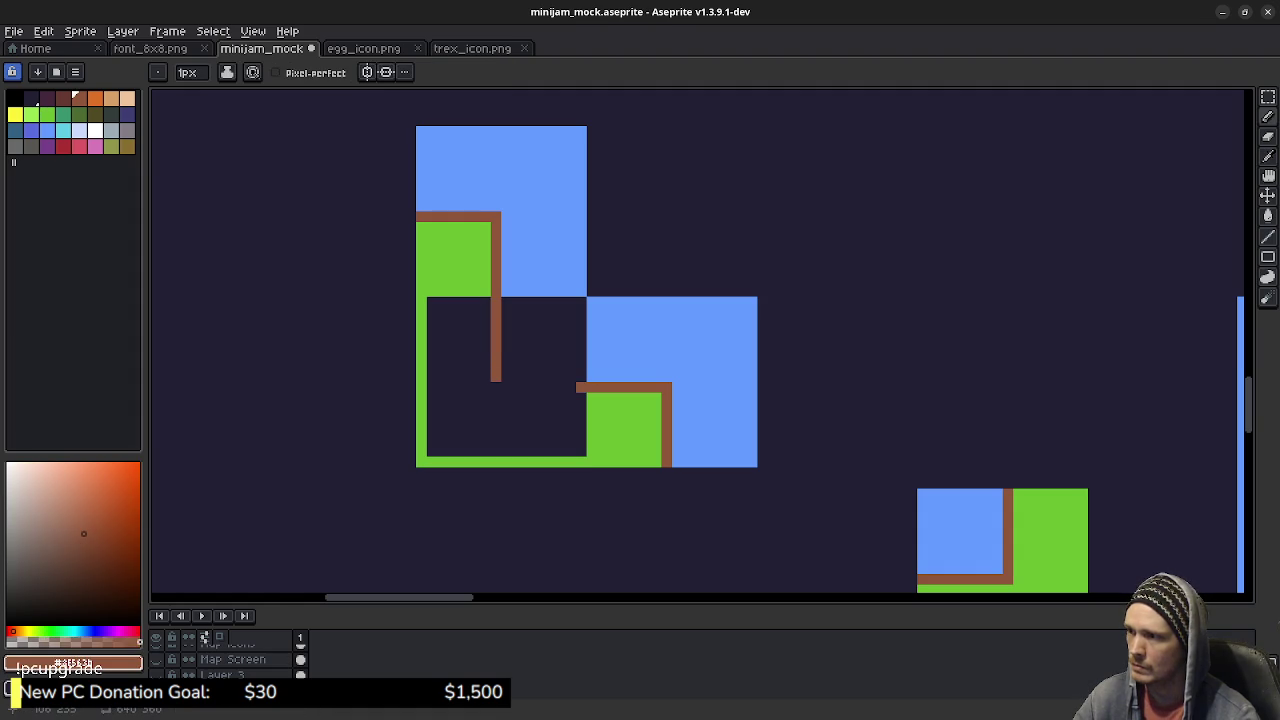
{"action": "left_click_drag", "start_coordinate": [495, 386], "coordinate": [578, 386]}
Step: Bucket-fill the empty square with blue water and the L-shaped area with green grass
{"action": "key", "text": "g"}
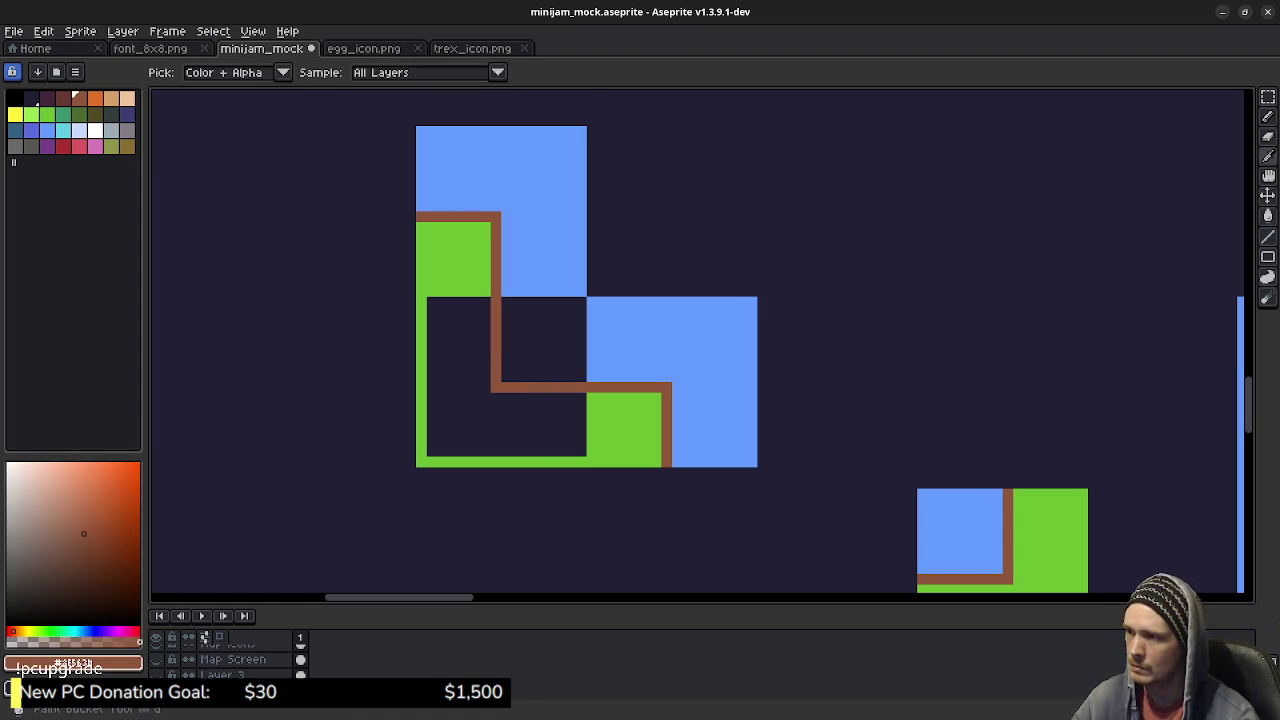
{"action": "left_click", "coordinate": [605, 355], "text": "alt"}
{"action": "left_click", "coordinate": [545, 340]}
{"action": "left_click", "coordinate": [624, 419], "text": "alt"}
{"action": "left_click", "coordinate": [540, 425]}
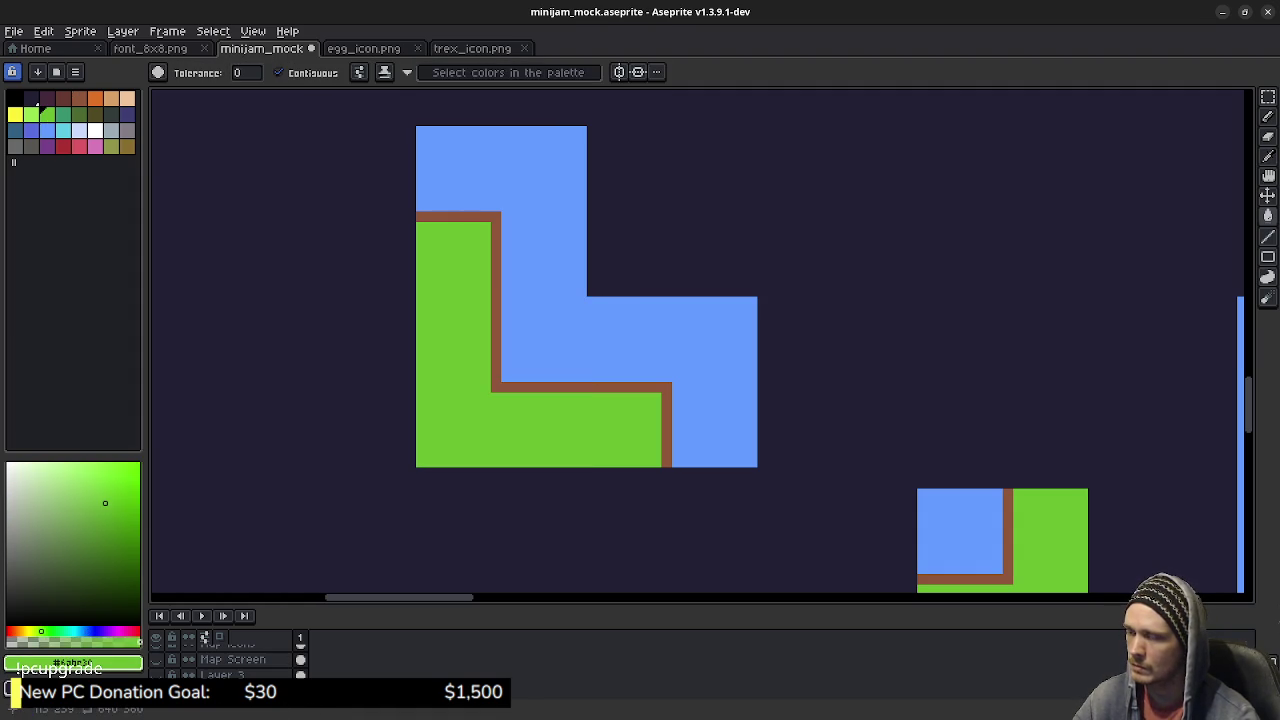
Step: Move the L-shape's lower-left block beside the inner-corner tile, forming a U-shaped bay
{"action": "key", "text": "m"}
{"action": "left_click_drag", "start_coordinate": [584, 297], "coordinate": [416, 468]}
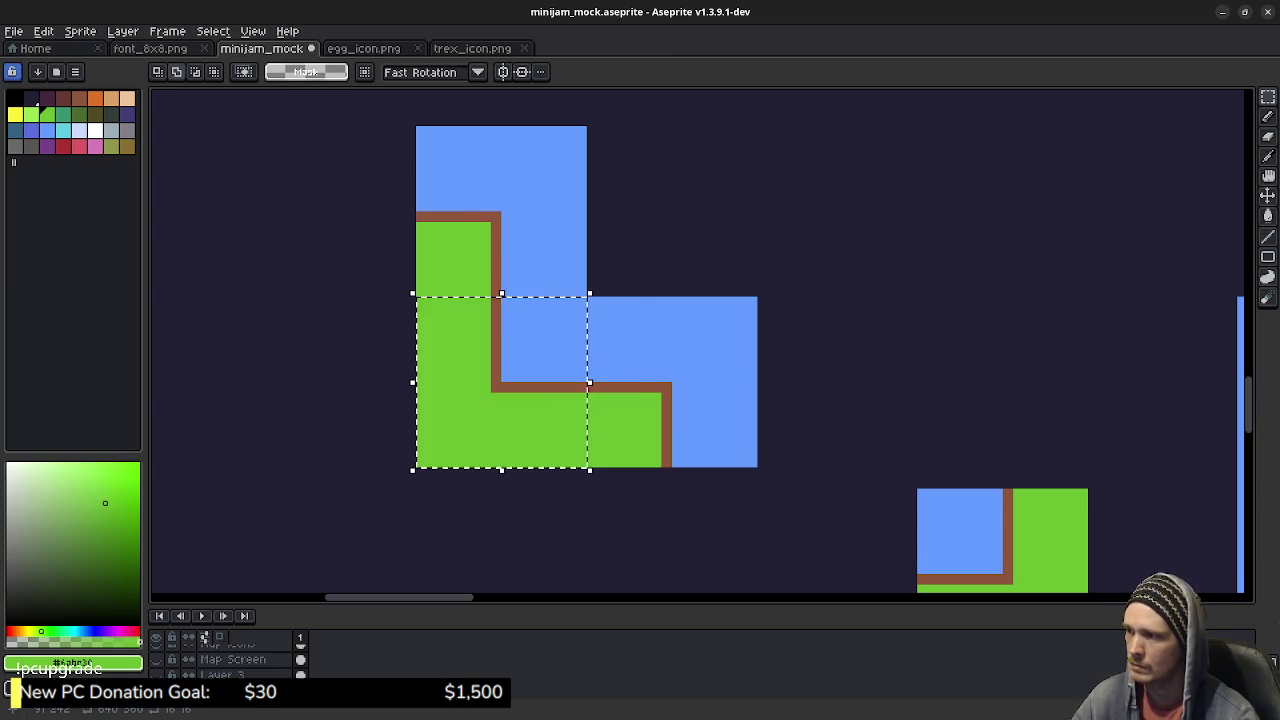
{"action": "left_click_drag", "start_coordinate": [976, 440], "coordinate": [856, 320]}
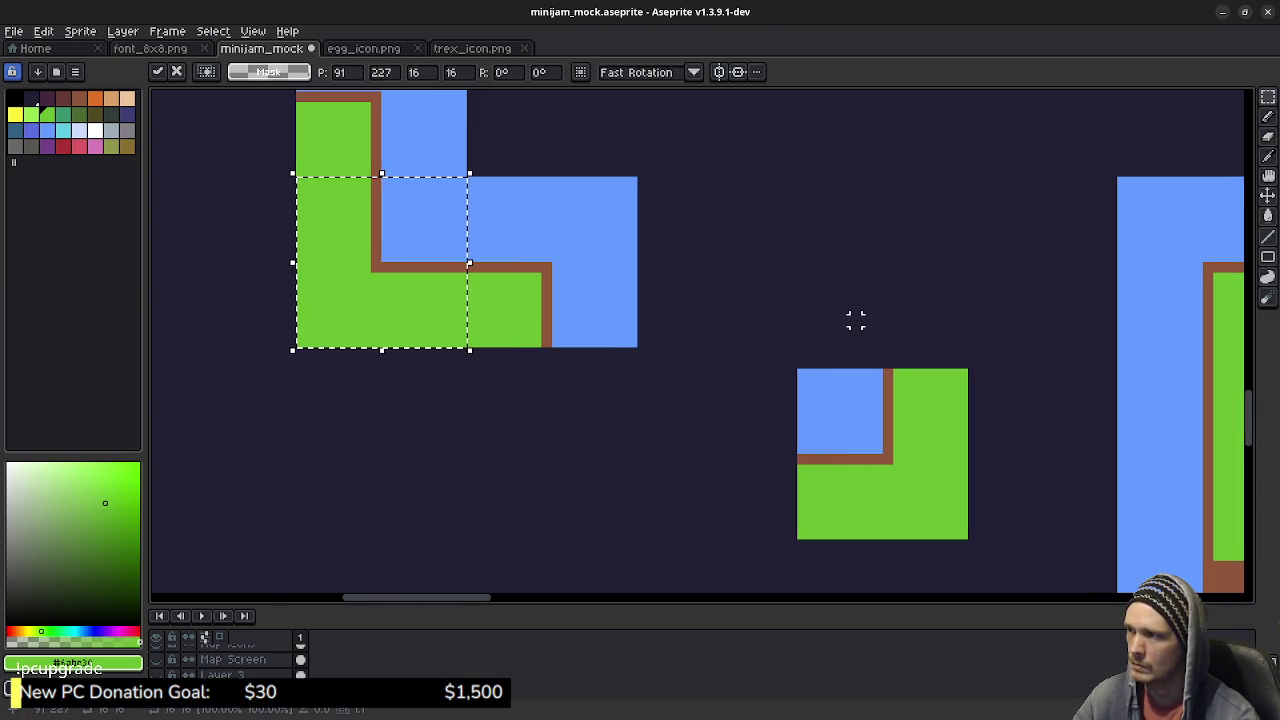
{"action": "left_click_drag", "start_coordinate": [382, 262], "coordinate": [712, 442]}
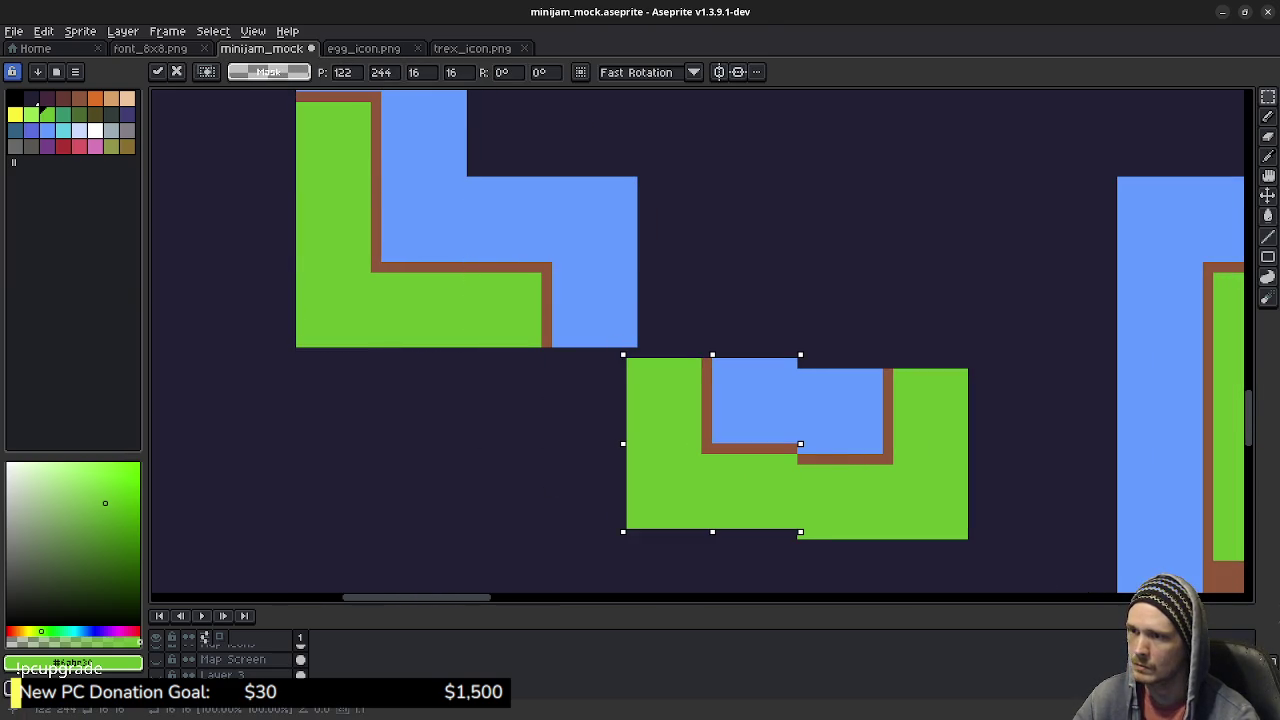
{"action": "key", "text": "Left"}
{"action": "key", "text": "Down"}
{"action": "key", "text": "Right"}
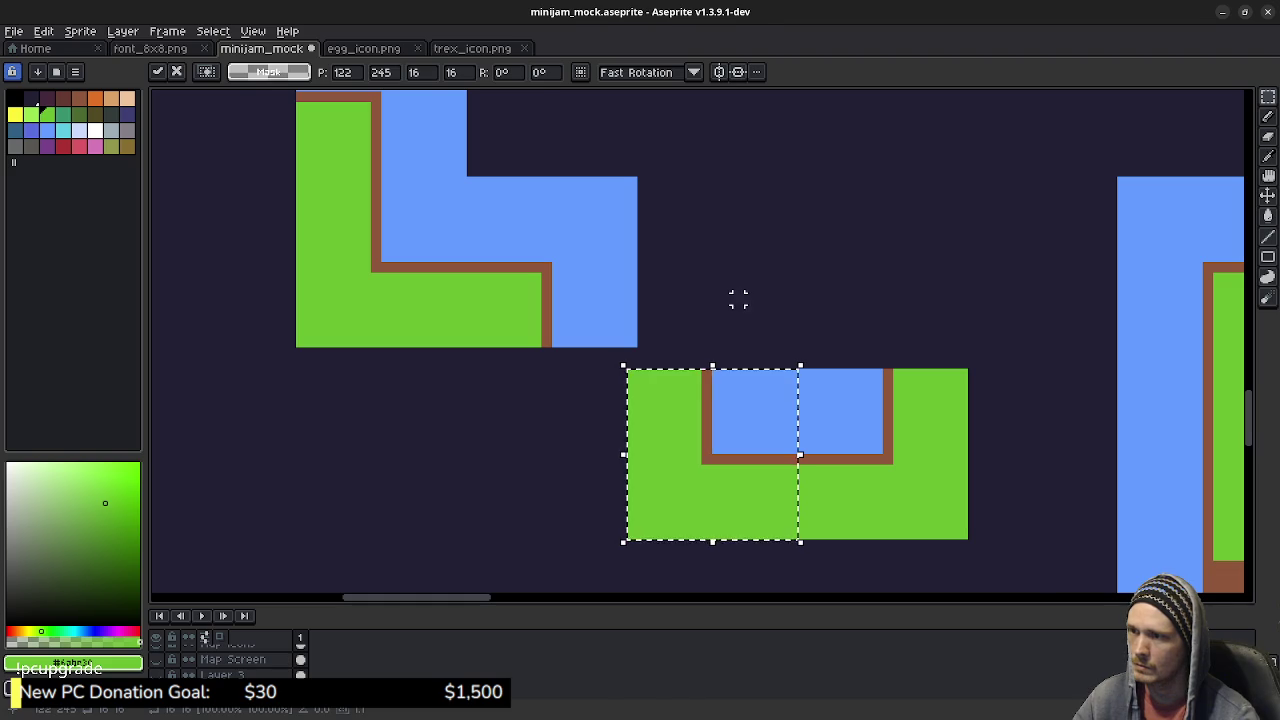
{"action": "left_click", "coordinate": [706, 320]}
Step: Erase the leftover L-shaped shore piece
{"action": "scroll", "coordinate": [460, 256], "scroll_direction": "up", "scroll_amount": 2}
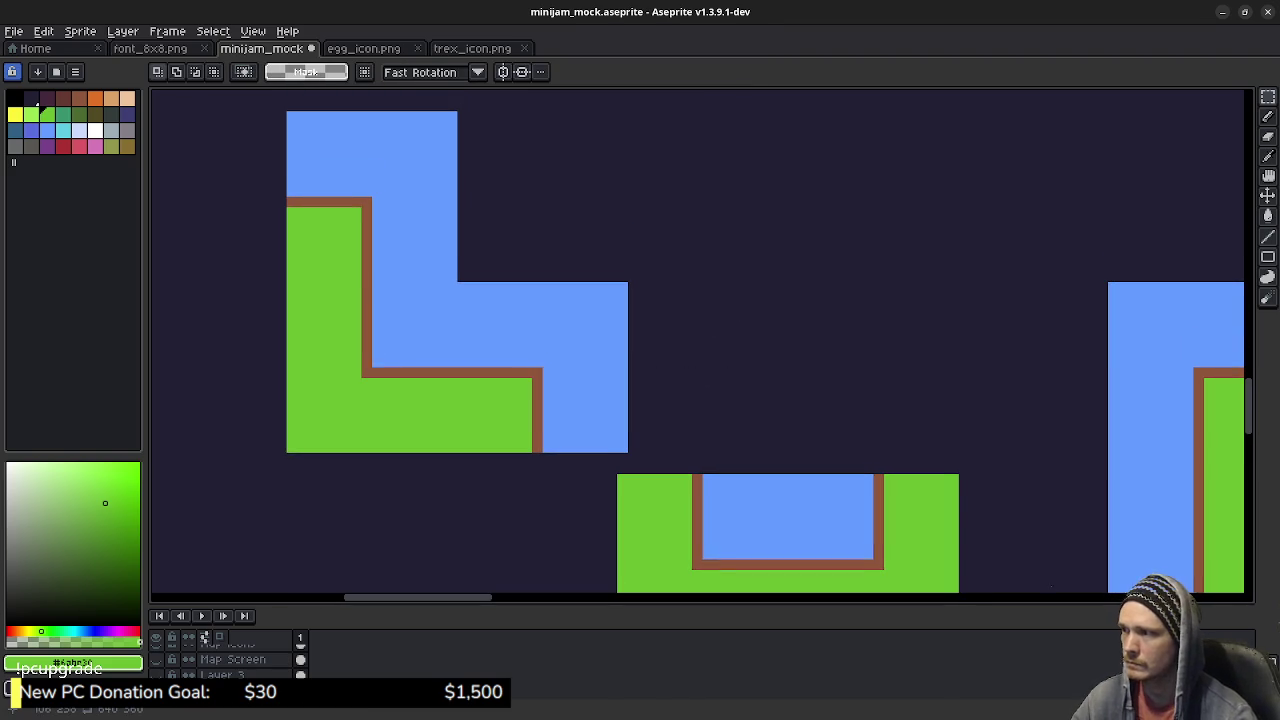
{"action": "scroll", "coordinate": [277, 464], "scroll_direction": "up", "scroll_amount": 1}
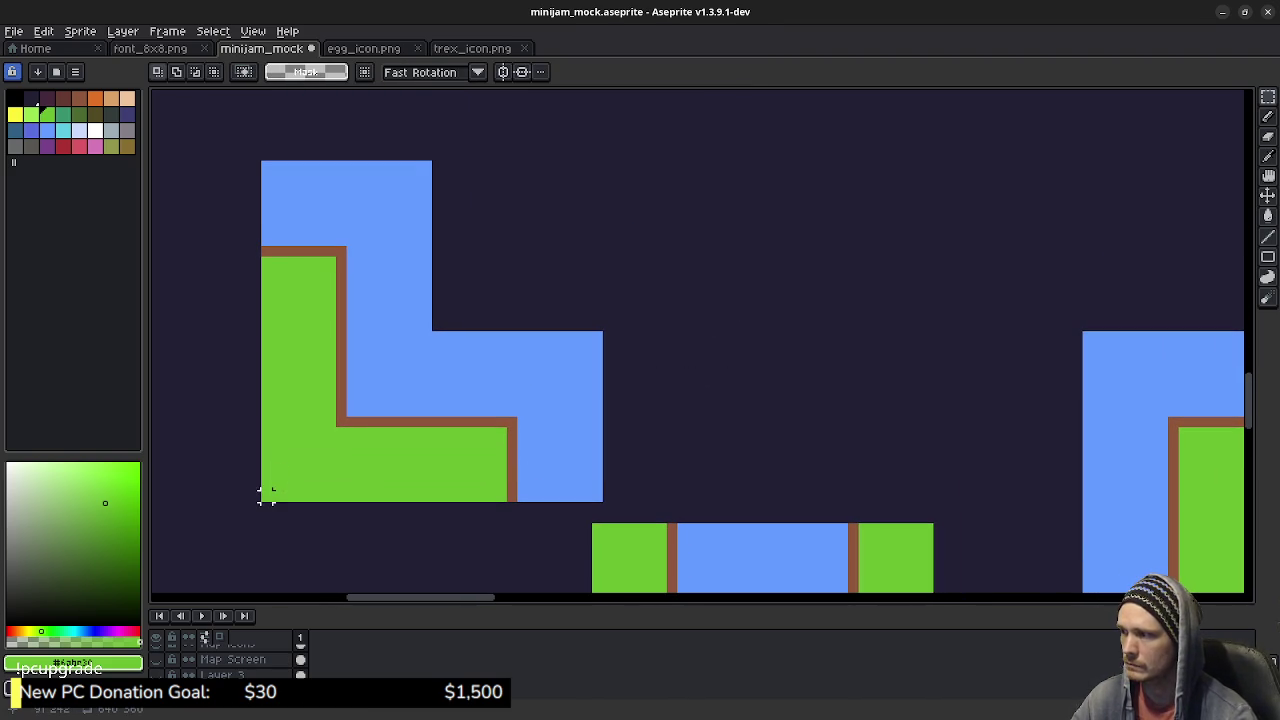
{"action": "left_click_drag", "start_coordinate": [265, 497], "coordinate": [596, 155]}
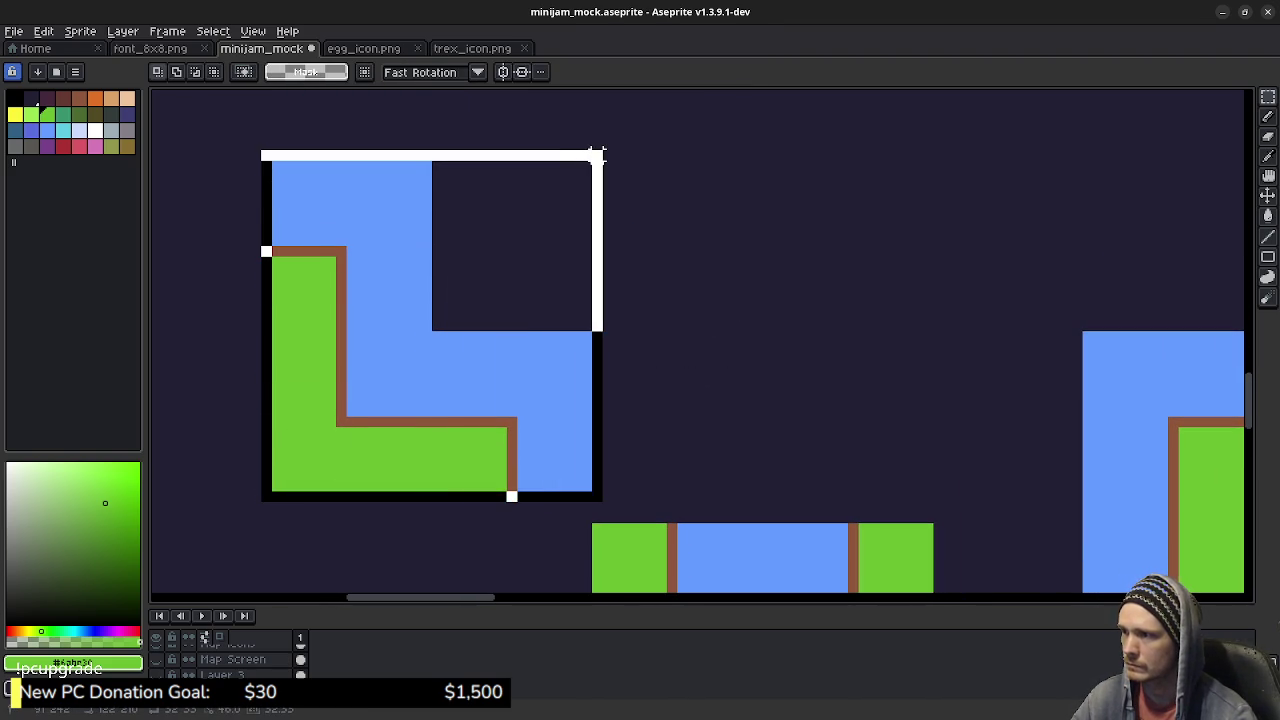
{"action": "key", "text": "Delete"}
{"action": "scroll", "coordinate": [773, 306], "scroll_direction": "right", "scroll_amount": 5}
{"action": "scroll", "coordinate": [773, 306], "scroll_direction": "down", "scroll_amount": 3}
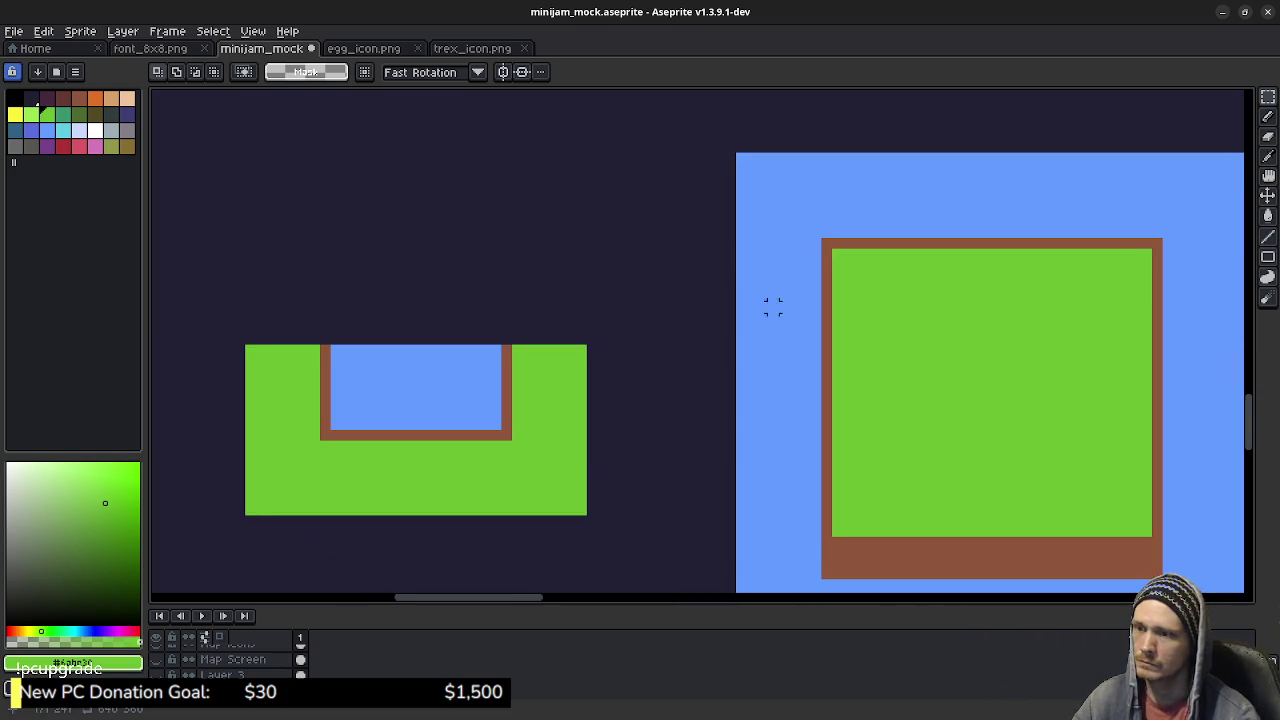
{"action": "scroll", "coordinate": [773, 306], "scroll_direction": "down", "scroll_amount": 3}
{"action": "scroll", "coordinate": [704, 304], "scroll_direction": "right", "scroll_amount": 2}
{"action": "mouse_move", "coordinate": [670, 507]}
{"action": "left_mouse_down"}
{"action": "mouse_move", "coordinate": [800, 334]}
{"action": "mouse_move", "coordinate": [831, 329]}
{"action": "left_mouse_up"}
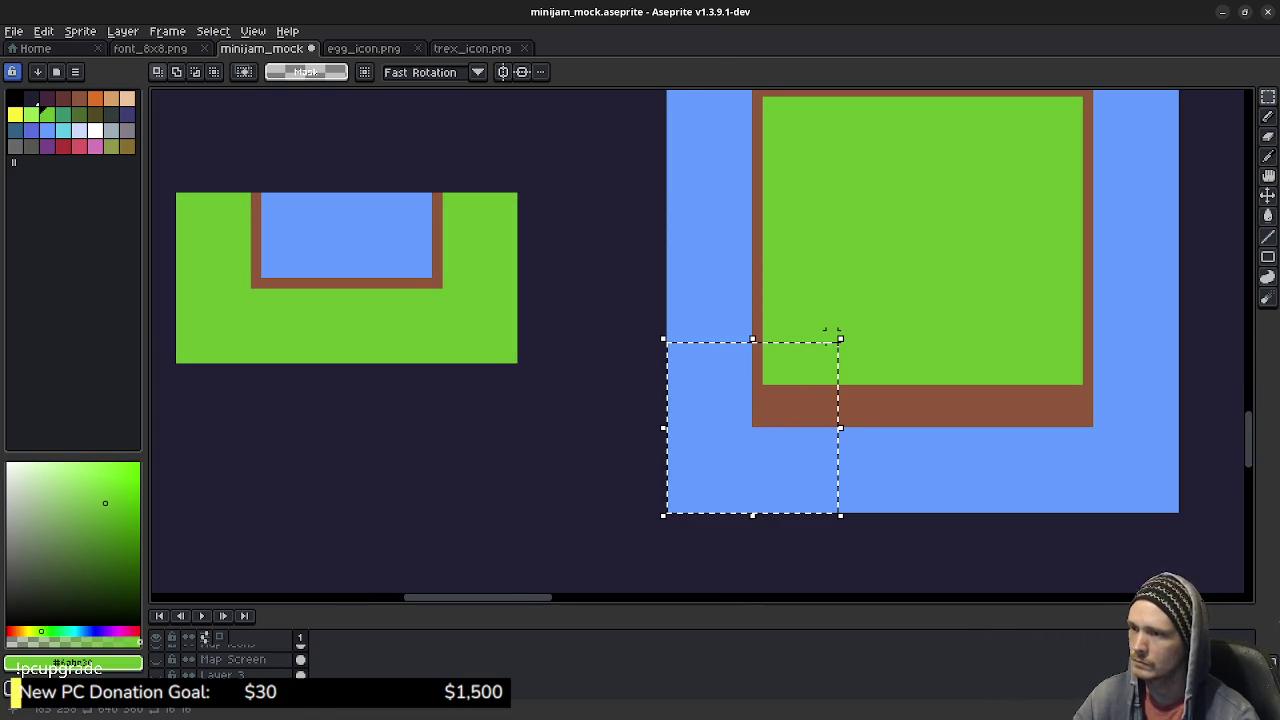
Step: Paste the island's bottom-left corner tile into the empty space below the island
{"action": "key", "text": "ctrl+v"}
{"action": "left_click_drag", "start_coordinate": [501, 465], "coordinate": [669, 265]}
{"action": "mouse_move", "coordinate": [920, 228]}
{"action": "left_mouse_down"}
{"action": "mouse_move", "coordinate": [494, 420]}
{"action": "mouse_move", "coordinate": [600, 506]}
{"action": "left_mouse_up"}
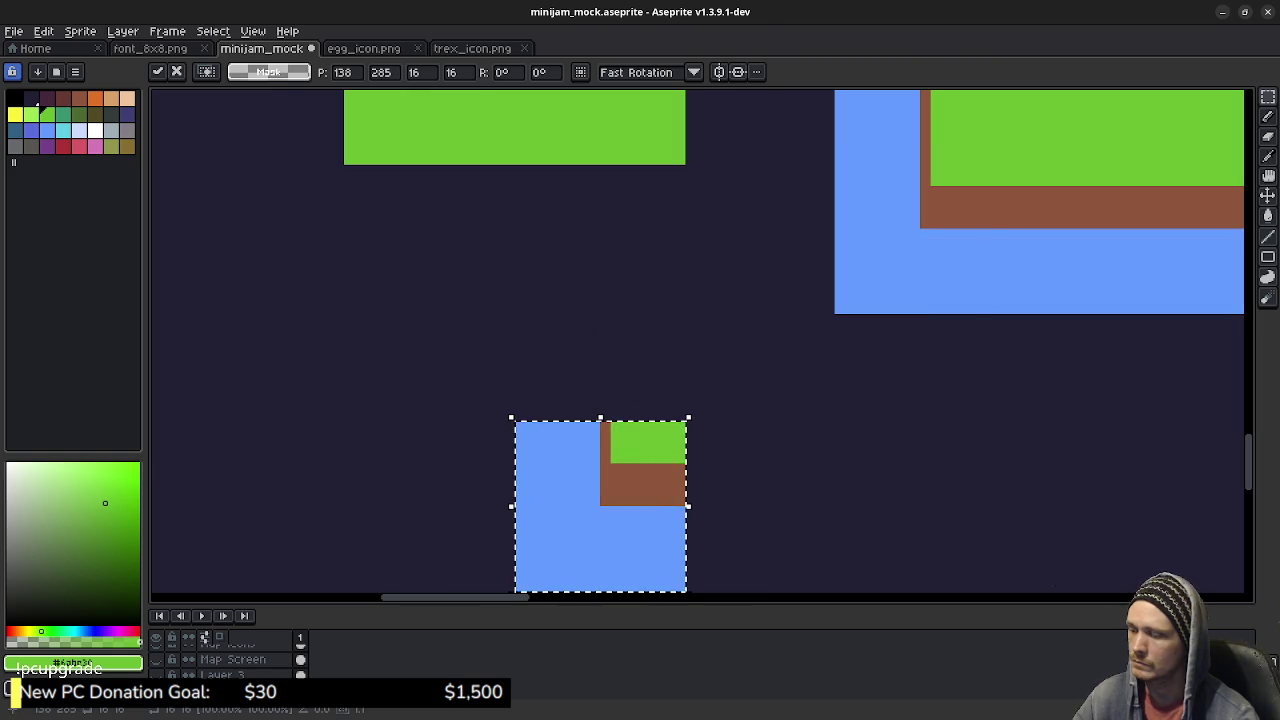
{"action": "key", "text": "Left"}
{"action": "key", "text": "Left"}
{"action": "key", "text": "Left"}
{"action": "key", "text": "Up"}
{"action": "key", "text": "Up"}
{"action": "key", "text": "Up"}
{"action": "key", "text": "Left"}
{"action": "key", "text": "Left"}
{"action": "key", "text": "Up"}
{"action": "key", "text": "Up"}
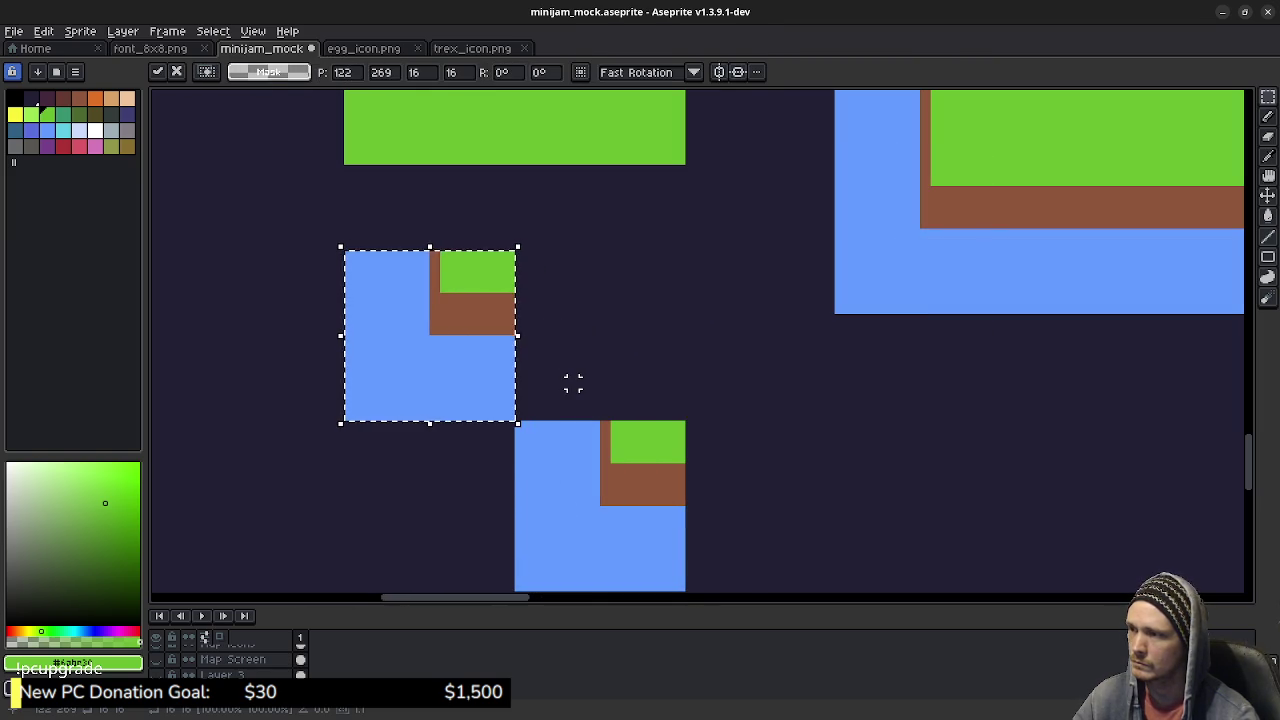
{"action": "key", "text": "ctrl+d"}
Step: Eyedrop brown and draw connected brown shore lines linking the tiles
{"action": "key", "text": "b"}
{"action": "key", "text": "i"}
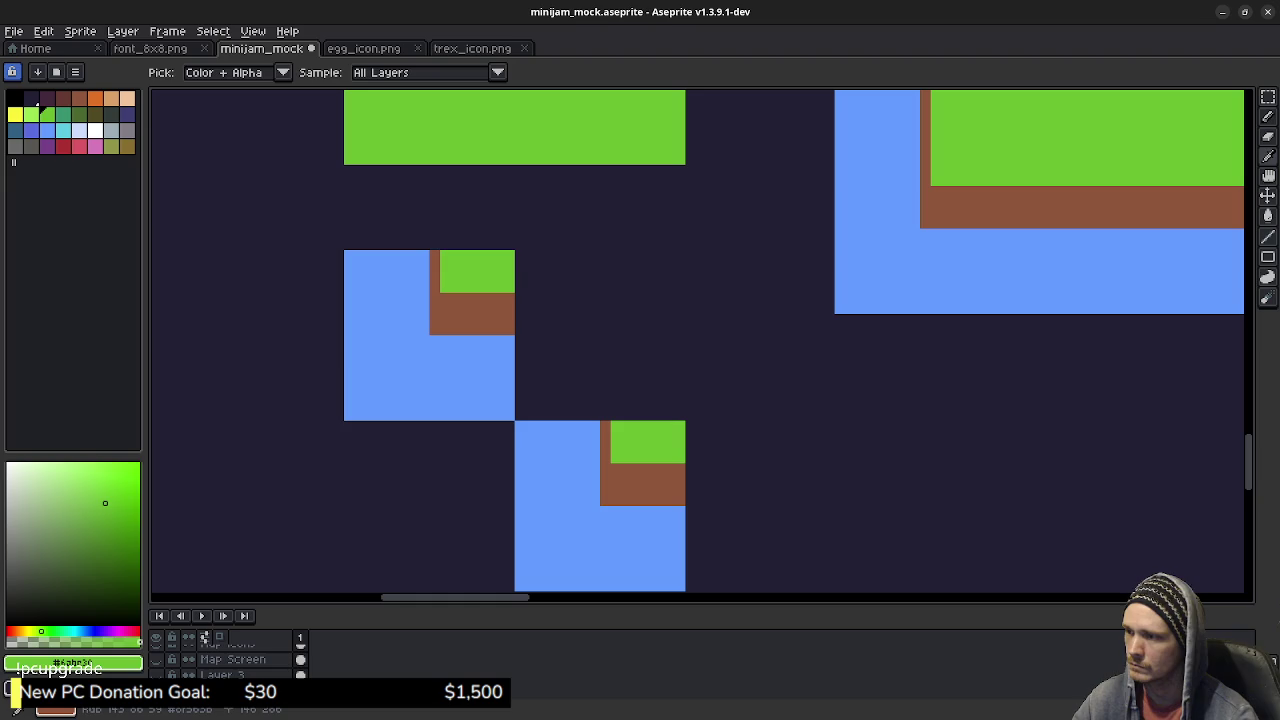
{"action": "left_click", "coordinate": [505, 320], "text": "alt"}
{"action": "mouse_move", "coordinate": [530, 339]}
{"action": "left_mouse_down"}
{"action": "mouse_move", "coordinate": [534, 394]}
{"action": "mouse_move", "coordinate": [593, 384]}
{"action": "left_mouse_up"}
{"action": "left_click_drag", "start_coordinate": [609, 475], "coordinate": [604, 384]}
{"action": "mouse_move", "coordinate": [522, 352]}
{"action": "left_mouse_down"}
{"action": "mouse_move", "coordinate": [612, 352]}
{"action": "mouse_move", "coordinate": [609, 369]}
{"action": "left_mouse_up"}
{"action": "left_click", "coordinate": [609, 363]}
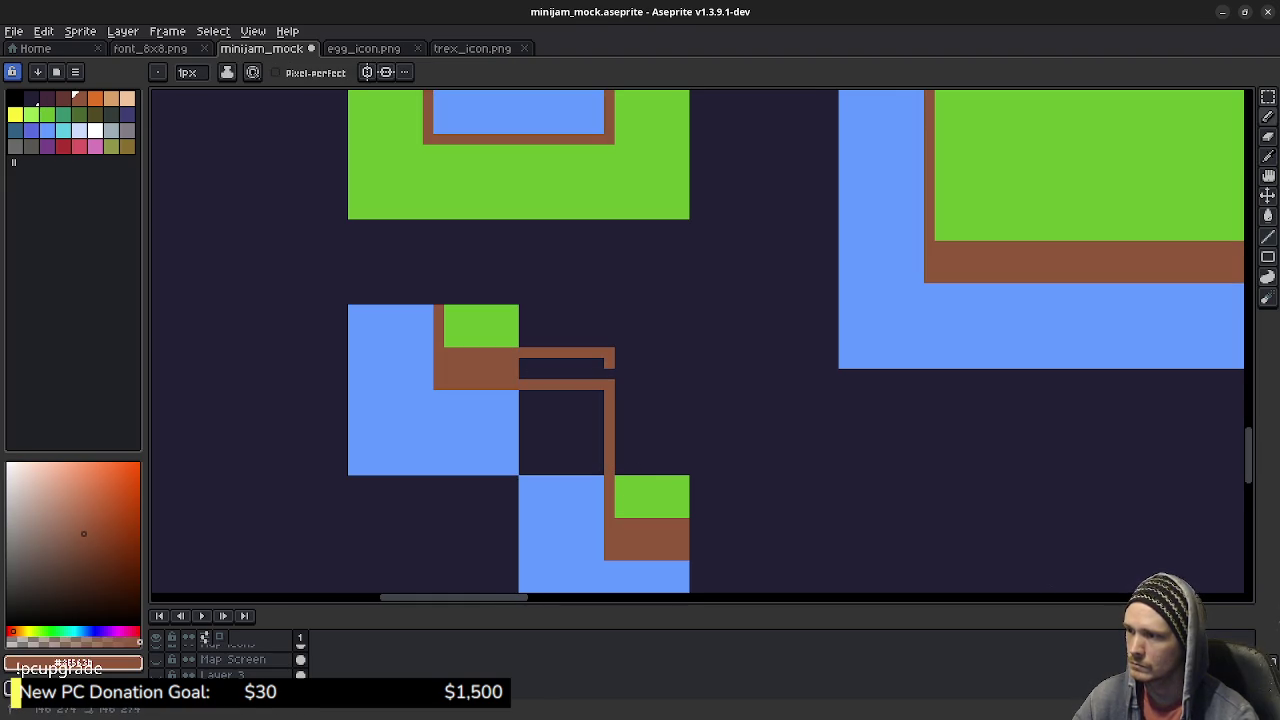
Step: Outline in green, then fill the grass green, the gap brown, and the remainder blue
{"action": "left_click", "coordinate": [652, 492], "text": "alt"}
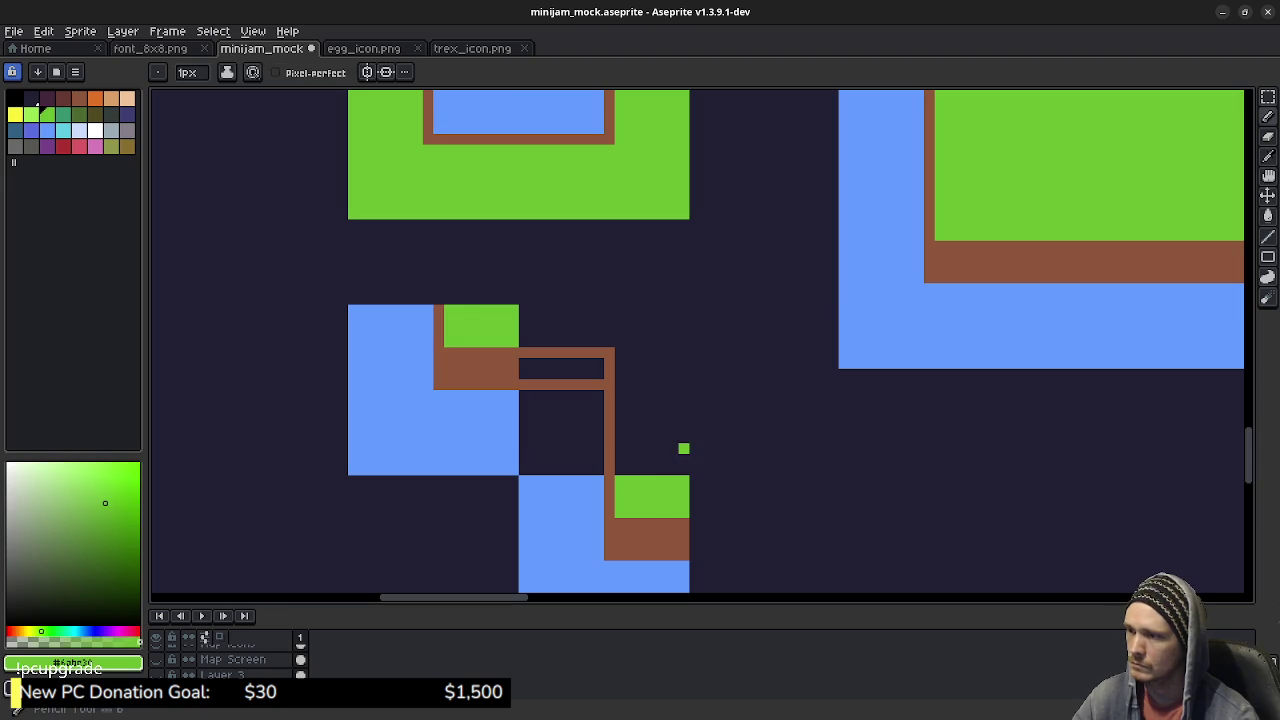
{"action": "left_click_drag", "start_coordinate": [684, 470], "coordinate": [684, 331]}
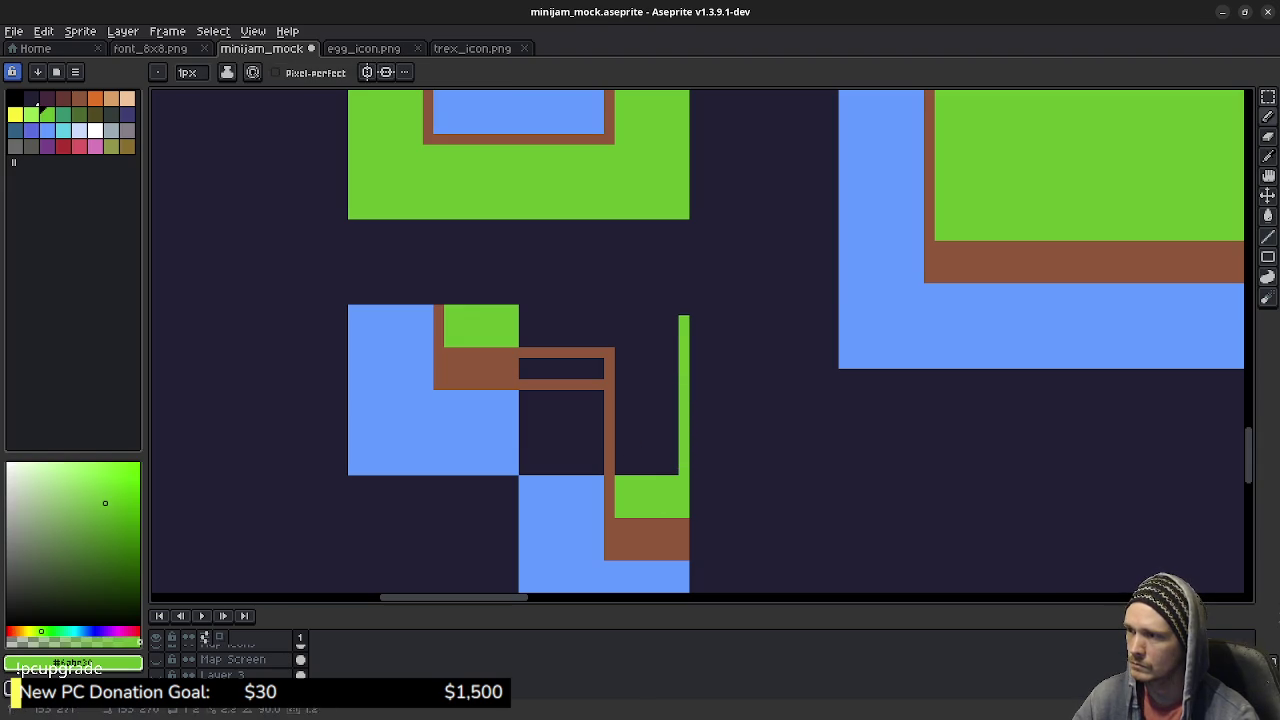
{"action": "left_click_drag", "start_coordinate": [524, 310], "coordinate": [684, 310]}
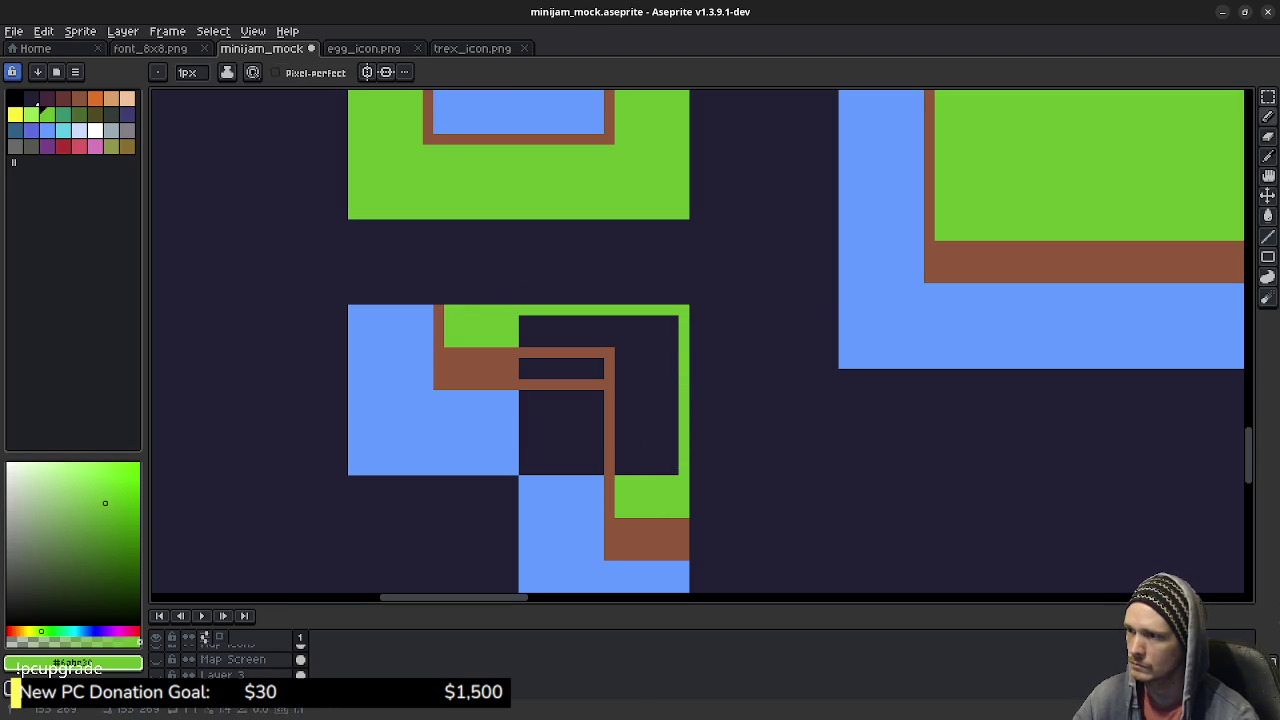
{"action": "key", "text": "g"}
{"action": "left_click", "coordinate": [597, 337]}
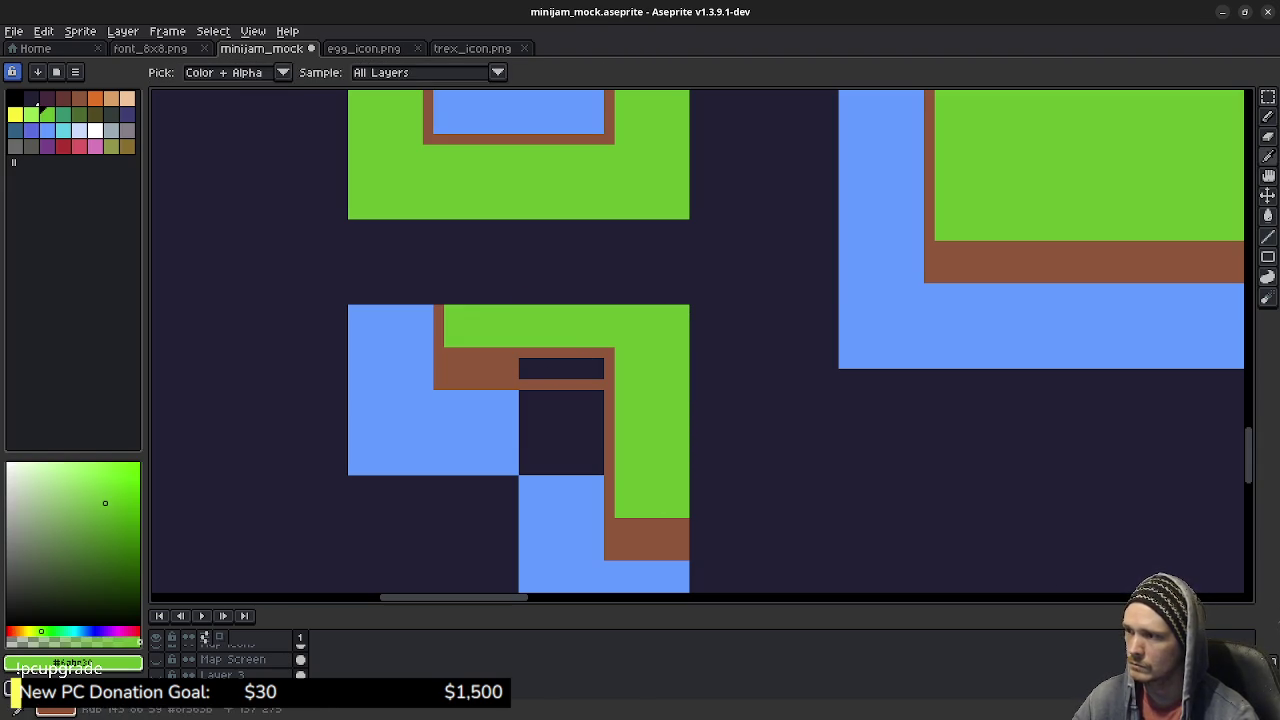
{"action": "left_click", "coordinate": [534, 356], "text": "alt"}
{"action": "left_click", "coordinate": [516, 417], "text": "alt"}
{"action": "left_click", "coordinate": [554, 429]}
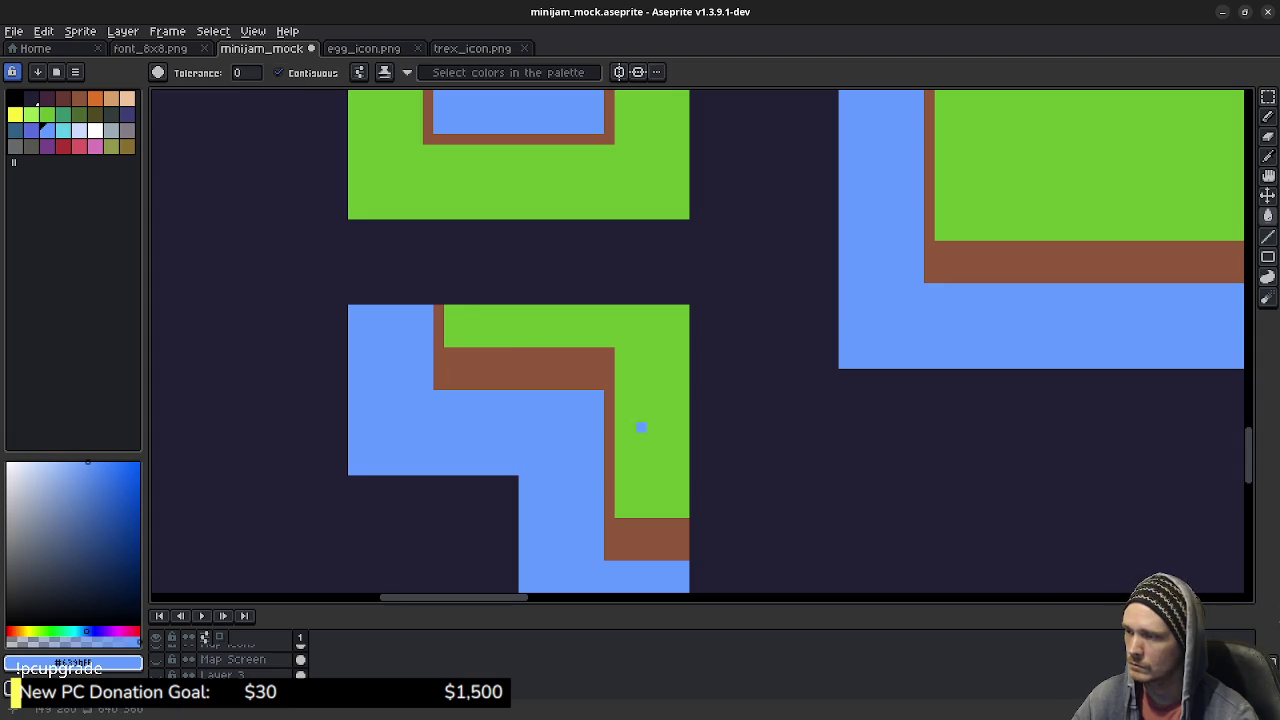
{"action": "left_click_drag", "start_coordinate": [577, 404], "coordinate": [602, 387]}
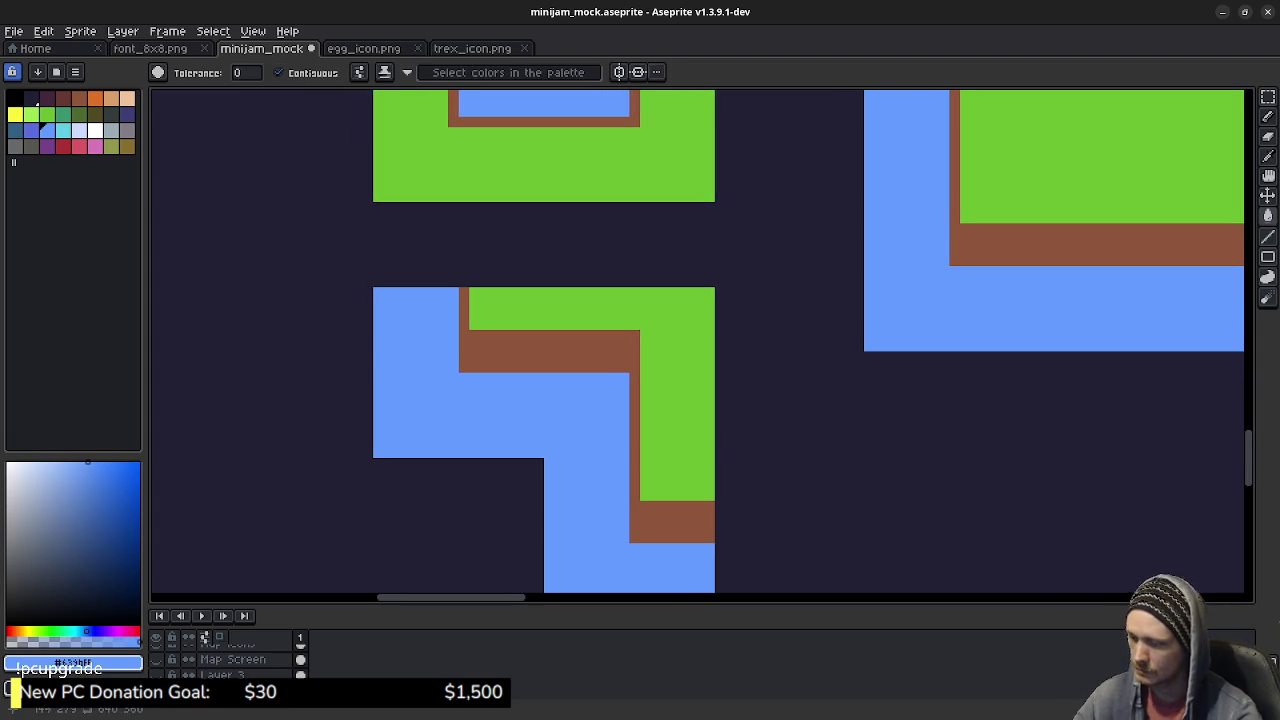
{"action": "key", "text": "m"}
{"action": "left_click_drag", "start_coordinate": [710, 288], "coordinate": [548, 484]}
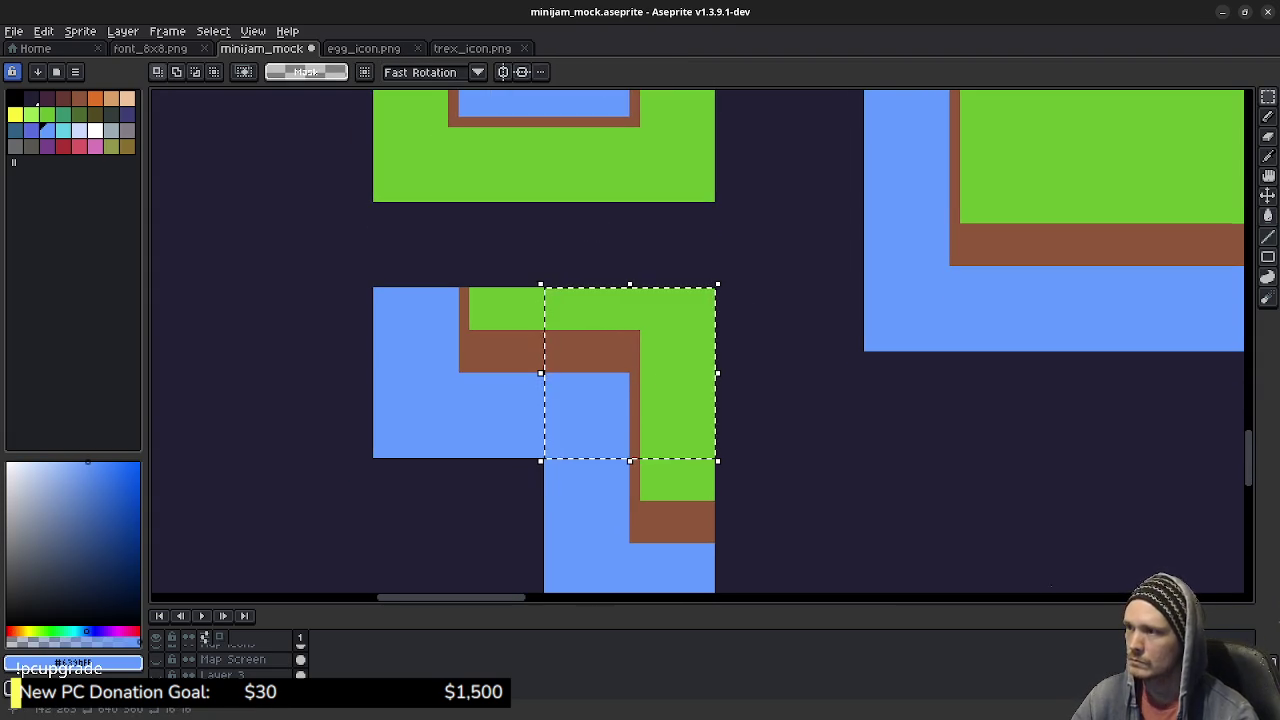
Step: Move the selected block upward into place and deselect
{"action": "left_click_drag", "start_coordinate": [591, 226], "coordinate": [586, 503]}
{"action": "mouse_move", "coordinate": [590, 575]}
{"action": "left_mouse_down"}
{"action": "mouse_move", "coordinate": [590, 138]}
{"action": "mouse_move", "coordinate": [590, 158]}
{"action": "left_mouse_up"}
{"action": "key", "text": "Return"}
{"action": "key", "text": "ctrl+d"}
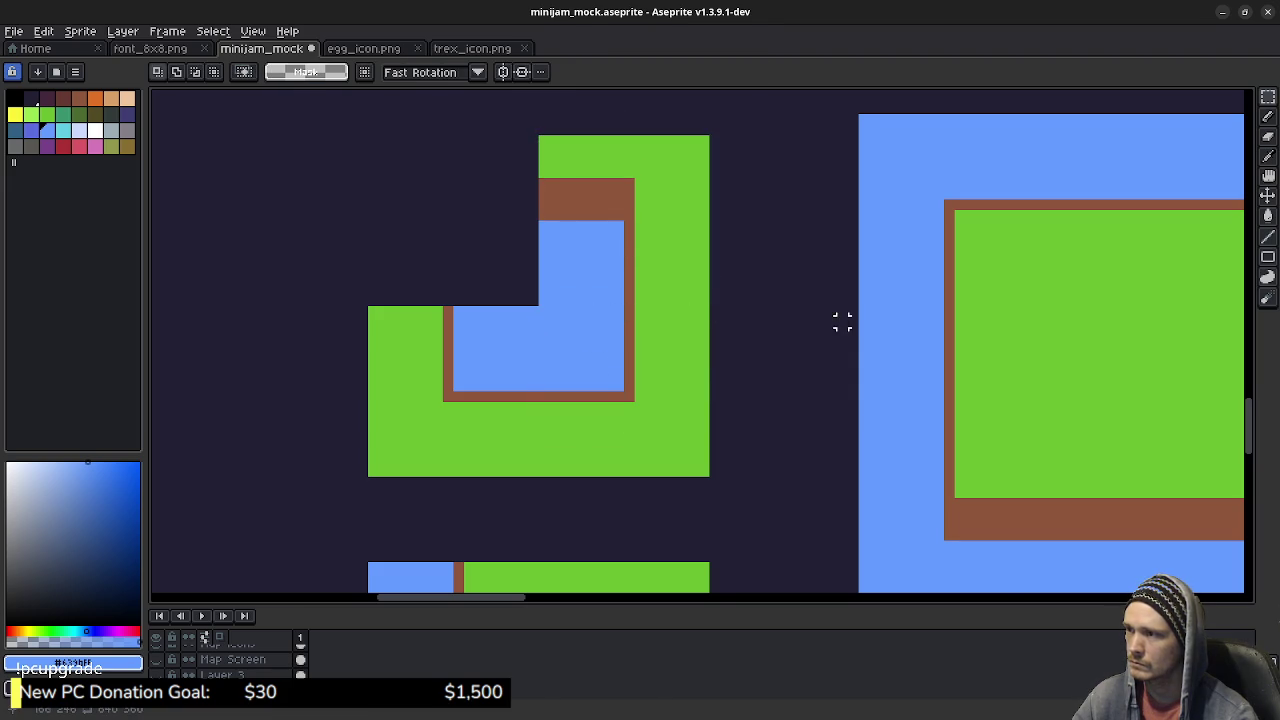
{"action": "left_click_drag", "start_coordinate": [840, 320], "coordinate": [989, 420]}
Step: Pencil brown border lines along the left side and top of the pool
{"action": "key", "text": "b"}
{"action": "scroll", "coordinate": [597, 388], "scroll_direction": "up", "scroll_amount": 1}
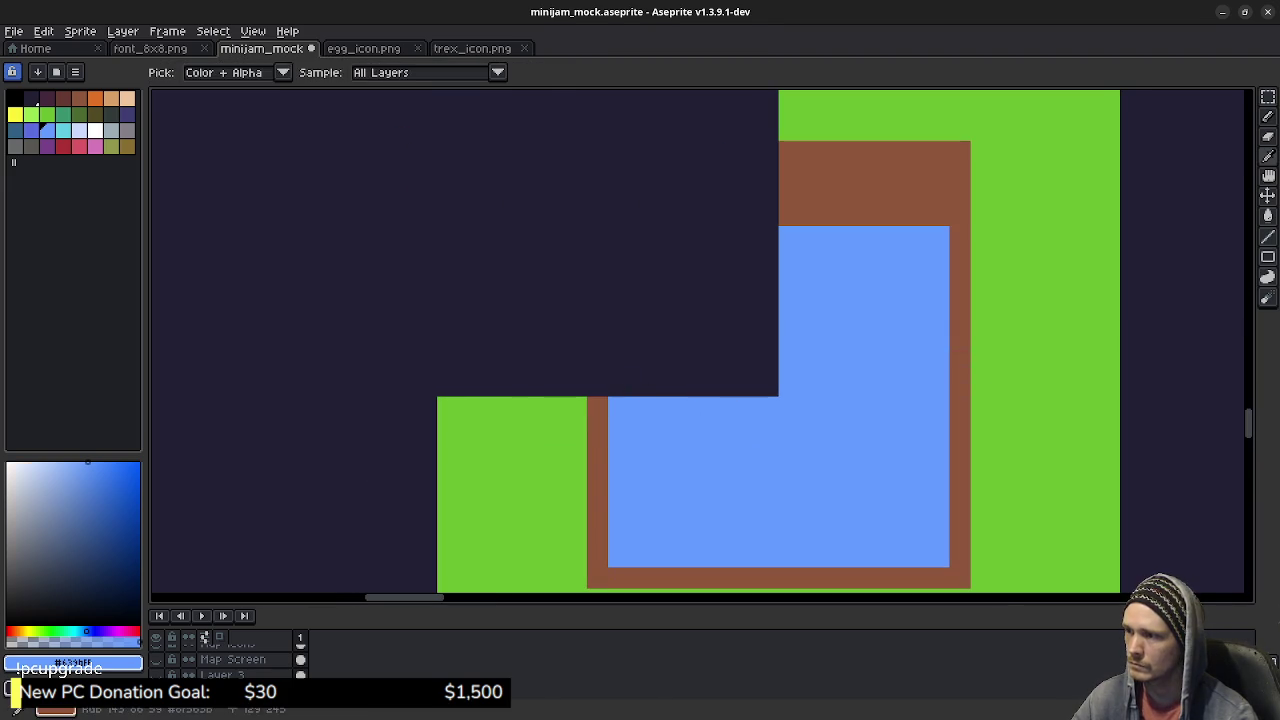
{"action": "left_click", "coordinate": [597, 405], "text": "alt"}
{"action": "left_click", "coordinate": [597, 386]}
{"action": "left_click_drag", "start_coordinate": [597, 386], "coordinate": [597, 215]}
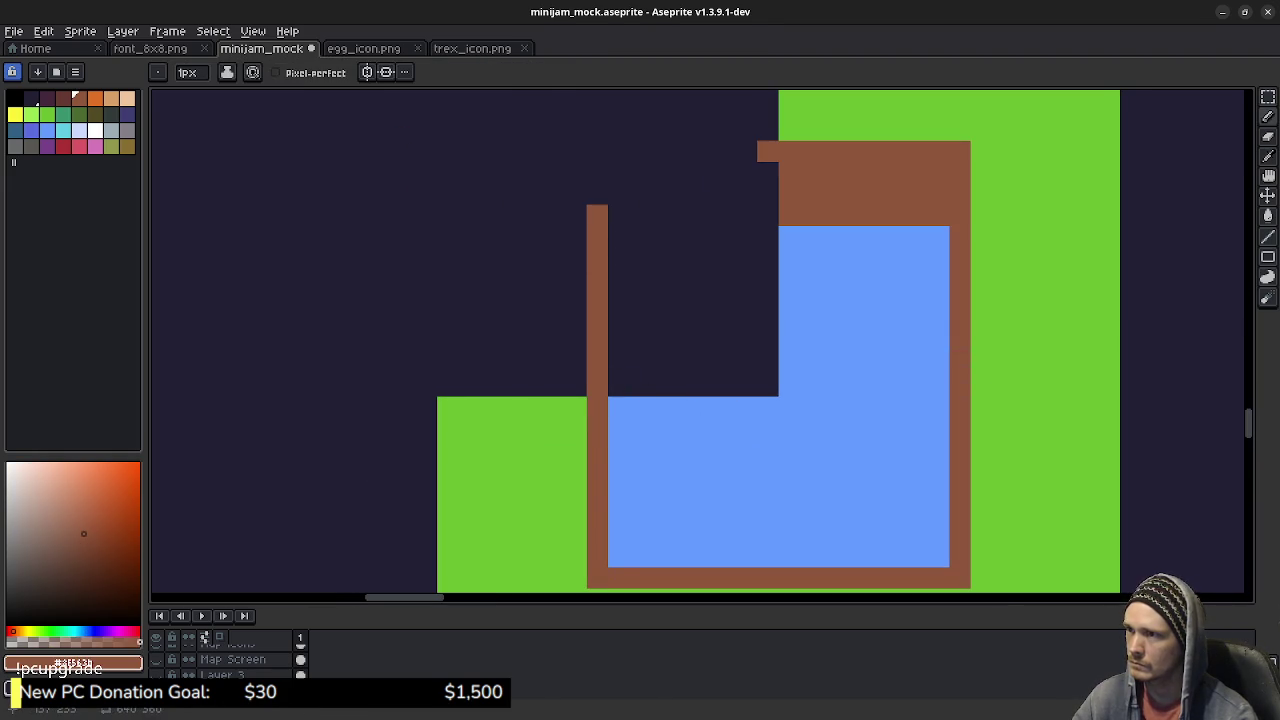
{"action": "left_click_drag", "start_coordinate": [747, 151], "coordinate": [597, 151]}
{"action": "left_click_drag", "start_coordinate": [597, 195], "coordinate": [597, 173]}
{"action": "left_click_drag", "start_coordinate": [768, 216], "coordinate": [619, 216]}
Step: Fill the top strip brown and the inner square with blue water
{"action": "key", "text": "g"}
{"action": "left_click", "coordinate": [740, 185]}
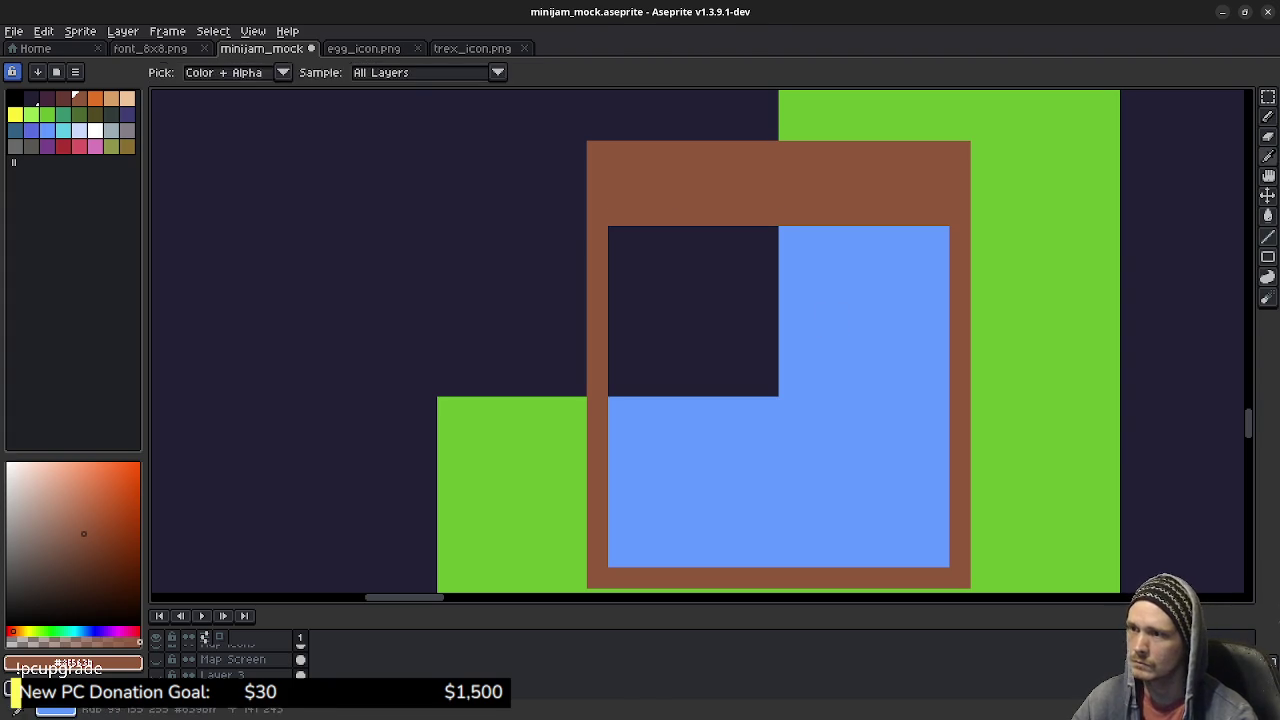
{"action": "left_click", "coordinate": [853, 365], "text": "alt"}
{"action": "left_click", "coordinate": [725, 321]}
Step: Draw green edges on the left and top, then fill the surrounding interior green
{"action": "left_click", "coordinate": [534, 407], "text": "alt"}
{"action": "key", "text": "b"}
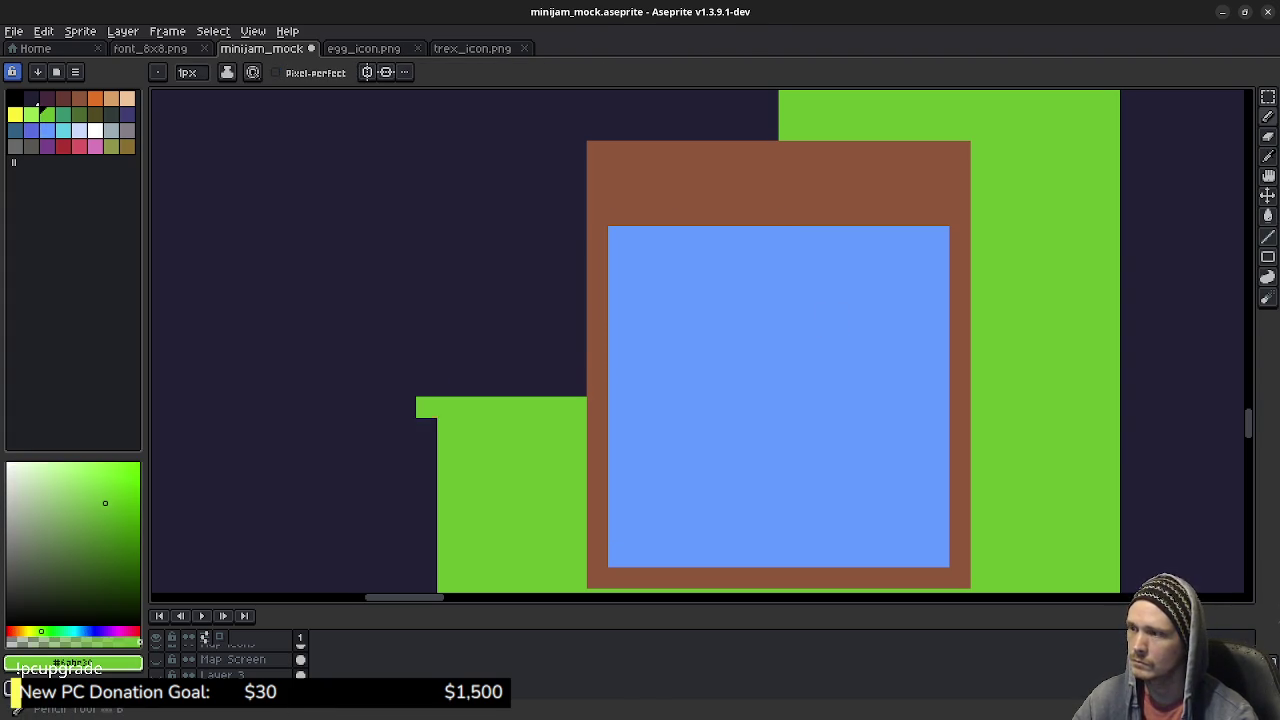
{"action": "mouse_move", "coordinate": [448, 375]}
{"action": "left_mouse_down"}
{"action": "mouse_move", "coordinate": [476, 570]}
{"action": "mouse_move", "coordinate": [476, 281]}
{"action": "left_mouse_up"}
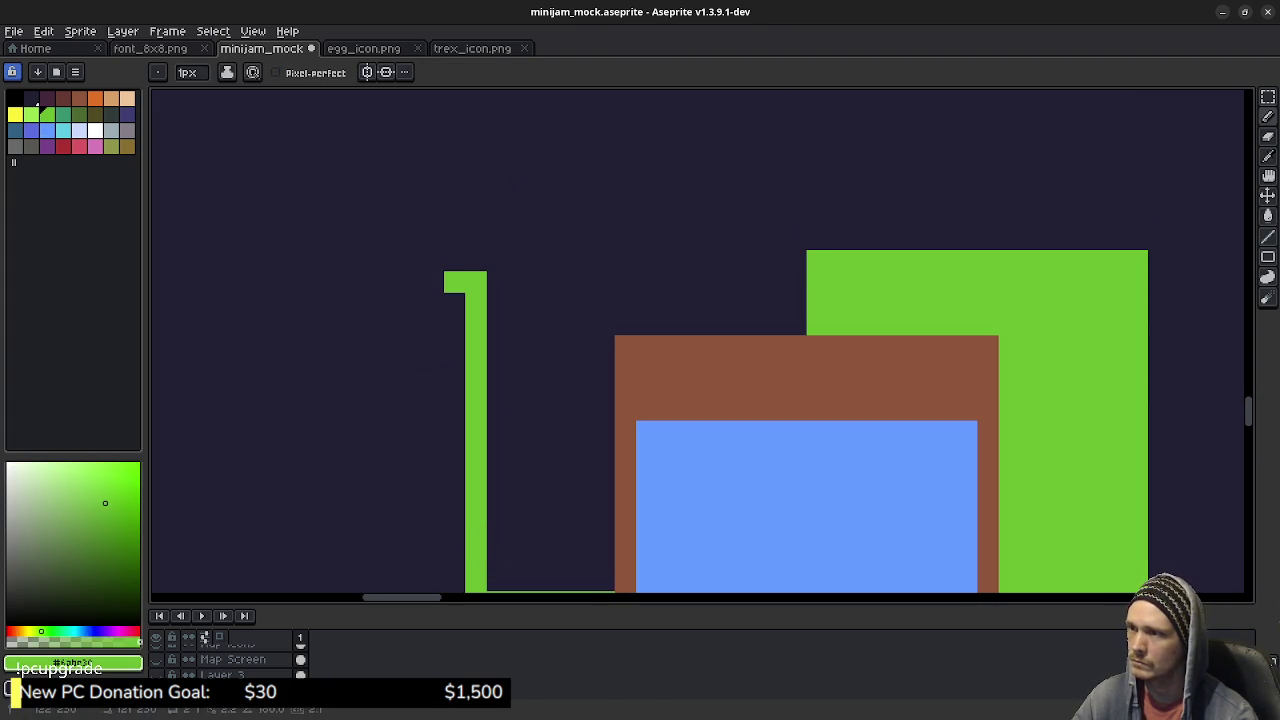
{"action": "left_click_drag", "start_coordinate": [786, 260], "coordinate": [470, 260]}
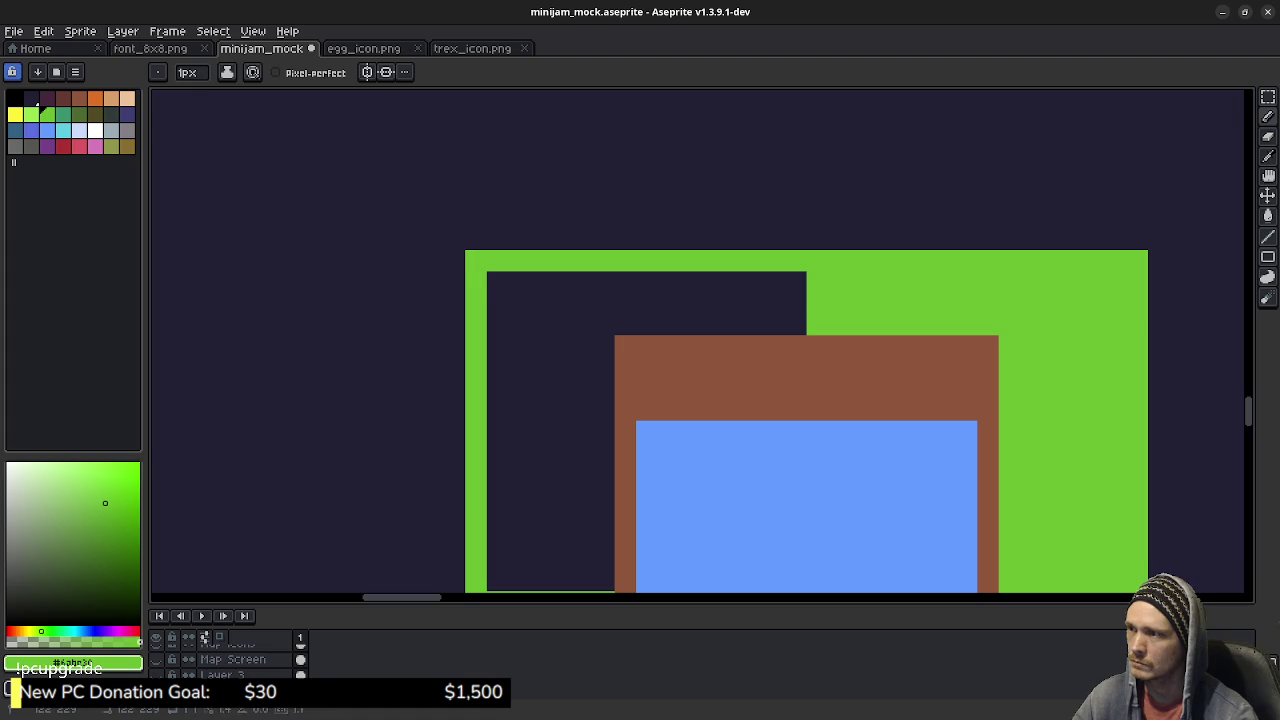
{"action": "key", "text": "g"}
{"action": "left_click", "coordinate": [498, 285]}
{"action": "scroll", "coordinate": [732, 388], "scroll_direction": "down", "scroll_amount": 2}
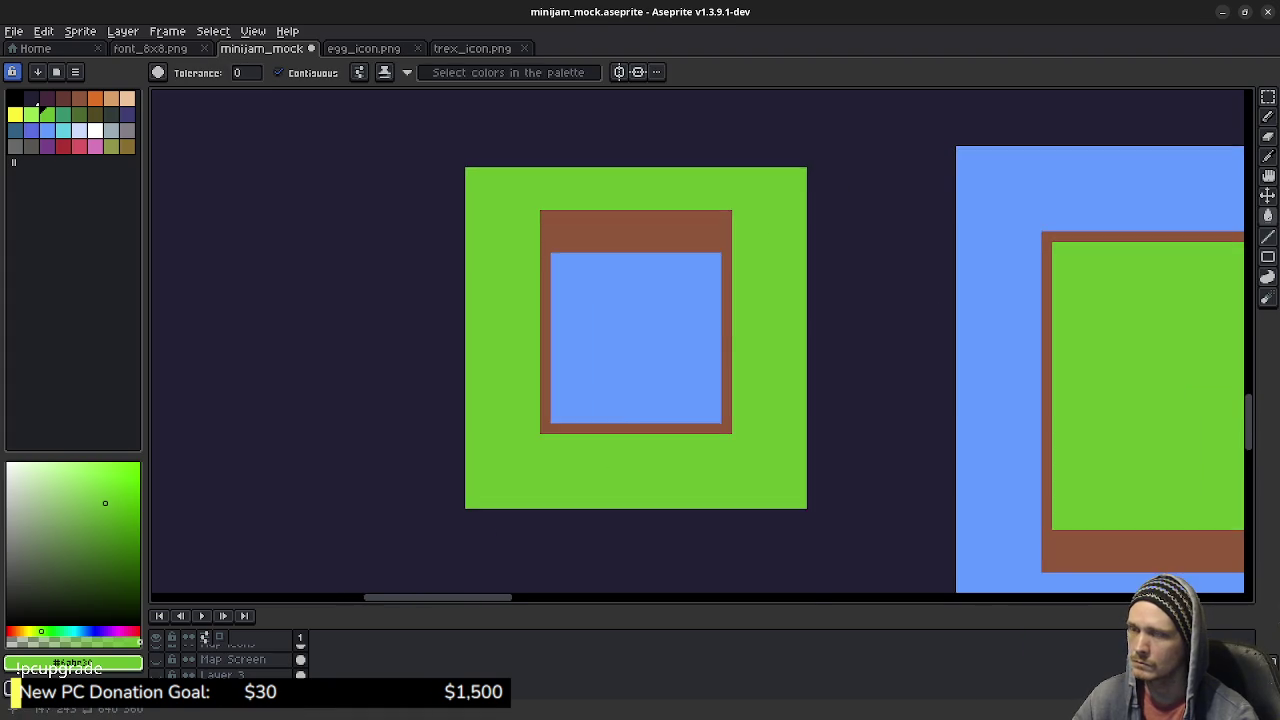
{"action": "scroll", "coordinate": [869, 374], "scroll_direction": "down", "scroll_amount": 1}
{"action": "scroll", "coordinate": [869, 374], "scroll_direction": "down", "scroll_amount": 1}
{"action": "left_click_drag", "start_coordinate": [869, 374], "coordinate": [653, 281]}
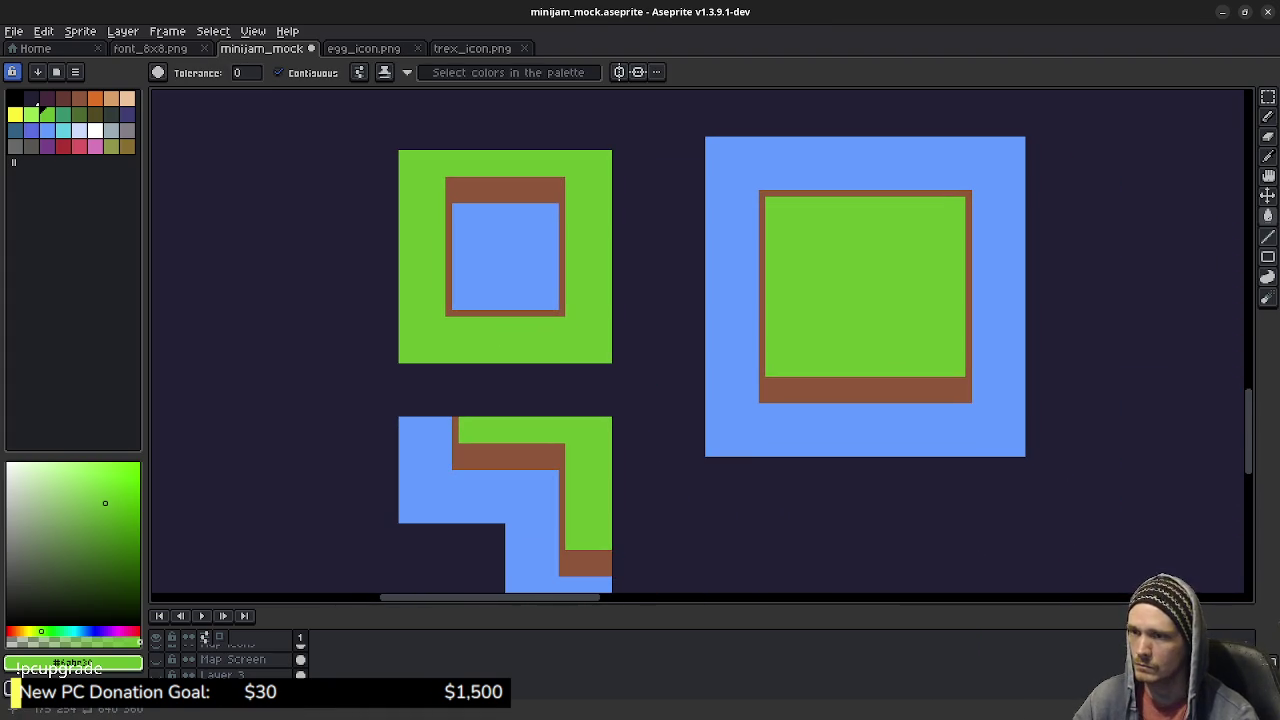
{"action": "scroll", "coordinate": [755, 320], "scroll_direction": "down", "scroll_amount": 1}
{"action": "scroll", "coordinate": [700, 330], "scroll_direction": "down", "scroll_amount": 1}
Step: Delete the L-shaped corner tile, then trial-select the island's lower-left corner
{"action": "key", "text": "m"}
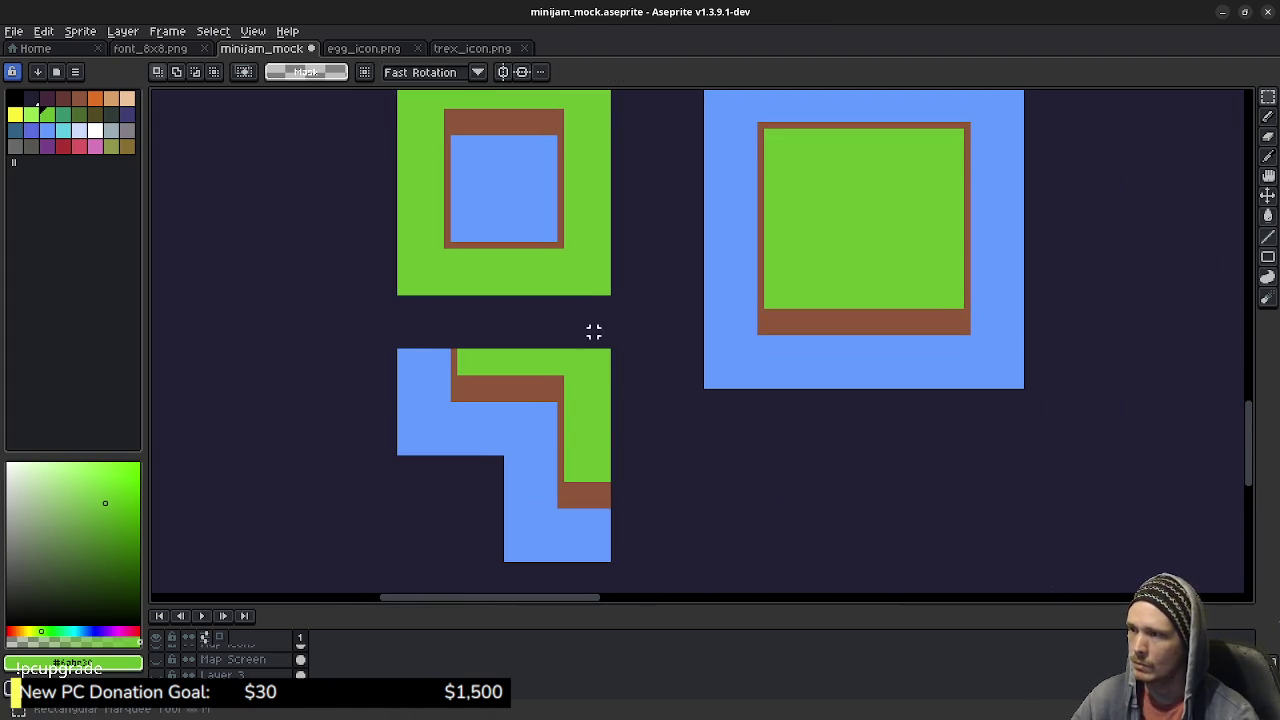
{"action": "left_click_drag", "start_coordinate": [607, 350], "coordinate": [393, 552]}
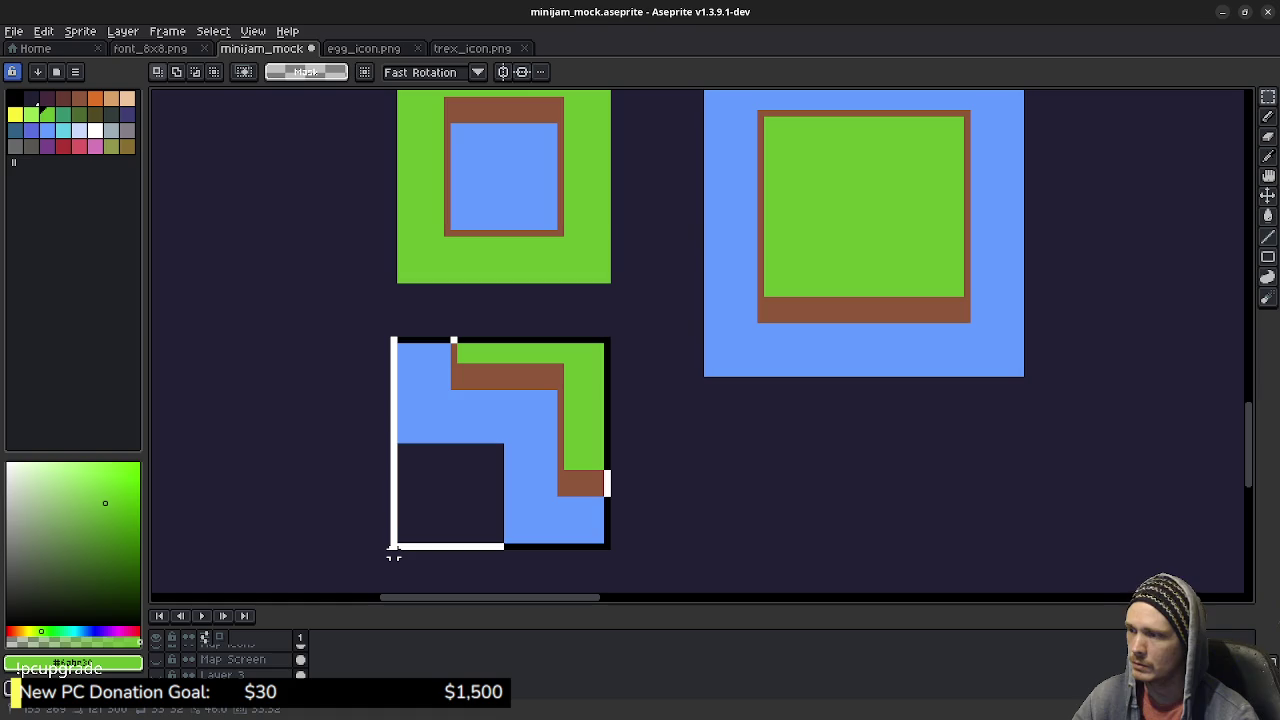
{"action": "key", "text": "Delete"}
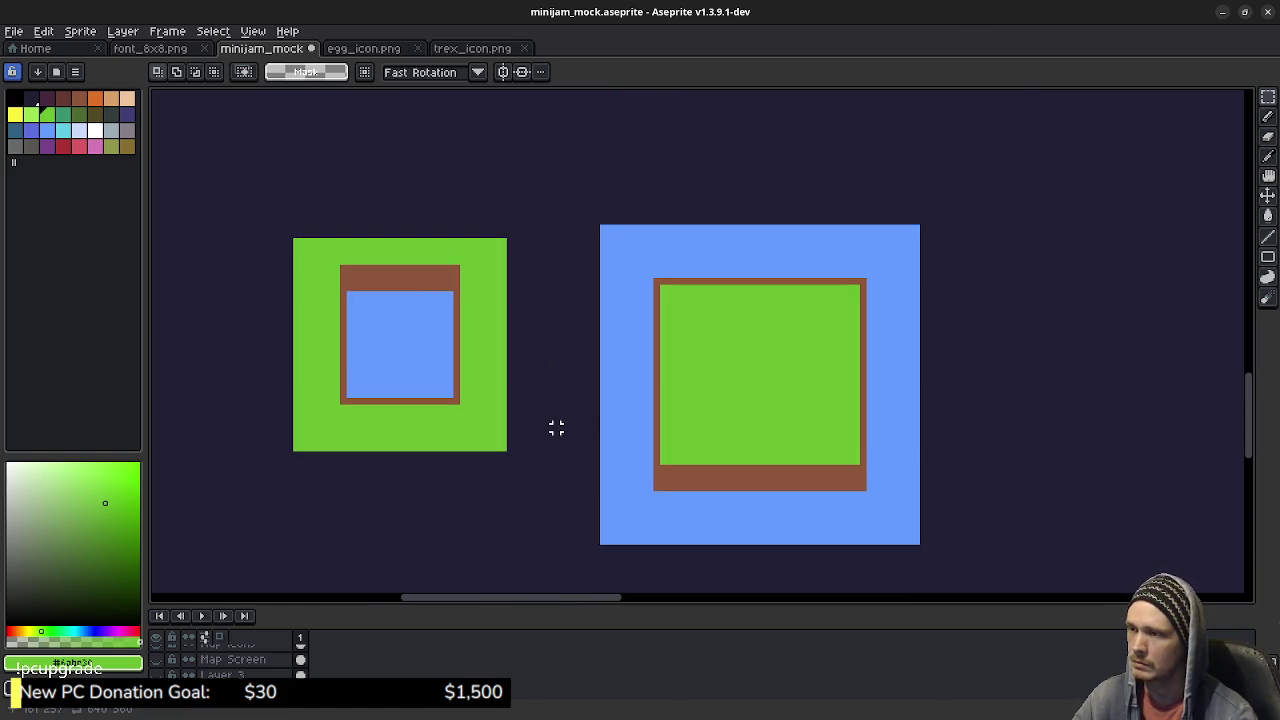
{"action": "left_click_drag", "start_coordinate": [600, 540], "coordinate": [703, 440]}
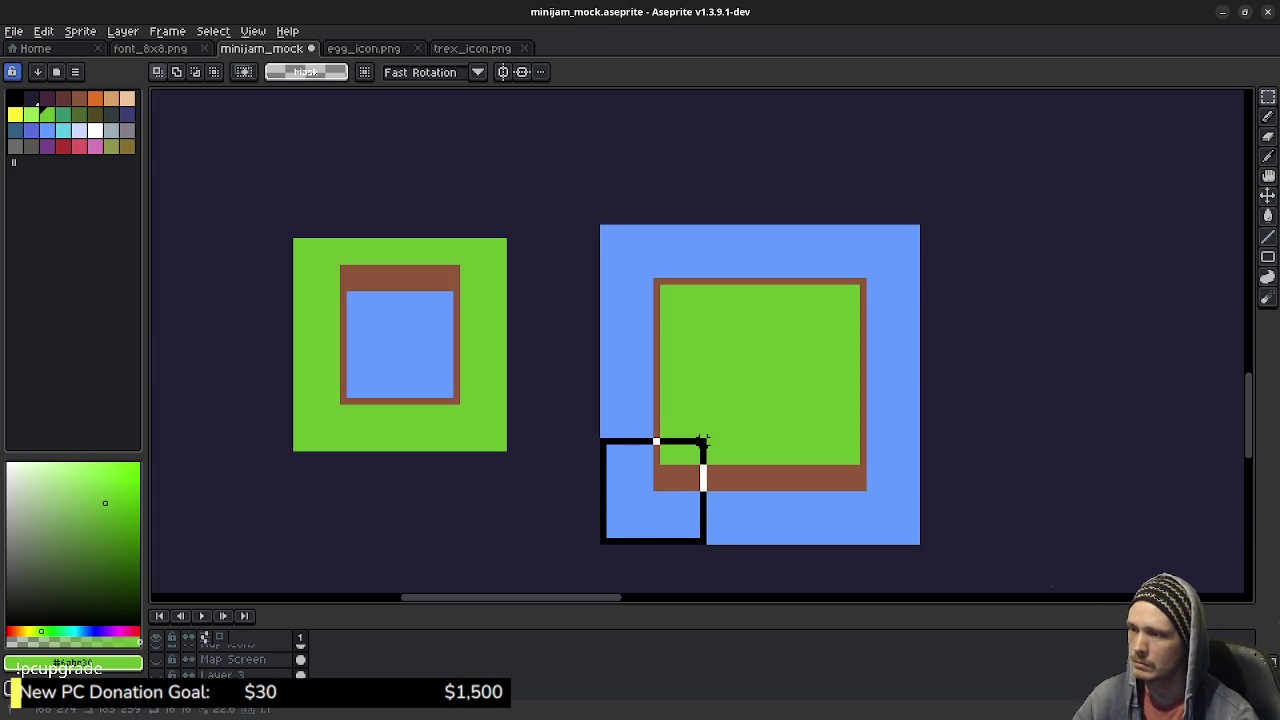
{"action": "left_click_drag", "start_coordinate": [703, 440], "coordinate": [708, 437]}
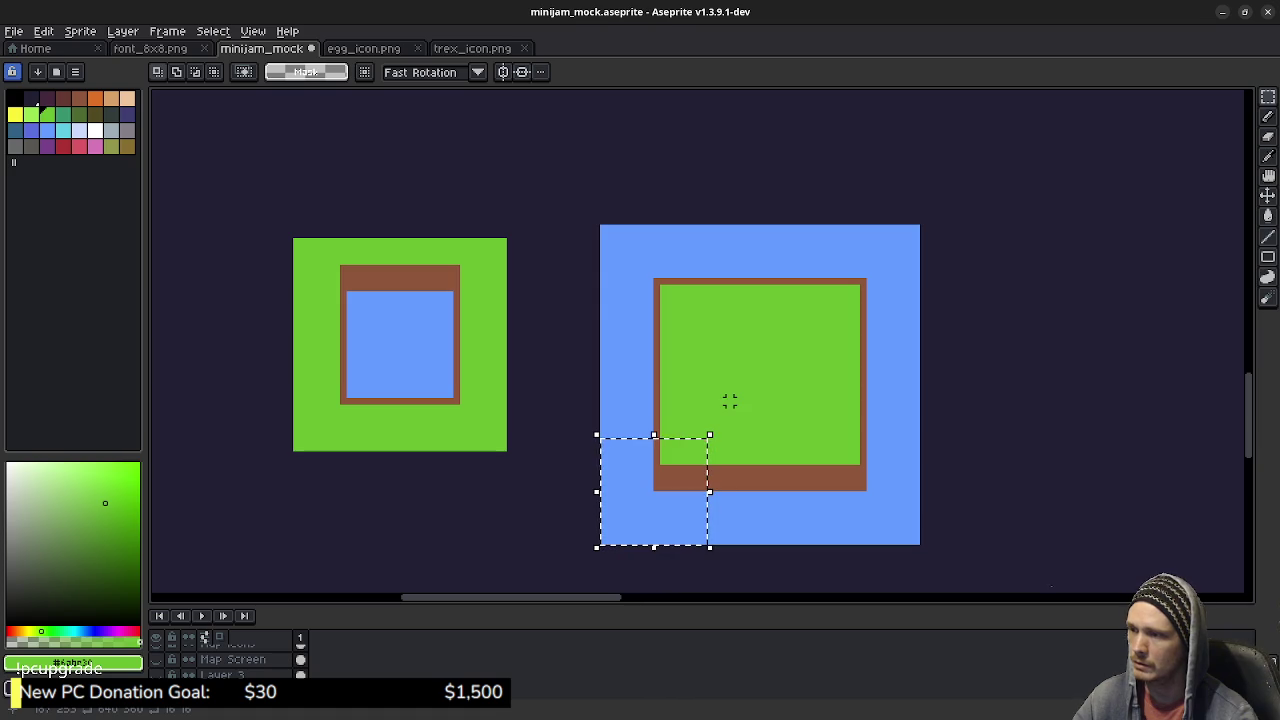
{"action": "key", "text": "ctrl+d"}
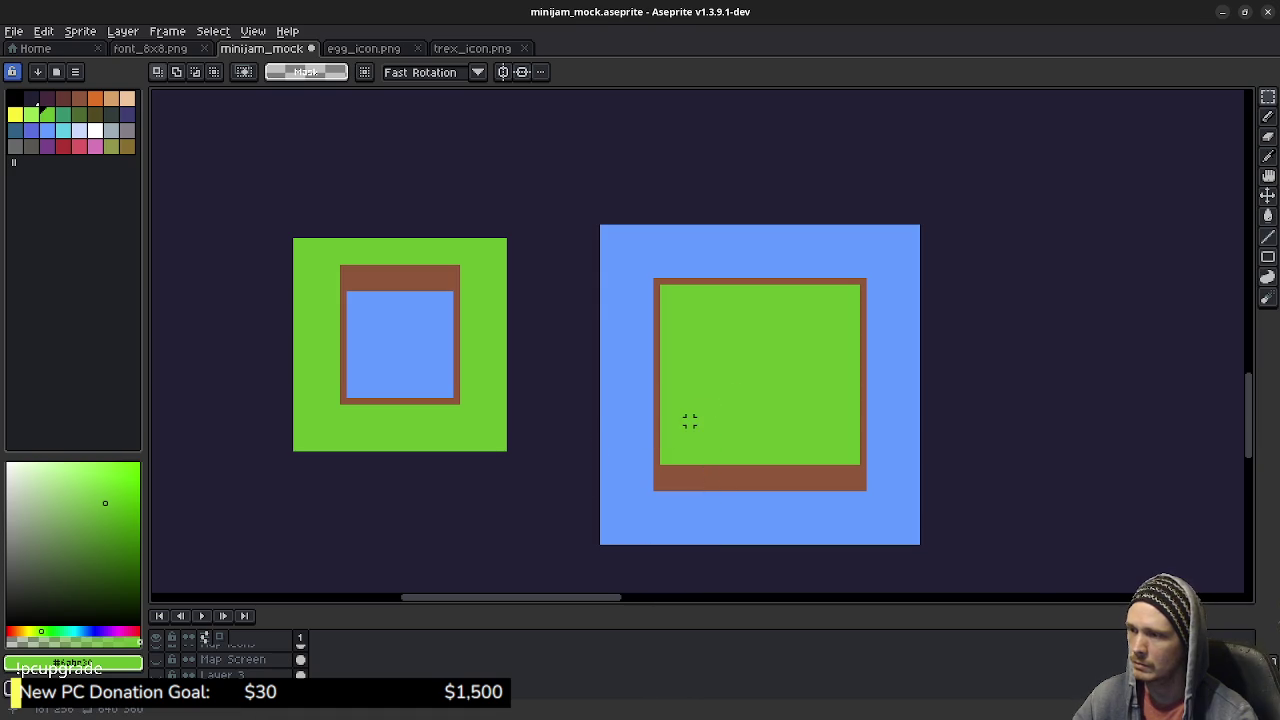
{"action": "left_click_drag", "start_coordinate": [602, 543], "coordinate": [701, 447]}
{"action": "scroll", "coordinate": [588, 472], "scroll_direction": "up", "scroll_amount": 4}
{"action": "scroll", "coordinate": [588, 472], "scroll_direction": "up", "scroll_amount": 1}
{"action": "key", "text": "ctrl+d"}
{"action": "key", "text": "b"}
Step: Select a strip along the island's left edge, test a nudge, then cancel it
{"action": "mouse_move", "coordinate": [653, 369]}
{"action": "left_mouse_down"}
{"action": "mouse_move", "coordinate": [1059, 100]}
{"action": "mouse_move", "coordinate": [995, 302]}
{"action": "mouse_move", "coordinate": [1017, 280]}
{"action": "mouse_move", "coordinate": [1006, 277]}
{"action": "left_mouse_up"}
{"action": "scroll", "coordinate": [1006, 277], "scroll_direction": "down", "scroll_amount": 3}
{"action": "scroll", "coordinate": [1040, 317], "scroll_direction": "down", "scroll_amount": 1}
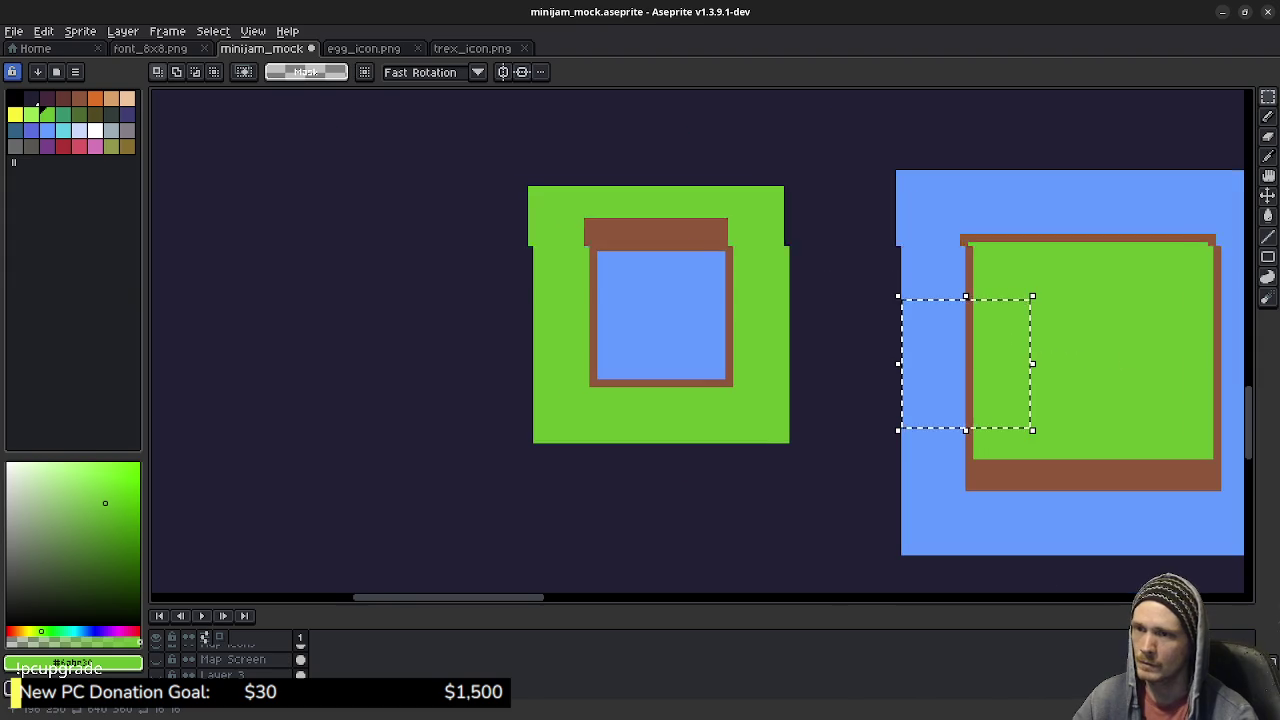
{"action": "left_click_drag", "start_coordinate": [1128, 358], "coordinate": [854, 331]}
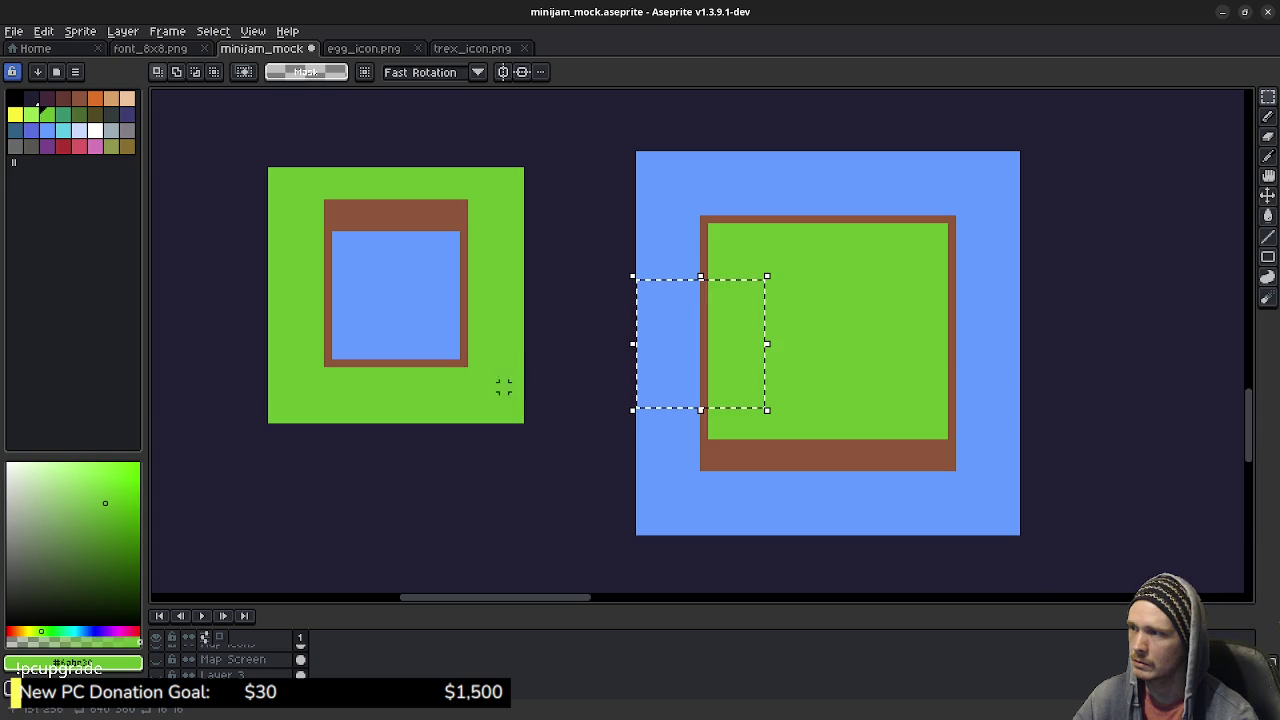
{"action": "key", "text": "Left"}
{"action": "key", "text": "Escape"}
{"action": "key", "text": "ctrl+d"}
Step: Fill a square below the pool tile with the light blue water colour
{"action": "mouse_move", "coordinate": [559, 476]}
{"action": "left_mouse_down"}
{"action": "mouse_move", "coordinate": [619, 421]}
{"action": "mouse_move", "coordinate": [475, 532]}
{"action": "mouse_move", "coordinate": [490, 532]}
{"action": "left_mouse_up"}
{"action": "key", "text": "w"}
{"action": "left_click", "coordinate": [714, 429], "text": "alt"}
{"action": "key", "text": "f"}
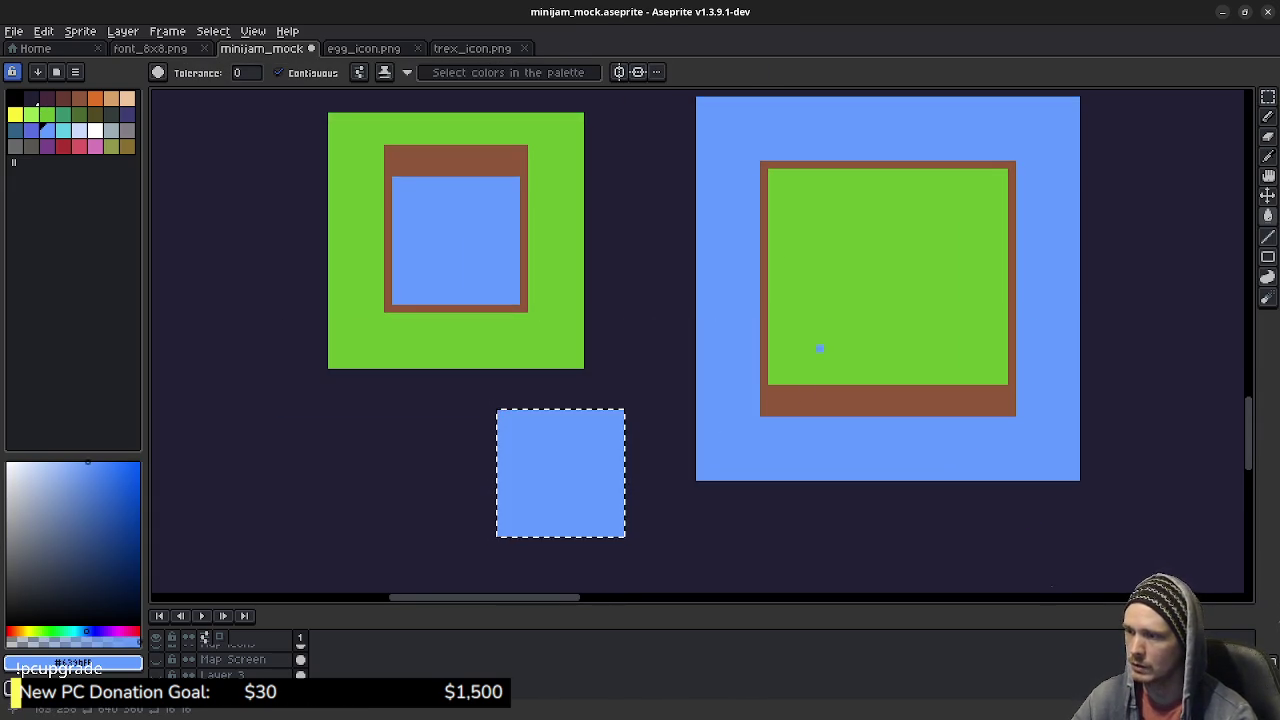
{"action": "scroll", "coordinate": [766, 360], "scroll_direction": "up", "scroll_amount": 2}
{"action": "key", "text": "m"}
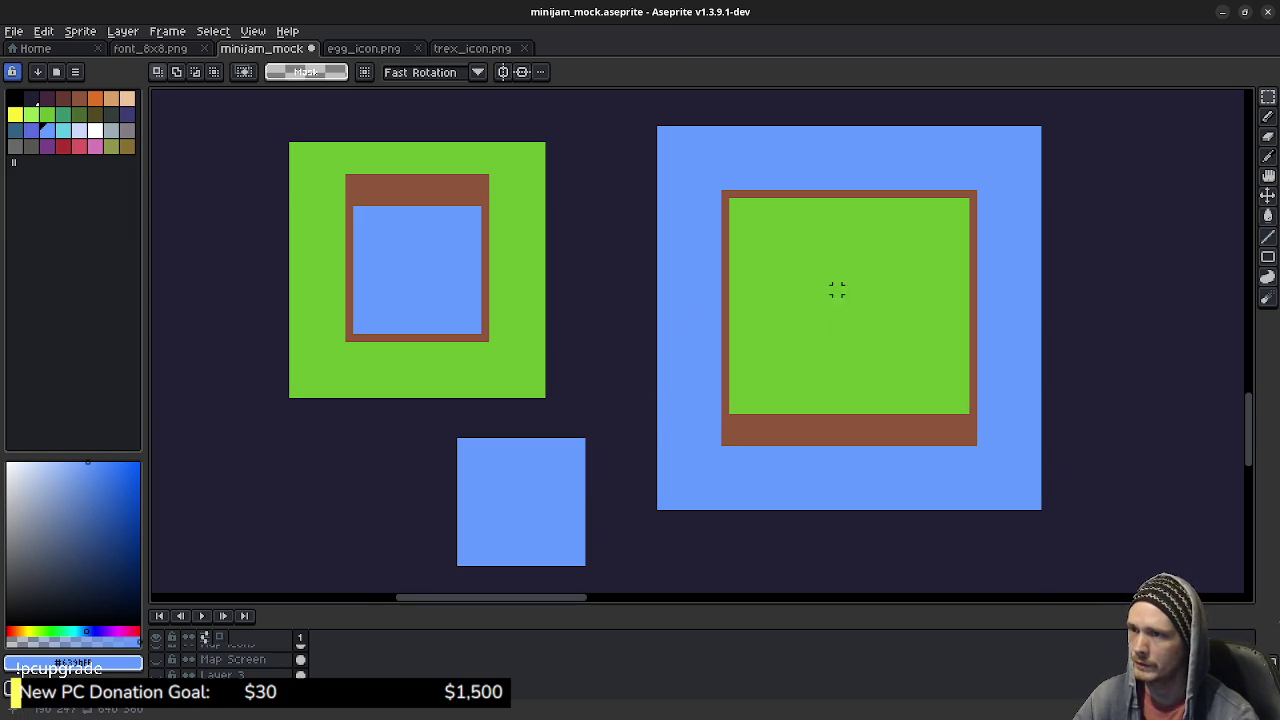
{"action": "mouse_move", "coordinate": [800, 245]}
{"action": "left_mouse_down"}
{"action": "mouse_move", "coordinate": [908, 343]}
{"action": "mouse_move", "coordinate": [924, 377]}
{"action": "left_mouse_up"}
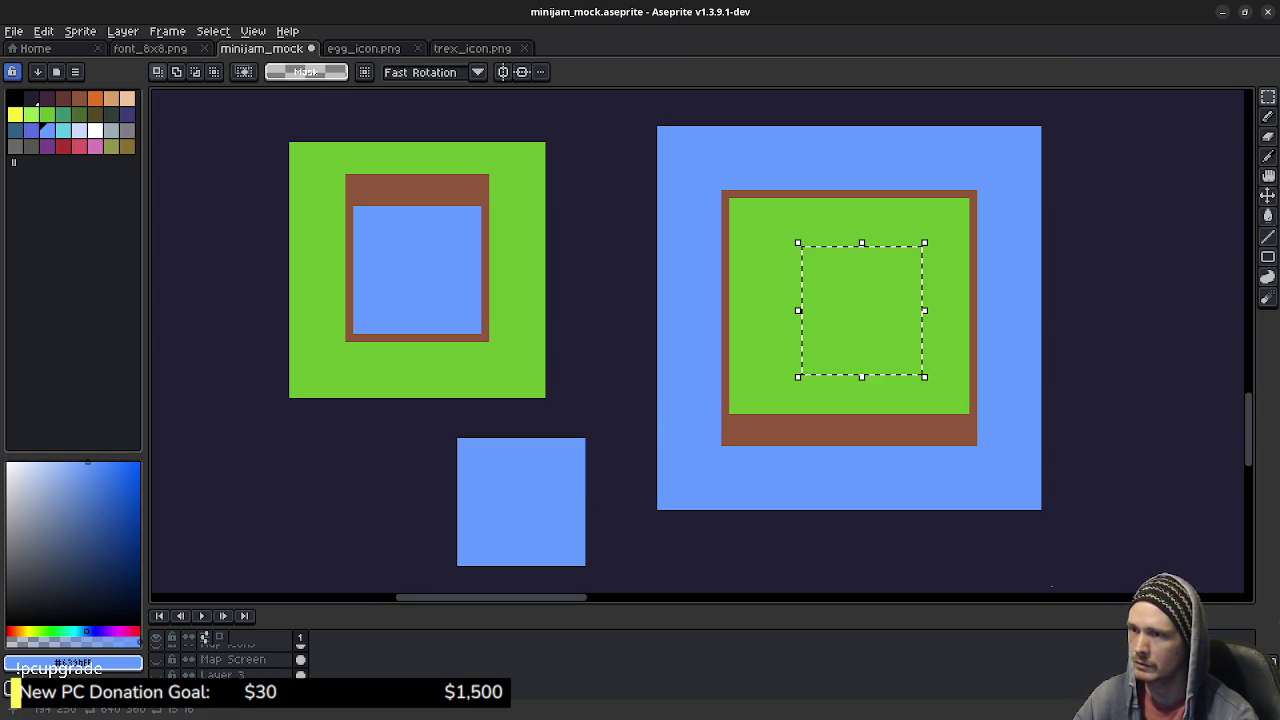
{"action": "left_click", "coordinate": [1029, 290]}
{"action": "scroll", "coordinate": [876, 338], "scroll_direction": "right", "scroll_amount": 3}
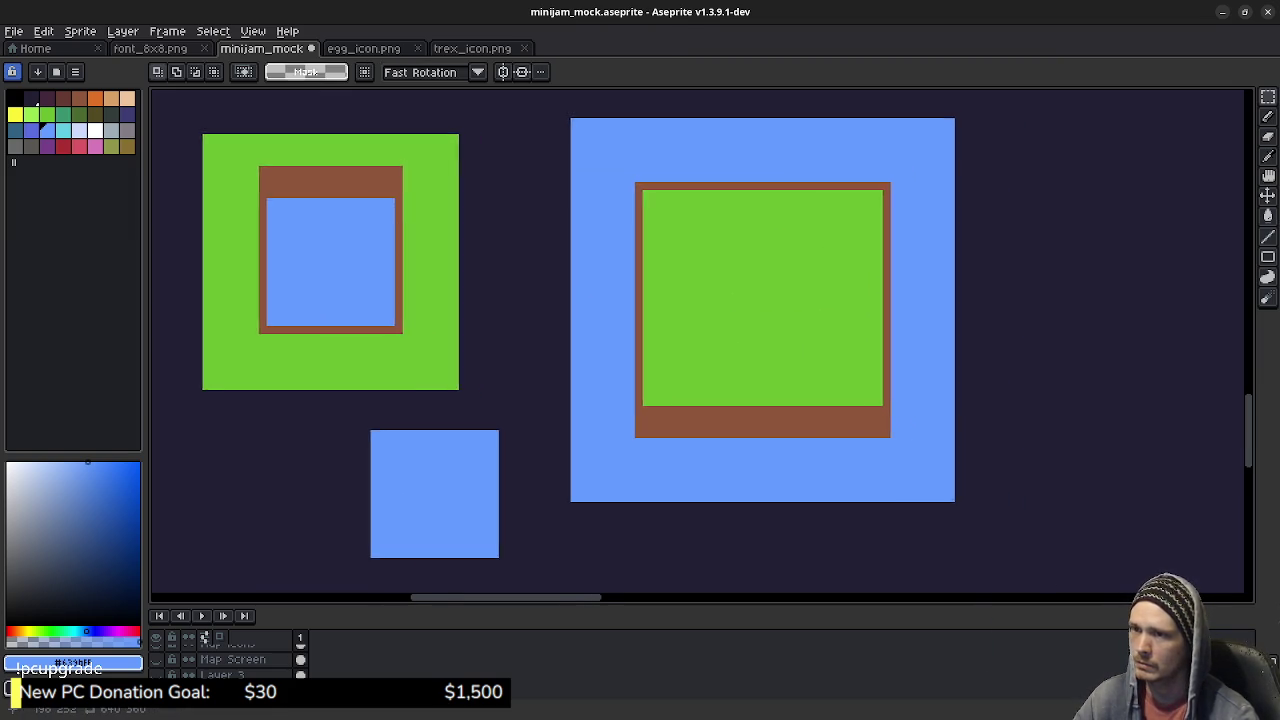
{"action": "scroll", "coordinate": [760, 326], "scroll_direction": "right", "scroll_amount": 2}
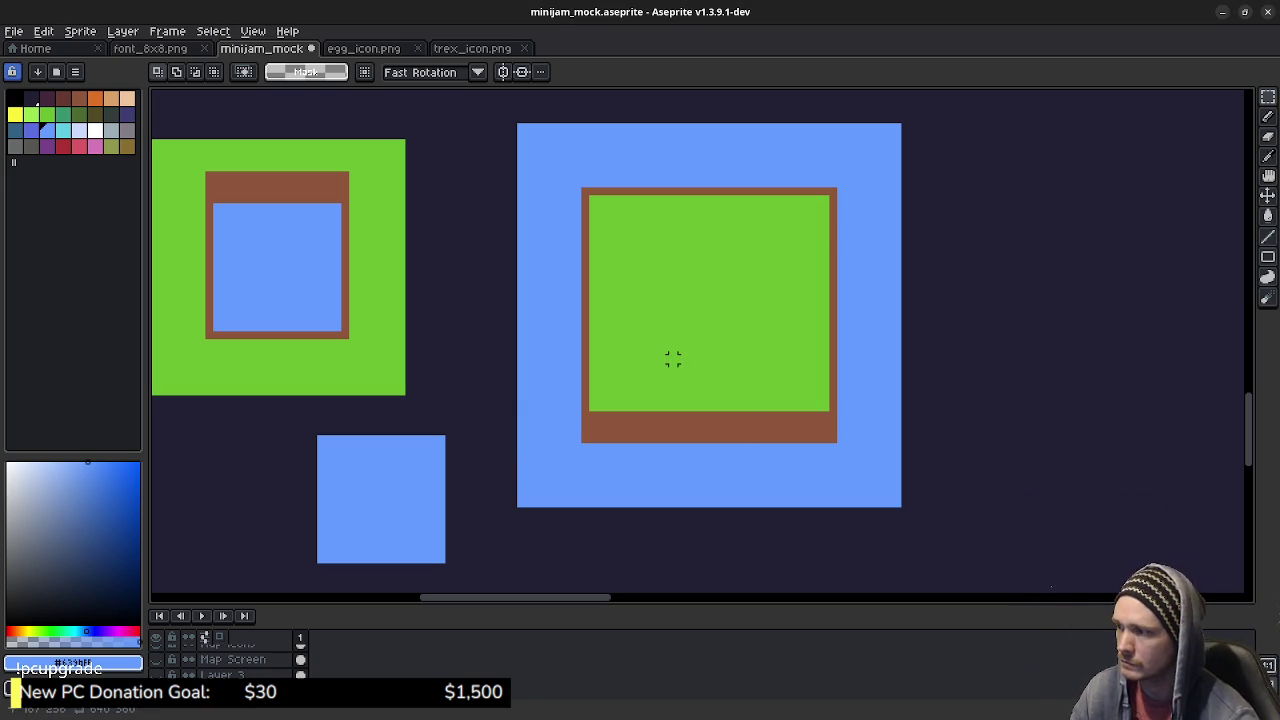
{"action": "left_click_drag", "start_coordinate": [641, 327], "coordinate": [646, 331]}
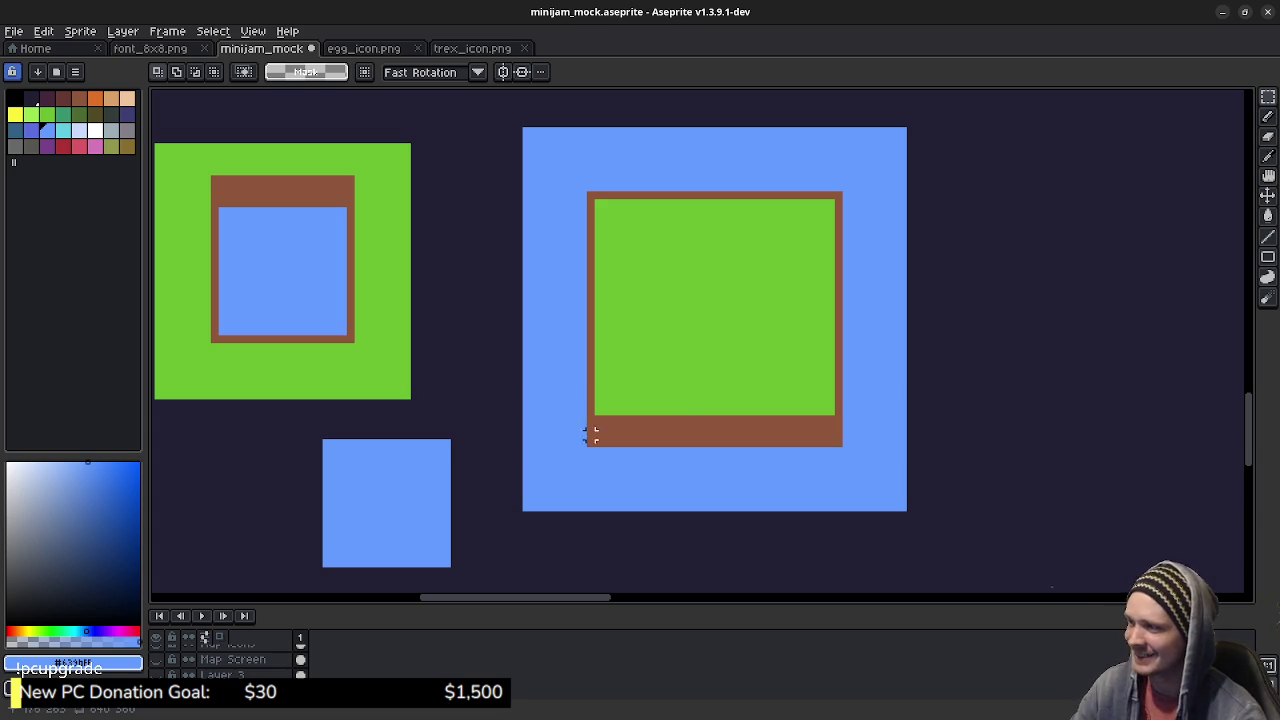
{"action": "scroll", "coordinate": [549, 463], "scroll_direction": "left", "scroll_amount": 5}
{"action": "scroll", "coordinate": [545, 400], "scroll_direction": "up", "scroll_amount": 3}
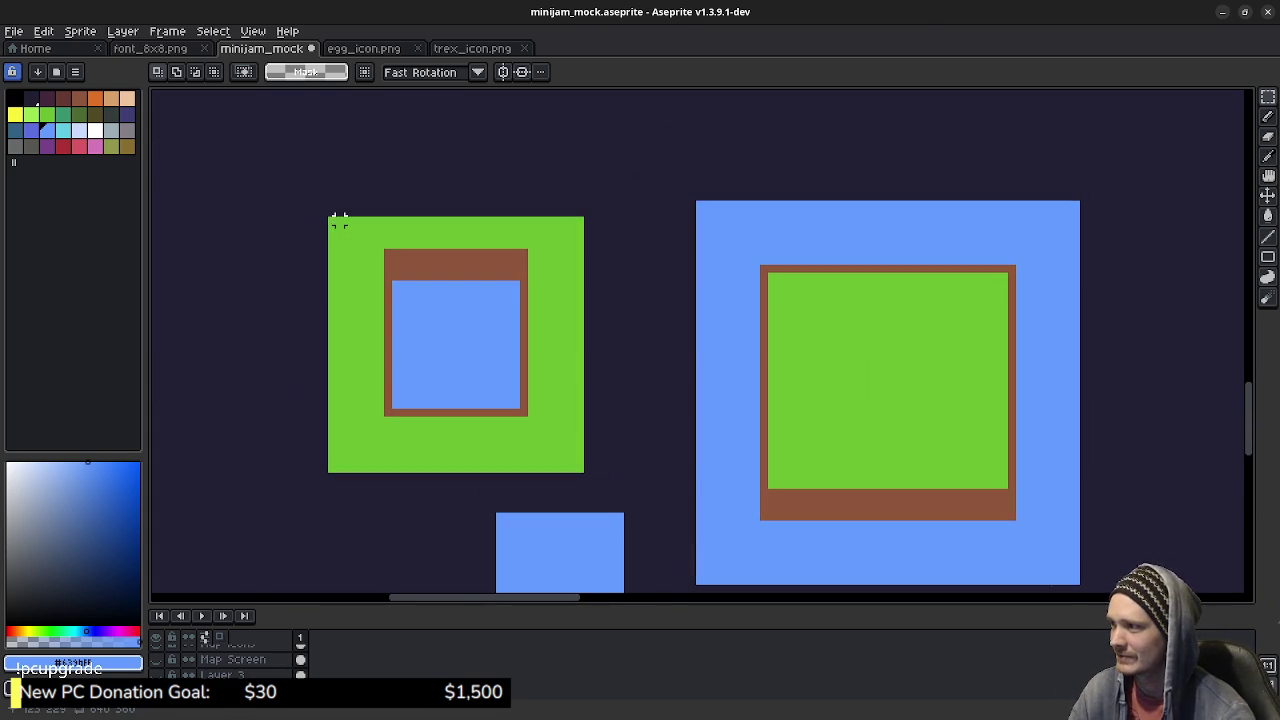
Step: Move the green pond tile right, beside the large water-and-island tile
{"action": "left_click_drag", "start_coordinate": [329, 215], "coordinate": [587, 474]}
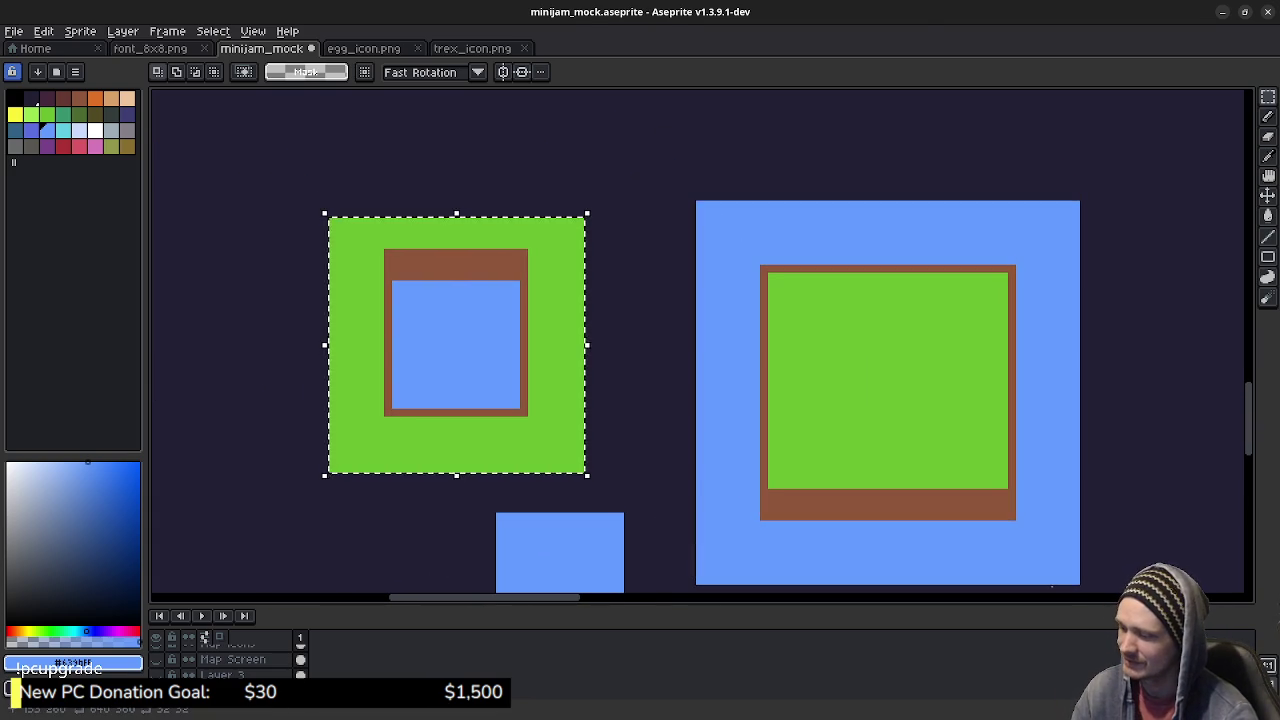
{"action": "left_click_drag", "start_coordinate": [456, 345], "coordinate": [552, 329]}
{"action": "key", "text": "Right"}
{"action": "key", "text": "Return"}
{"action": "scroll", "coordinate": [771, 427], "scroll_direction": "down", "scroll_amount": 2}
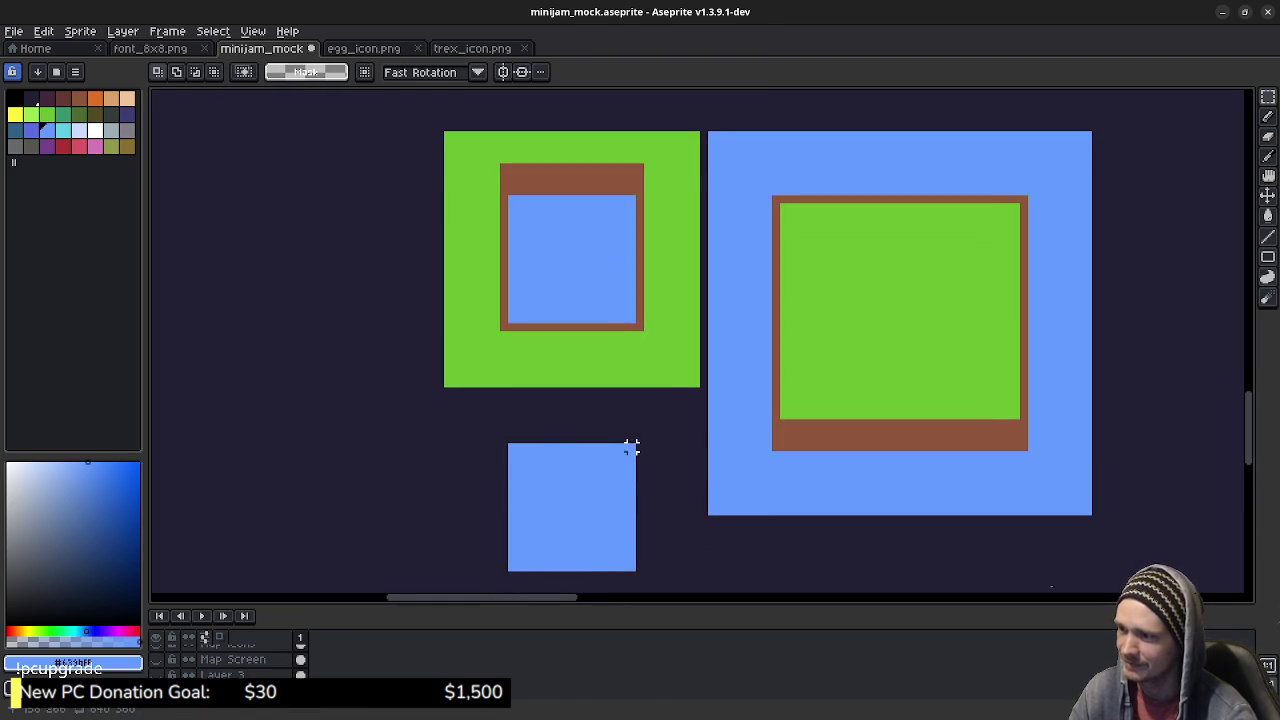
Step: Cut and paste the small blue square, placing it directly beneath the green tile
{"action": "left_click_drag", "start_coordinate": [631, 447], "coordinate": [510, 558]}
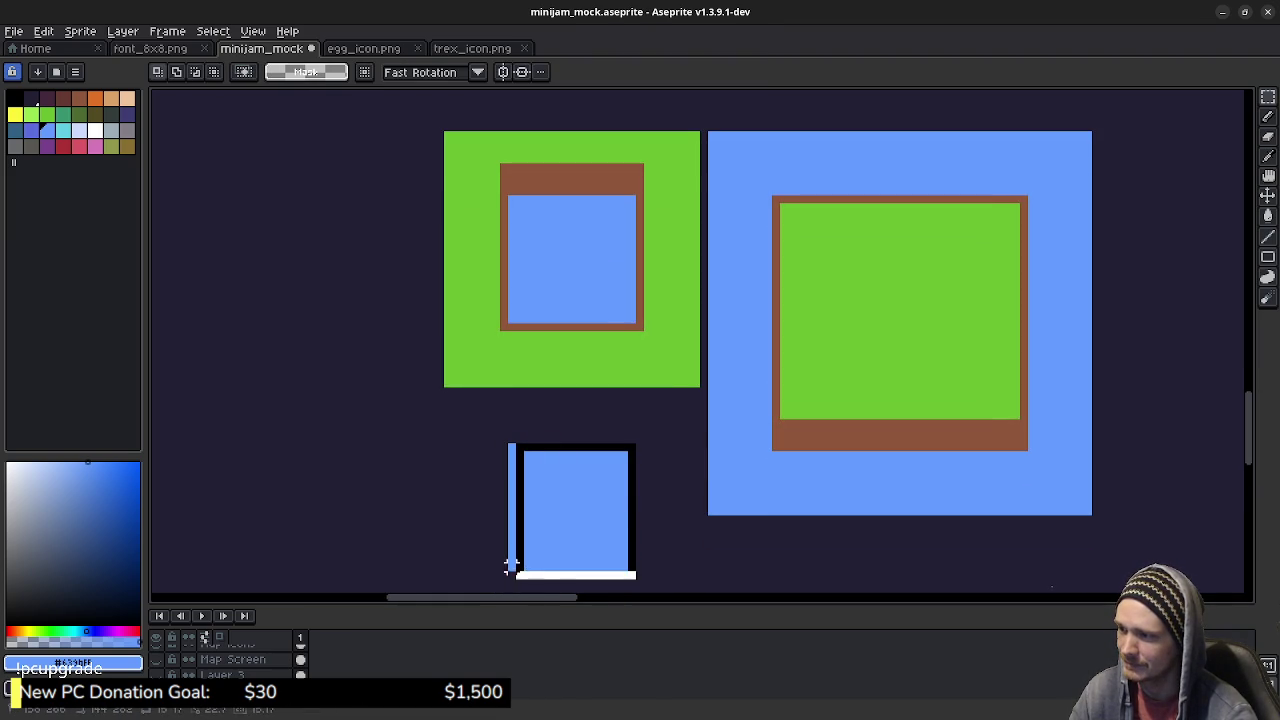
{"action": "left_click_drag", "start_coordinate": [508, 569], "coordinate": [637, 443]}
{"action": "key", "text": "Delete"}
{"action": "key", "text": "ctrl+v"}
{"action": "left_click_drag", "start_coordinate": [543, 560], "coordinate": [598, 509]}
{"action": "key", "text": "Right"}
{"action": "key", "text": "Return"}
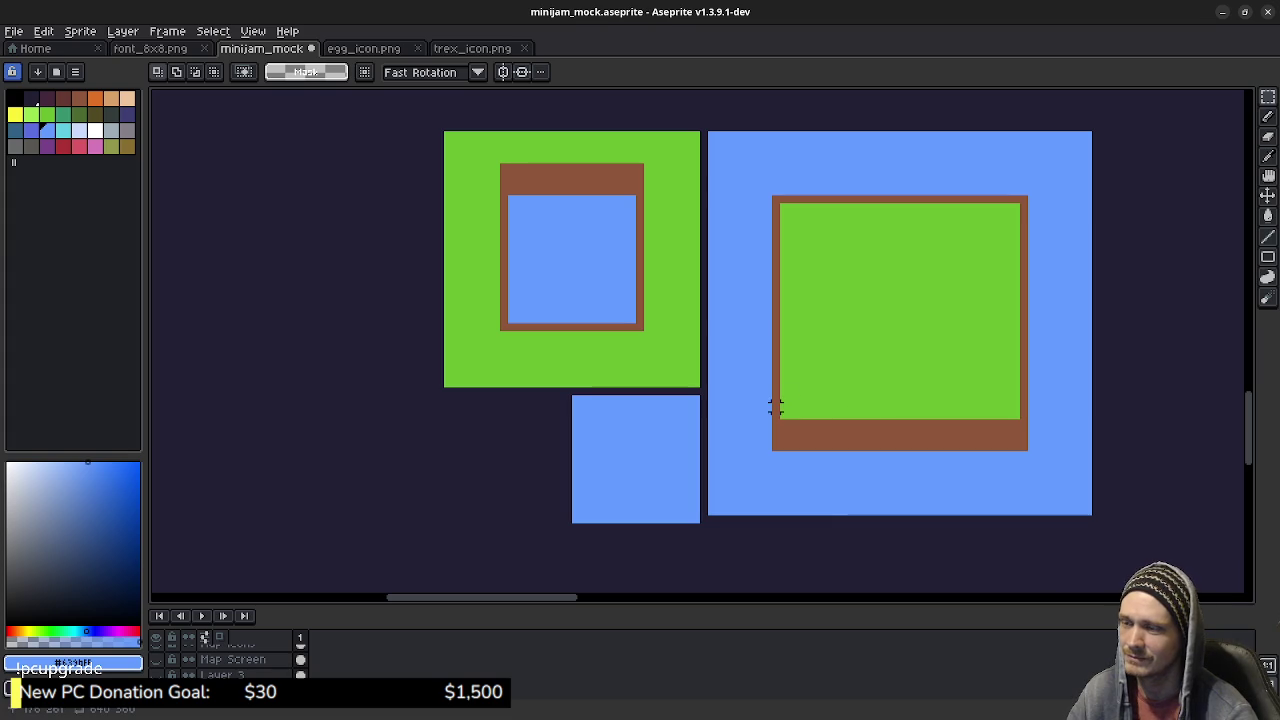
{"action": "left_click_drag", "start_coordinate": [735, 414], "coordinate": [579, 436]}
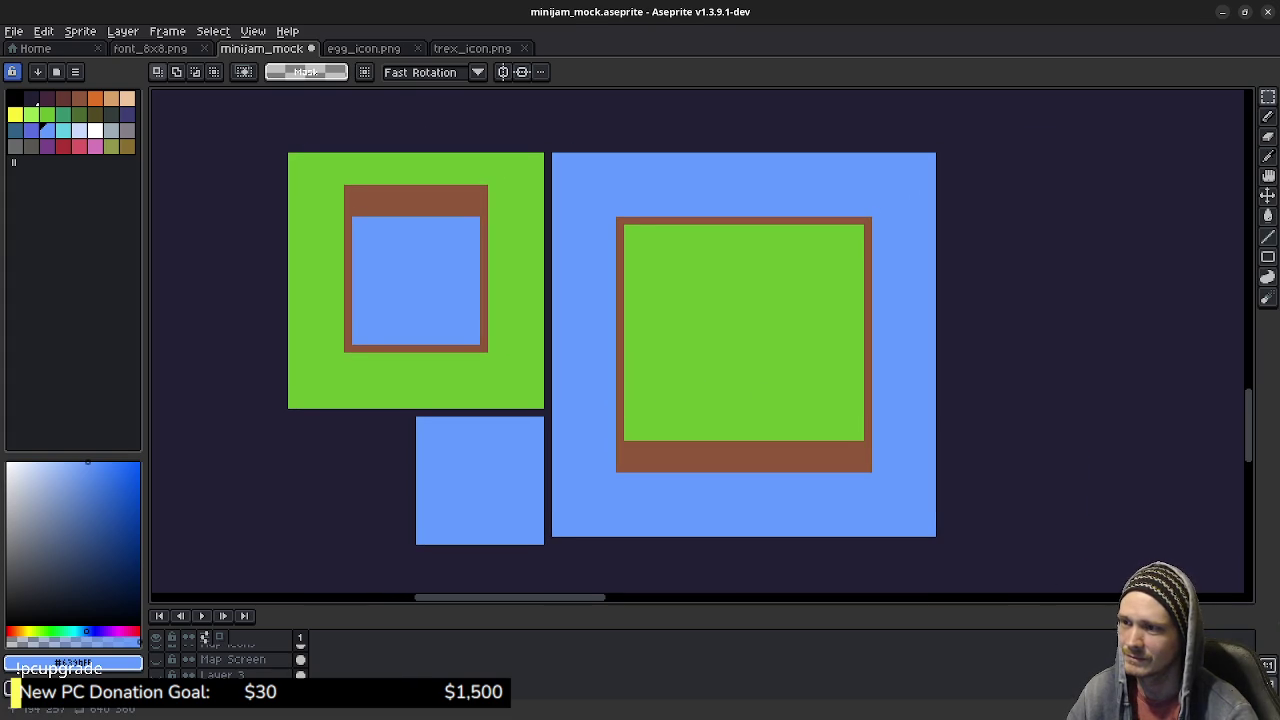
{"action": "left_click_drag", "start_coordinate": [532, 190], "coordinate": [509, 196]}
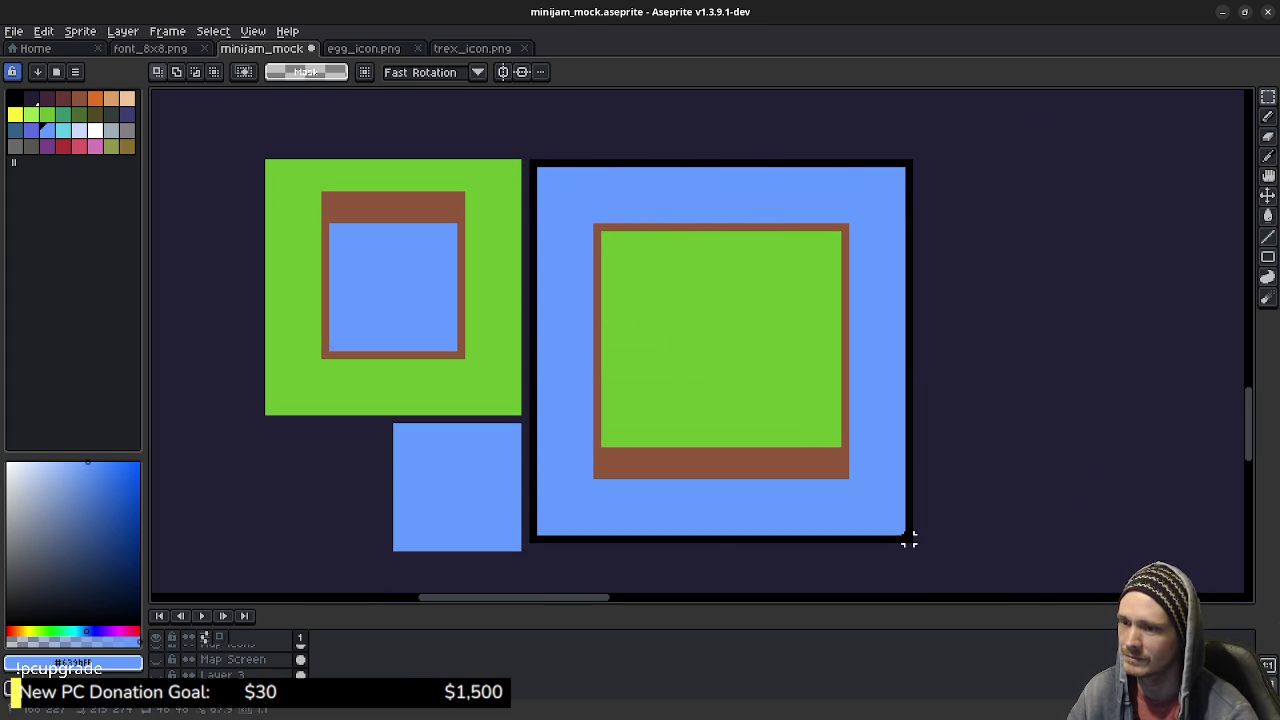
Step: Duplicate the water-and-island tile and place the copy just right of the original with a gap
{"action": "left_click_drag", "start_coordinate": [531, 162], "coordinate": [914, 544]}
{"action": "mouse_move", "coordinate": [971, 473]}
{"action": "left_mouse_down"}
{"action": "mouse_move", "coordinate": [891, 420]}
{"action": "mouse_move", "coordinate": [731, 414]}
{"action": "left_mouse_up"}
{"action": "scroll", "coordinate": [891, 420], "scroll_direction": "down", "scroll_amount": 1}
{"action": "key", "text": "ctrl+c"}
{"action": "key", "text": "ctrl+v"}
{"action": "left_click_drag", "start_coordinate": [703, 334], "coordinate": [807, 334]}
{"action": "key", "text": "Left"}
{"action": "key", "text": "Up"}
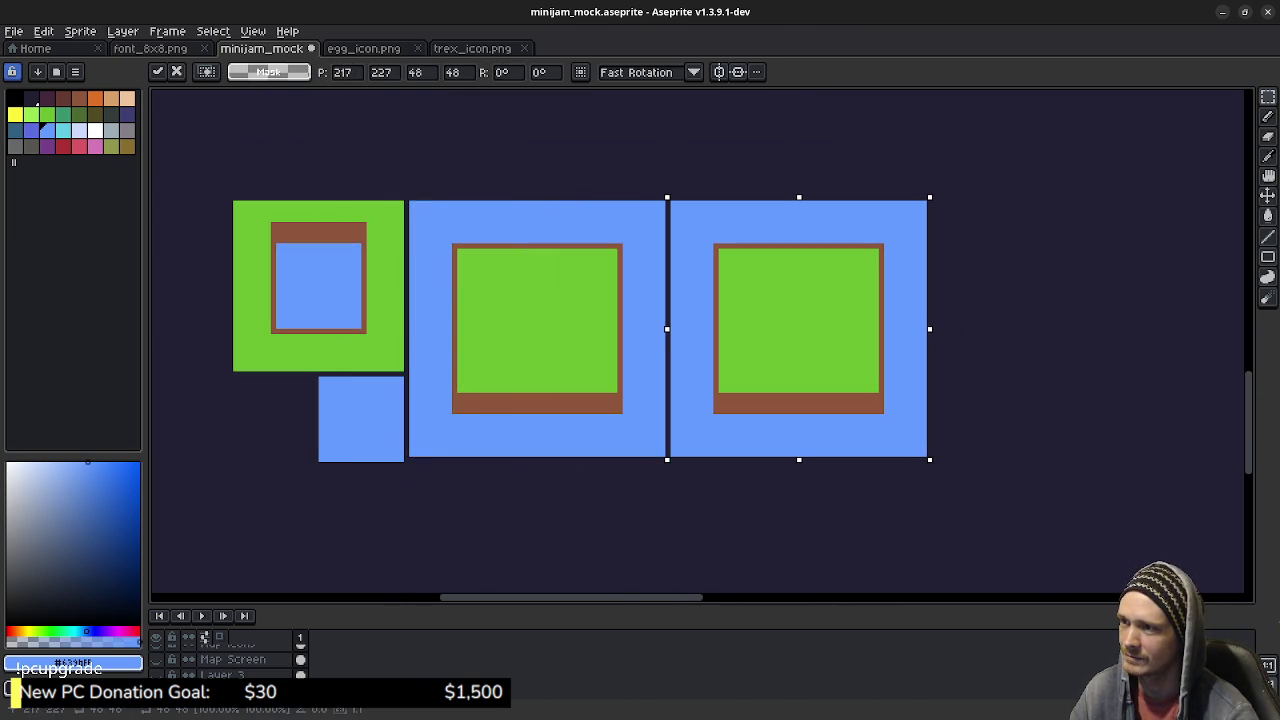
{"action": "key", "text": "Right"}
{"action": "key", "text": "Right"}
{"action": "key", "text": "Right"}
{"action": "key", "text": "Right"}
{"action": "key", "text": "Right"}
{"action": "key", "text": "Right"}
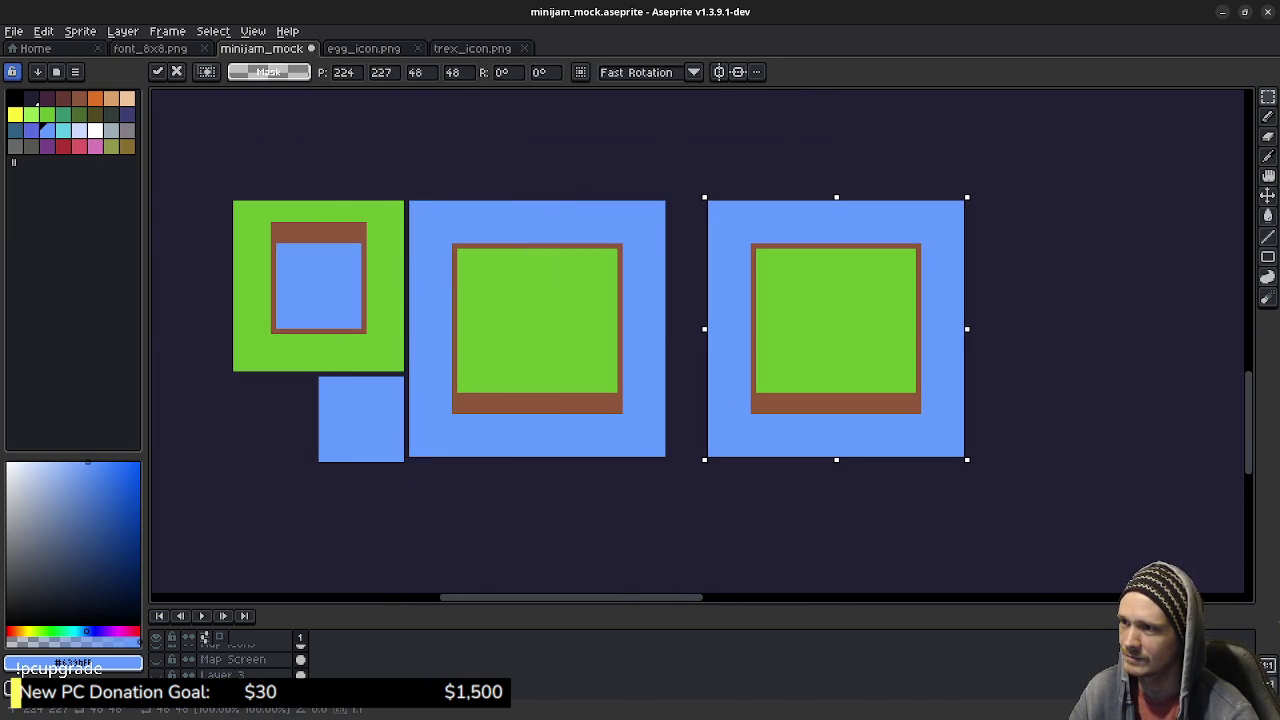
{"action": "left_click", "coordinate": [1106, 314]}
{"action": "scroll", "coordinate": [920, 345], "scroll_direction": "up", "scroll_amount": 1}
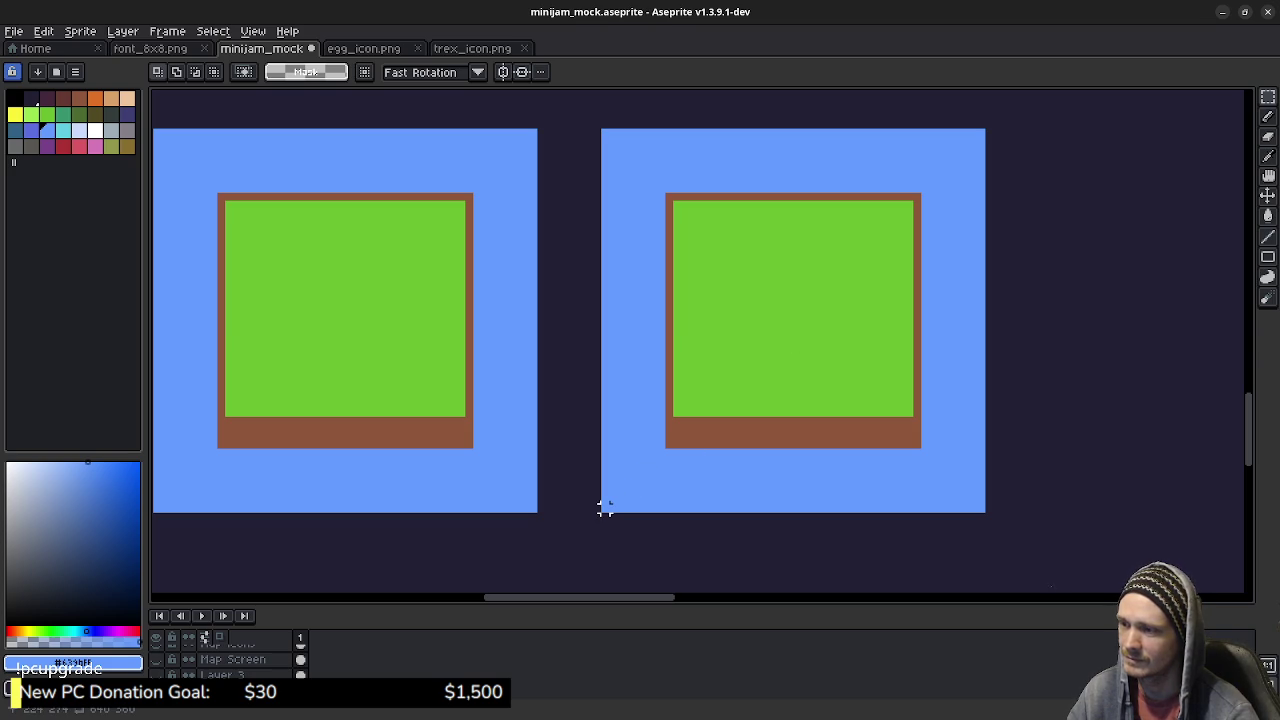
Step: Shift the copy's bottom-left and bottom-right corner sections one pixel outward
{"action": "left_click_drag", "start_coordinate": [603, 509], "coordinate": [778, 387]}
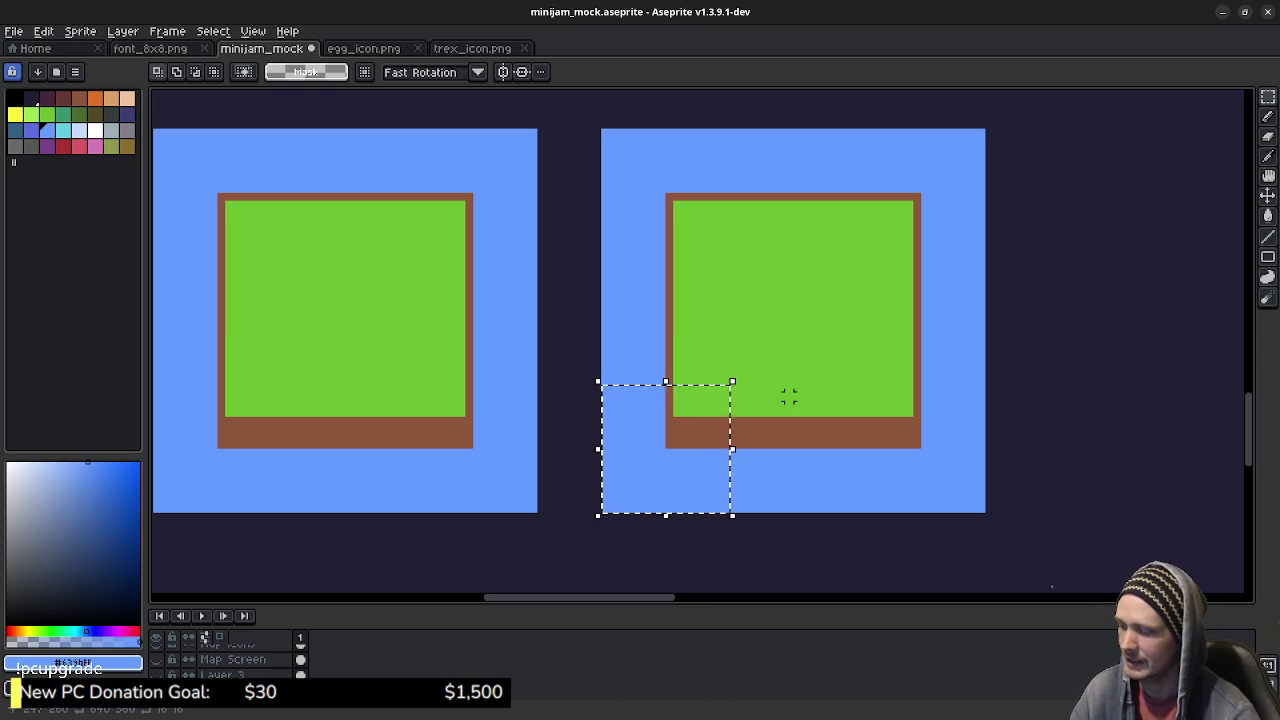
{"action": "key", "text": "Left"}
{"action": "key", "text": "Down"}
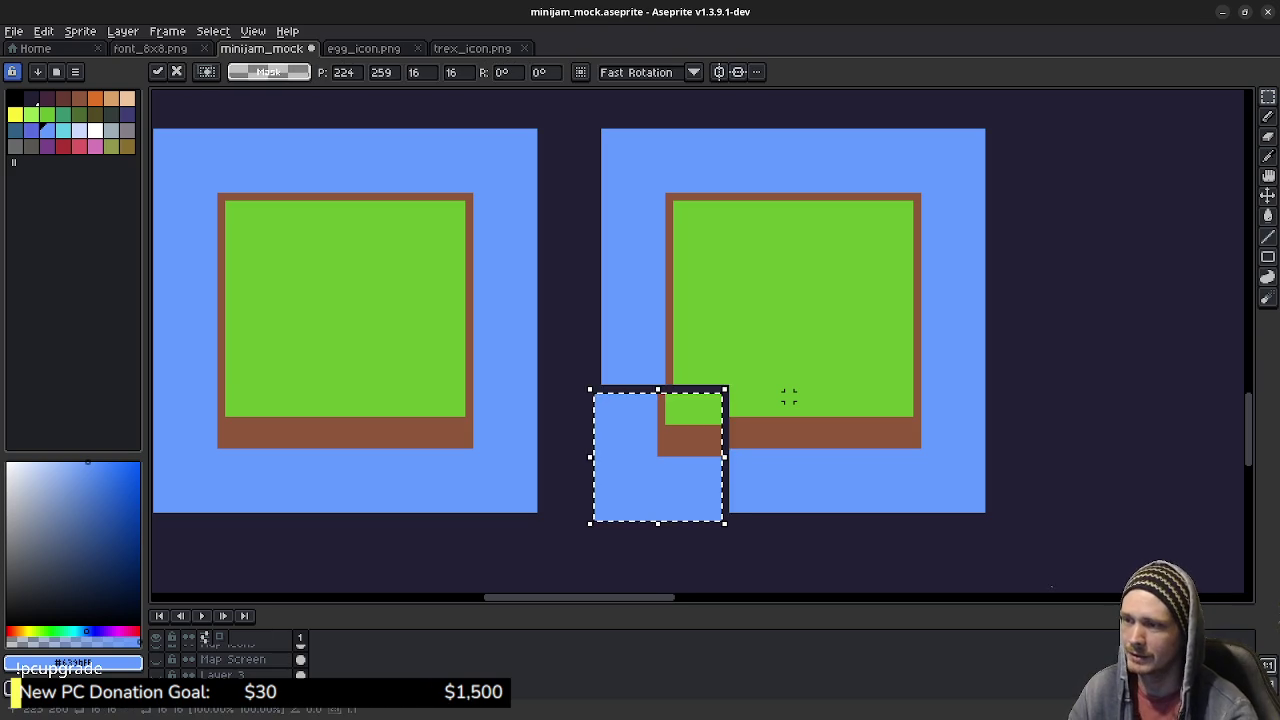
{"action": "key", "text": "ctrl+d"}
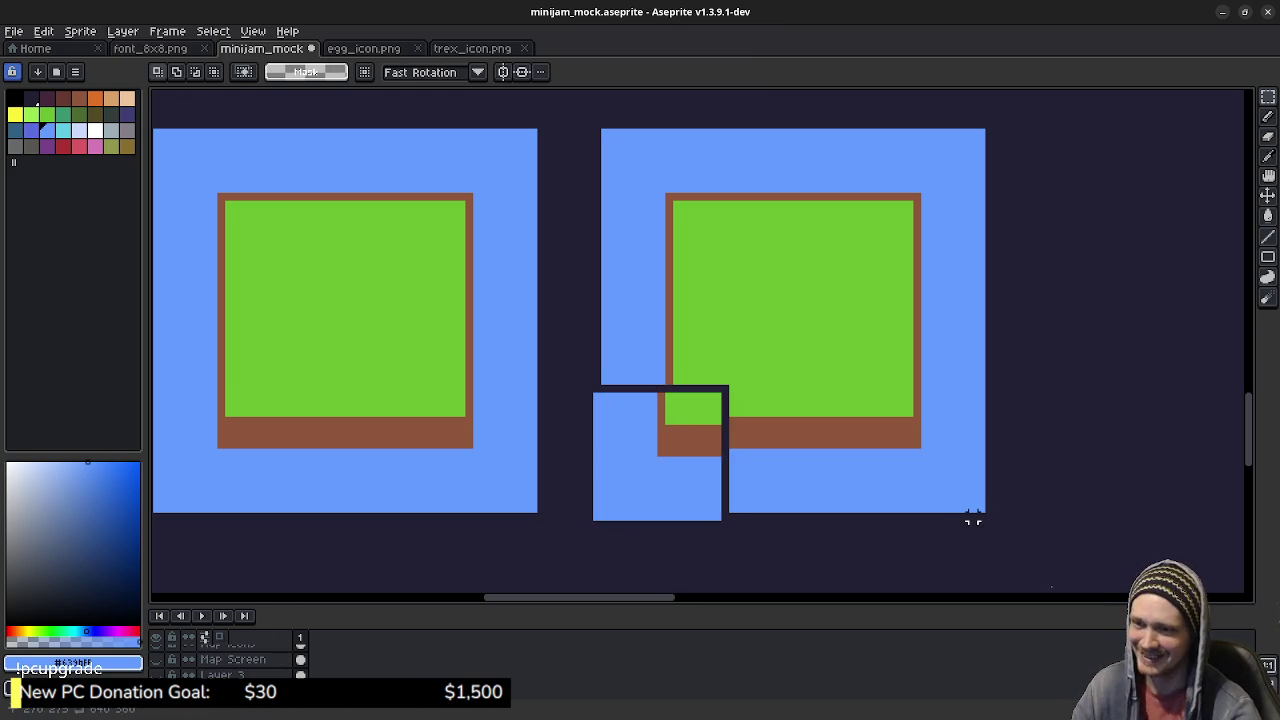
{"action": "left_click_drag", "start_coordinate": [980, 509], "coordinate": [859, 389]}
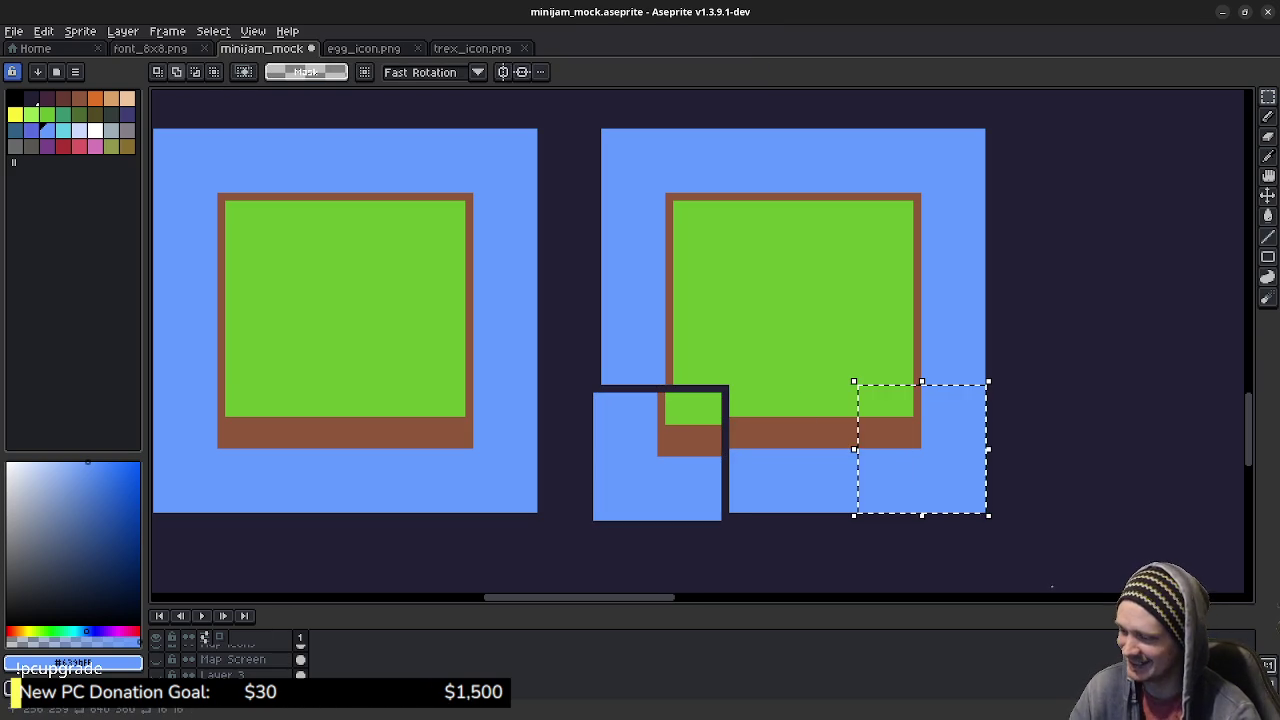
{"action": "left_click", "coordinate": [862, 395]}
{"action": "key", "text": "Right"}
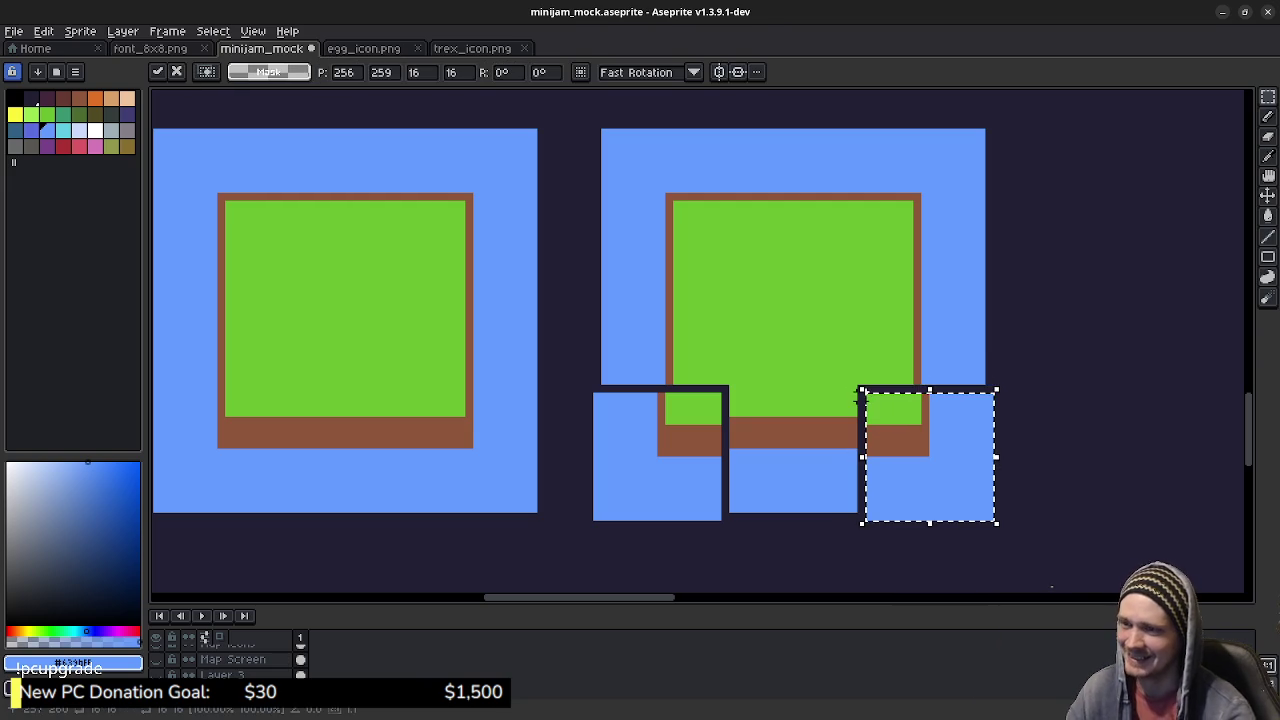
{"action": "left_click", "coordinate": [757, 390]}
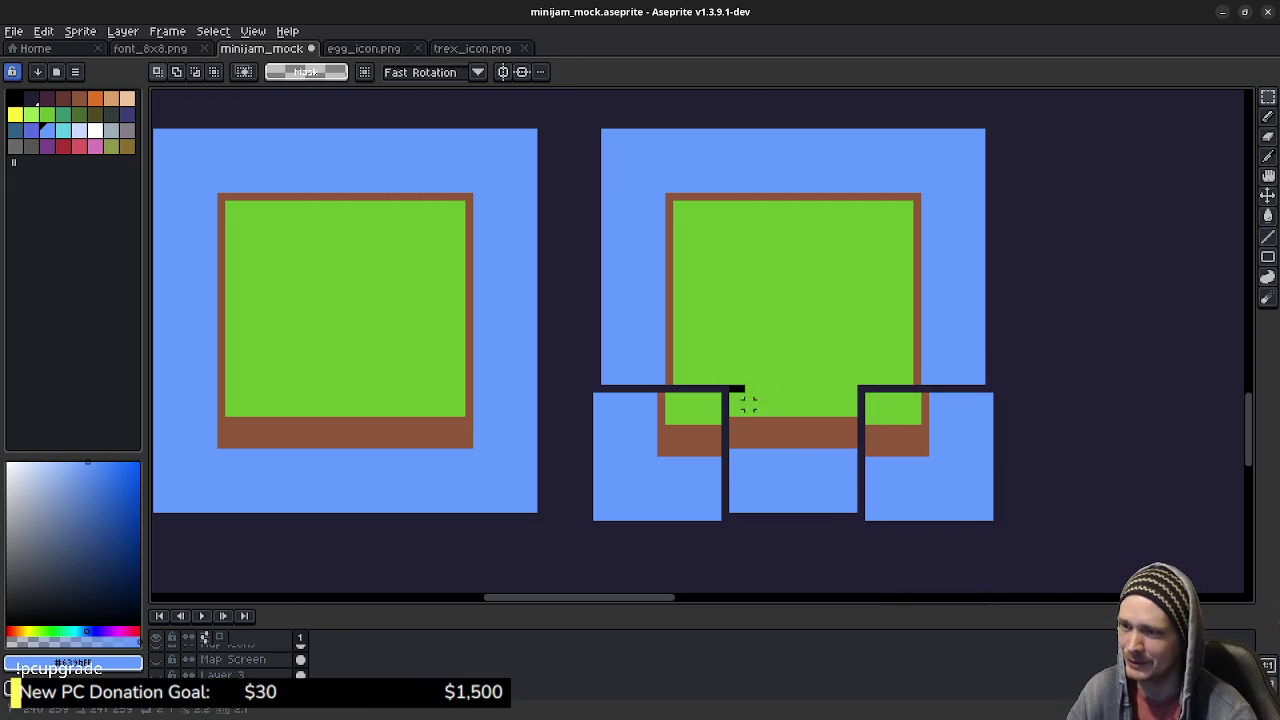
Step: Nudge the copy's bottom-middle section down and middle-right section right by one pixel
{"action": "left_click_drag", "start_coordinate": [728, 384], "coordinate": [861, 516]}
{"action": "key", "text": "ctrl+x"}
{"action": "key", "text": "ctrl+v"}
{"action": "key", "text": "Down"}
{"action": "left_click", "coordinate": [901, 341]}
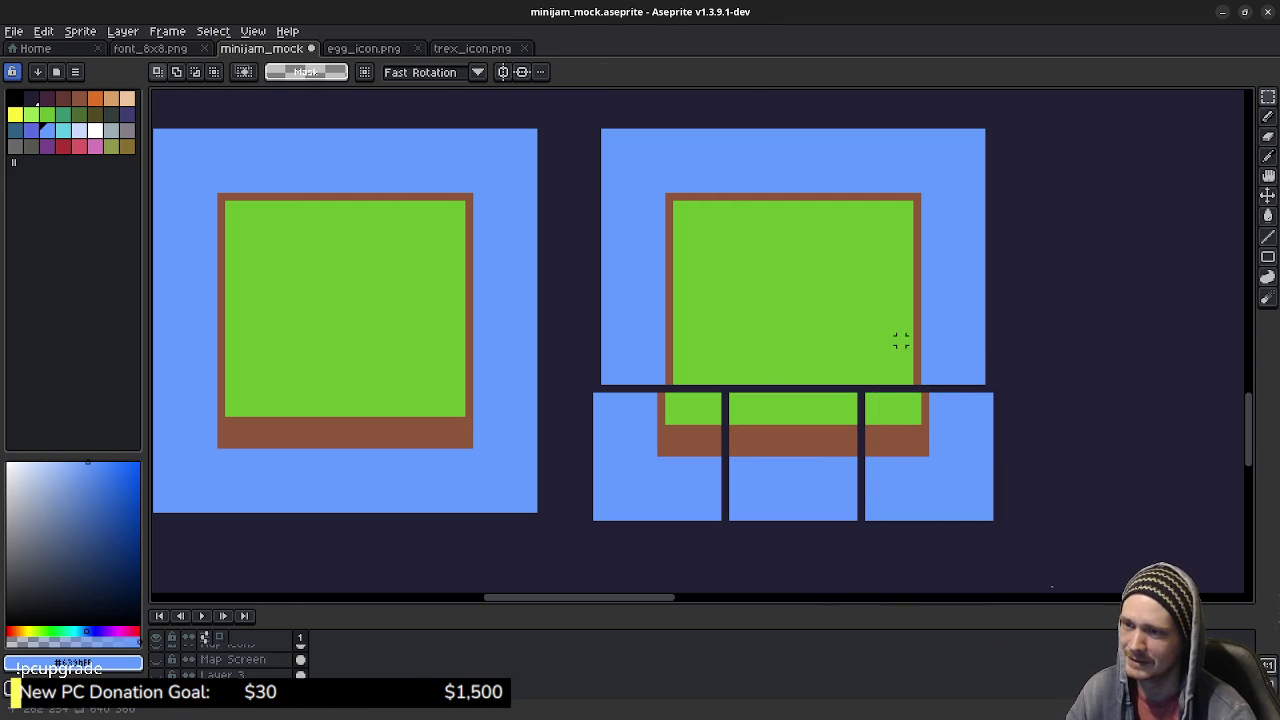
{"action": "left_click_drag", "start_coordinate": [980, 380], "coordinate": [836, 260]}
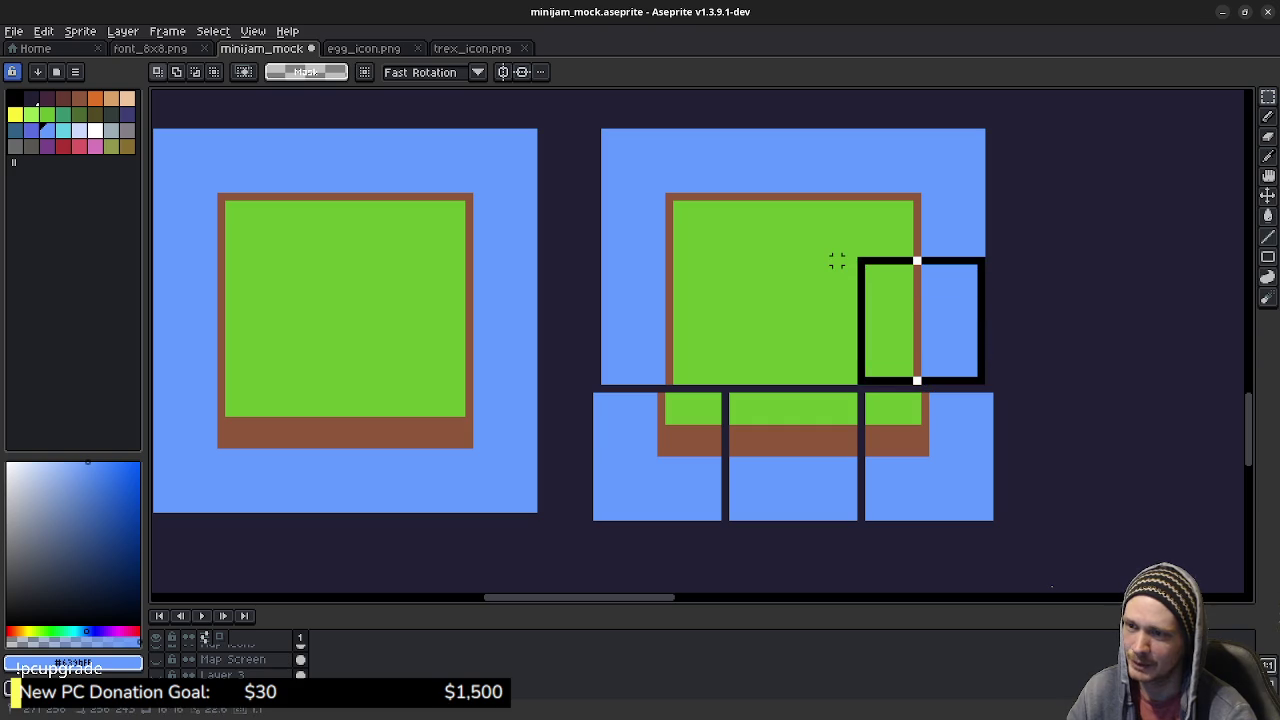
{"action": "key", "text": "ctrl+x"}
{"action": "key", "text": "ctrl+v"}
{"action": "key", "text": "Right"}
{"action": "left_click", "coordinate": [748, 234]}
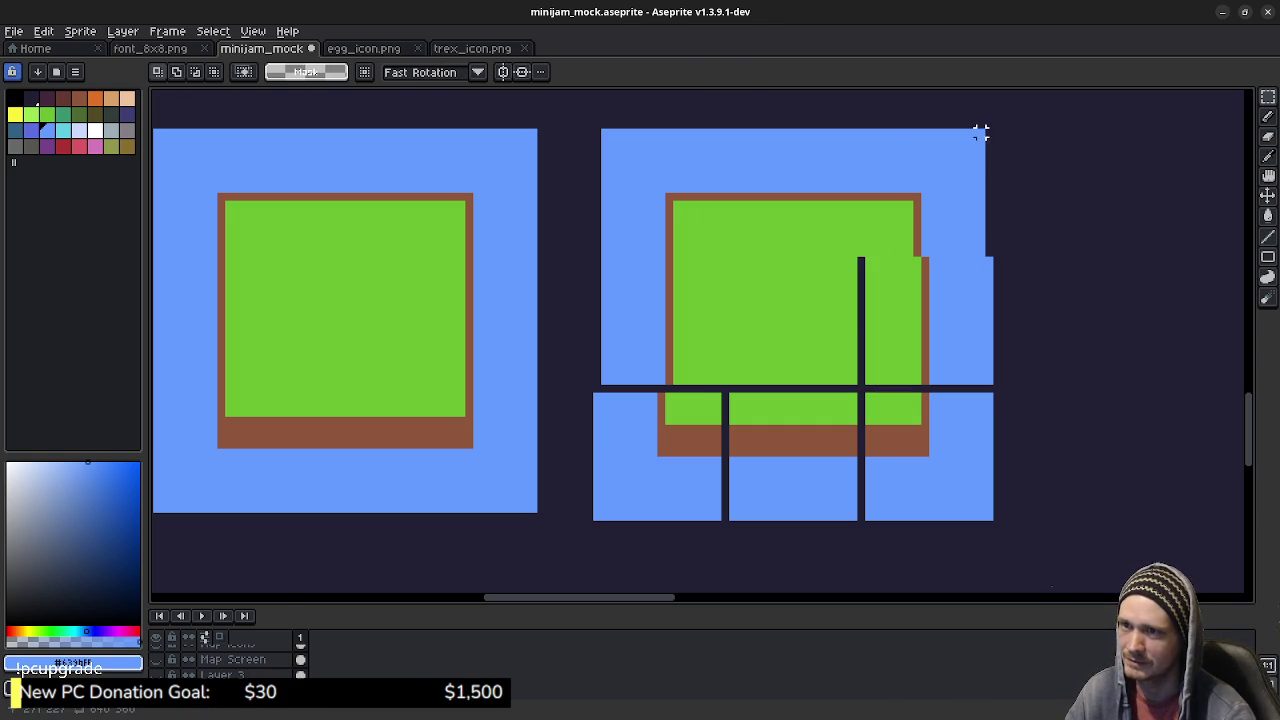
Step: Move the copy's top-right corner section one pixel right and one pixel up
{"action": "left_click_drag", "start_coordinate": [980, 132], "coordinate": [852, 256]}
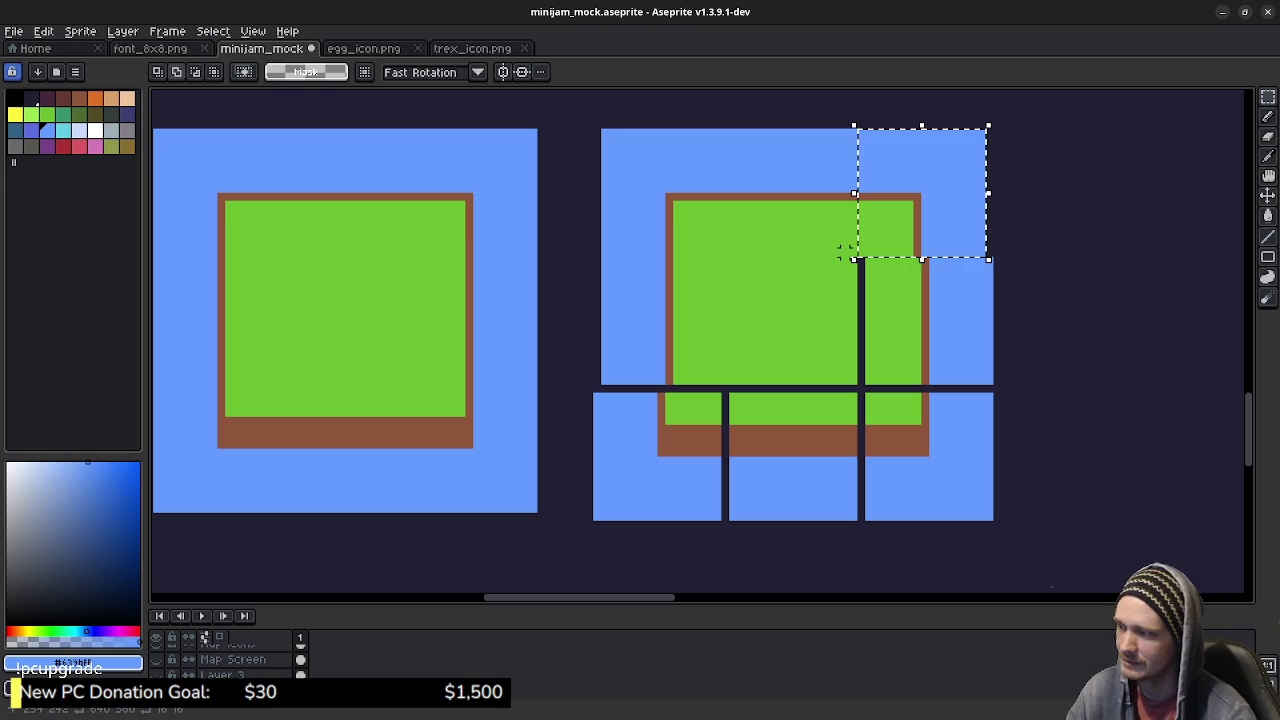
{"action": "key", "text": "ctrl+x"}
{"action": "key", "text": "ctrl+v"}
{"action": "key", "text": "Right"}
{"action": "key", "text": "Up"}
{"action": "left_click", "coordinate": [797, 314]}
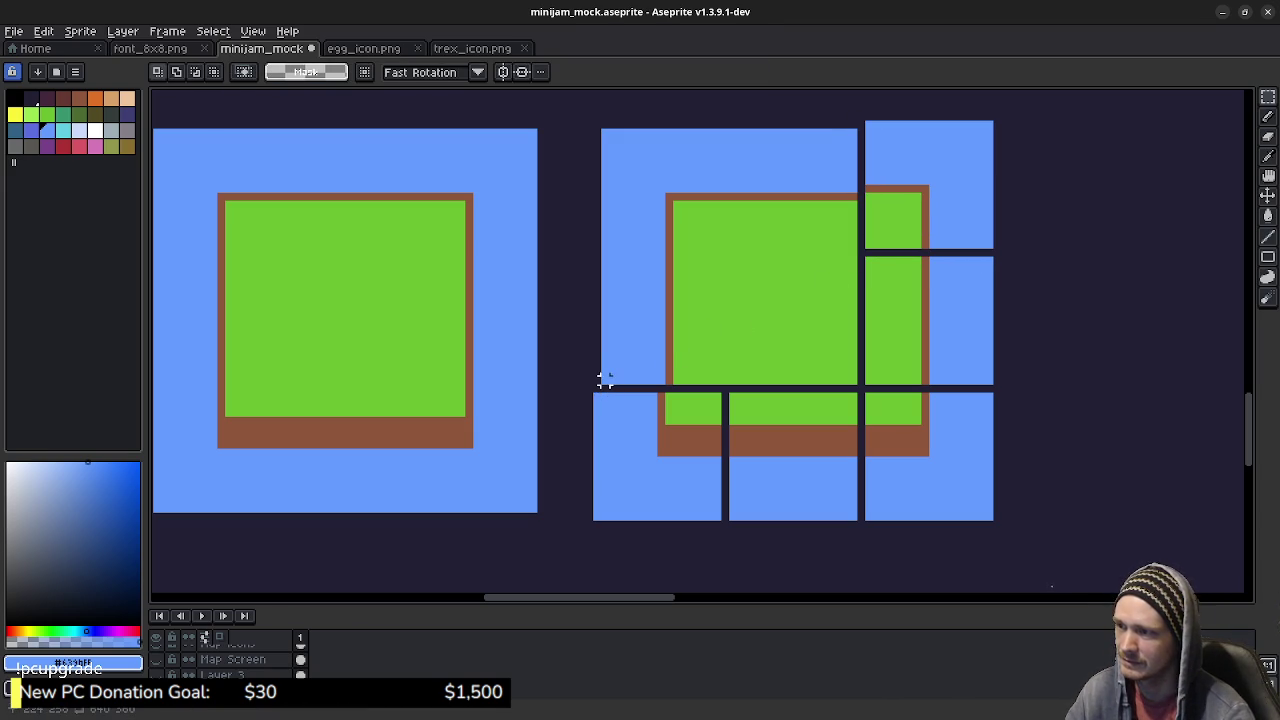
Step: Shift the copy's left column one pixel left and raise the top-left and top-middle sections one pixel
{"action": "left_click_drag", "start_coordinate": [637, 372], "coordinate": [718, 268]}
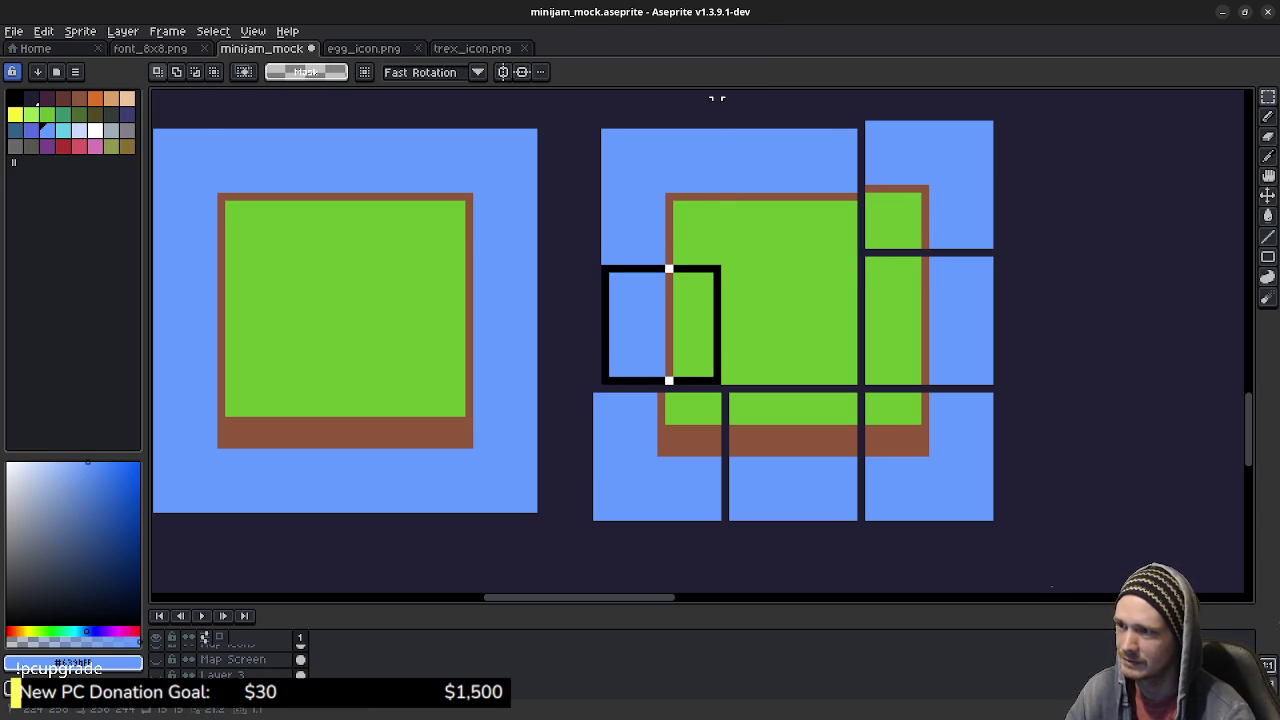
{"action": "left_click_drag", "start_coordinate": [716, 98], "coordinate": [716, 130]}
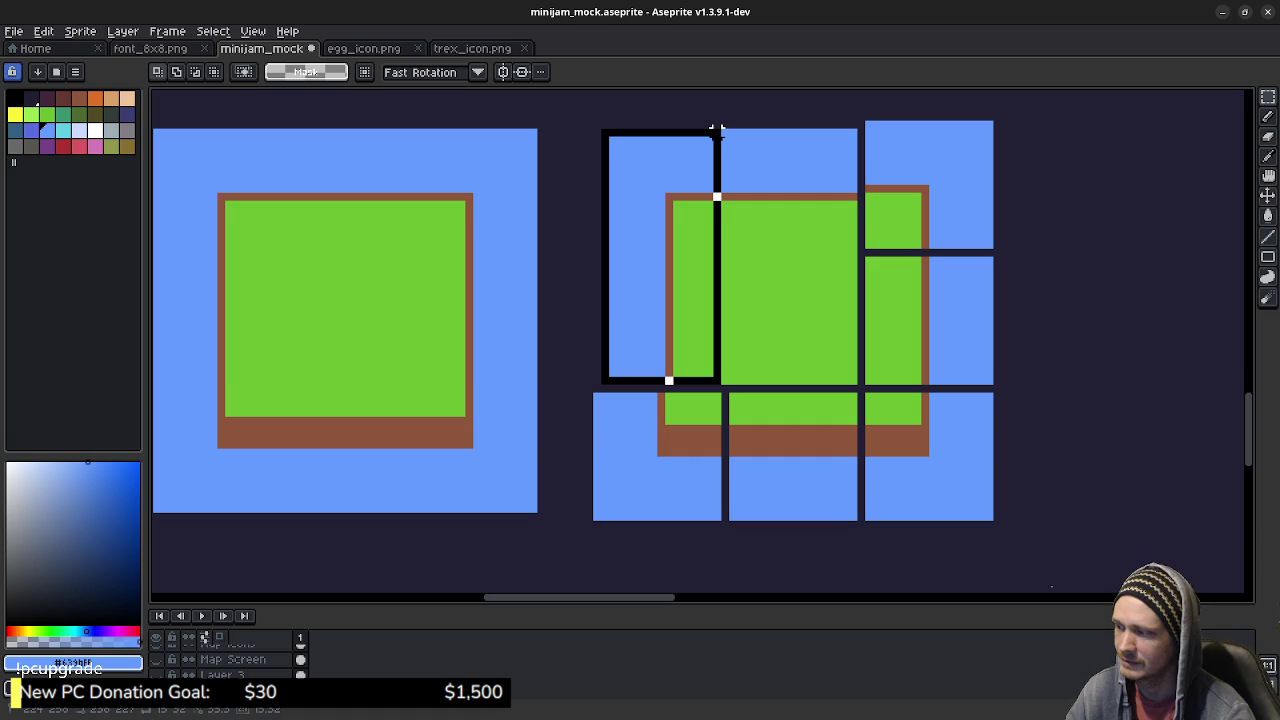
{"action": "left_click_drag", "start_coordinate": [716, 130], "coordinate": [725, 130]}
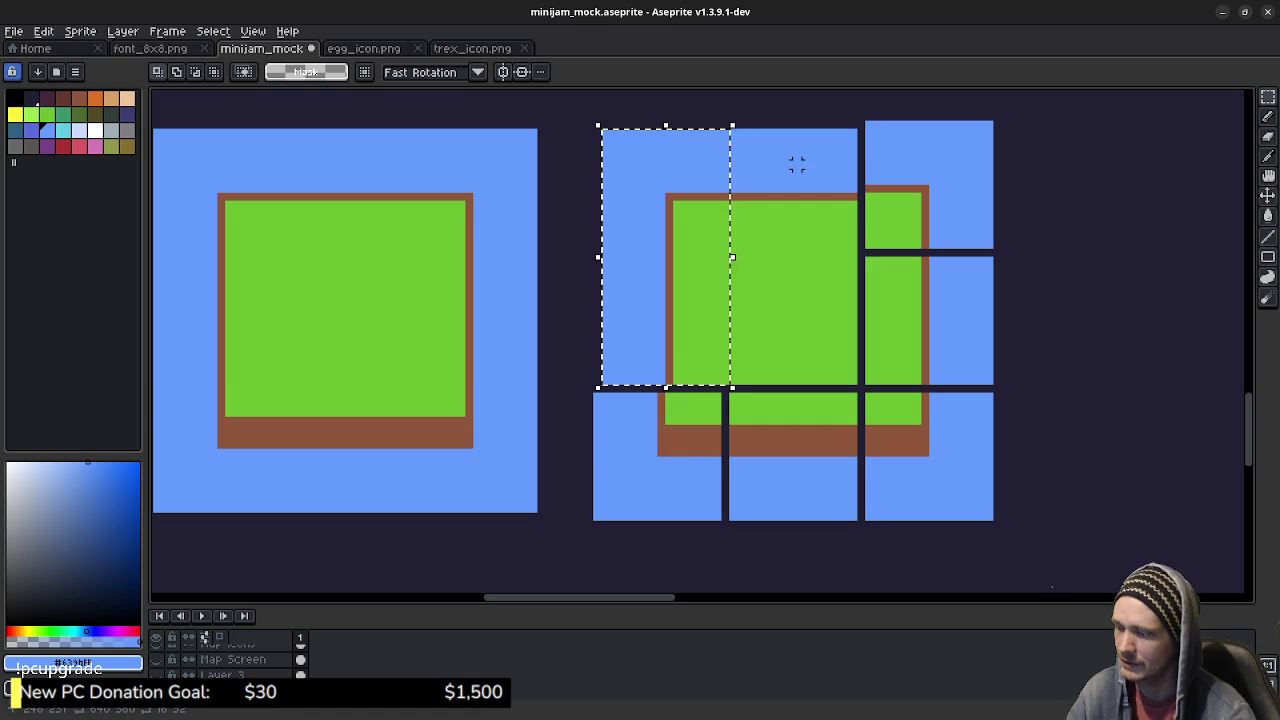
{"action": "key", "text": "Left"}
{"action": "key", "text": "Return"}
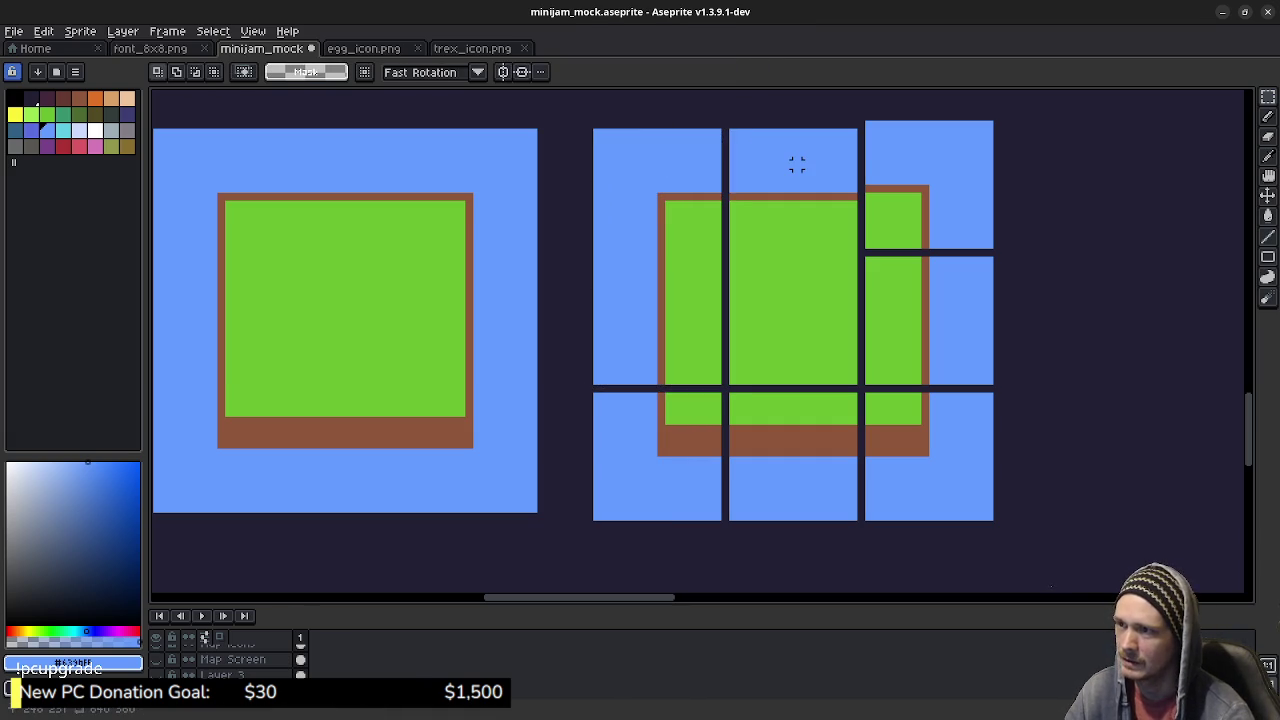
{"action": "left_click_drag", "start_coordinate": [594, 129], "coordinate": [853, 252]}
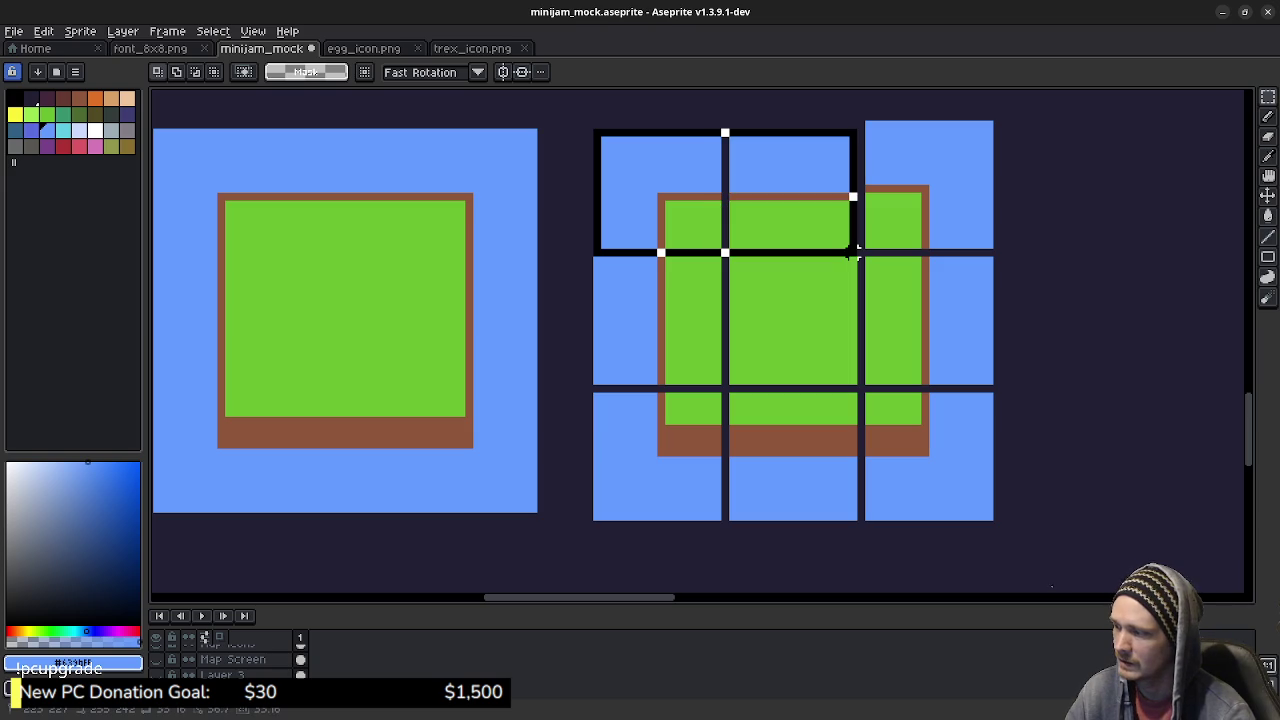
{"action": "left_click_drag", "start_coordinate": [853, 252], "coordinate": [855, 252]}
{"action": "key", "text": "ctrl+x"}
{"action": "key", "text": "ctrl+v"}
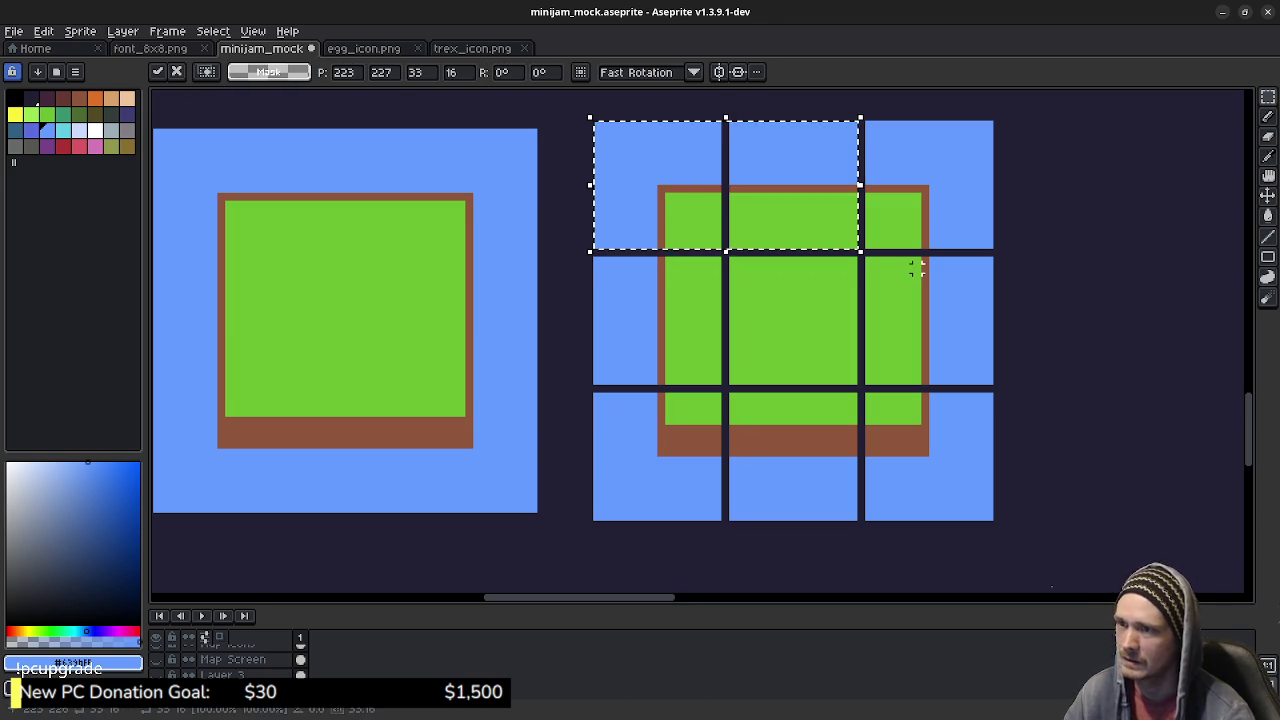
{"action": "left_click", "coordinate": [917, 267]}
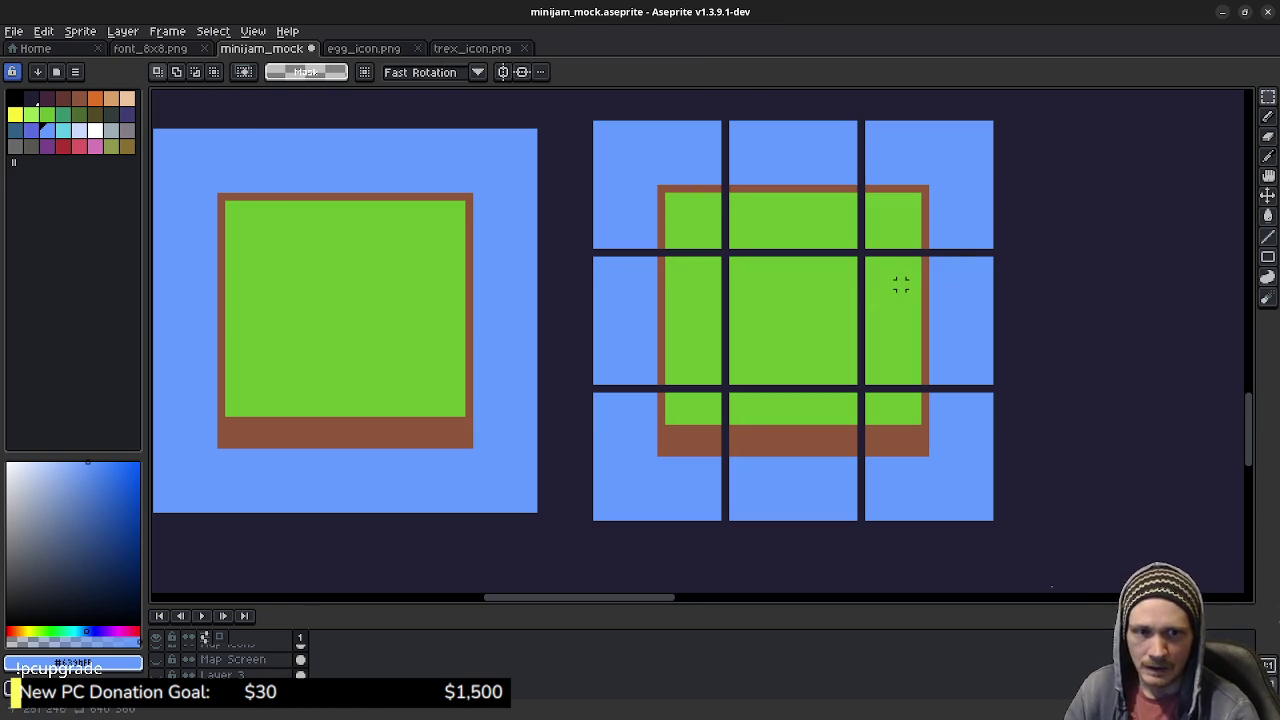
{"action": "left_click_drag", "start_coordinate": [806, 306], "coordinate": [1014, 313]}
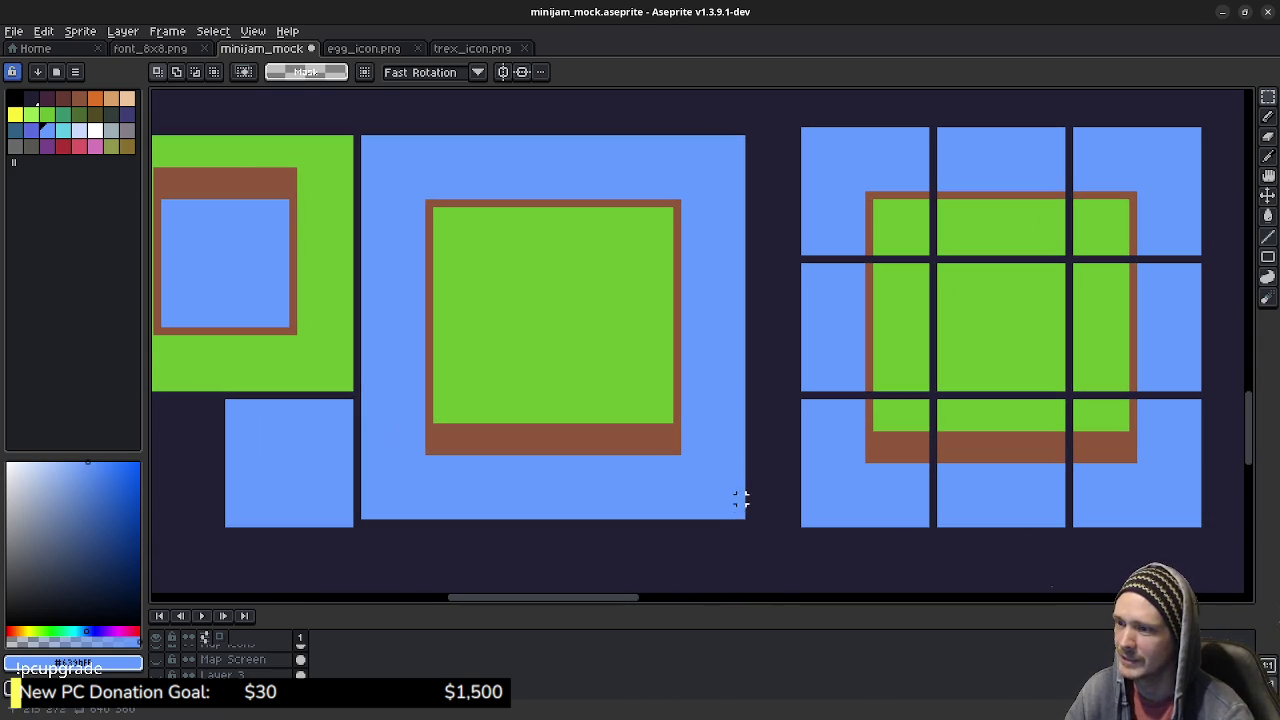
Step: Move the original island tile's right strip one pixel right
{"action": "left_click_drag", "start_coordinate": [740, 515], "coordinate": [620, 137]}
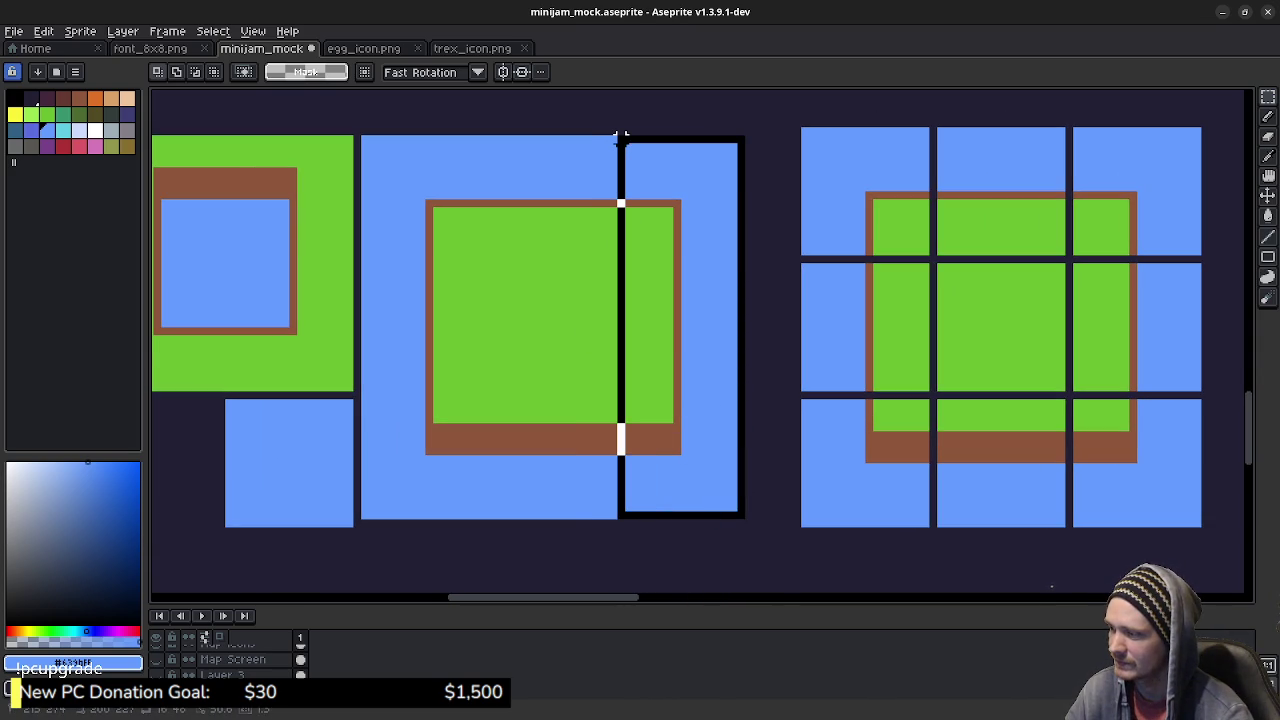
{"action": "left_click_drag", "start_coordinate": [620, 137], "coordinate": [616, 135]}
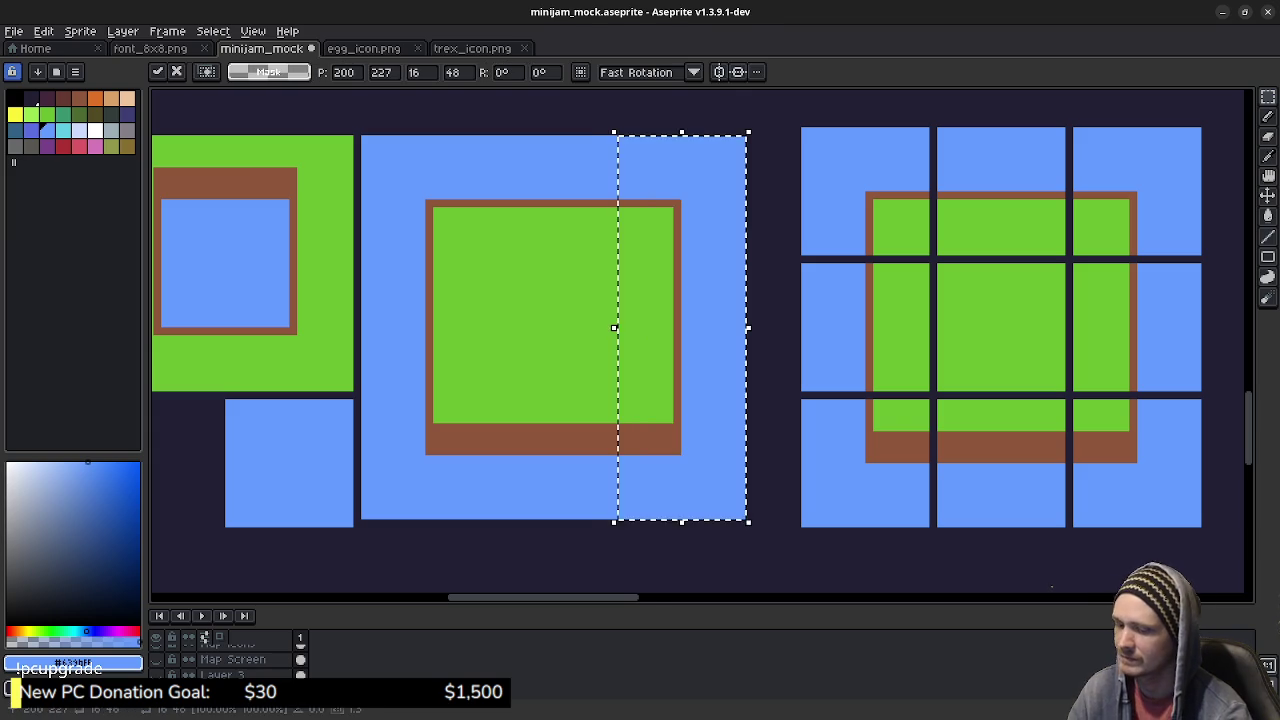
{"action": "key", "text": "Right"}
{"action": "left_click", "coordinate": [491, 214]}
Step: Cut and re-paste the left green tile and the blue tile below it
{"action": "left_click_drag", "start_coordinate": [491, 214], "coordinate": [684, 186]}
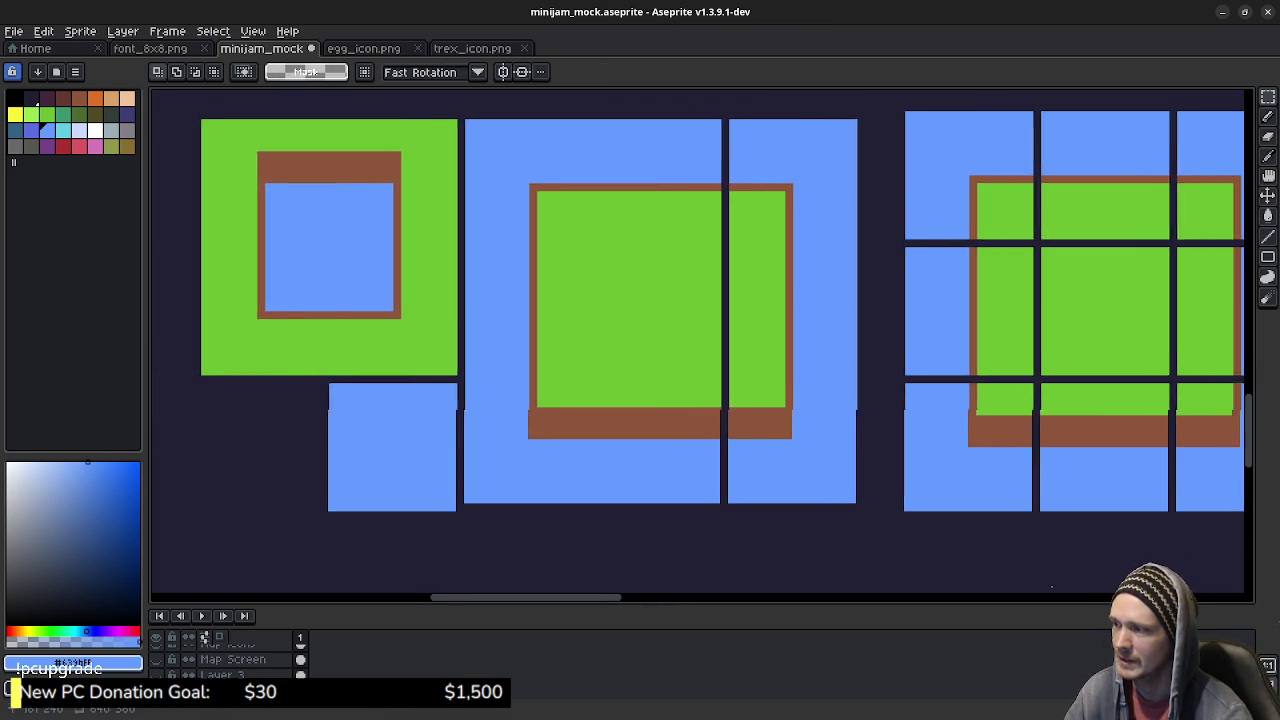
{"action": "left_click_drag", "start_coordinate": [646, 231], "coordinate": [650, 231]}
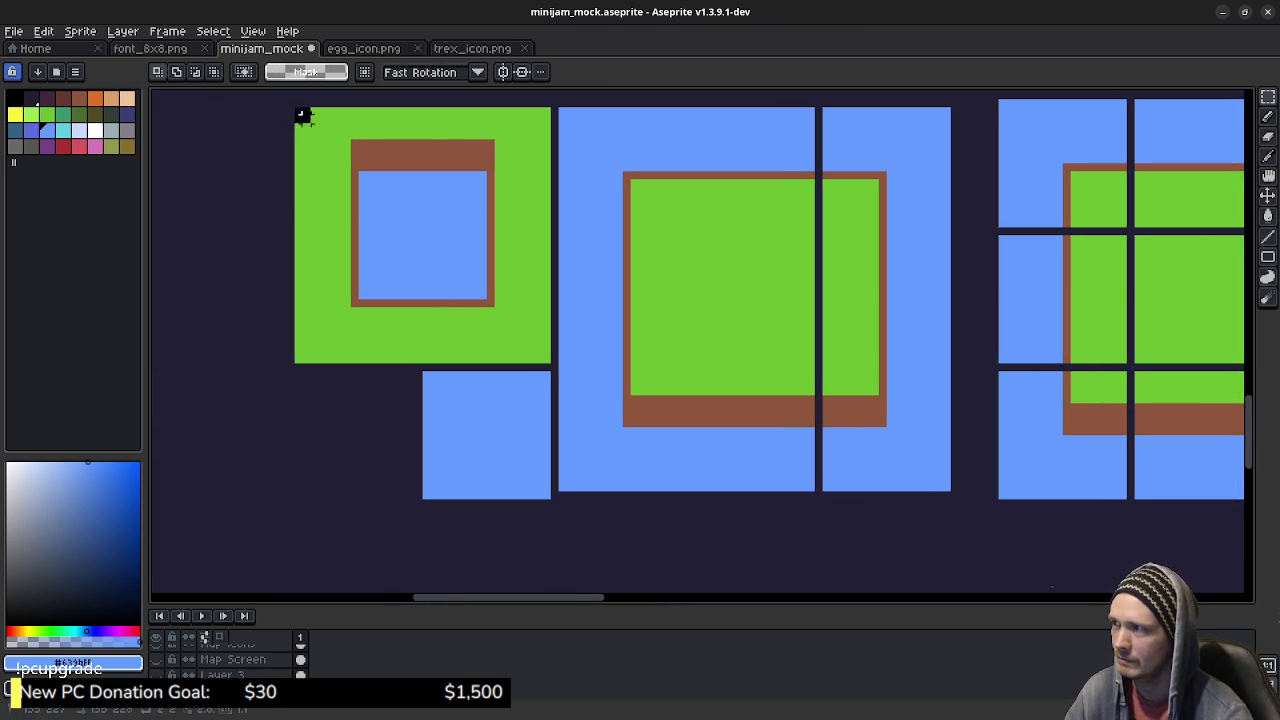
{"action": "left_click_drag", "start_coordinate": [298, 111], "coordinate": [546, 503]}
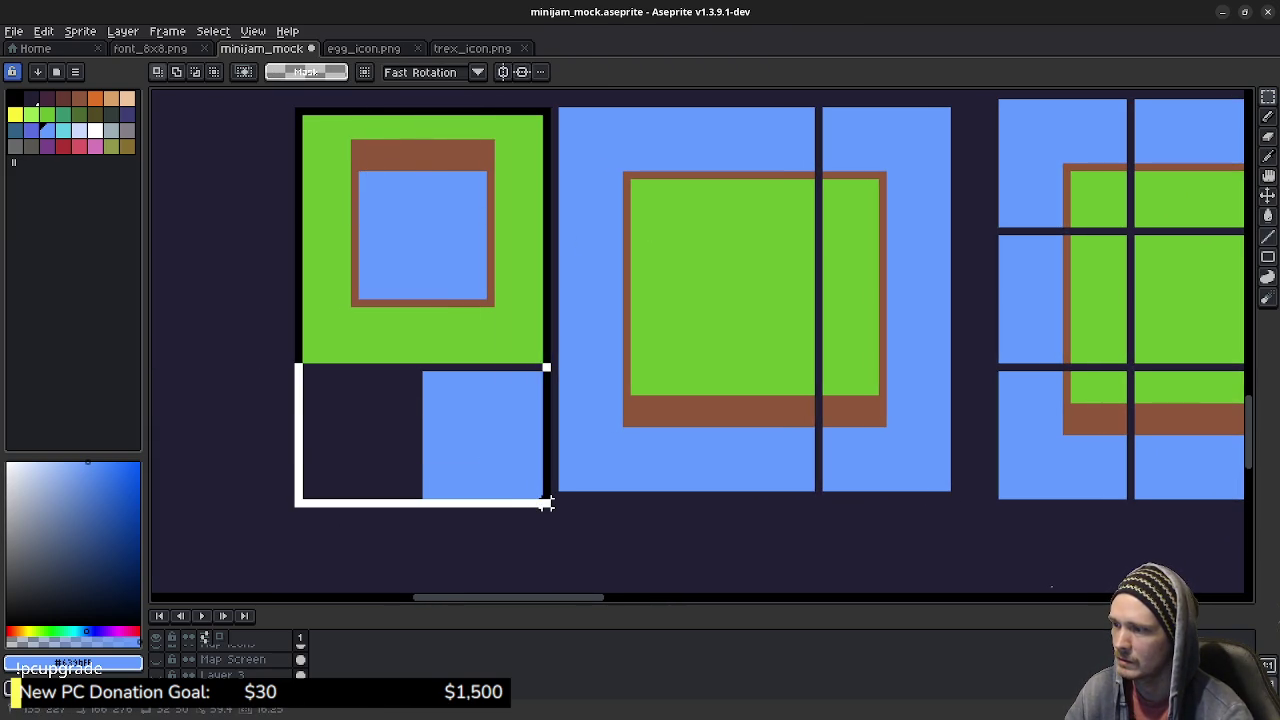
{"action": "key", "text": "Delete"}
{"action": "key", "text": "ctrl+v"}
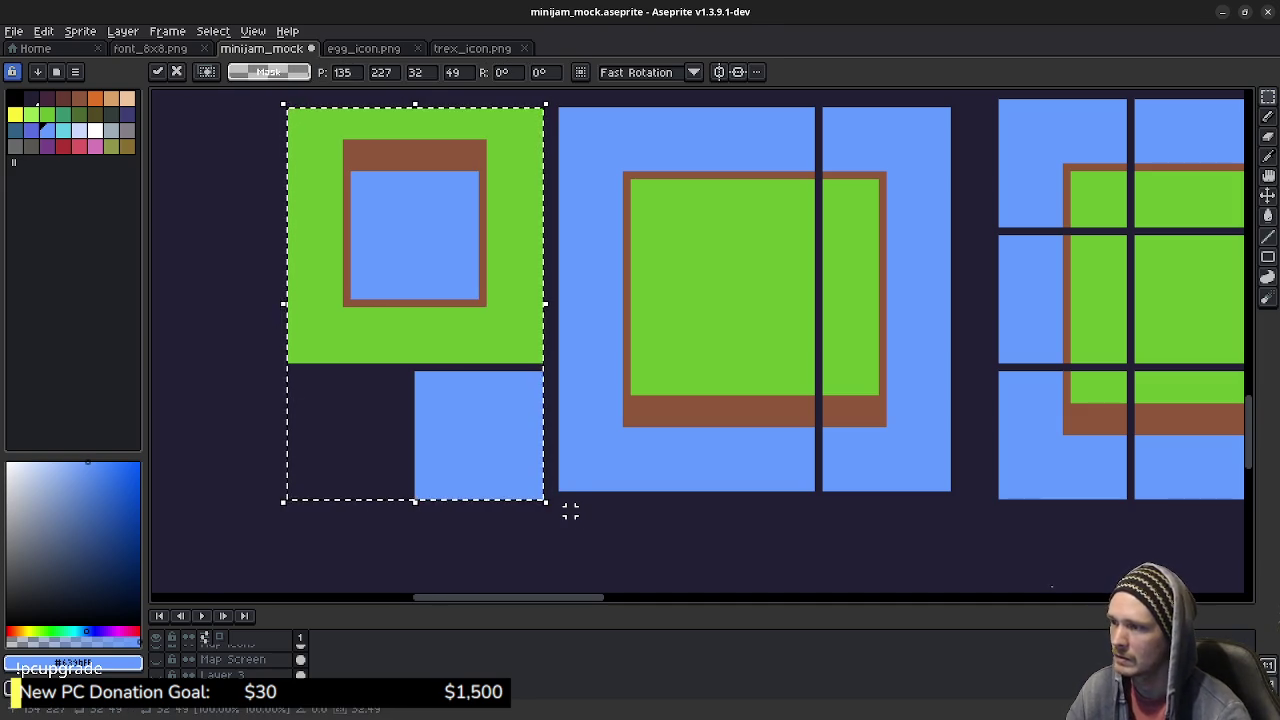
{"action": "left_click", "coordinate": [570, 511]}
Step: Shift the middle island's left column one pixel left and its top row one pixel up
{"action": "mouse_move", "coordinate": [562, 486]}
{"action": "left_mouse_down"}
{"action": "mouse_move", "coordinate": [666, 251]}
{"action": "mouse_move", "coordinate": [664, 108]}
{"action": "mouse_move", "coordinate": [683, 108]}
{"action": "left_mouse_up"}
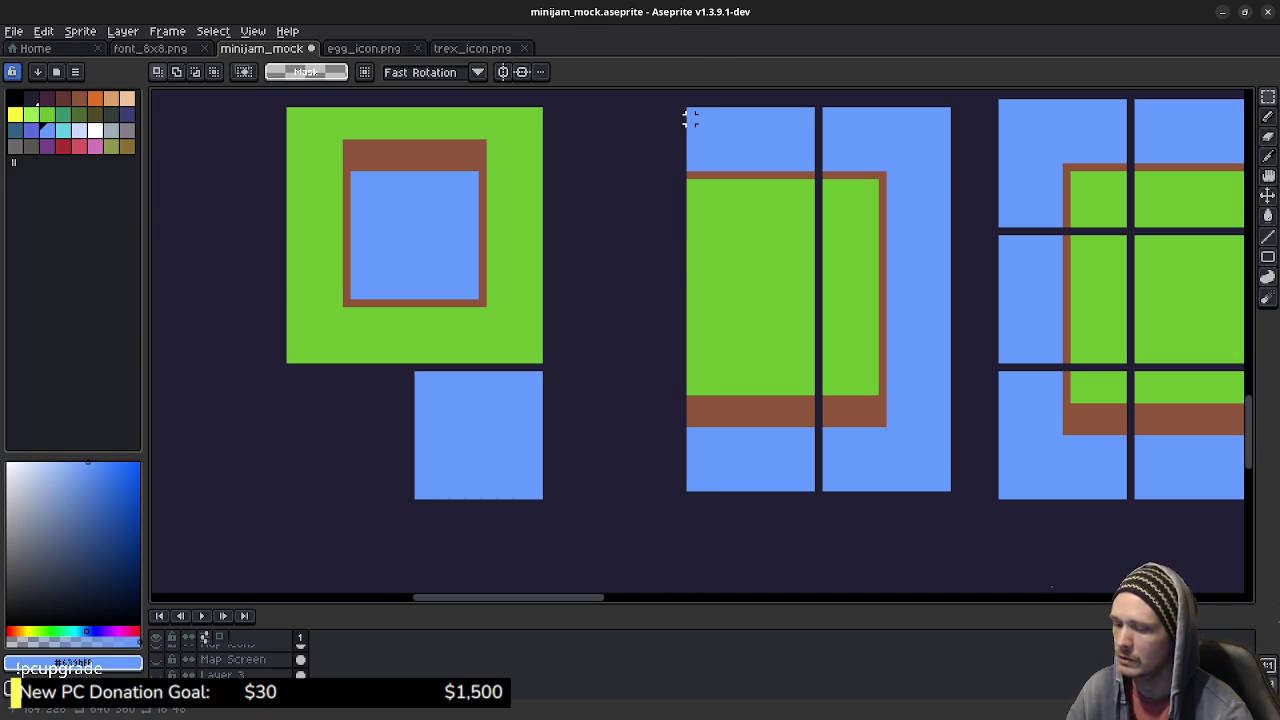
{"action": "key", "text": "Left"}
{"action": "key", "text": "ctrl+d"}
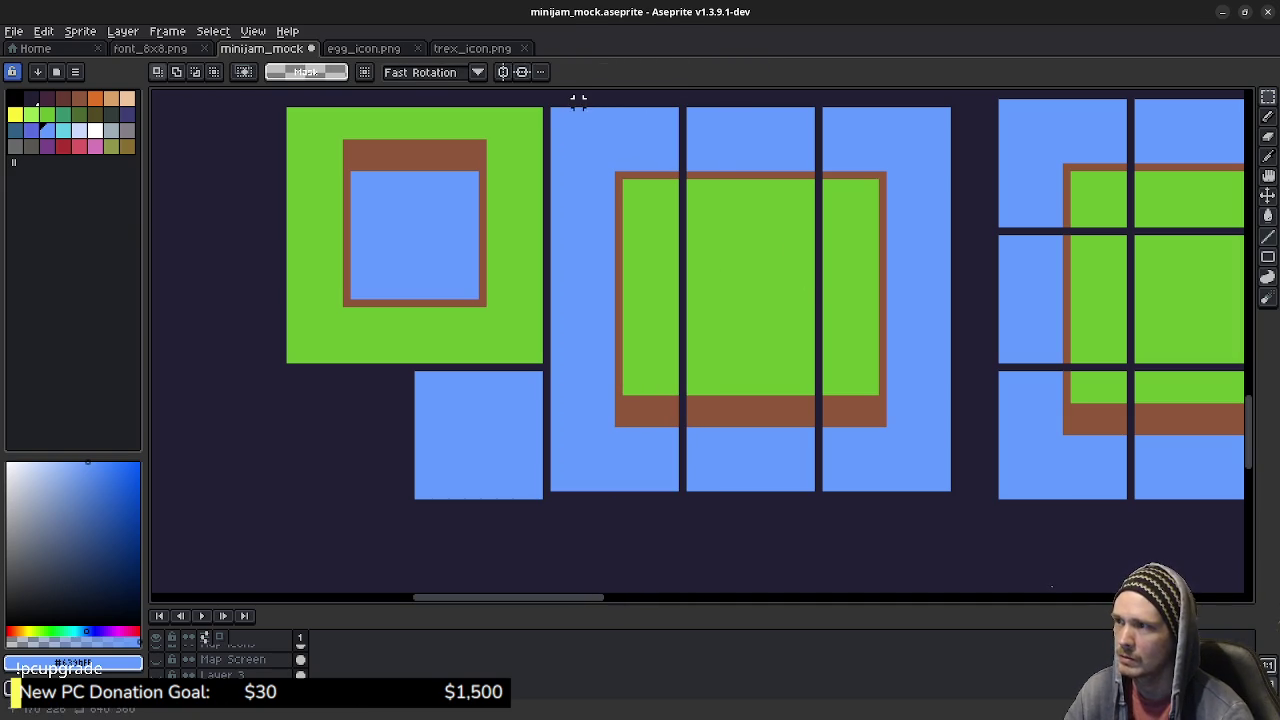
{"action": "left_click_drag", "start_coordinate": [554, 112], "coordinate": [948, 230]}
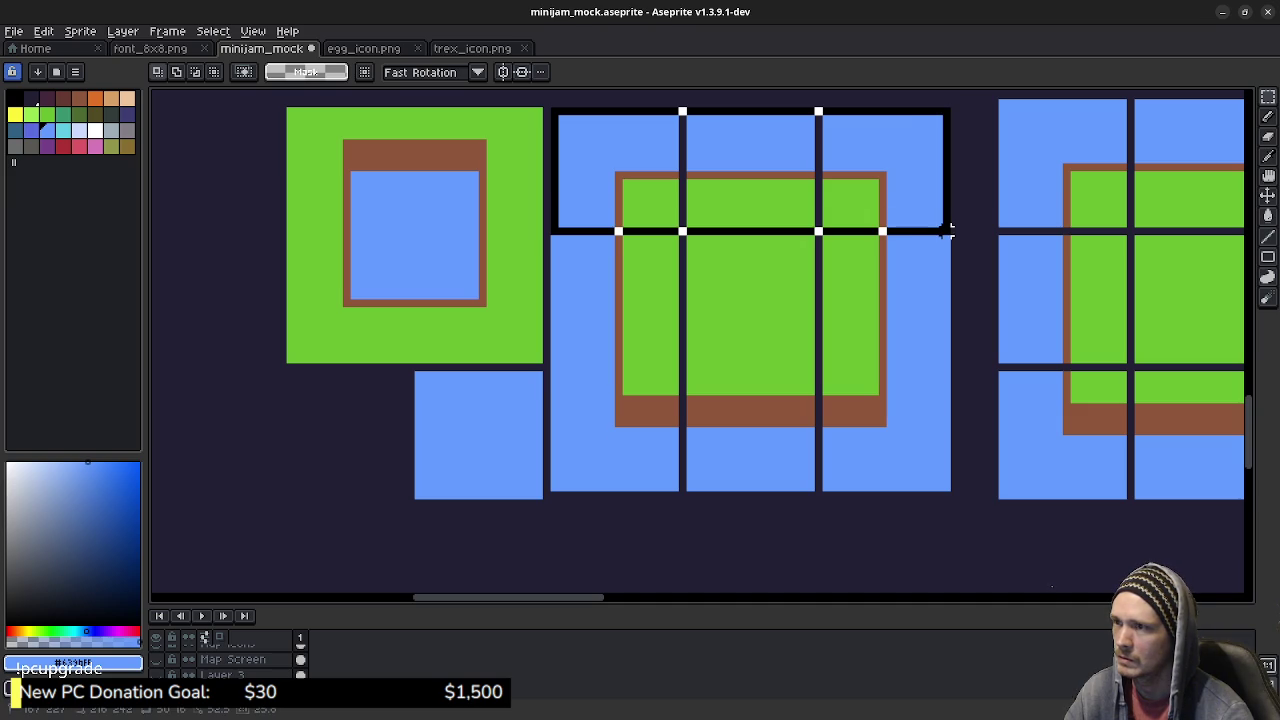
{"action": "key", "text": "Up"}
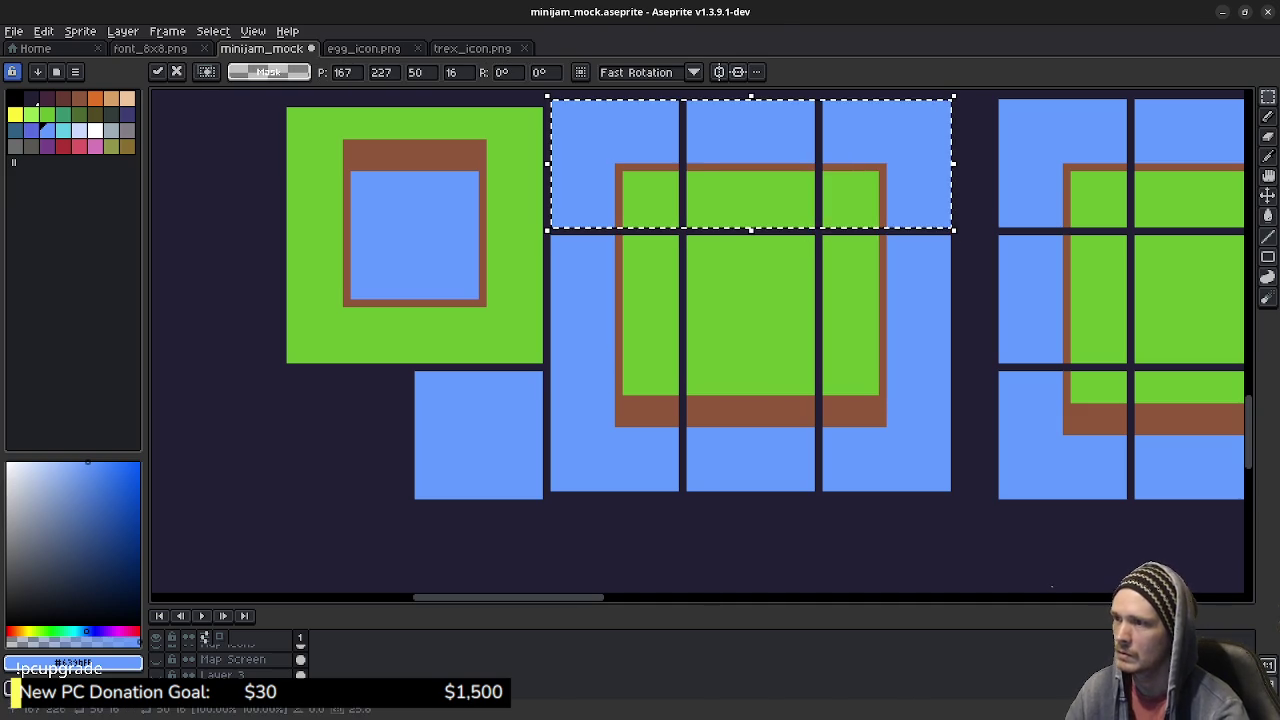
{"action": "key", "text": "ctrl+d"}
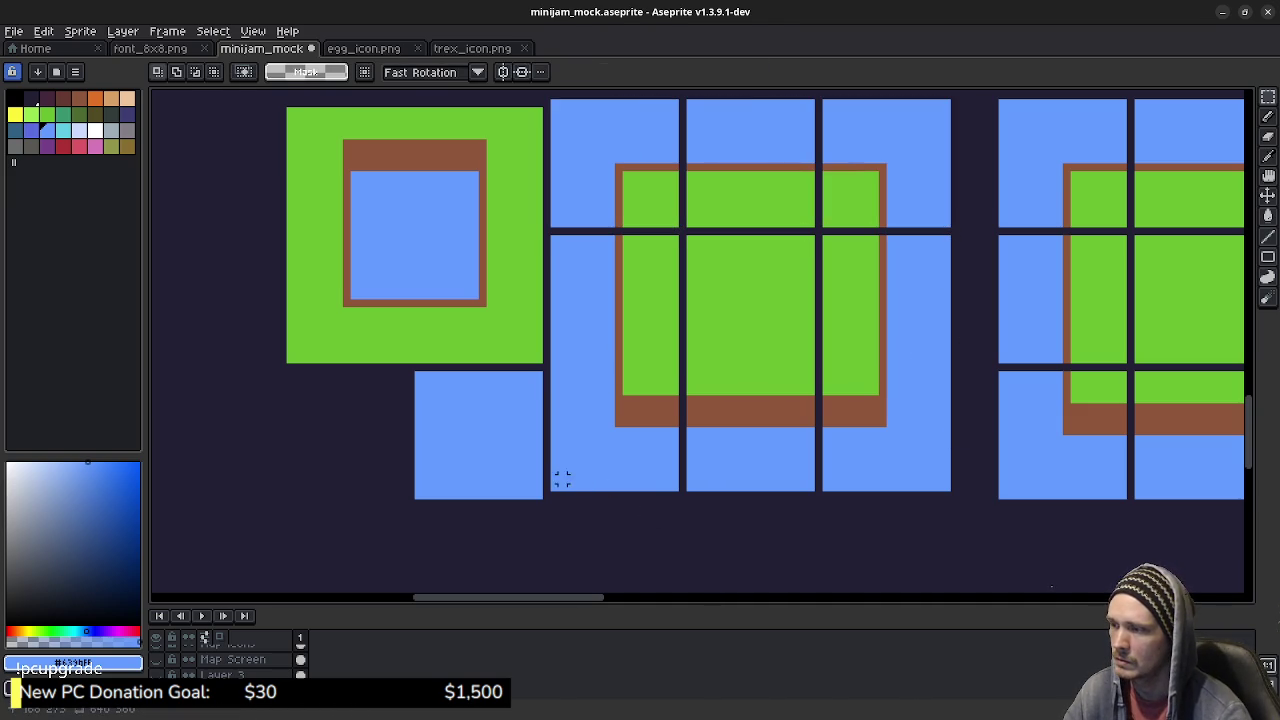
Step: Lower the middle island's bottom row by one pixel
{"action": "left_click_drag", "start_coordinate": [554, 488], "coordinate": [950, 366]}
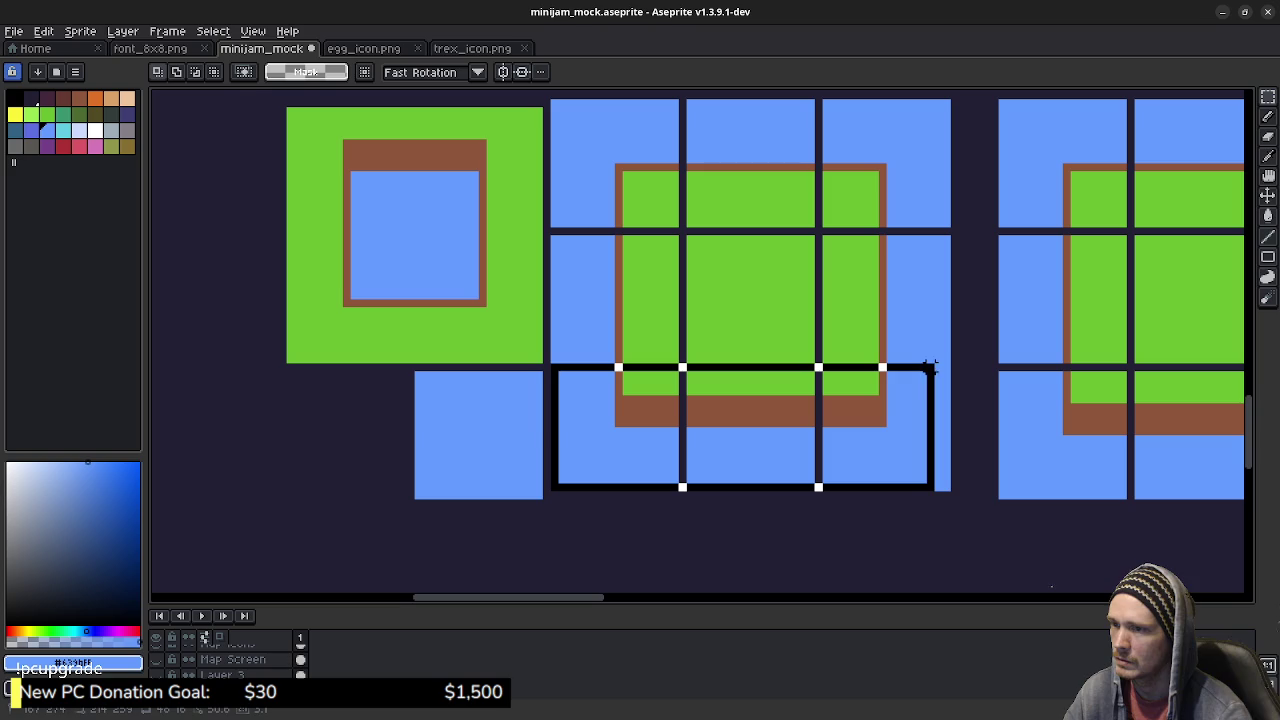
{"action": "key", "text": "ctrl+x"}
{"action": "key", "text": "ctrl+v"}
{"action": "key", "text": "Down"}
{"action": "key", "text": "ctrl+d"}
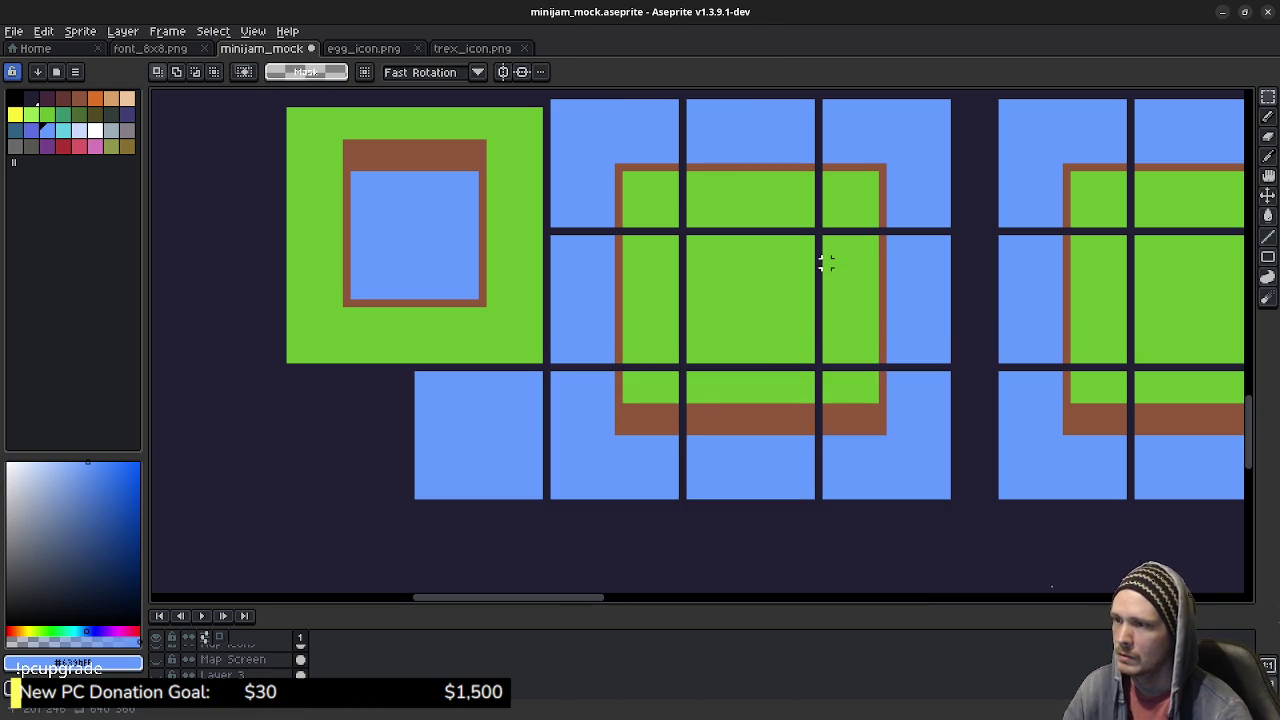
{"action": "left_click_drag", "start_coordinate": [823, 258], "coordinate": [773, 286]}
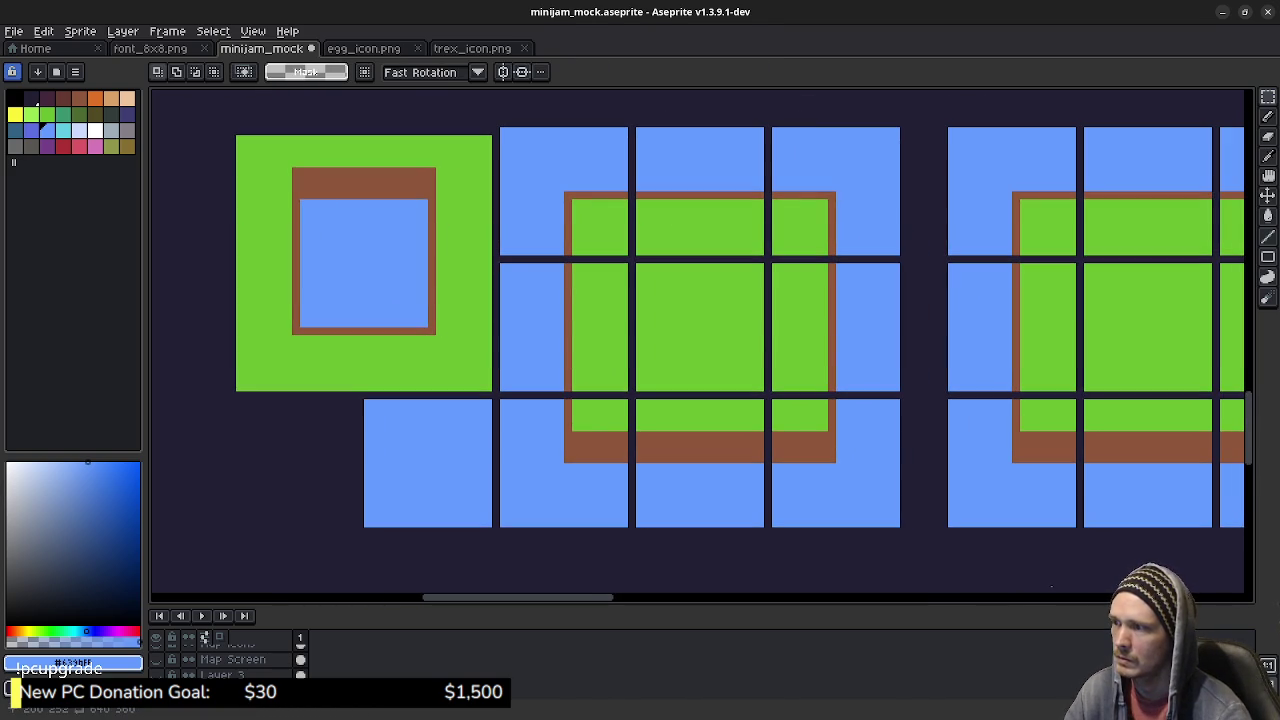
Step: Raise the pond island's top half one pixel and shift its left half one pixel left
{"action": "left_click_drag", "start_coordinate": [480, 230], "coordinate": [597, 287]}
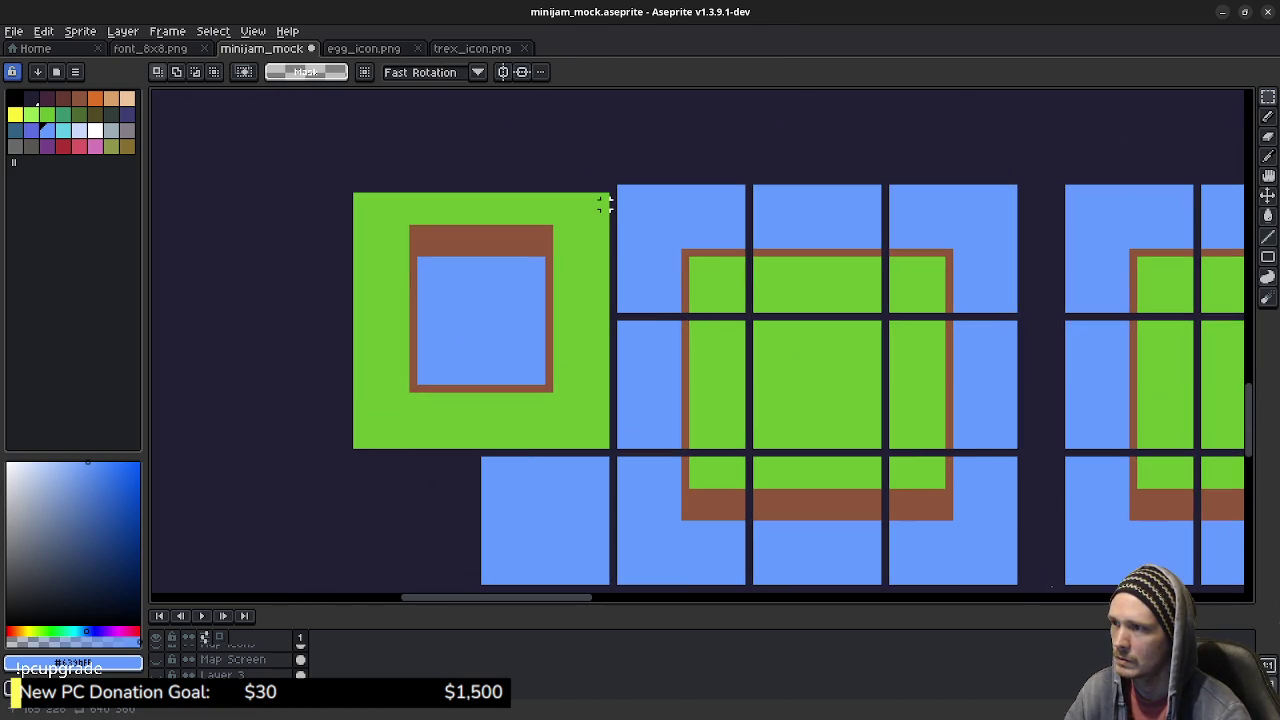
{"action": "mouse_move", "coordinate": [604, 196]}
{"action": "left_mouse_down"}
{"action": "mouse_move", "coordinate": [352, 308]}
{"action": "mouse_move", "coordinate": [373, 316]}
{"action": "mouse_move", "coordinate": [351, 321]}
{"action": "left_mouse_up"}
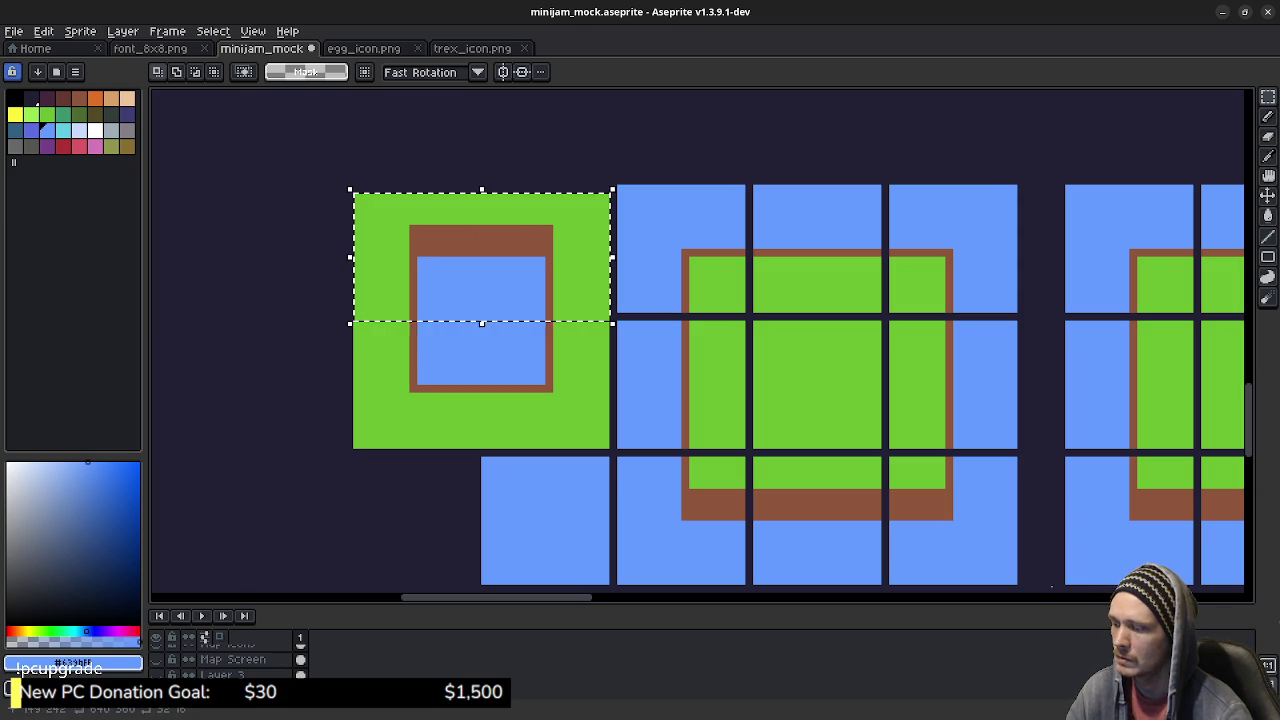
{"action": "key", "text": "Up"}
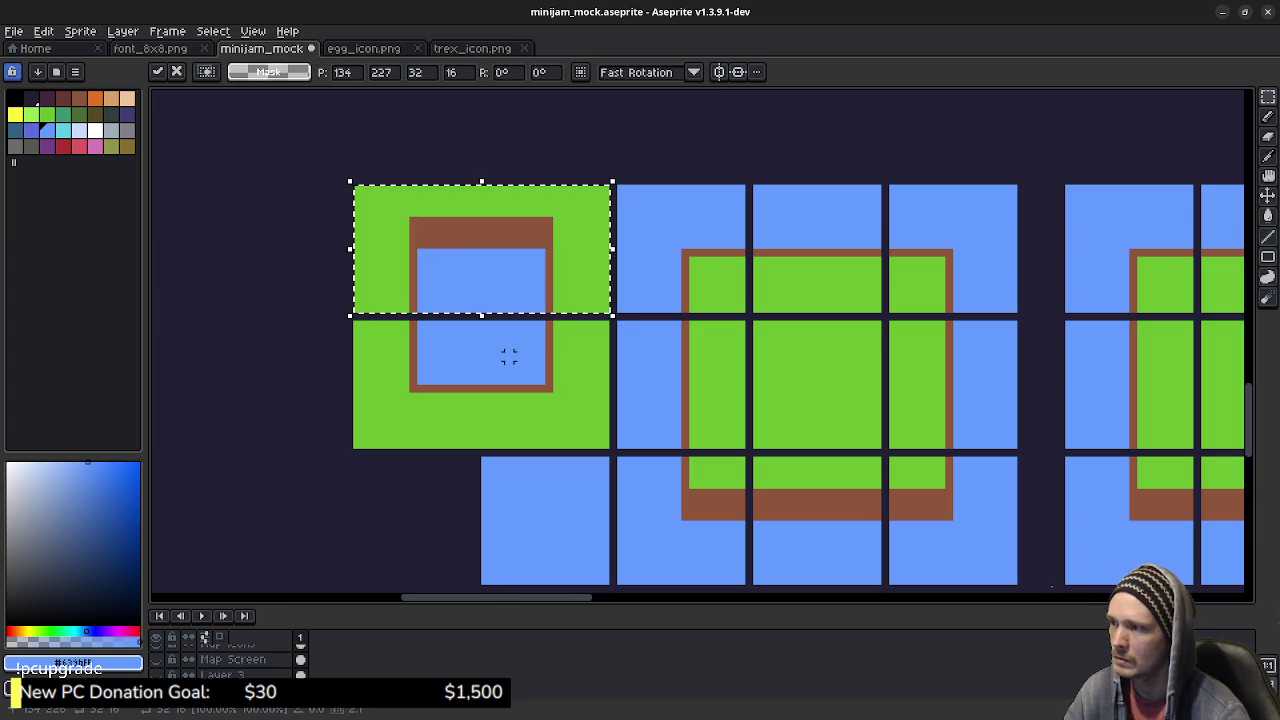
{"action": "key", "text": "Return"}
{"action": "left_click_drag", "start_coordinate": [356, 188], "coordinate": [476, 447]}
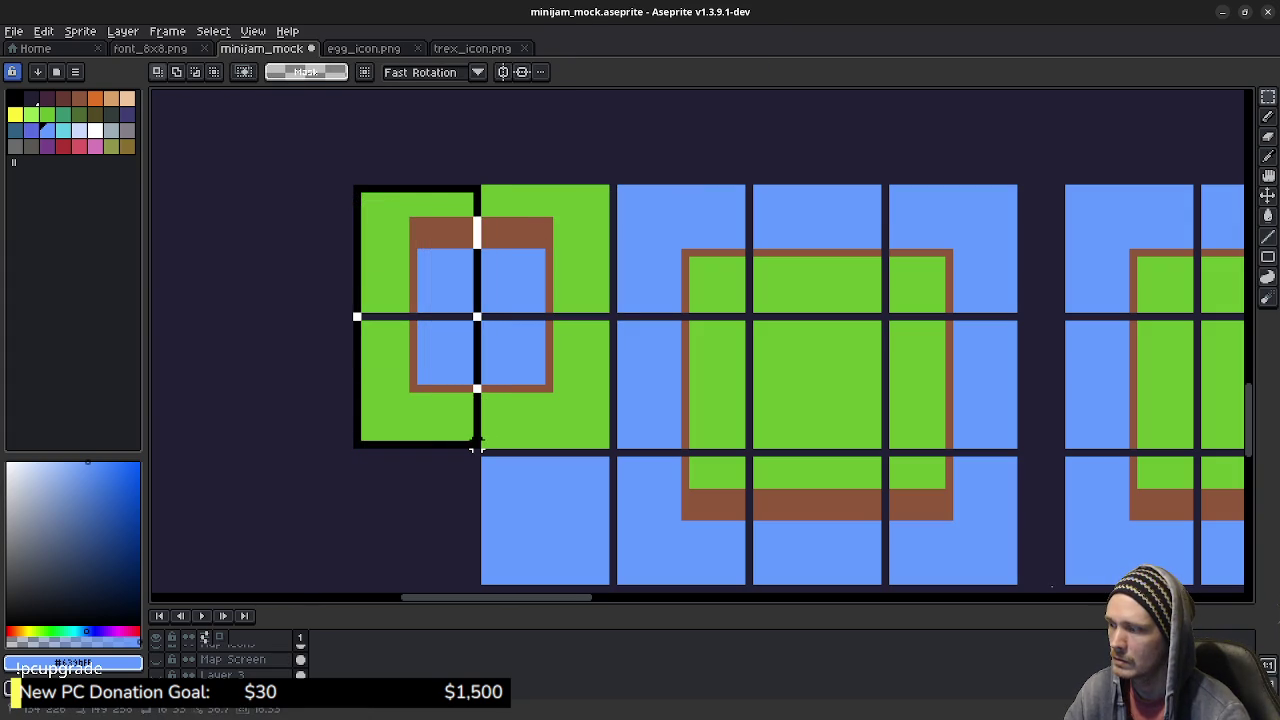
{"action": "key", "text": "Left"}
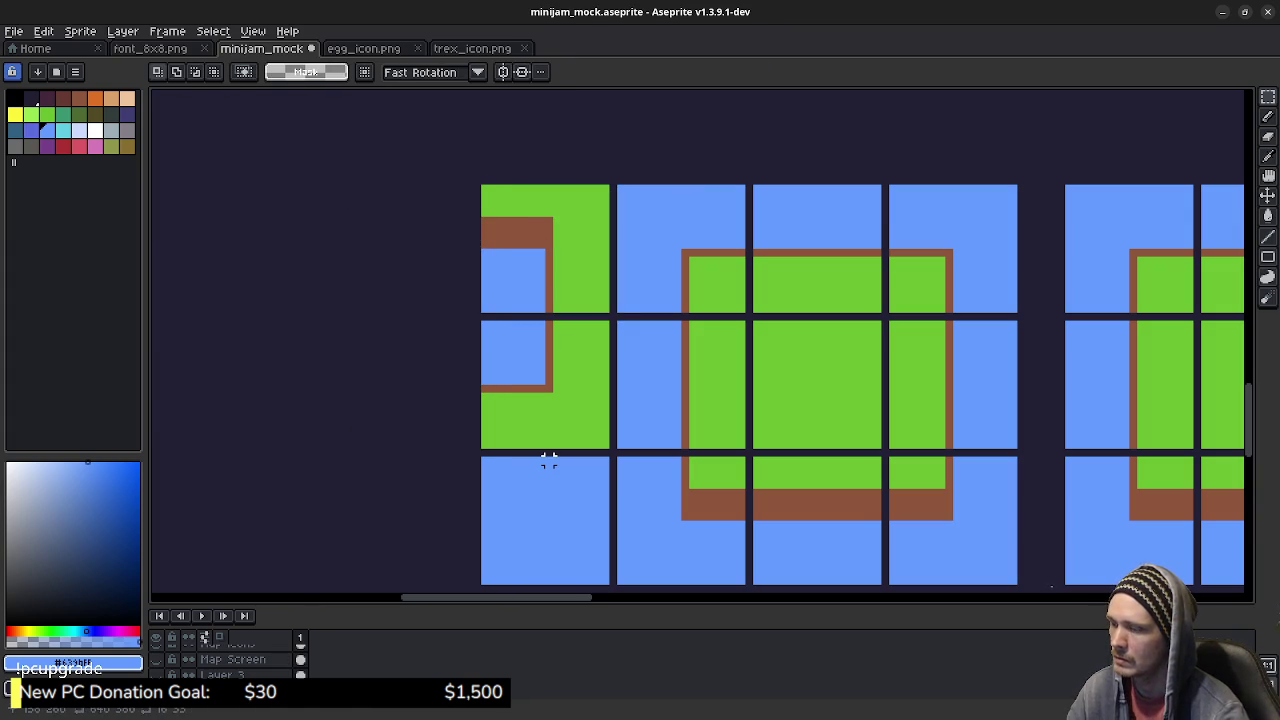
{"action": "left_click", "coordinate": [548, 460]}
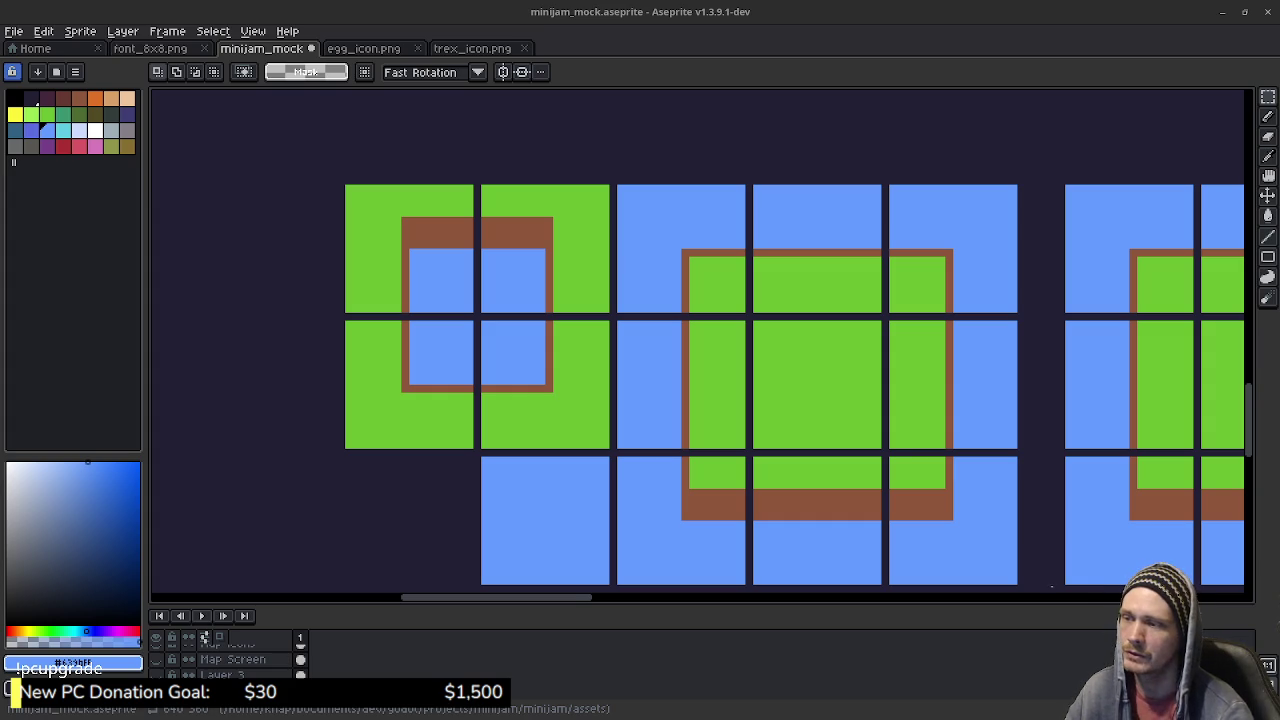
{"action": "left_click_drag", "start_coordinate": [900, 502], "coordinate": [791, 466]}
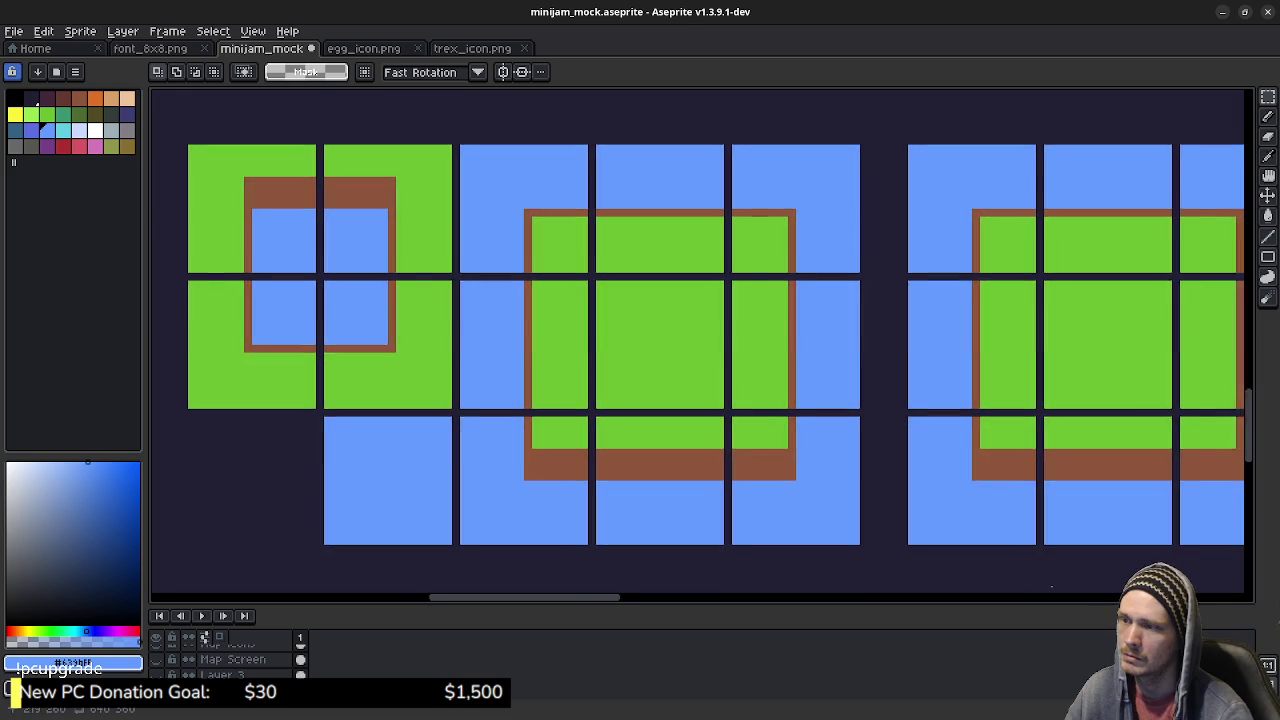
Step: Select the lone blue water tile and paste a copy of it
{"action": "left_click_drag", "start_coordinate": [929, 414], "coordinate": [679, 414]}
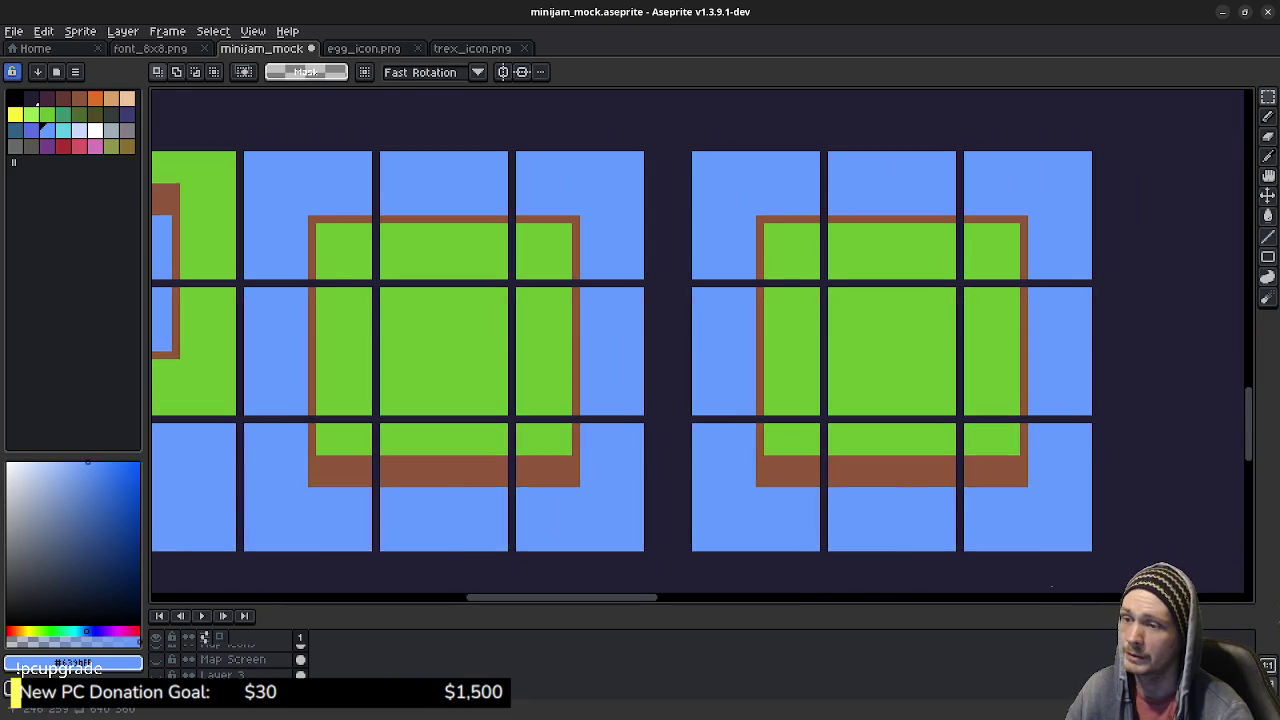
{"action": "scroll", "coordinate": [830, 424], "scroll_direction": "right", "scroll_amount": 3}
{"action": "key", "text": "ctrl+z"}
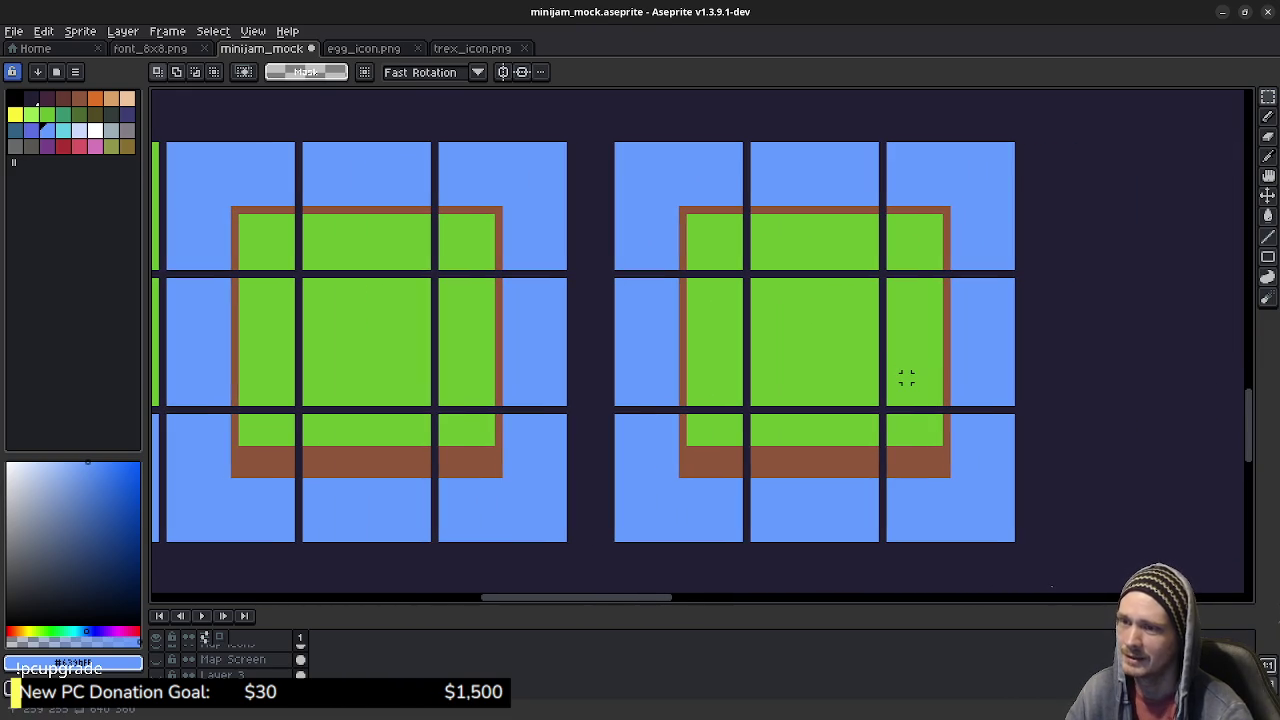
{"action": "mouse_move", "coordinate": [906, 377]}
{"action": "left_mouse_down"}
{"action": "mouse_move", "coordinate": [712, 404]}
{"action": "mouse_move", "coordinate": [923, 371]}
{"action": "left_mouse_up"}
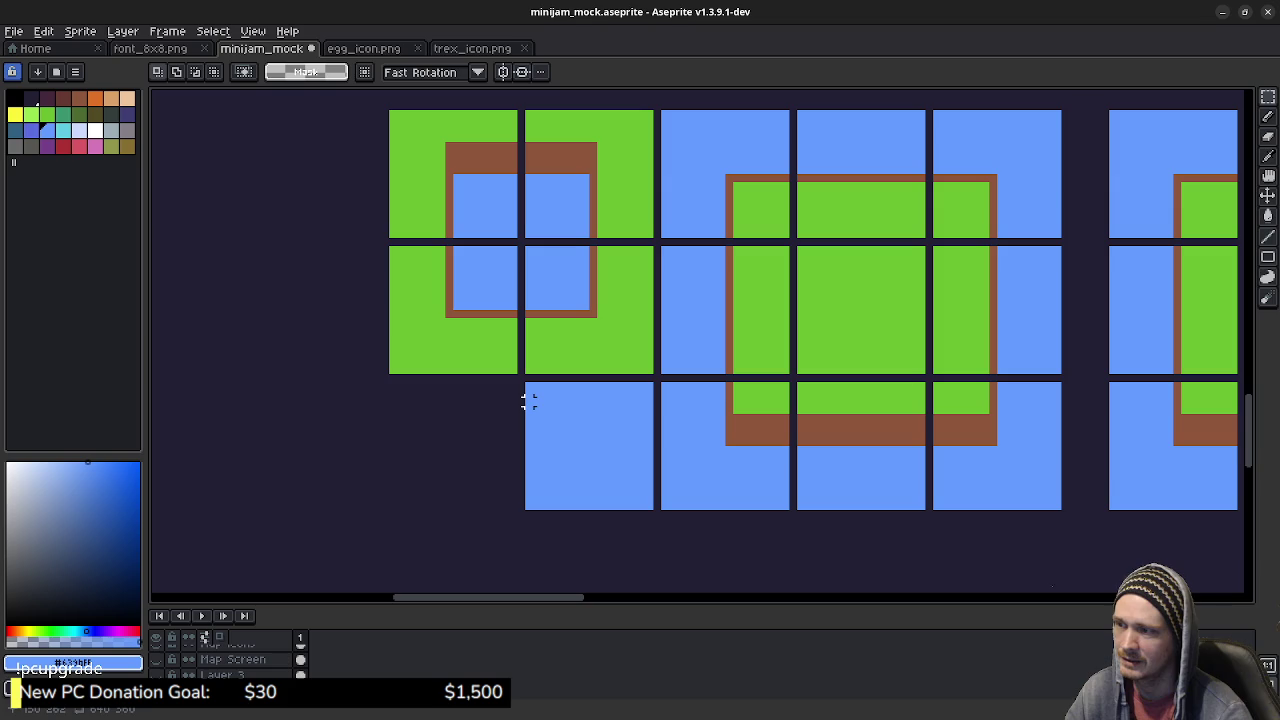
{"action": "left_click_drag", "start_coordinate": [525, 381], "coordinate": [655, 511]}
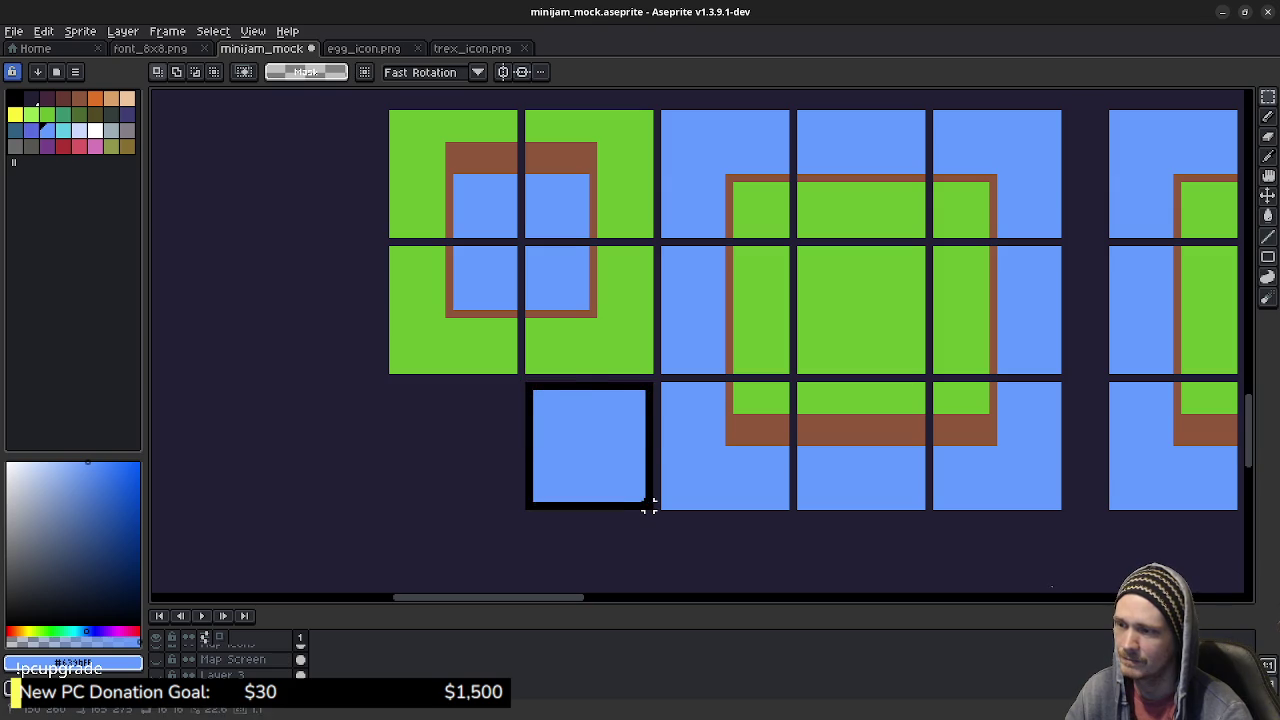
{"action": "key", "text": "ctrl+v"}
Step: Position the copied water tile right of the island's middle row, nudged into line
{"action": "scroll", "coordinate": [926, 367], "scroll_direction": "right", "scroll_amount": 5}
{"action": "left_click_drag", "start_coordinate": [926, 367], "coordinate": [660, 371]}
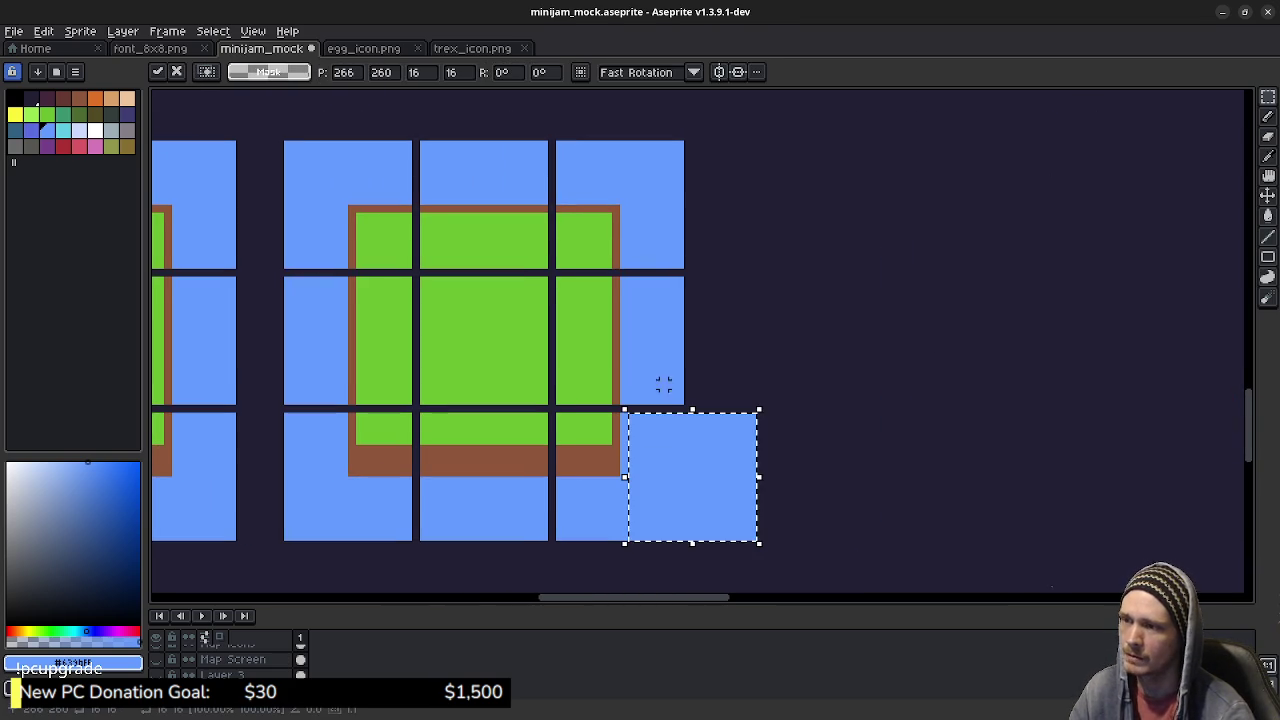
{"action": "left_click_drag", "start_coordinate": [690, 478], "coordinate": [755, 356]}
{"action": "key", "text": "Right"}
{"action": "key", "text": "Up"}
{"action": "key", "text": "Up"}
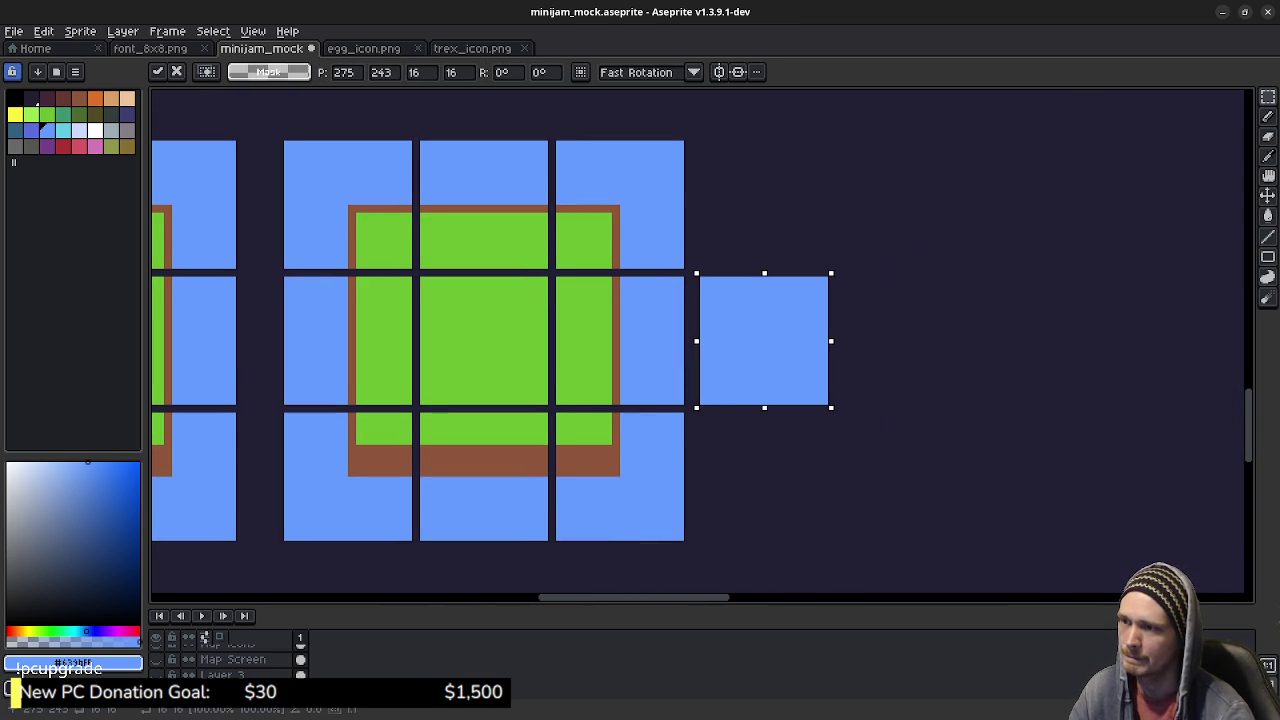
{"action": "key", "text": "Left"}
{"action": "key", "text": "Return"}
{"action": "key", "text": "ctrl+d"}
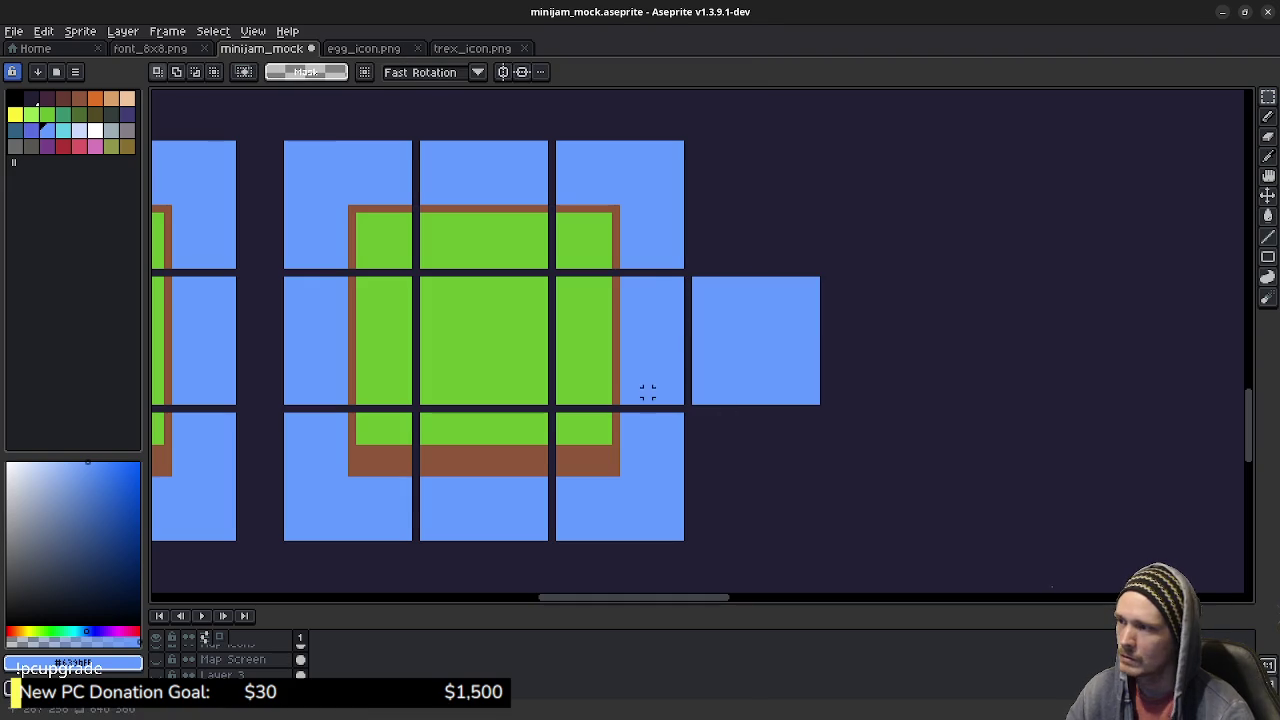
{"action": "key", "text": "b"}
{"action": "left_click", "coordinate": [79, 146]}
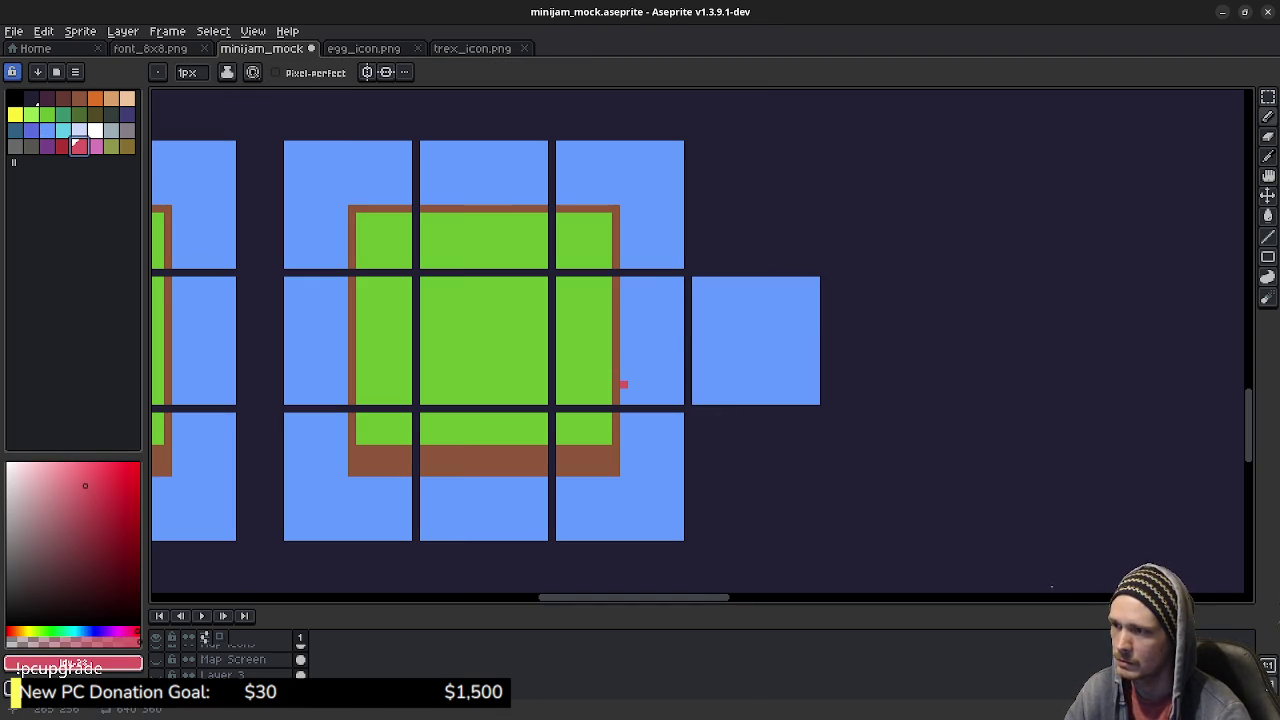
Step: Draw a red channel block with red edges, red fill and a dark red shading line
{"action": "left_click_drag", "start_coordinate": [623, 393], "coordinate": [682, 393]}
{"action": "left_click_drag", "start_coordinate": [623, 289], "coordinate": [658, 289]}
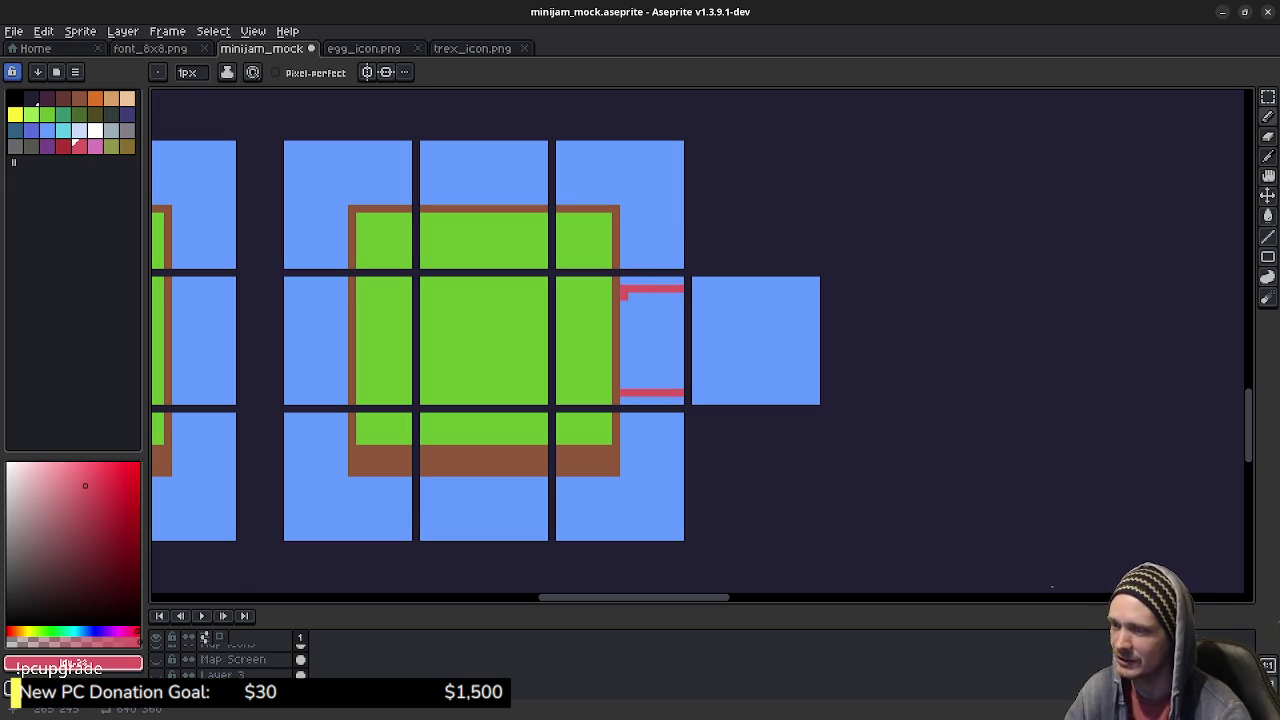
{"action": "key", "text": "g"}
{"action": "left_click", "coordinate": [652, 340]}
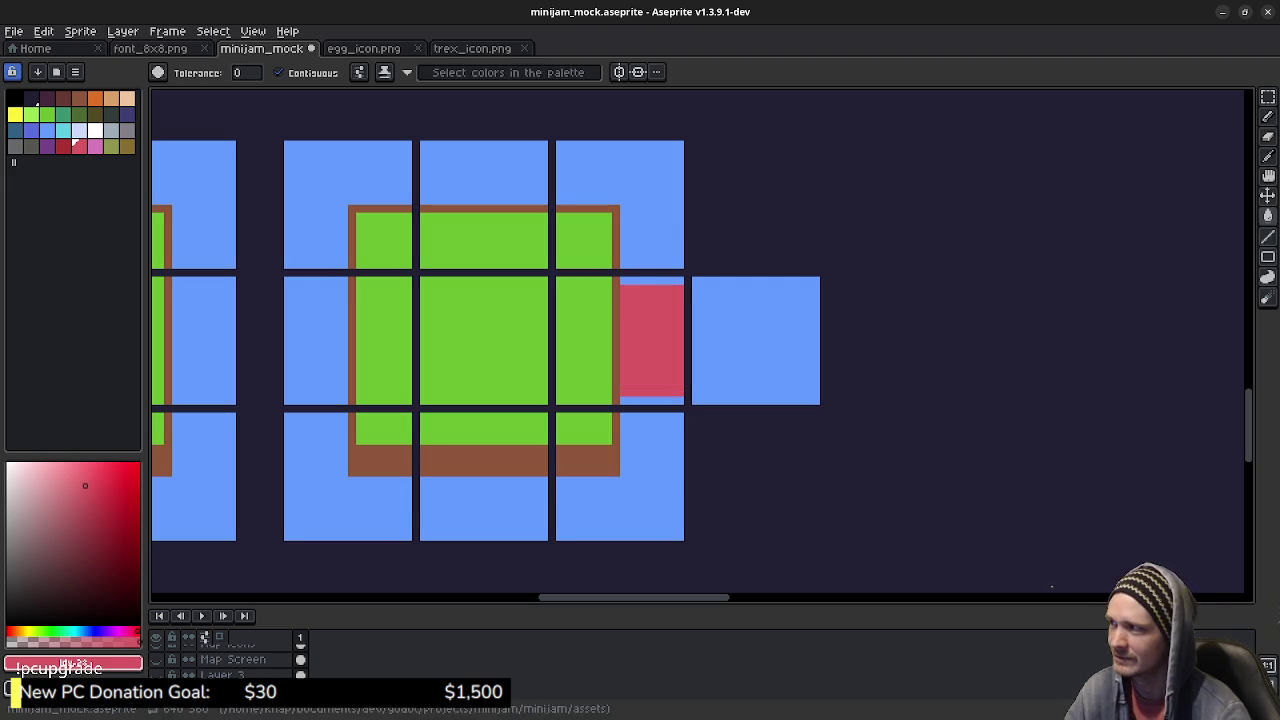
{"action": "left_click", "coordinate": [62, 145]}
{"action": "key", "text": "b"}
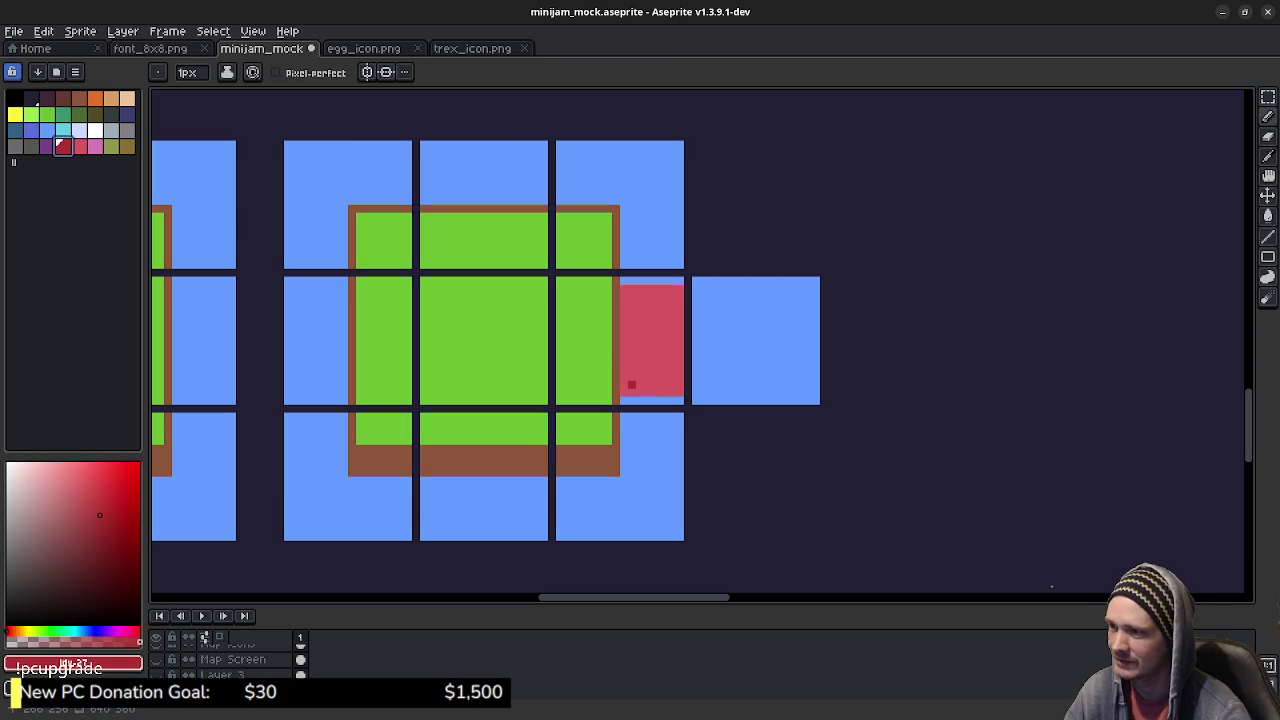
{"action": "mouse_move", "coordinate": [623, 384]}
{"action": "left_mouse_down"}
{"action": "mouse_move", "coordinate": [673, 384]}
{"action": "mouse_move", "coordinate": [622, 392]}
{"action": "left_mouse_up"}
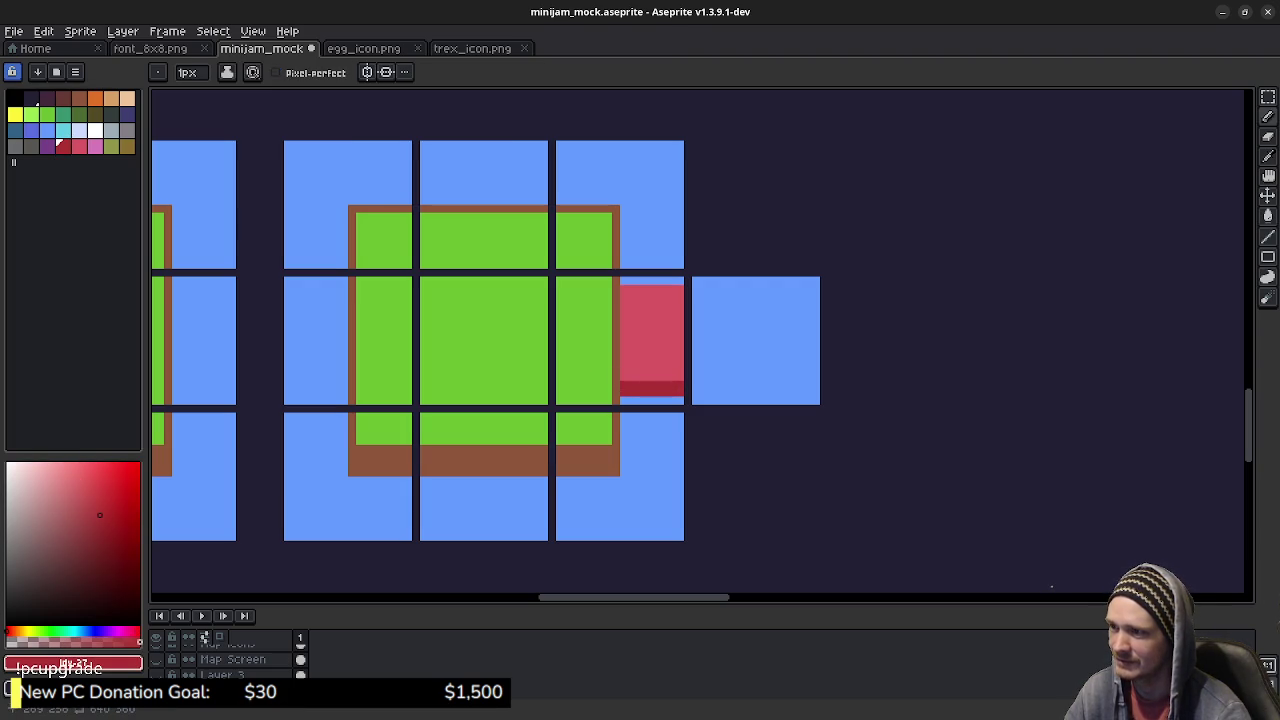
Step: Move the red block's bottom strip up one pixel, undoing an accidental paste
{"action": "key", "text": "m"}
{"action": "left_click_drag", "start_coordinate": [686, 406], "coordinate": [622, 364]}
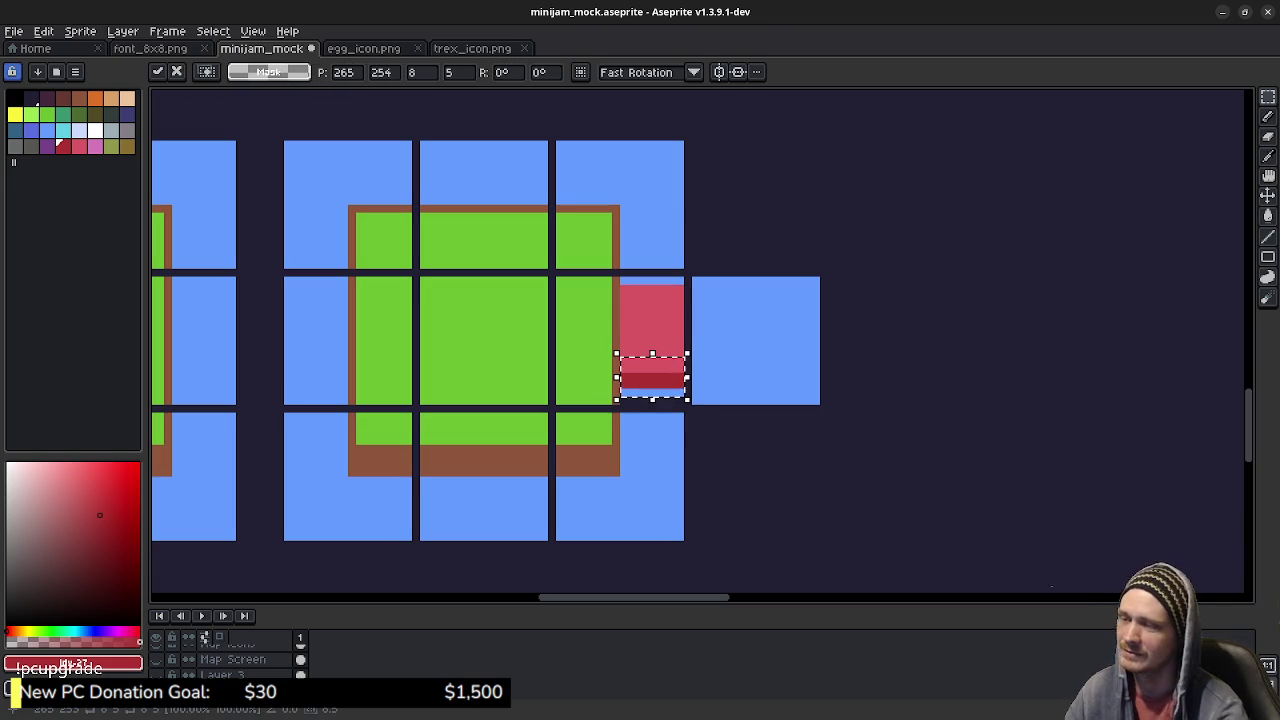
{"action": "key", "text": "ctrl+z"}
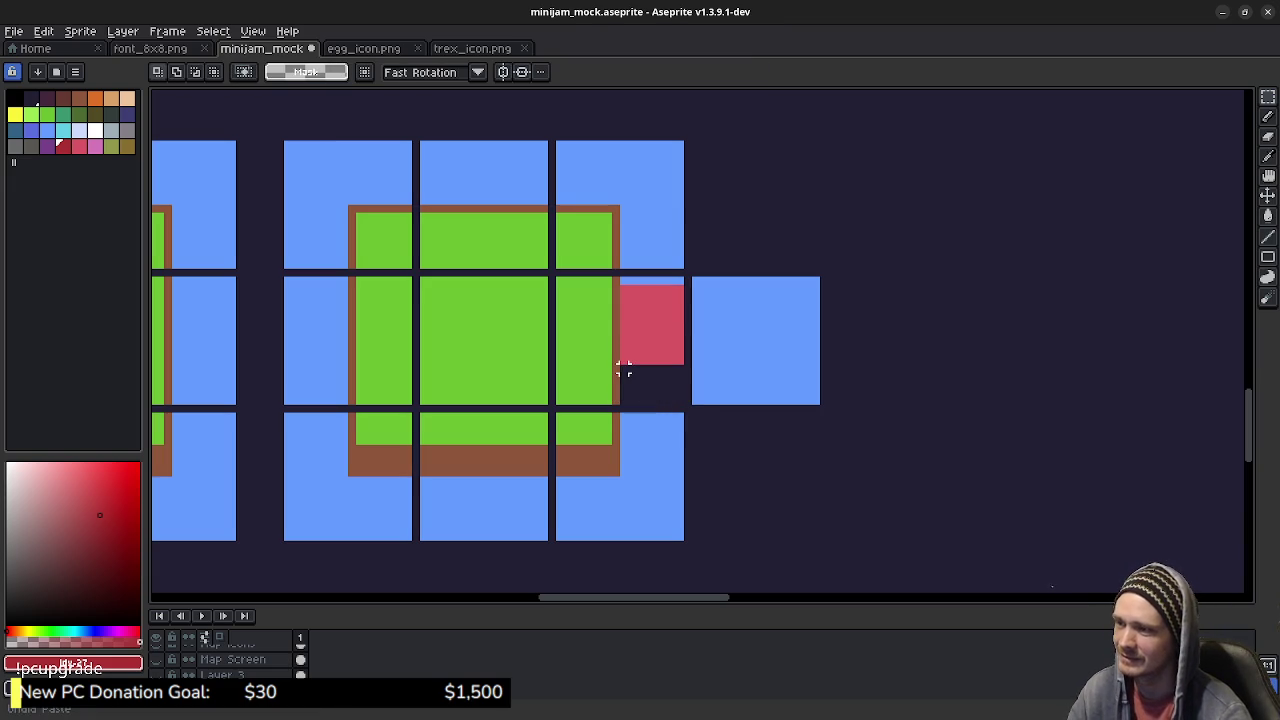
{"action": "key", "text": "ctrl+z"}
{"action": "left_click", "coordinate": [623, 370]}
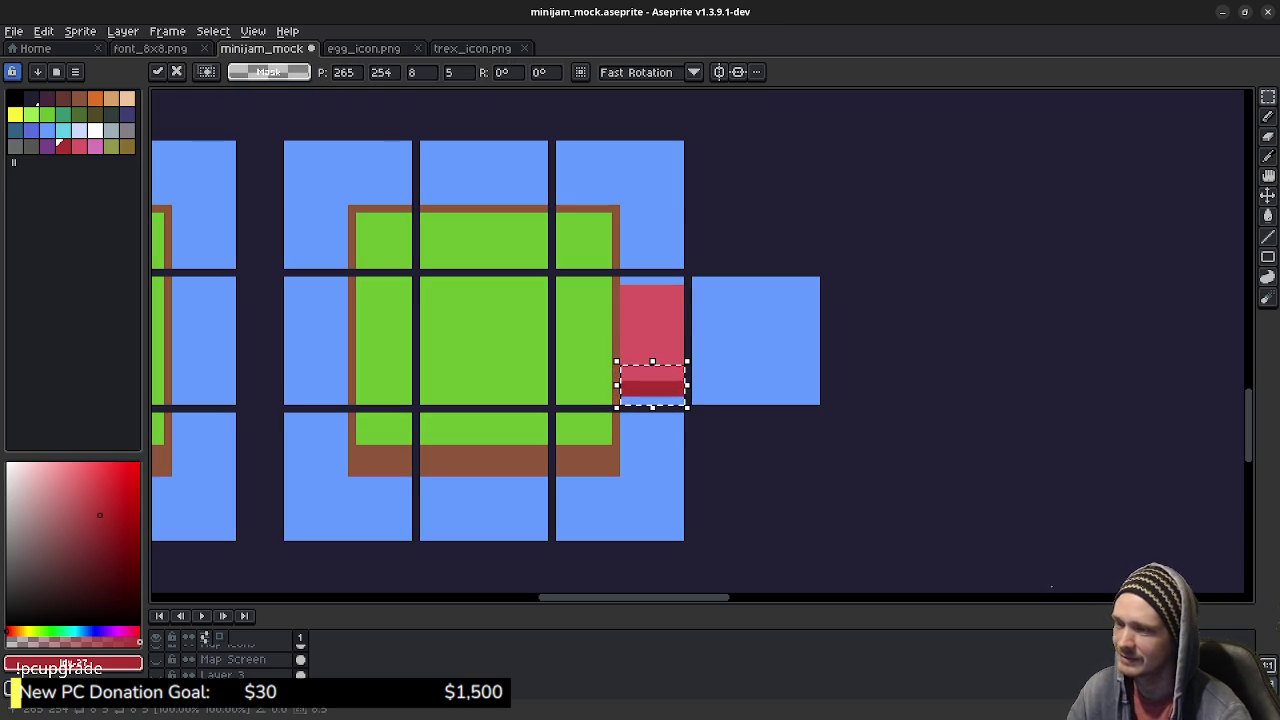
{"action": "left_click_drag", "start_coordinate": [652, 380], "coordinate": [652, 372]}
{"action": "key", "text": "Return"}
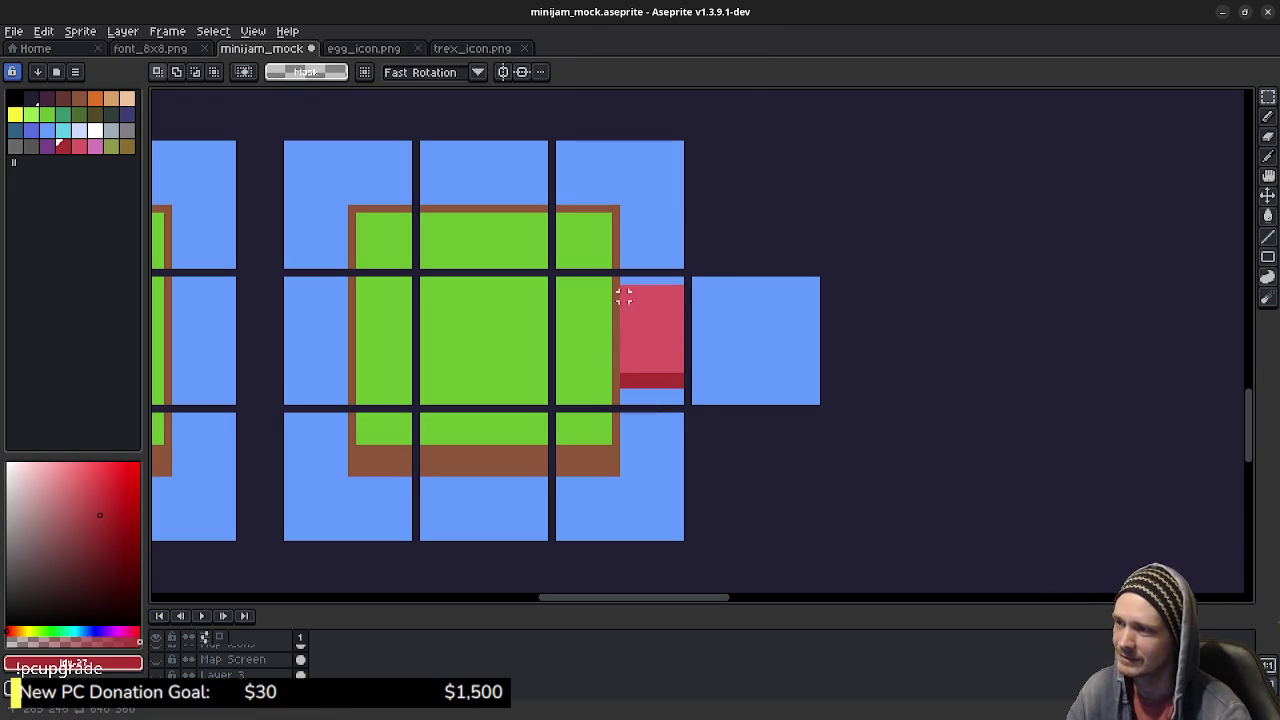
Step: Move the top strip down one pixel, then nudge the bottom up and top down once more
{"action": "left_click_drag", "start_coordinate": [621, 280], "coordinate": [687, 327]}
{"action": "key", "text": "Down"}
{"action": "key", "text": "Return"}
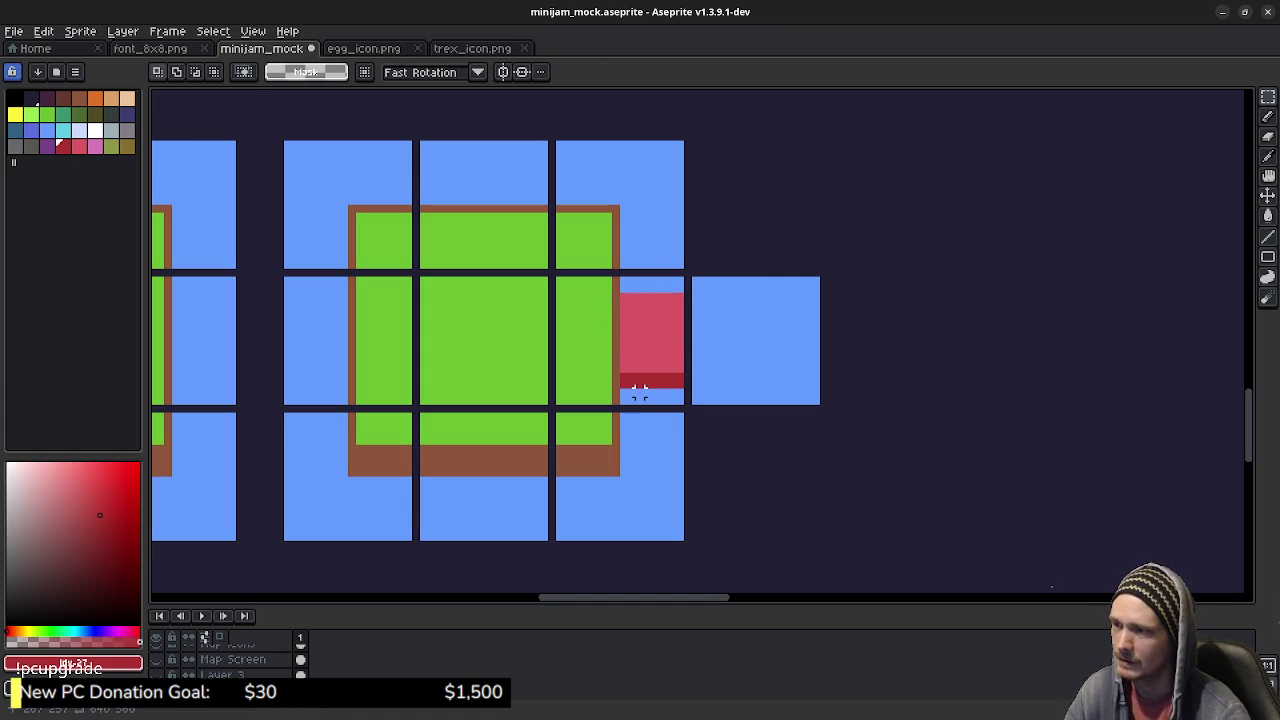
{"action": "left_click_drag", "start_coordinate": [620, 400], "coordinate": [687, 355]}
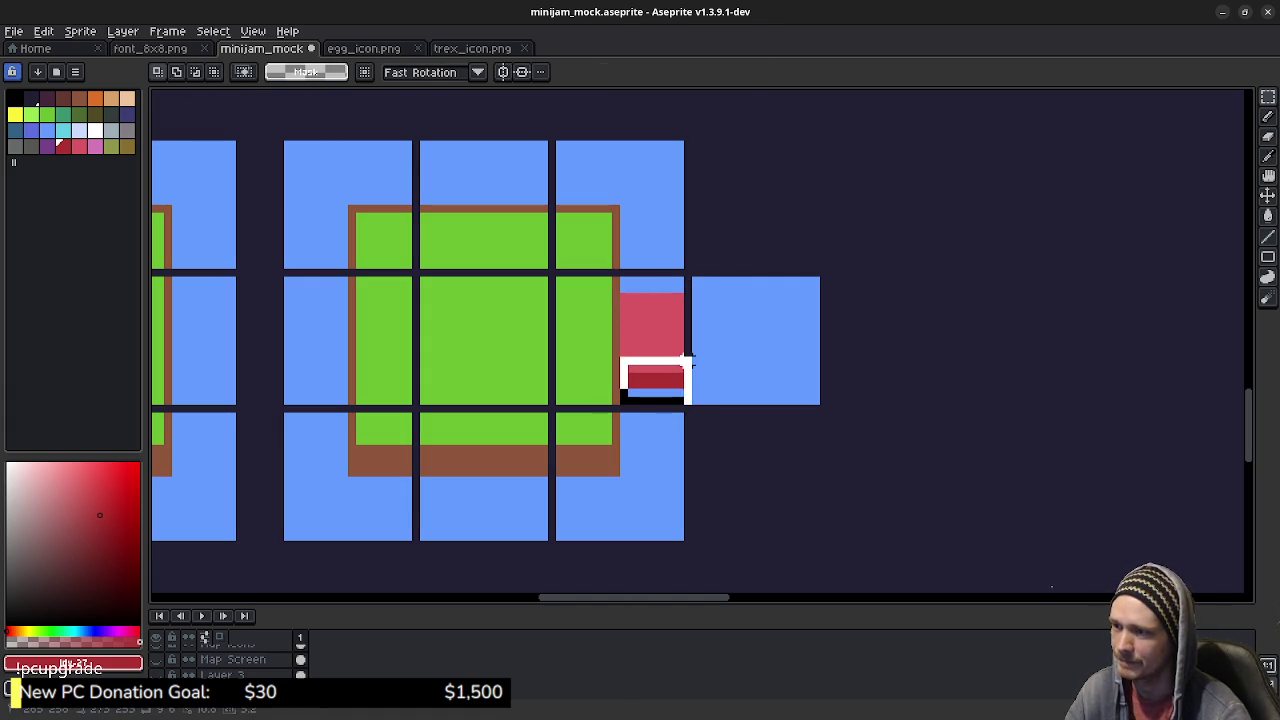
{"action": "key", "text": "Up"}
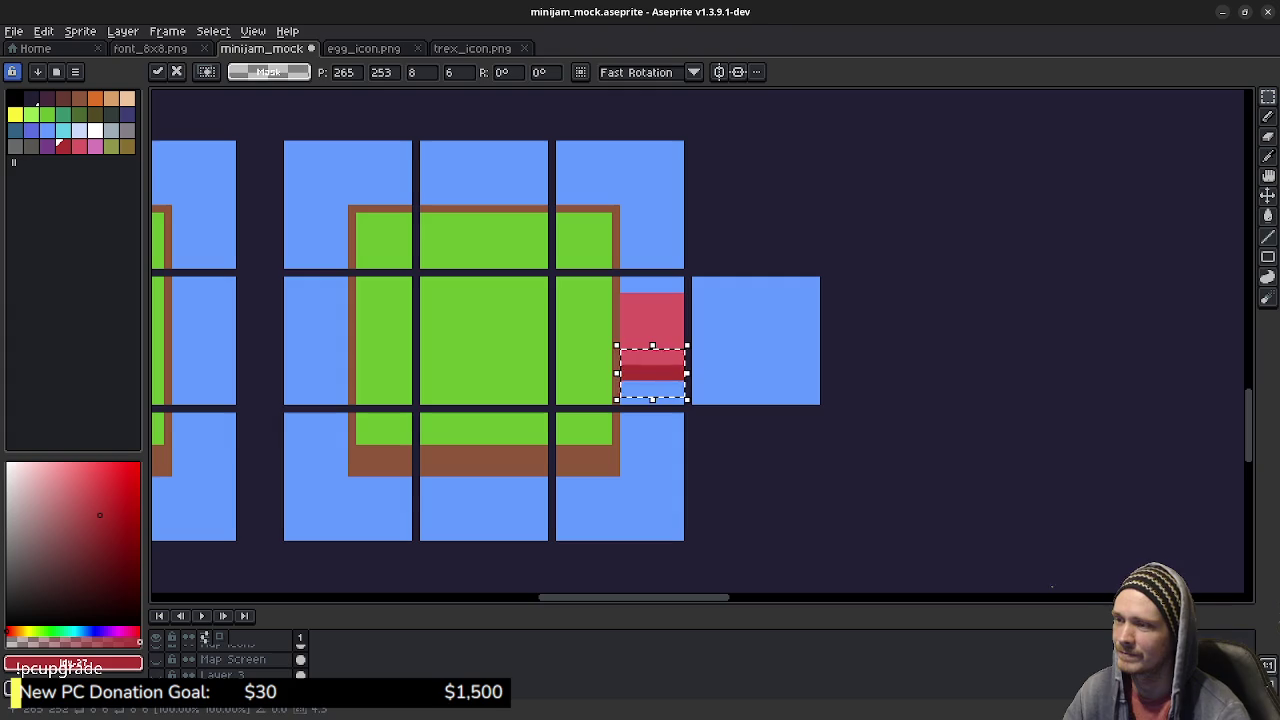
{"action": "key", "text": "Return"}
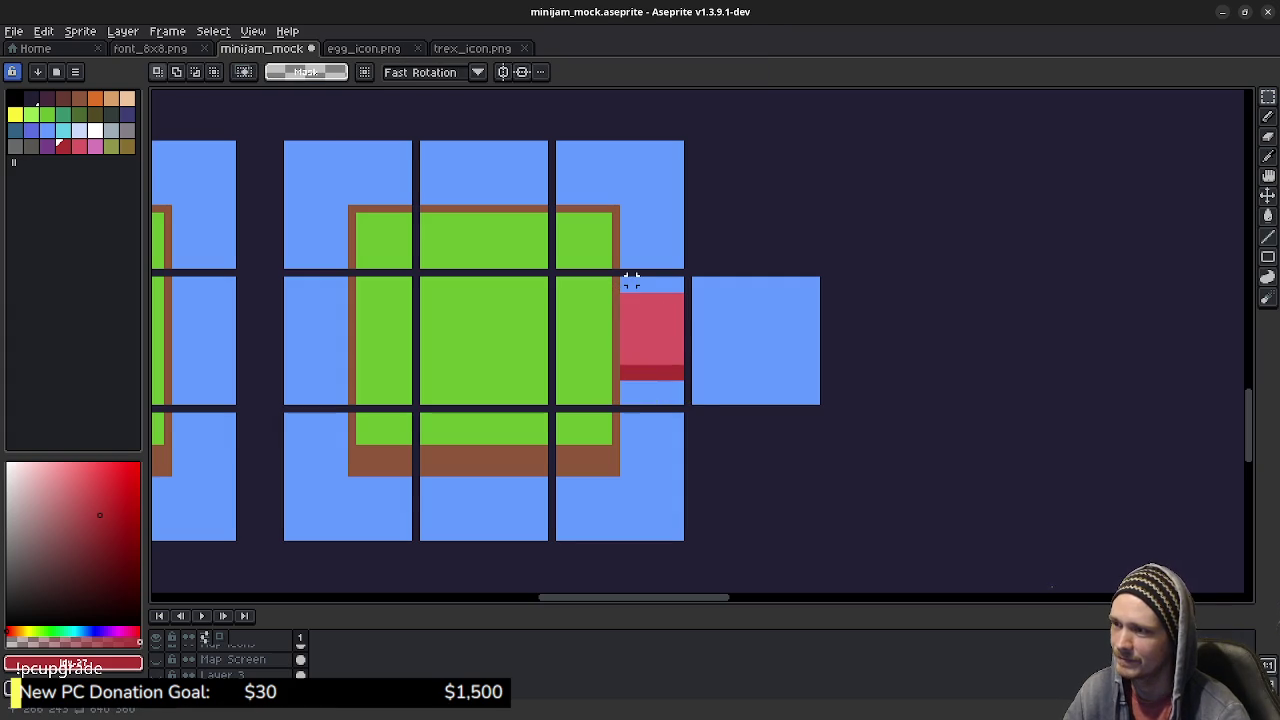
{"action": "left_click_drag", "start_coordinate": [618, 276], "coordinate": [687, 320]}
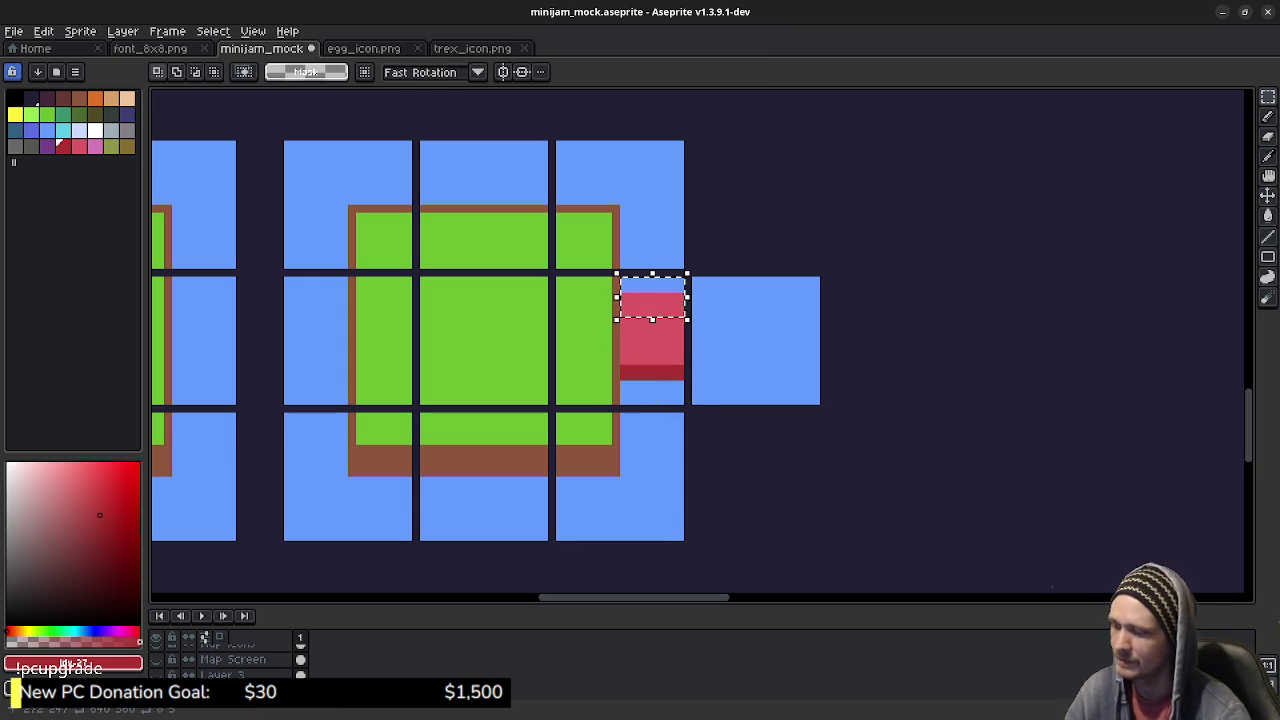
{"action": "key", "text": "Down"}
{"action": "key", "text": "Return"}
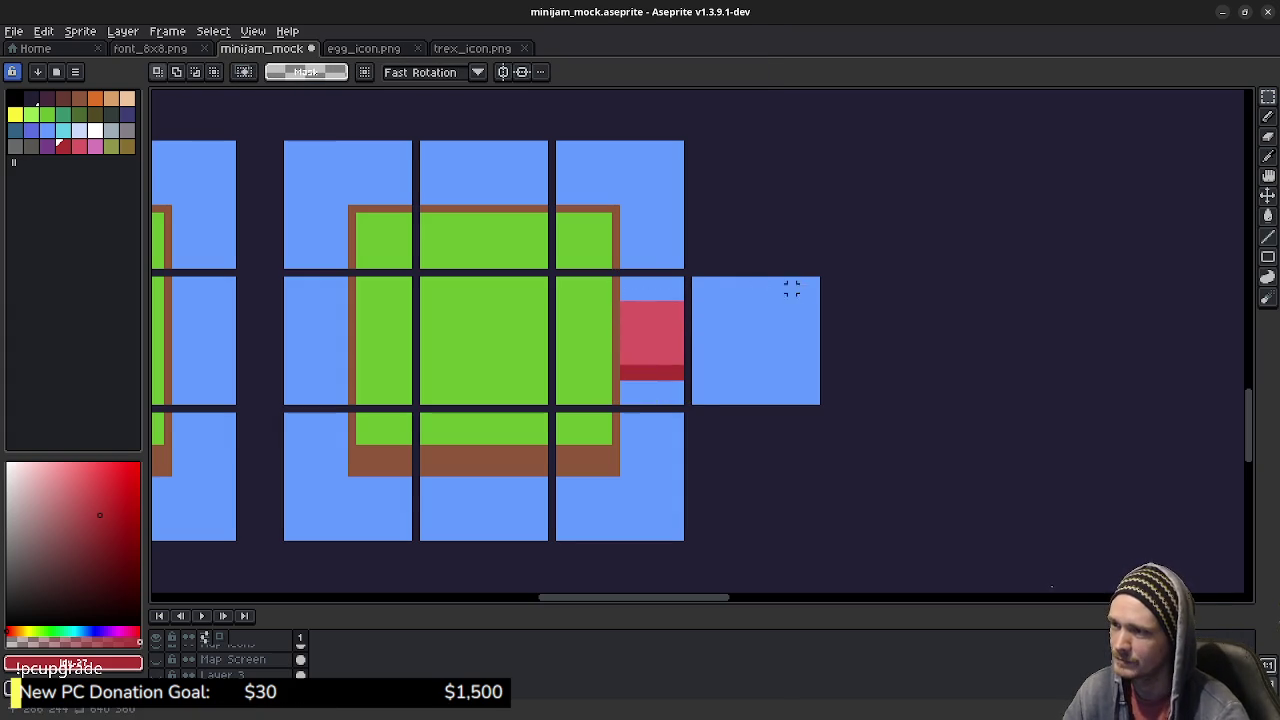
{"action": "key", "text": "b"}
{"action": "left_click", "coordinate": [624, 297], "text": "alt"}
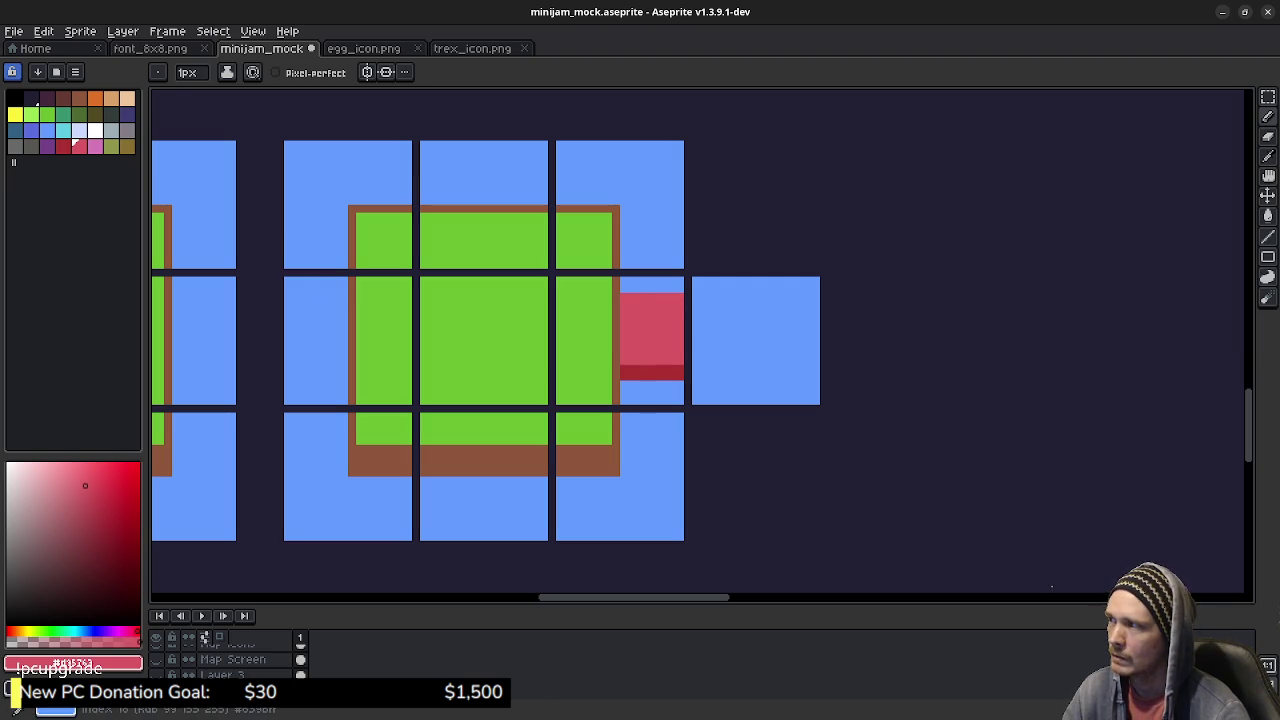
Step: Draw a blue stripe under the red block and a red-filled channel band across the right tile
{"action": "left_click", "coordinate": [631, 386], "text": "alt"}
{"action": "left_click_drag", "start_coordinate": [622, 385], "coordinate": [684, 392]}
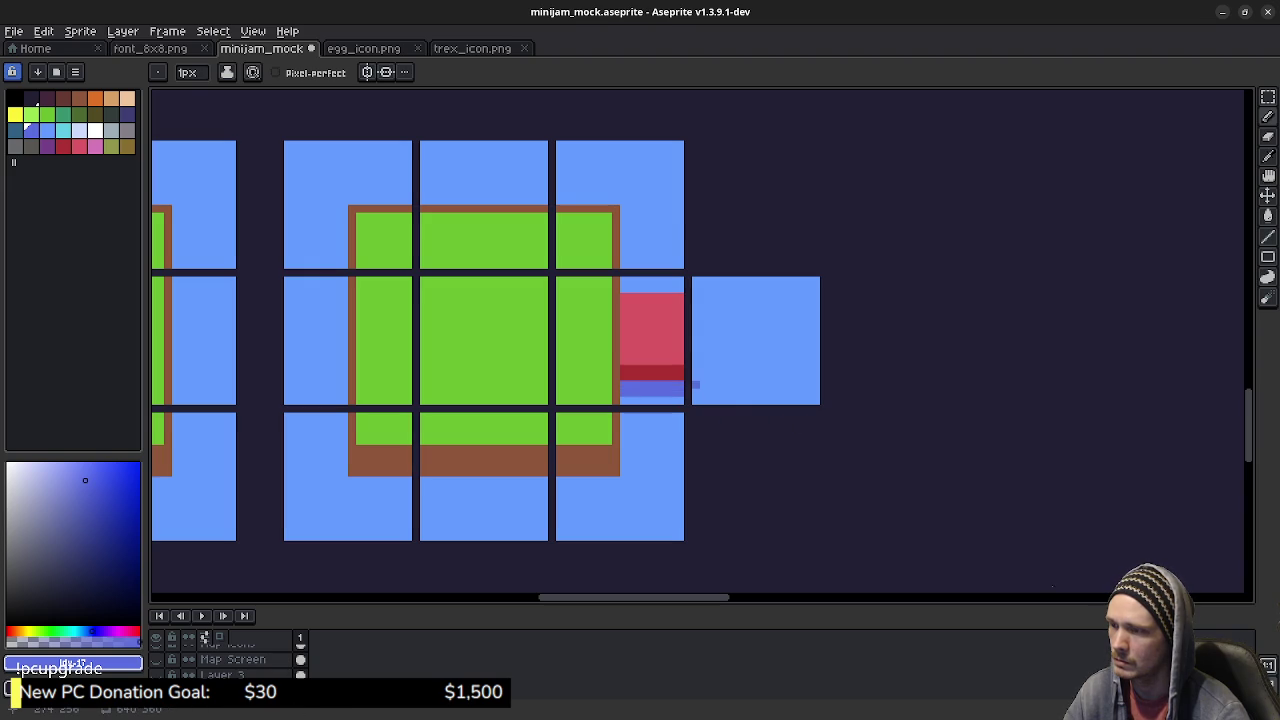
{"action": "left_click", "coordinate": [680, 362], "text": "alt"}
{"action": "left_click_drag", "start_coordinate": [696, 360], "coordinate": [826, 361]}
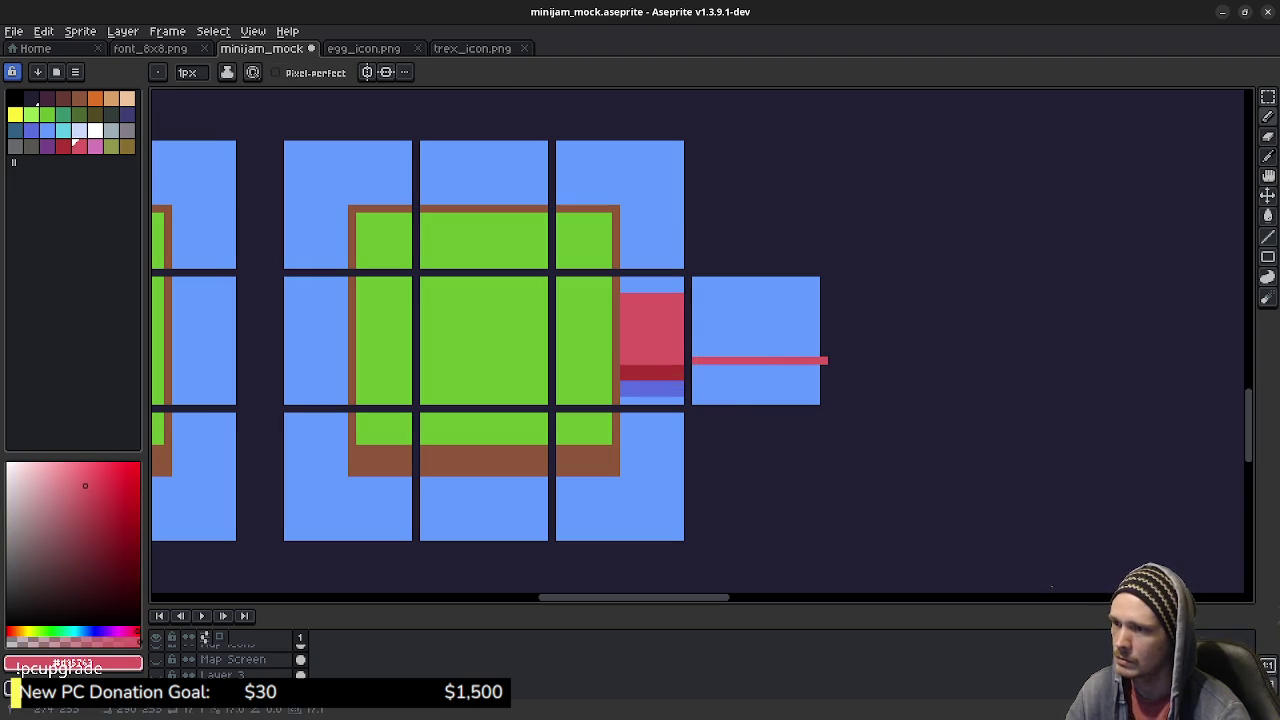
{"action": "left_click_drag", "start_coordinate": [696, 296], "coordinate": [786, 296]}
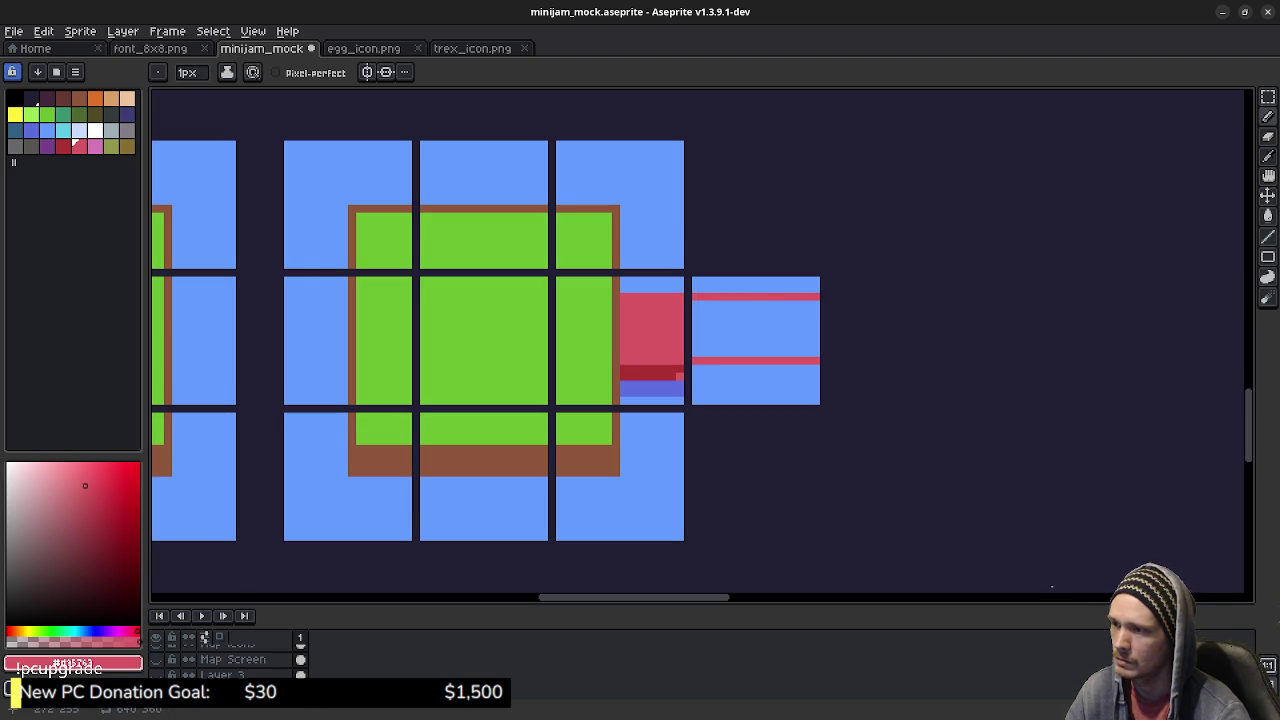
{"action": "key", "text": "g"}
{"action": "left_click", "coordinate": [728, 334]}
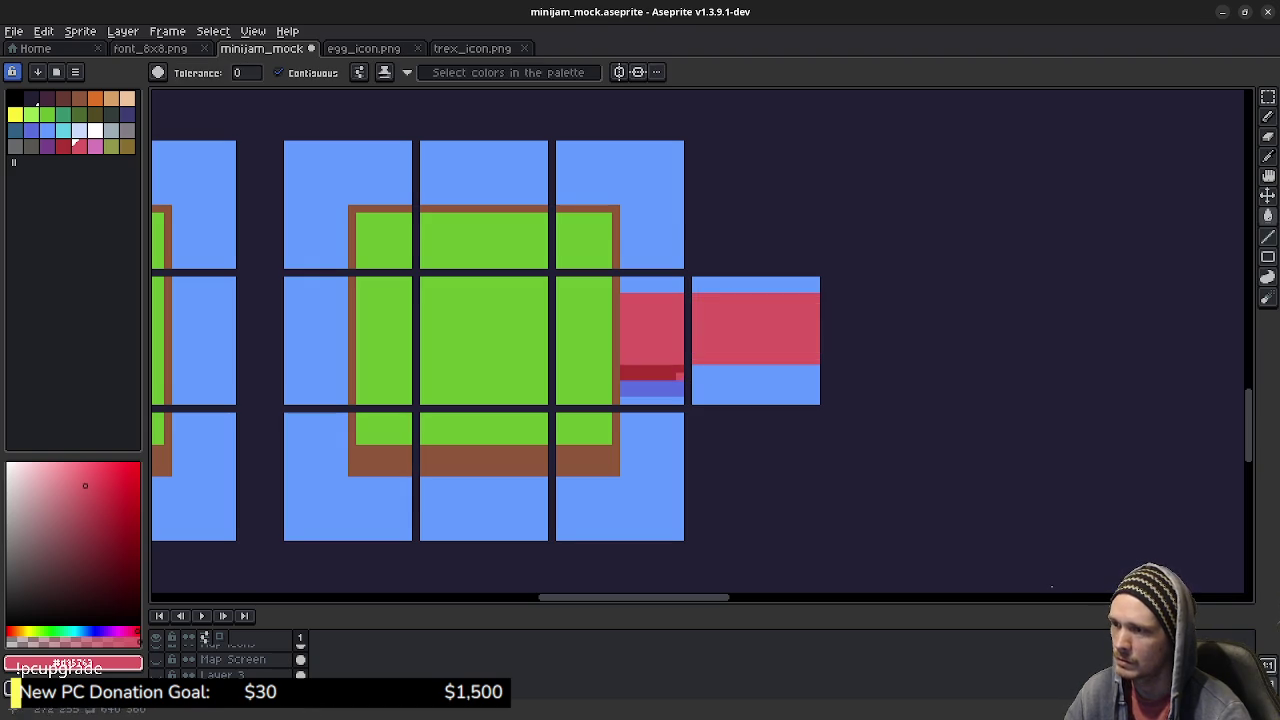
Step: Add a dark red line along the channel's bottom and a purple-blue filled stripe beneath
{"action": "left_click", "coordinate": [650, 374], "text": "alt"}
{"action": "key", "text": "b"}
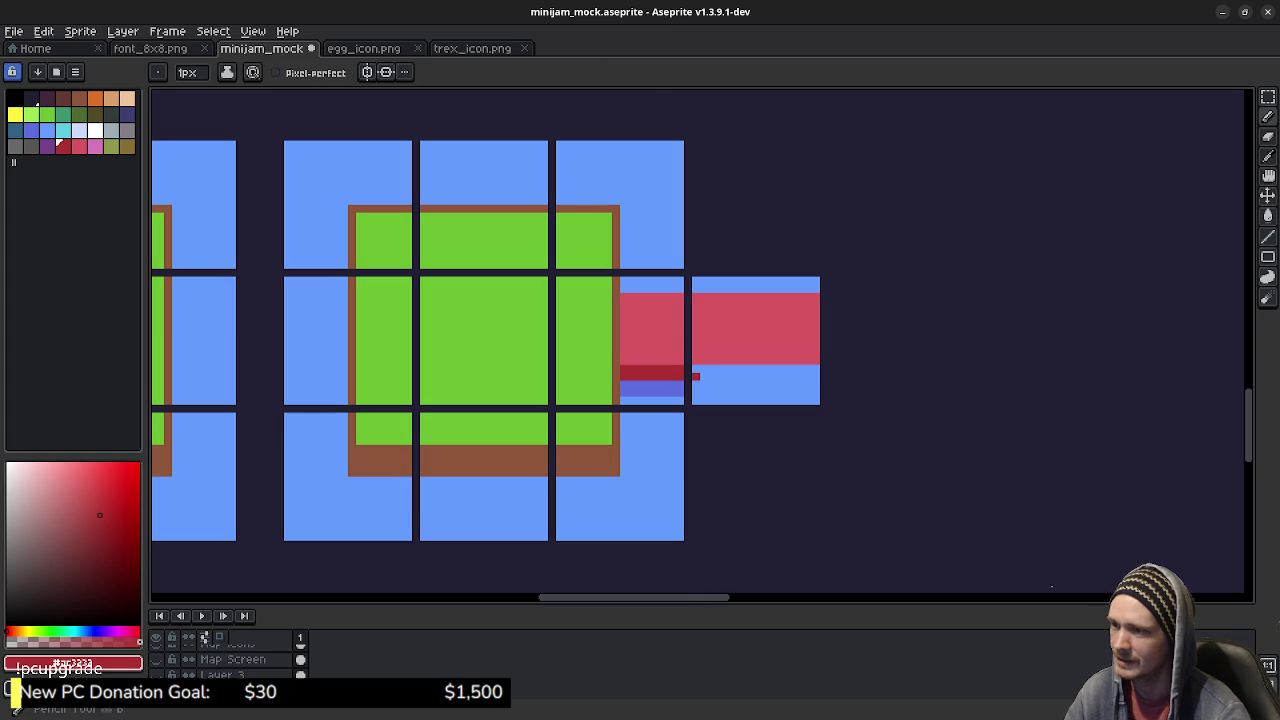
{"action": "mouse_move", "coordinate": [696, 376]}
{"action": "left_mouse_down"}
{"action": "mouse_move", "coordinate": [818, 376]}
{"action": "mouse_move", "coordinate": [696, 367]}
{"action": "left_mouse_up"}
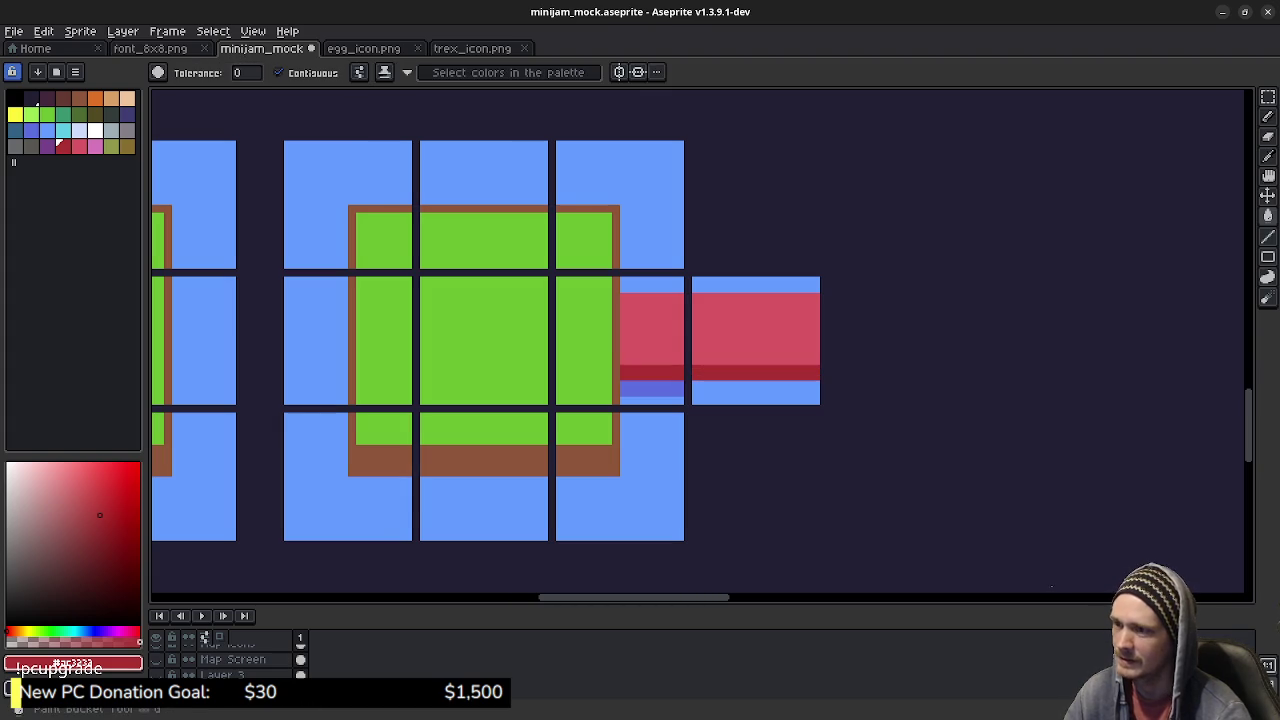
{"action": "left_click", "coordinate": [696, 392], "text": "alt"}
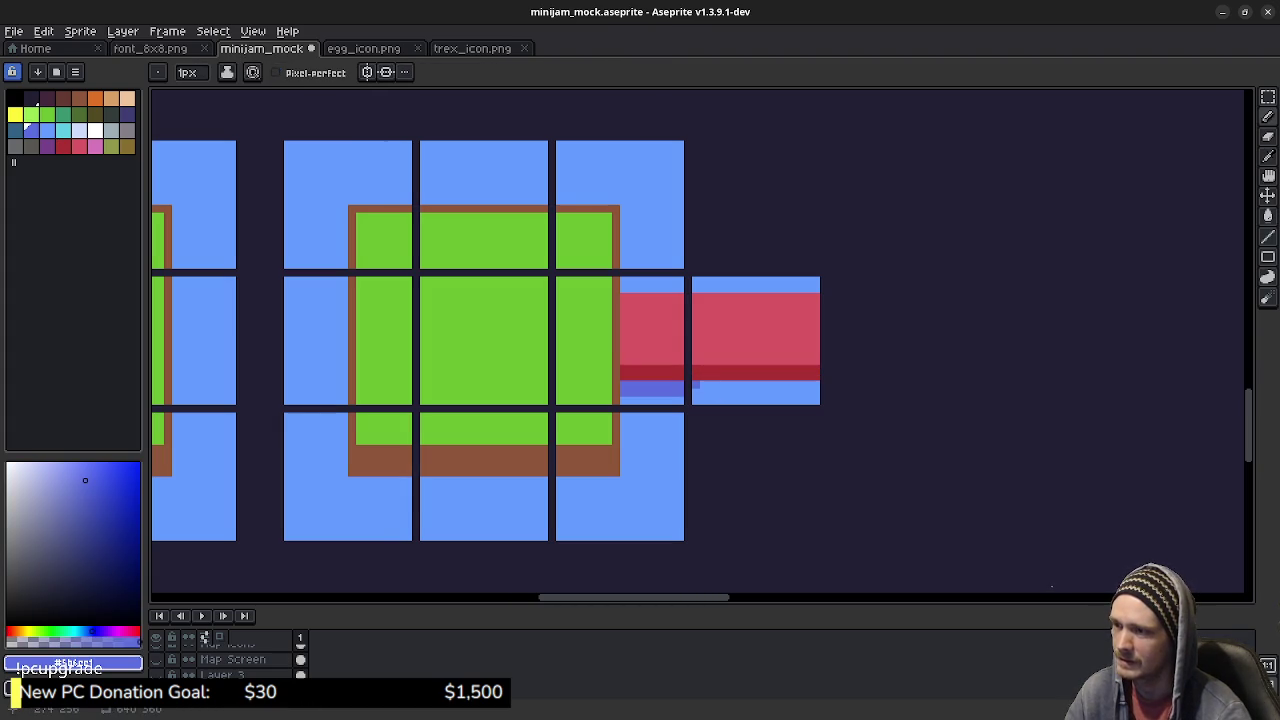
{"action": "left_click_drag", "start_coordinate": [696, 392], "coordinate": [810, 392]}
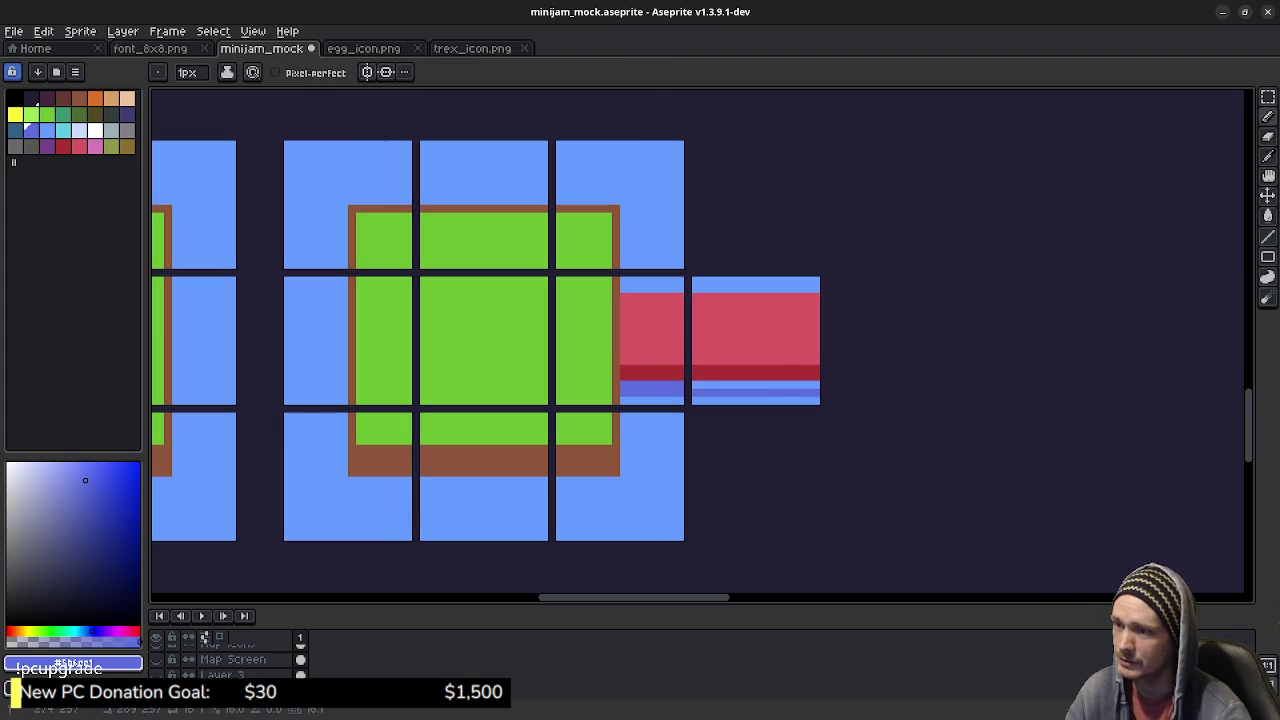
{"action": "key", "text": "g"}
{"action": "left_click", "coordinate": [804, 384]}
{"action": "left_click_drag", "start_coordinate": [671, 376], "coordinate": [838, 383]}
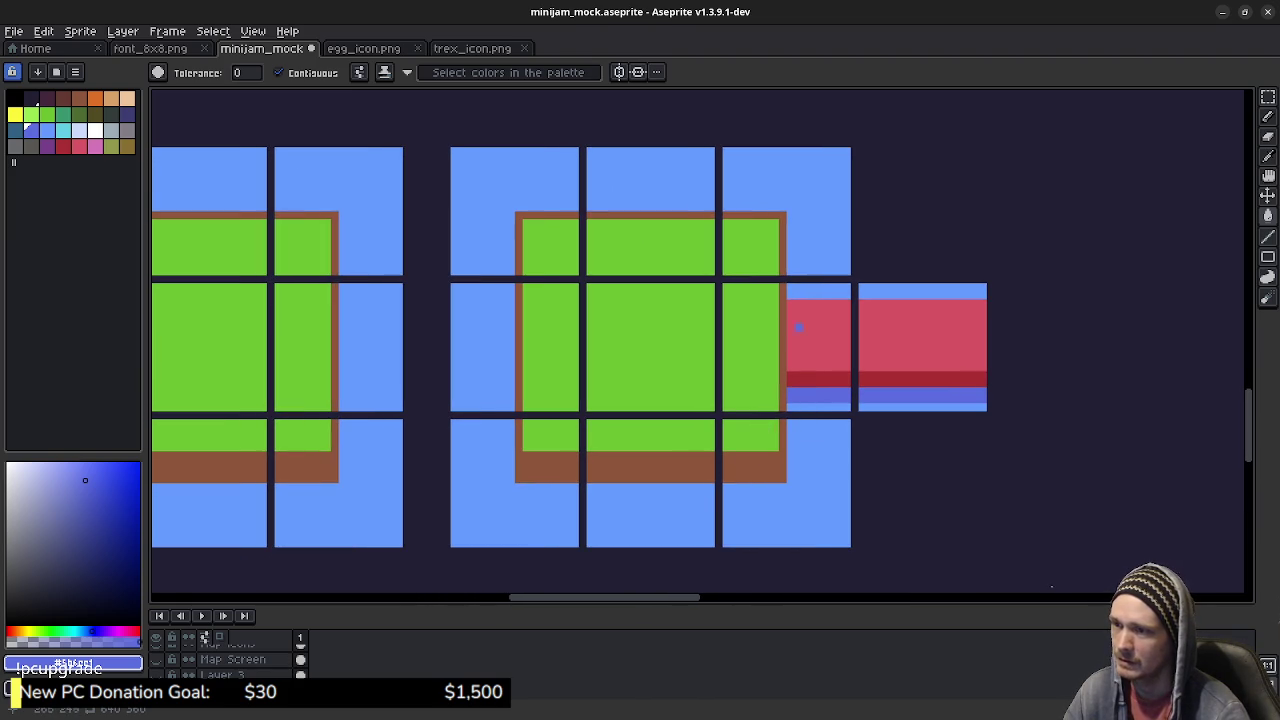
Step: Pan to show both islands and try red channel lines, undoing those over the grass
{"action": "left_click_drag", "start_coordinate": [678, 295], "coordinate": [726, 352]}
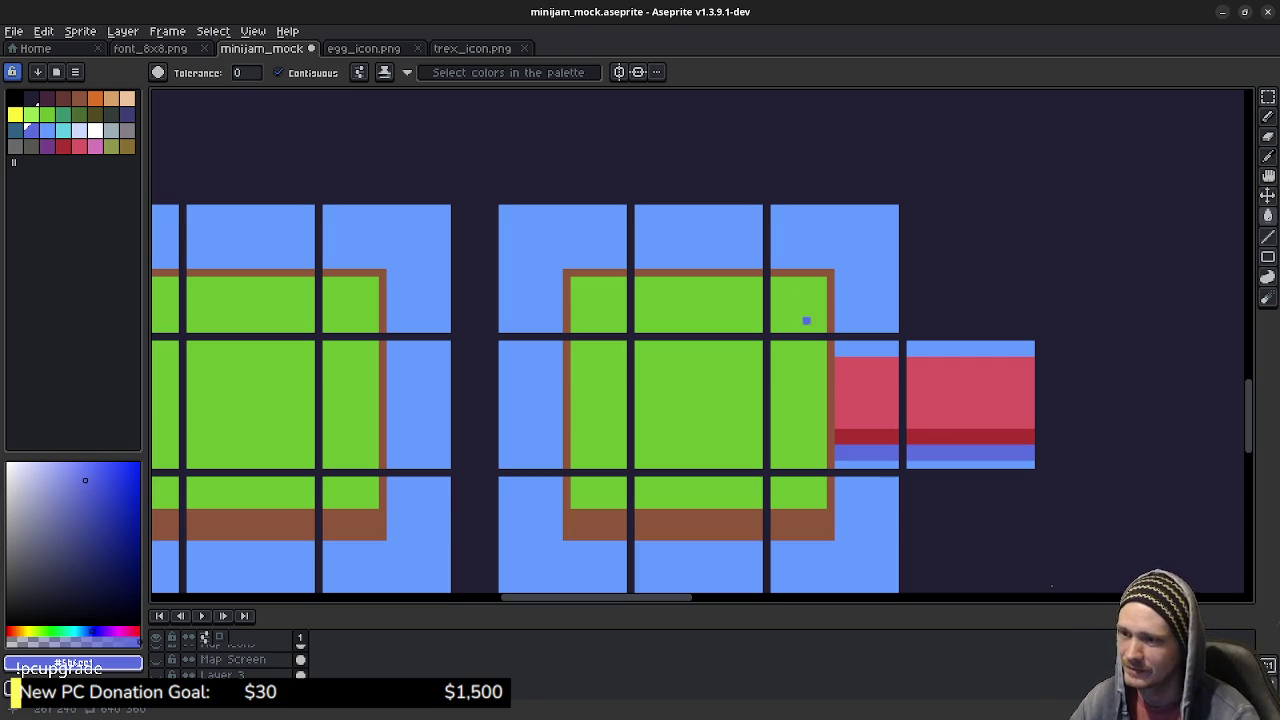
{"action": "key", "text": "b"}
{"action": "left_click", "coordinate": [903, 417], "text": "alt"}
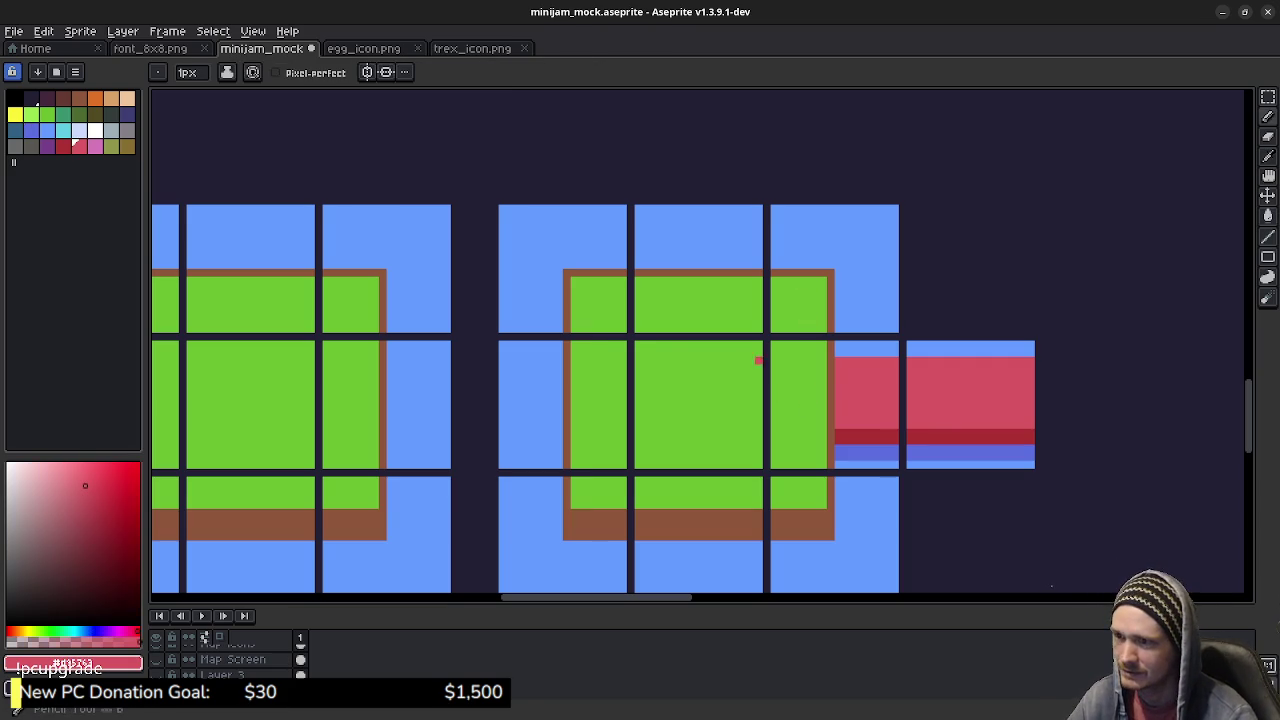
{"action": "left_click_drag", "start_coordinate": [598, 360], "coordinate": [506, 360]}
{"action": "key", "text": "ctrl+z"}
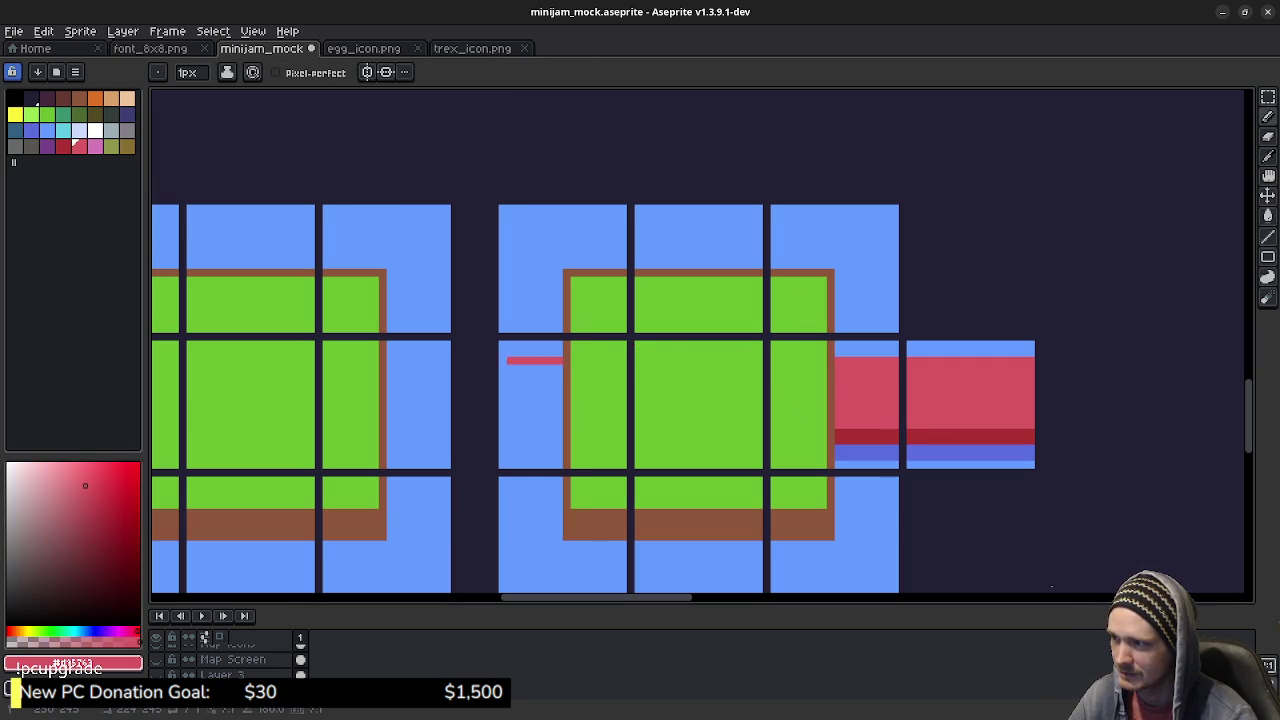
{"action": "left_click_drag", "start_coordinate": [832, 425], "coordinate": [531, 425]}
{"action": "key", "text": "ctrl+z"}
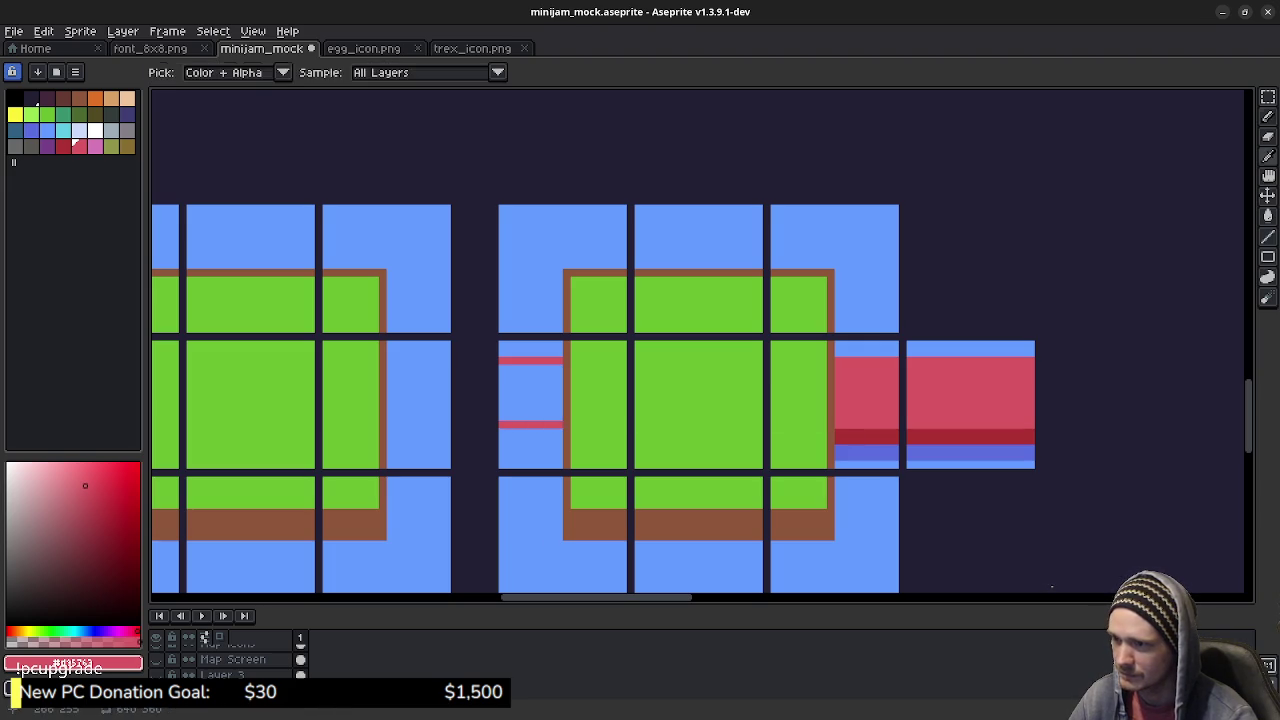
Step: Add dark red shading and a blue stripe on the left tile, then fill its channel red
{"action": "left_click", "coordinate": [862, 440], "text": "alt"}
{"action": "mouse_move", "coordinate": [558, 440]}
{"action": "left_mouse_down"}
{"action": "mouse_move", "coordinate": [500, 440]}
{"action": "mouse_move", "coordinate": [558, 432]}
{"action": "left_mouse_up"}
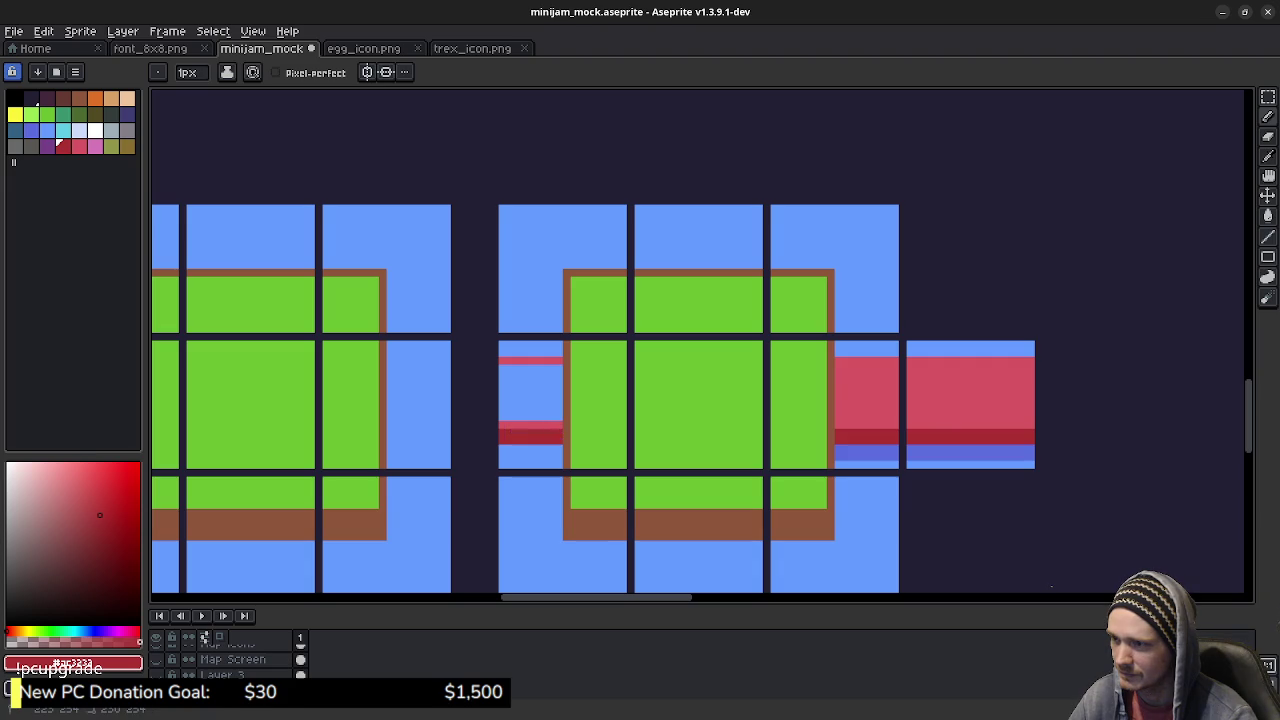
{"action": "left_click", "coordinate": [850, 455], "text": "alt"}
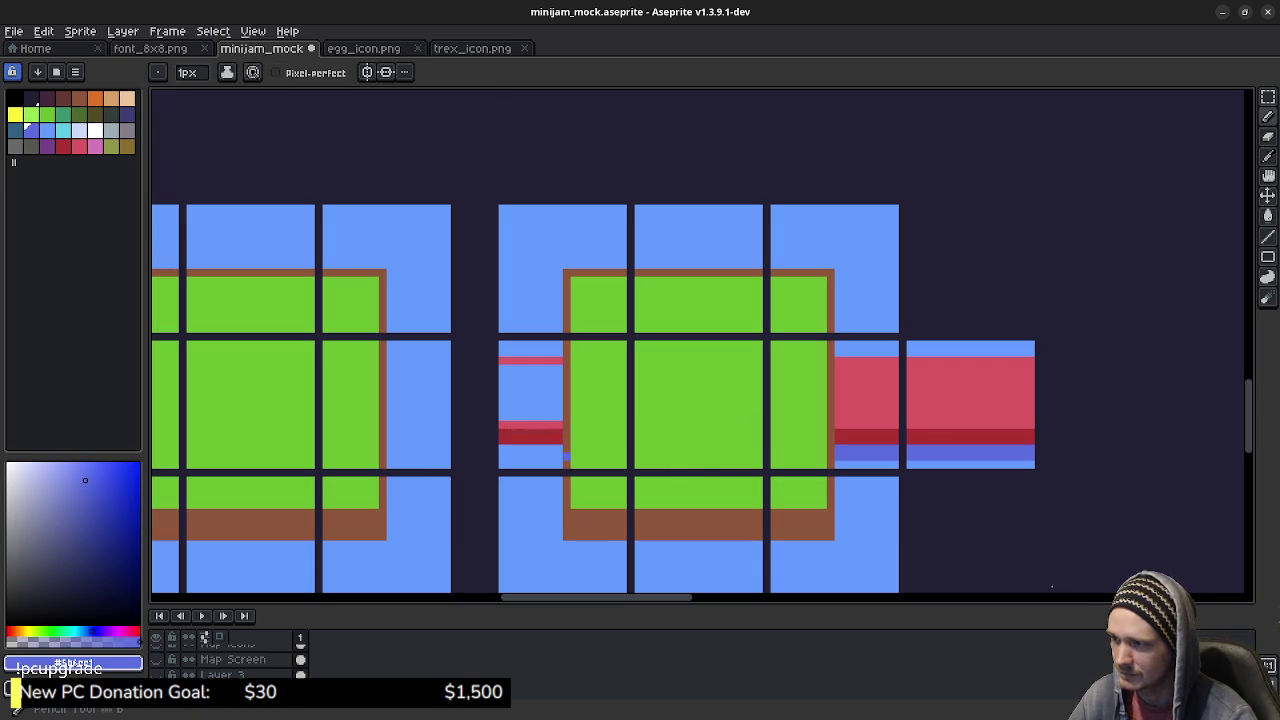
{"action": "left_click_drag", "start_coordinate": [558, 456], "coordinate": [524, 456]}
{"action": "key", "text": "g"}
{"action": "left_click", "coordinate": [530, 360], "text": "alt"}
{"action": "left_click", "coordinate": [543, 393]}
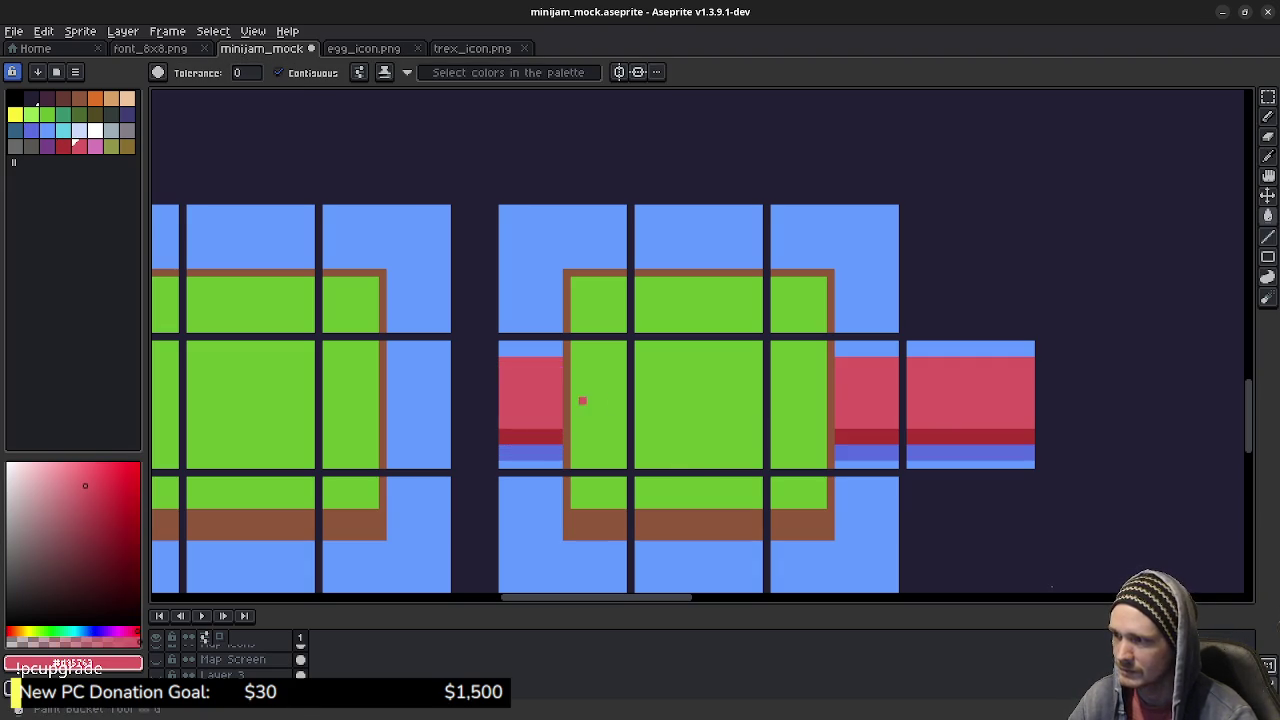
{"action": "key", "text": "b"}
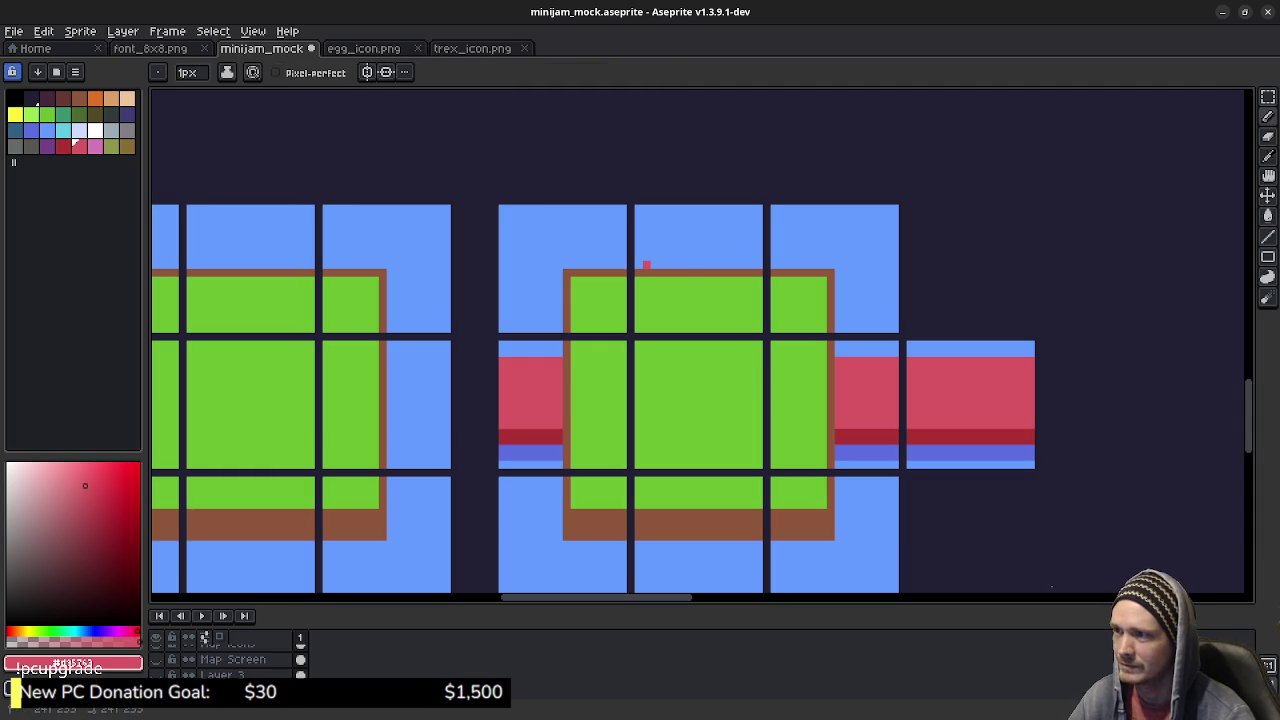
Step: Run the red channel up through the top-middle tile with blue banks on both sides
{"action": "left_click_drag", "start_coordinate": [655, 262], "coordinate": [655, 213]}
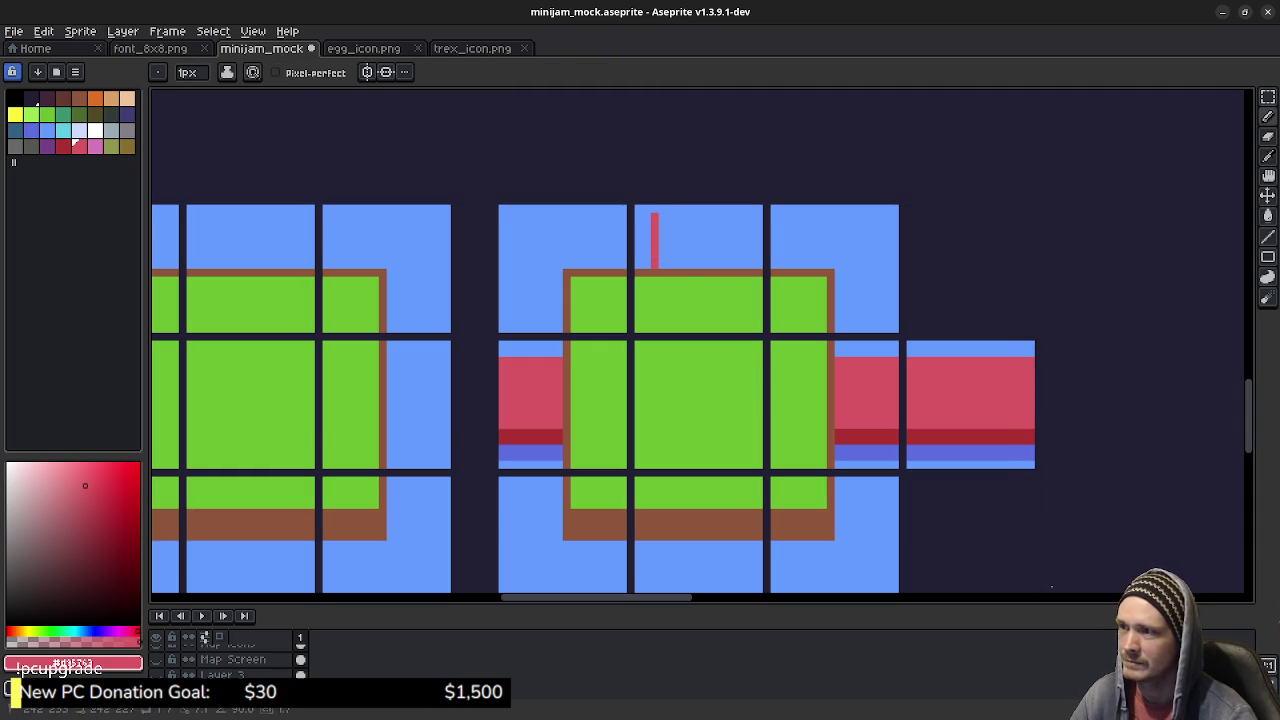
{"action": "left_click_drag", "start_coordinate": [742, 264], "coordinate": [742, 213]}
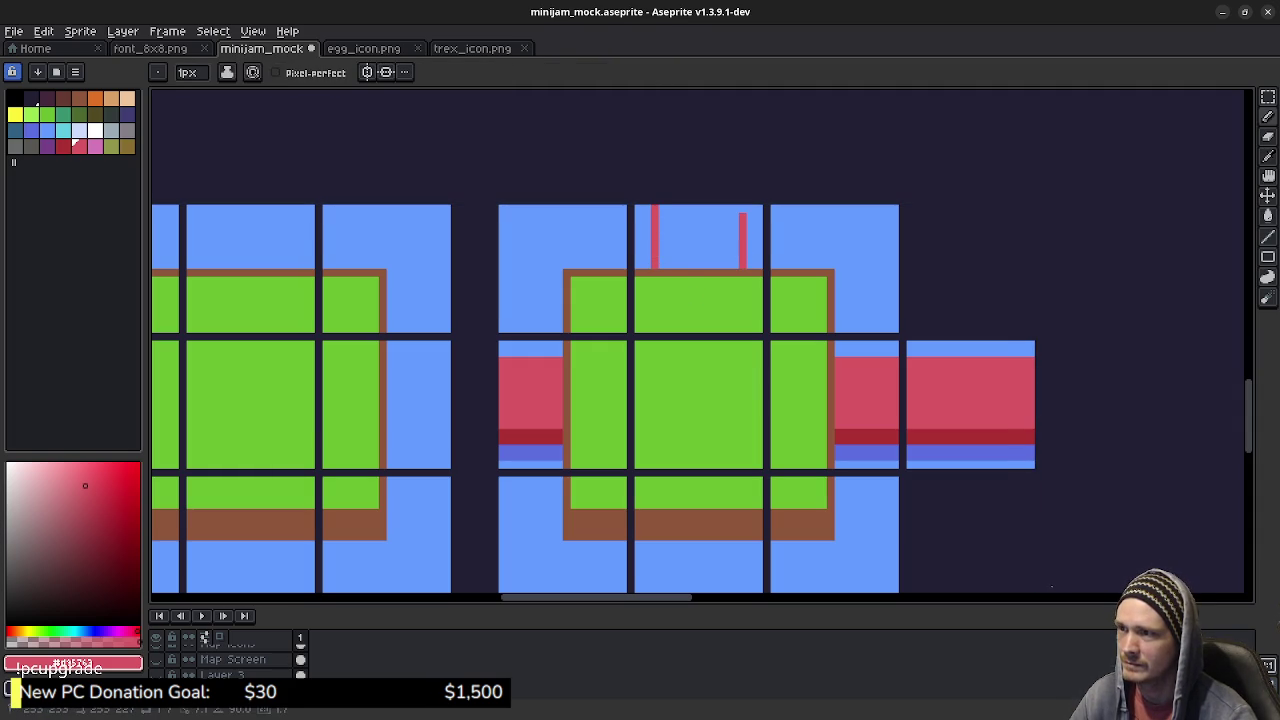
{"action": "left_click", "coordinate": [742, 201]}
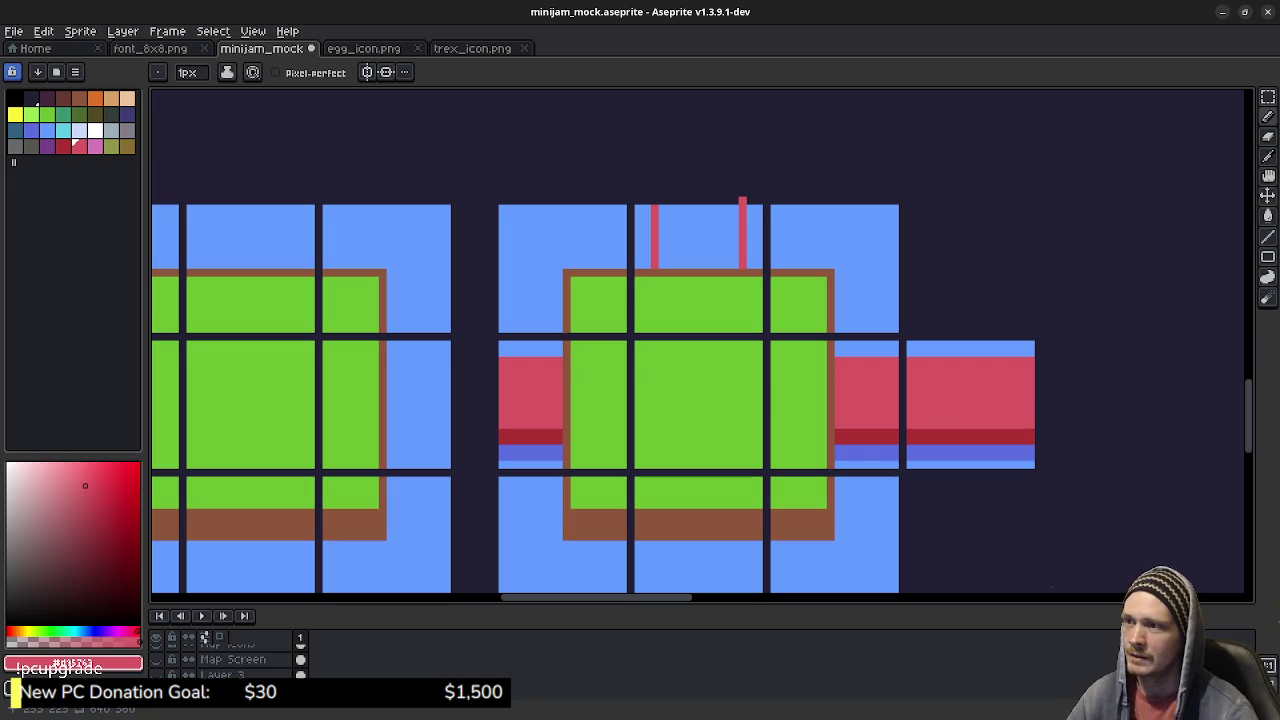
{"action": "key", "text": "ctrl+z"}
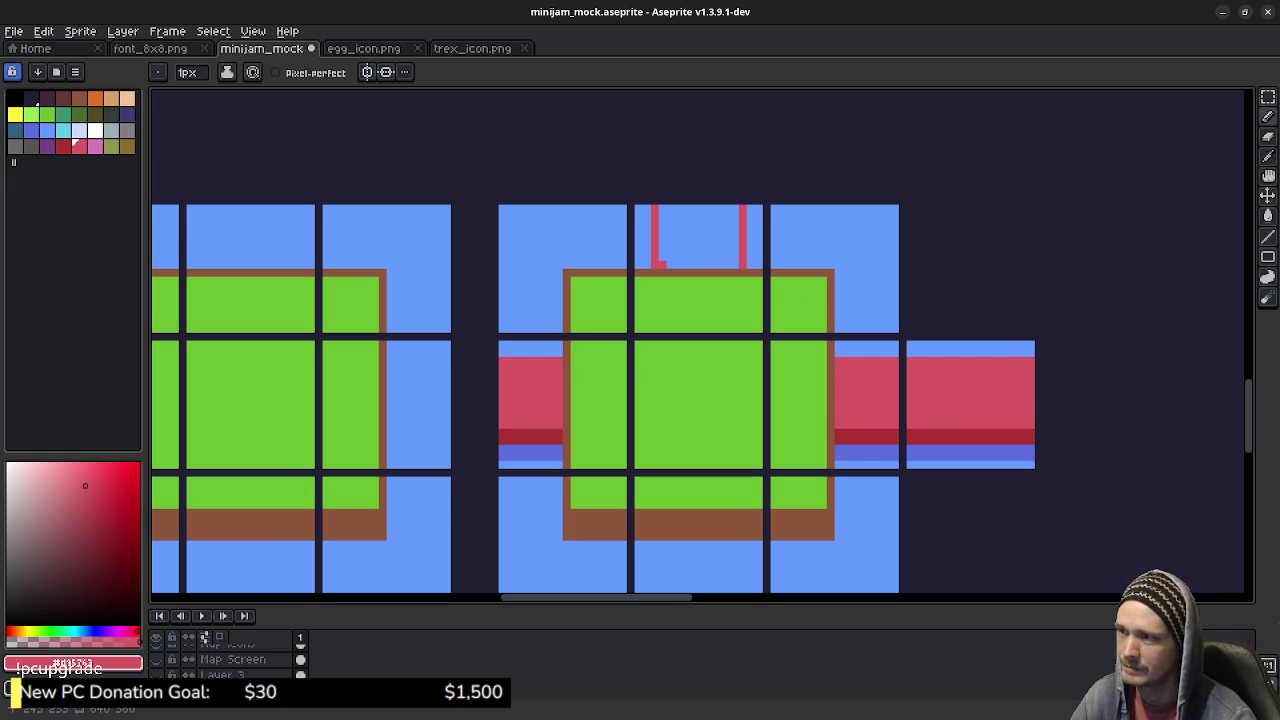
{"action": "left_click", "coordinate": [655, 262], "text": "alt"}
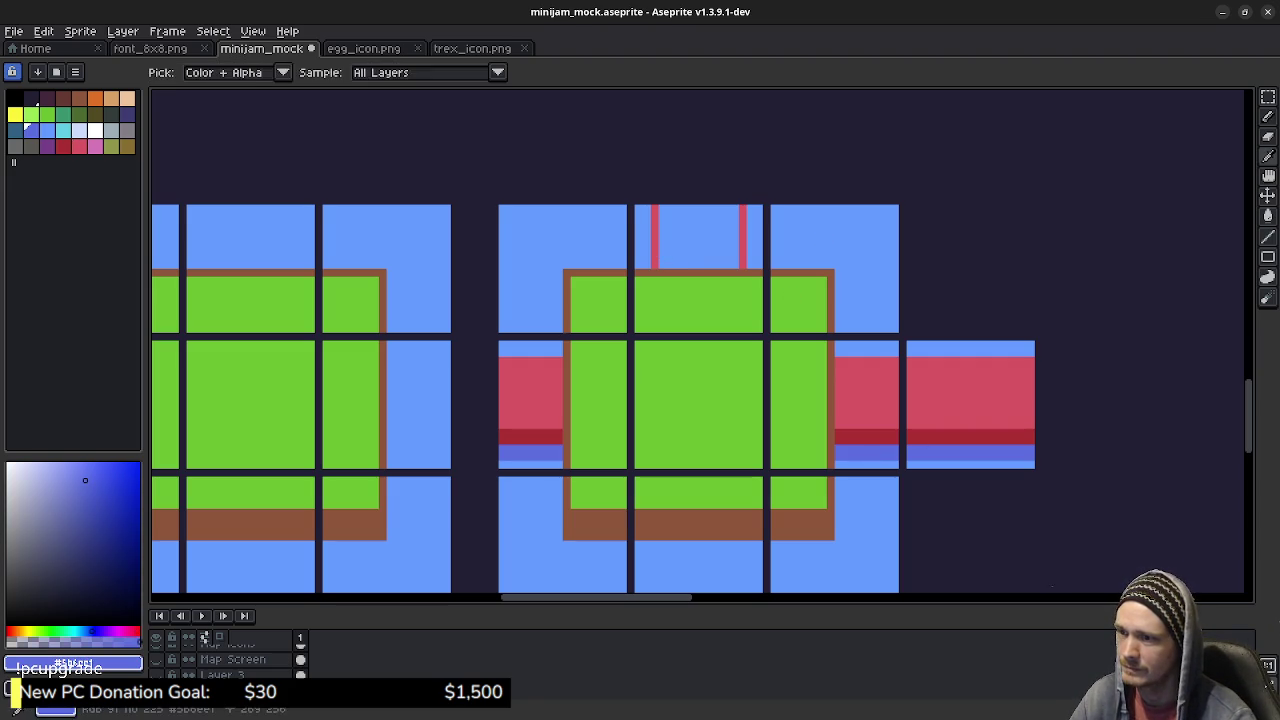
{"action": "left_click_drag", "start_coordinate": [647, 264], "coordinate": [647, 211]}
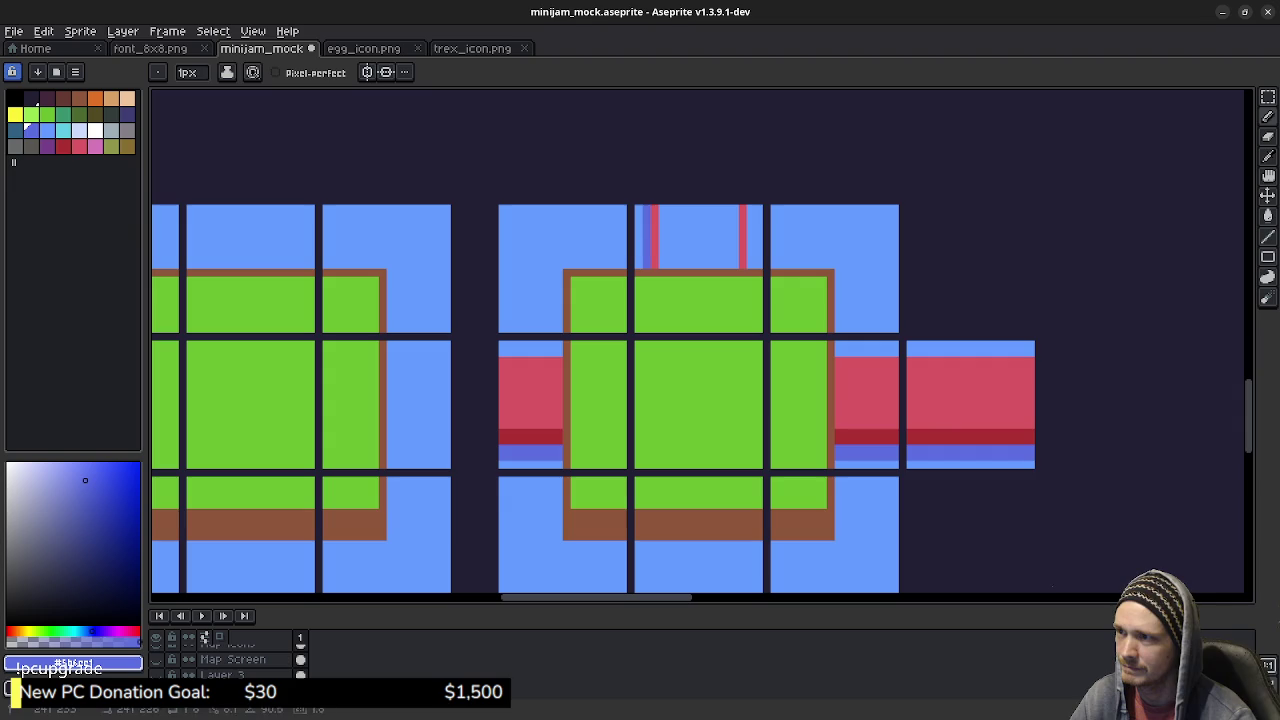
{"action": "left_click_drag", "start_coordinate": [751, 265], "coordinate": [751, 207]}
{"action": "left_click", "coordinate": [871, 369], "text": "alt"}
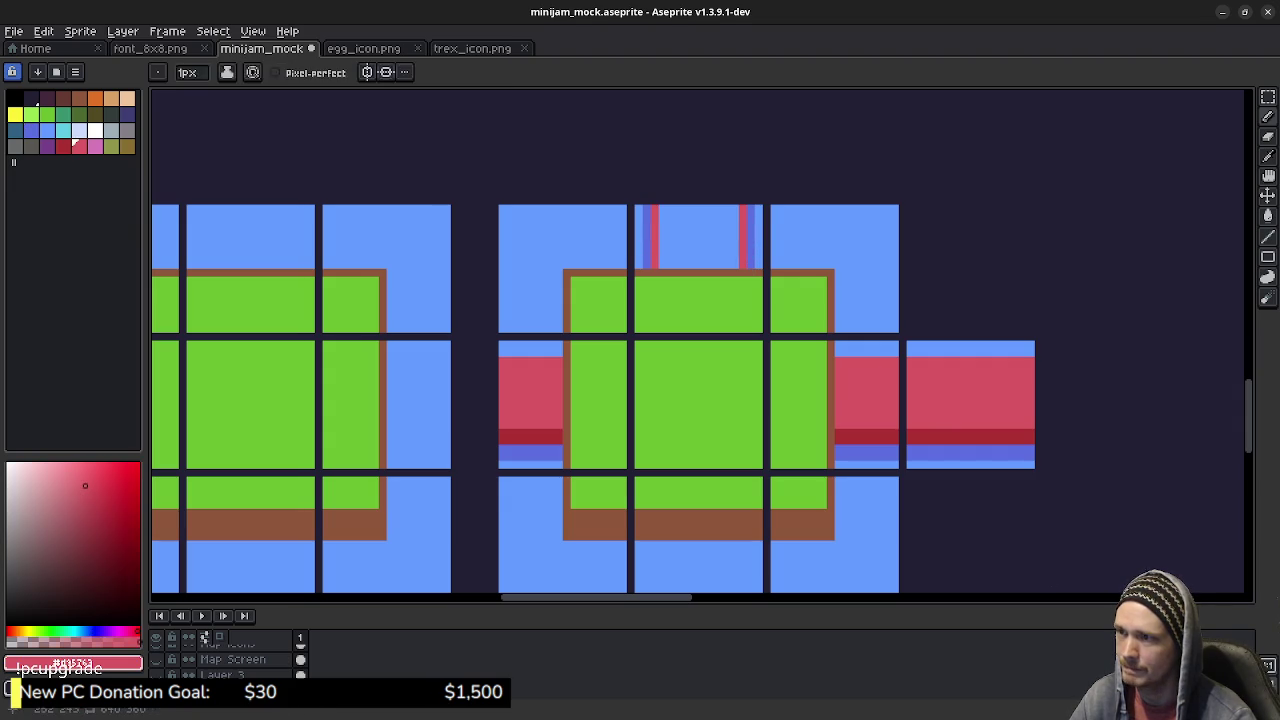
{"action": "key", "text": "g"}
{"action": "left_click", "coordinate": [700, 237]}
{"action": "scroll", "coordinate": [658, 391], "scroll_direction": "down", "scroll_amount": 3}
{"action": "key", "text": "b"}
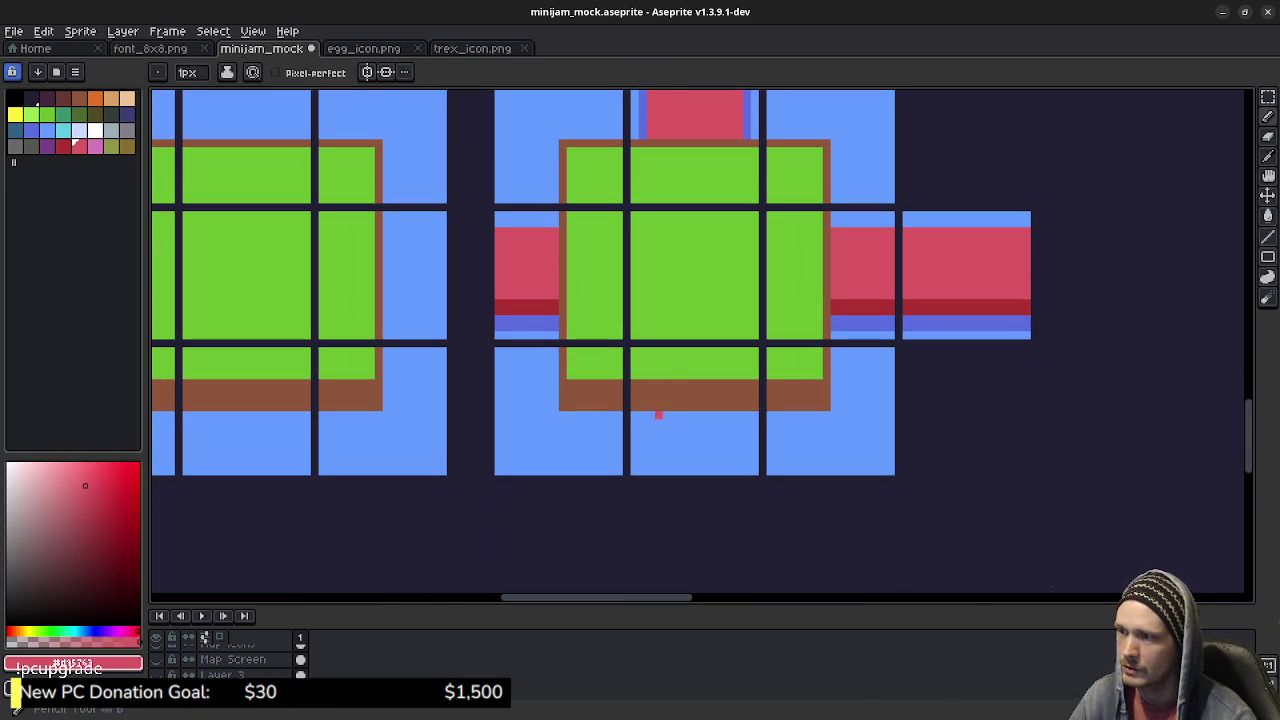
Step: Extend the red channel down through the bottom-middle tile, edged with blue banks
{"action": "left_click_drag", "start_coordinate": [650, 383], "coordinate": [650, 458]}
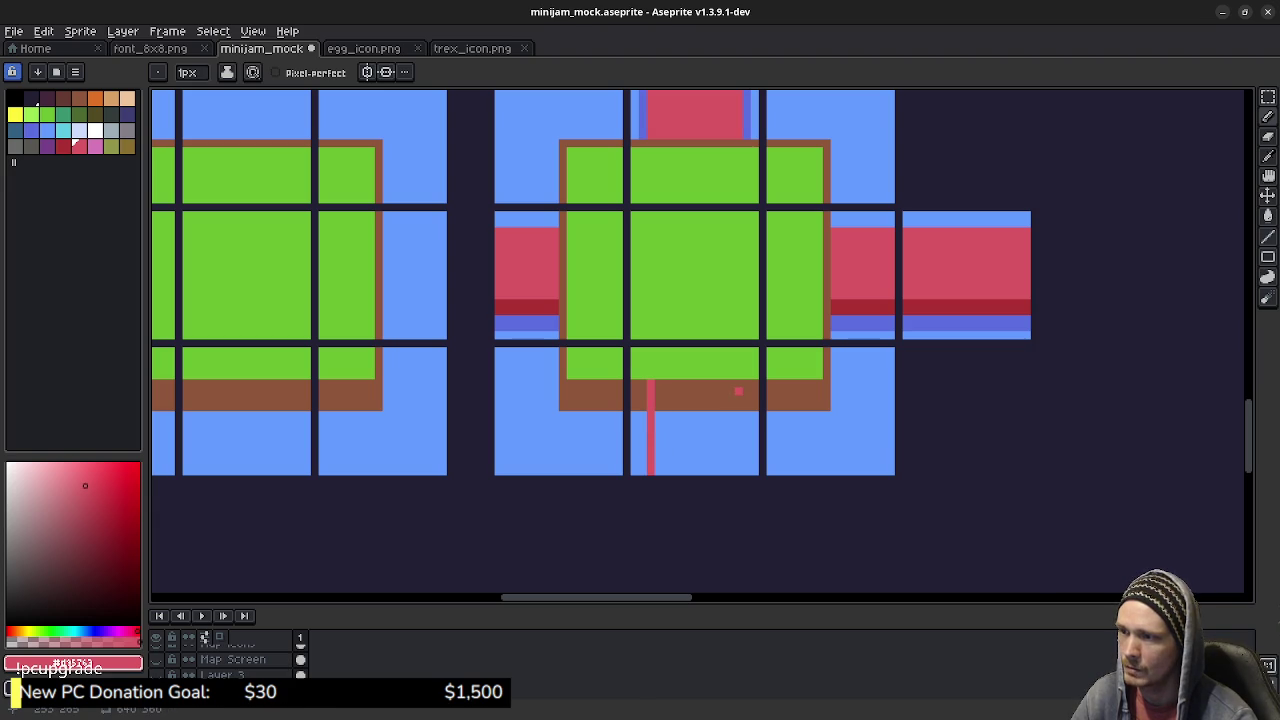
{"action": "left_click_drag", "start_coordinate": [738, 383], "coordinate": [738, 472]}
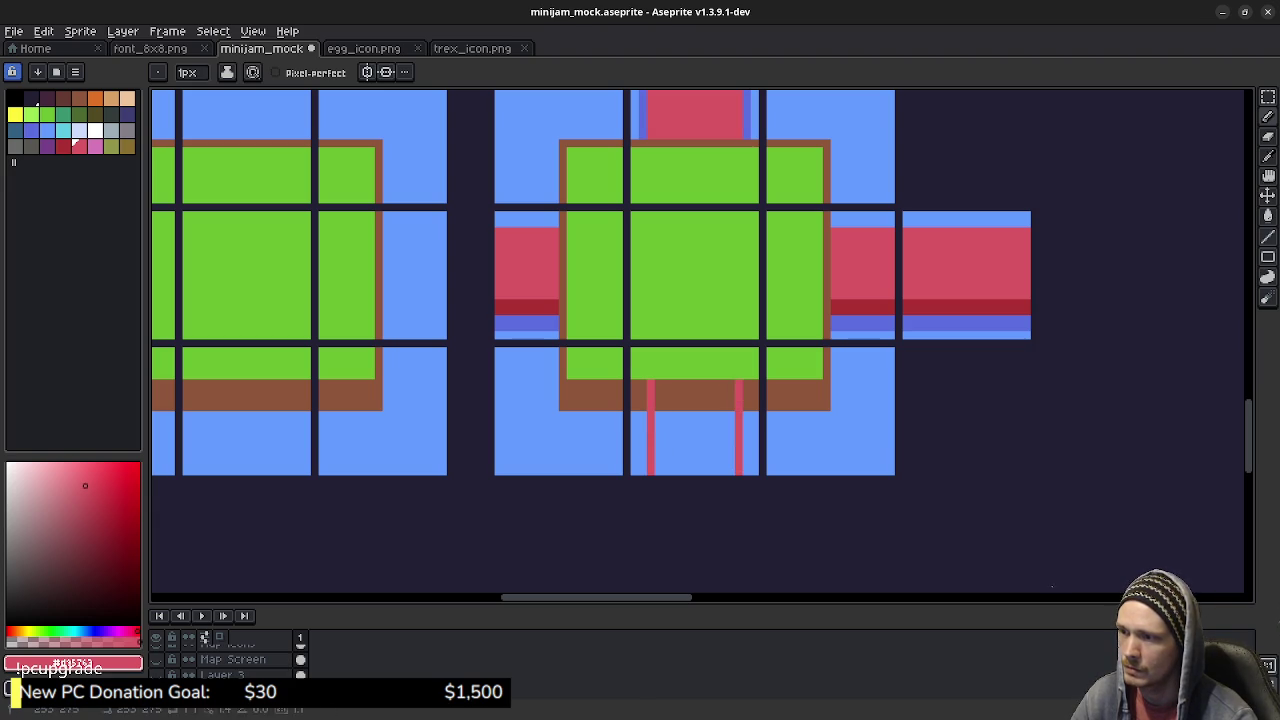
{"action": "key", "text": "g"}
{"action": "left_click", "coordinate": [714, 431]}
{"action": "key", "text": "i"}
{"action": "left_click", "coordinate": [748, 440]}
{"action": "key", "text": "b"}
{"action": "mouse_move", "coordinate": [746, 412]}
{"action": "left_mouse_down"}
{"action": "mouse_move", "coordinate": [746, 384]}
{"action": "mouse_move", "coordinate": [746, 472]}
{"action": "left_mouse_up"}
{"action": "left_click", "coordinate": [642, 422]}
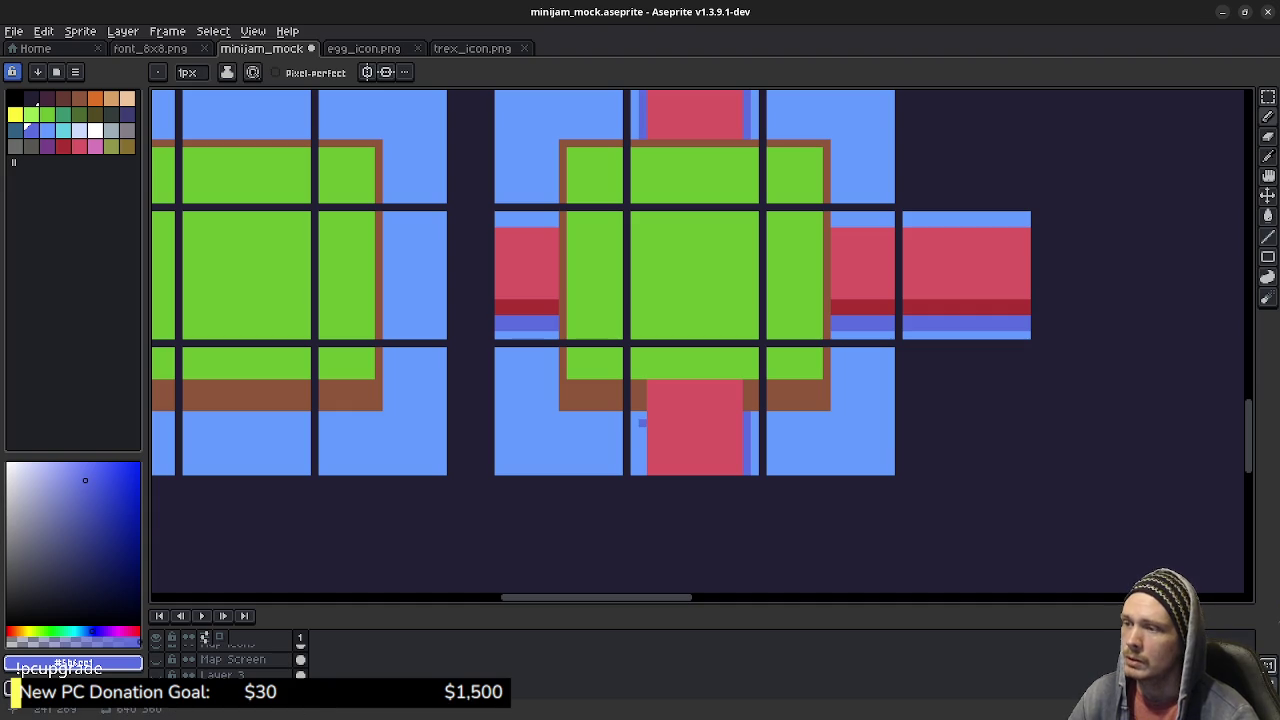
{"action": "left_click_drag", "start_coordinate": [642, 444], "coordinate": [642, 474]}
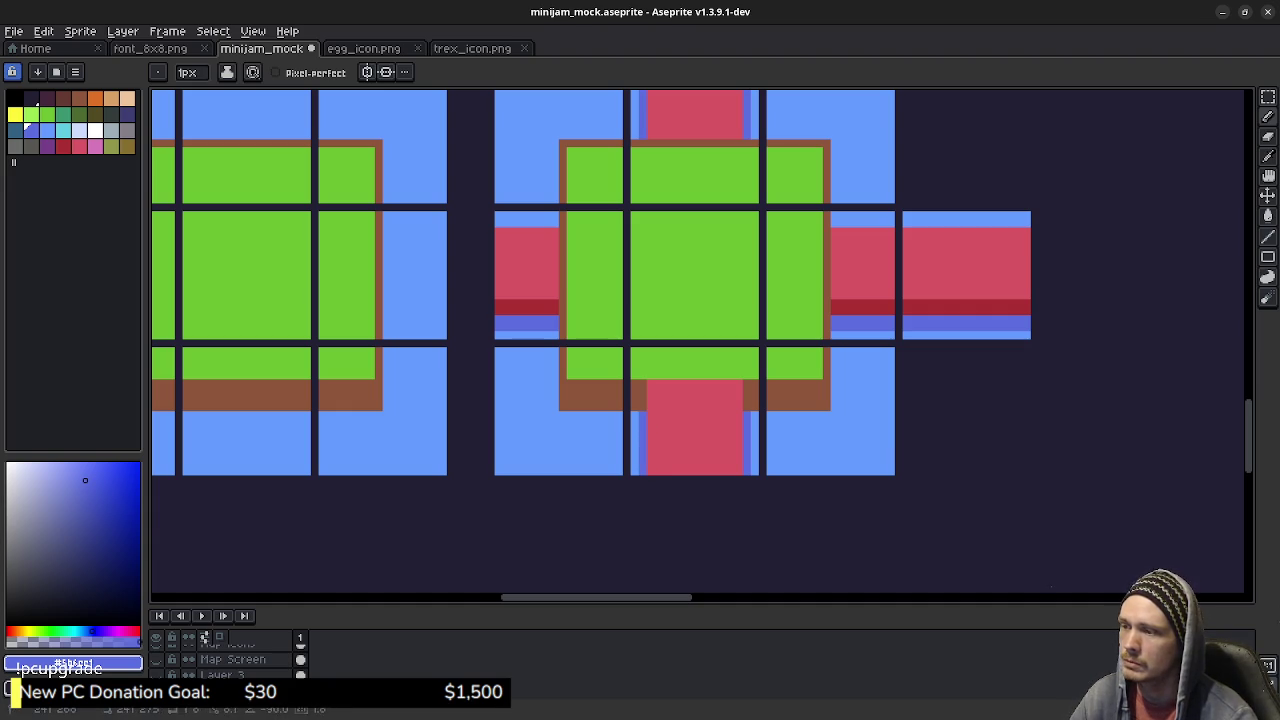
{"action": "scroll", "coordinate": [714, 335], "scroll_direction": "down", "scroll_amount": 1}
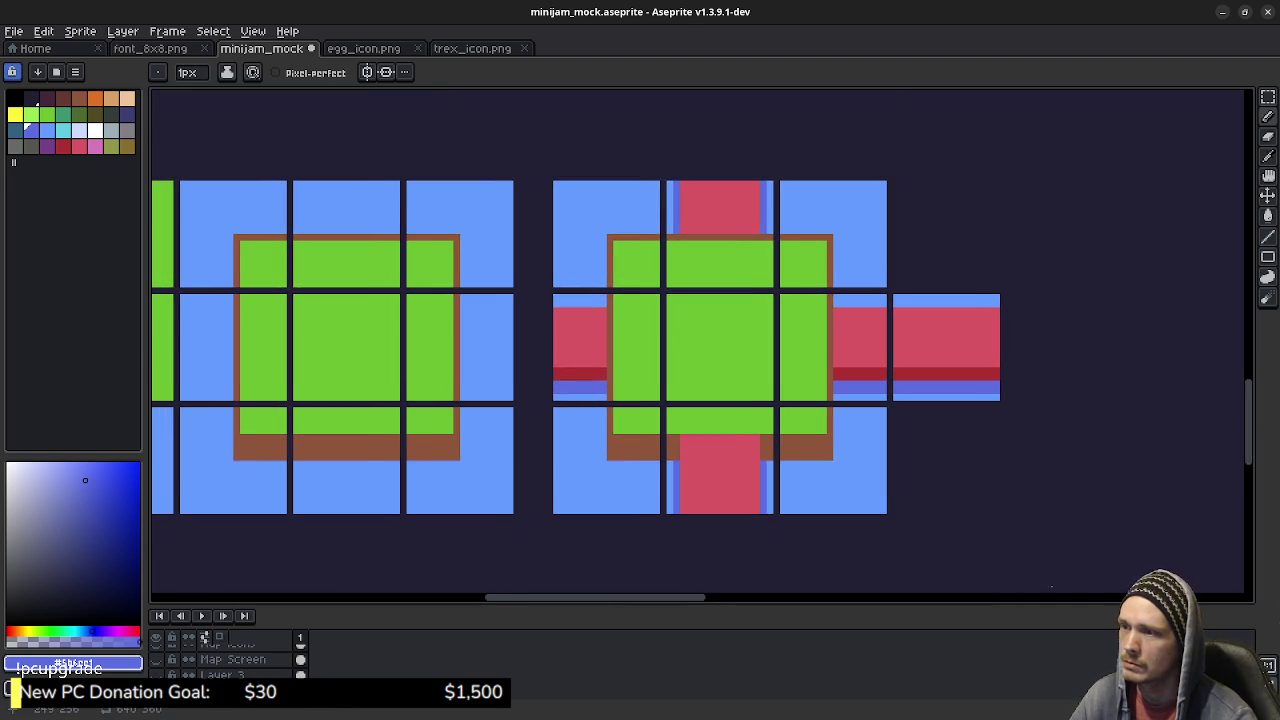
Step: Copy the horizontal channel tile below the island, then delete the copy
{"action": "scroll", "coordinate": [793, 343], "scroll_direction": "down", "scroll_amount": 1}
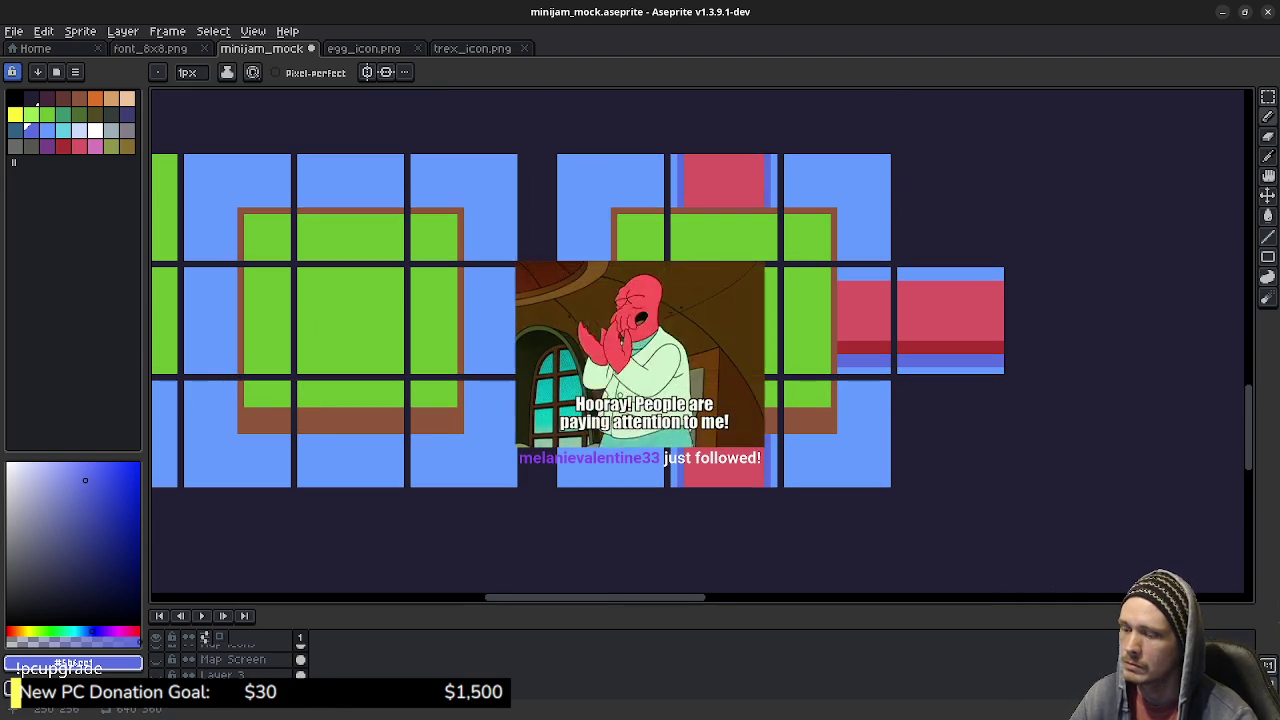
{"action": "key", "text": "m"}
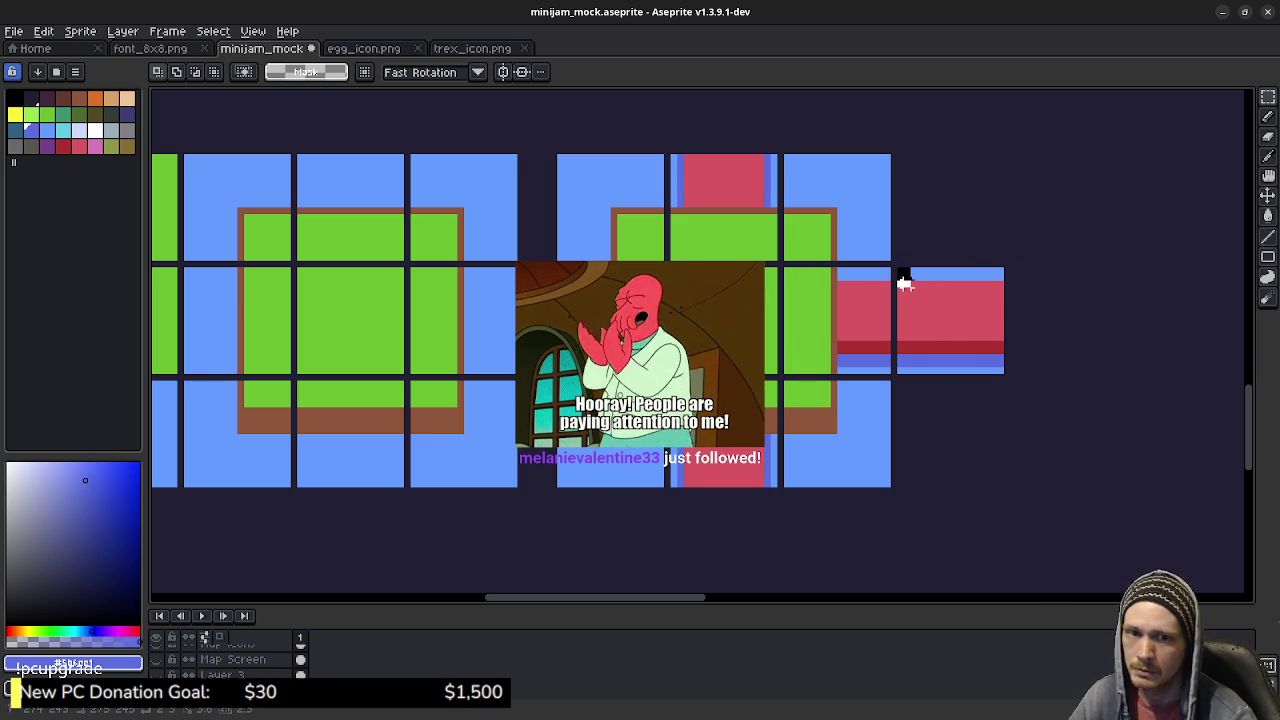
{"action": "left_click_drag", "start_coordinate": [898, 269], "coordinate": [1000, 371]}
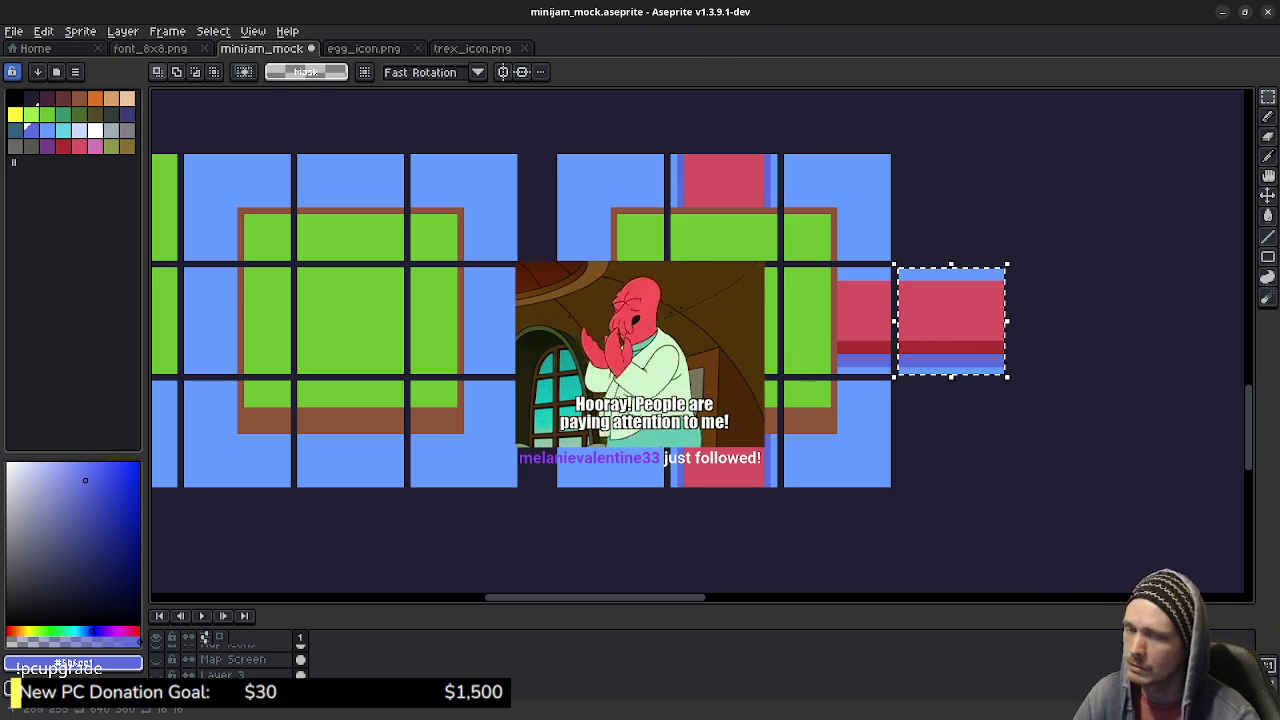
{"action": "left_click_drag", "start_coordinate": [955, 318], "coordinate": [748, 566]}
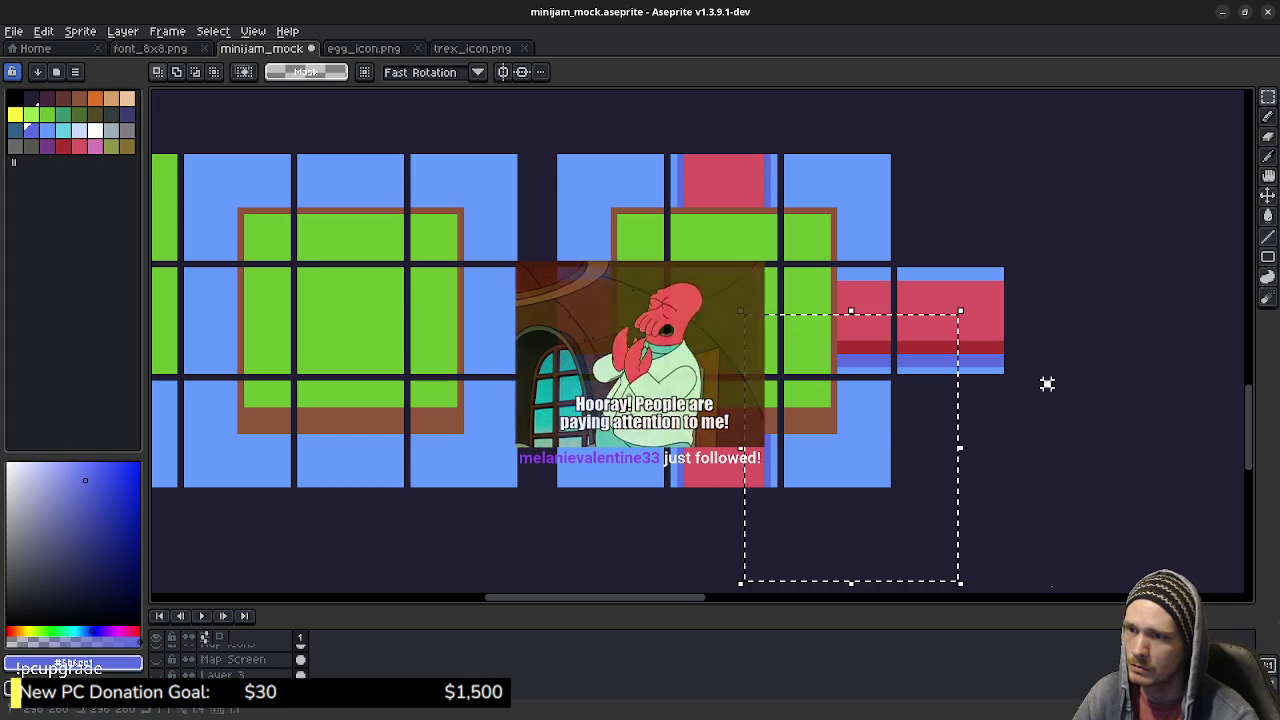
{"action": "key", "text": "ctrl+z"}
{"action": "left_click_drag", "start_coordinate": [950, 320], "coordinate": [730, 546], "text": "ctrl"}
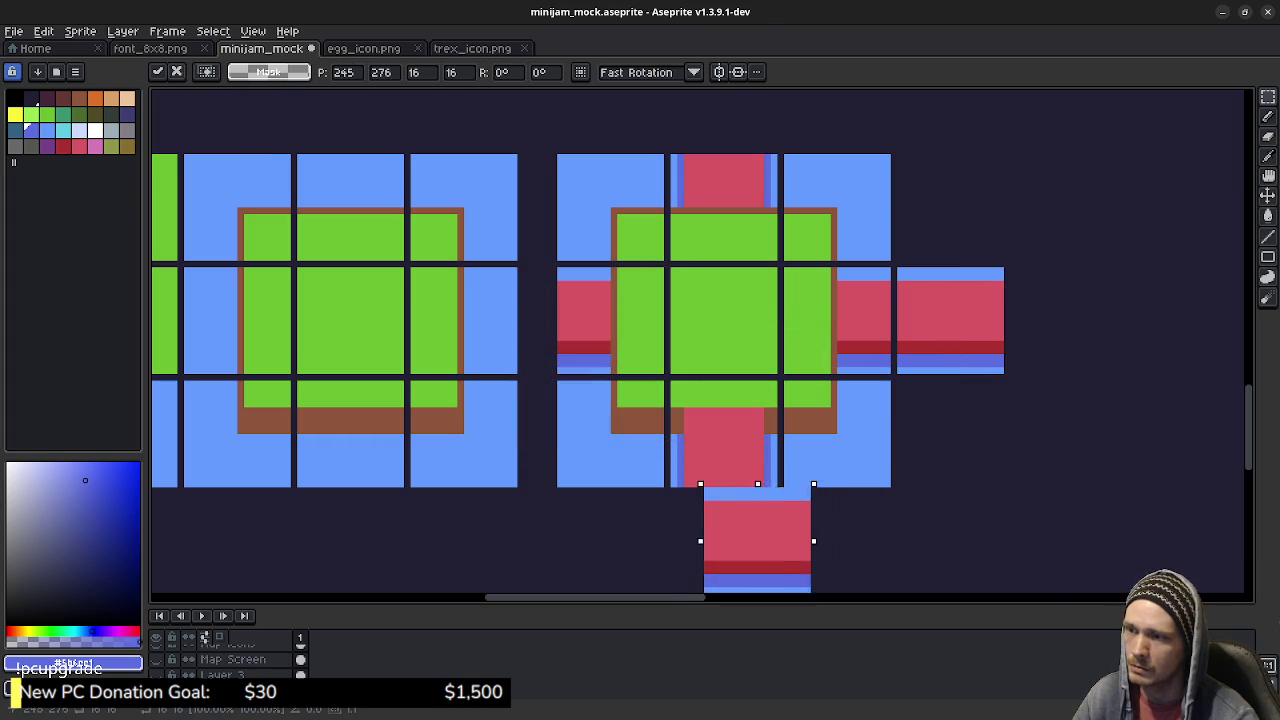
{"action": "key", "text": "Left"}
{"action": "key", "text": "Return"}
{"action": "key", "text": "ctrl+d"}
{"action": "scroll", "coordinate": [740, 423], "scroll_direction": "down", "scroll_amount": 3}
{"action": "scroll", "coordinate": [762, 415], "scroll_direction": "down", "scroll_amount": 1}
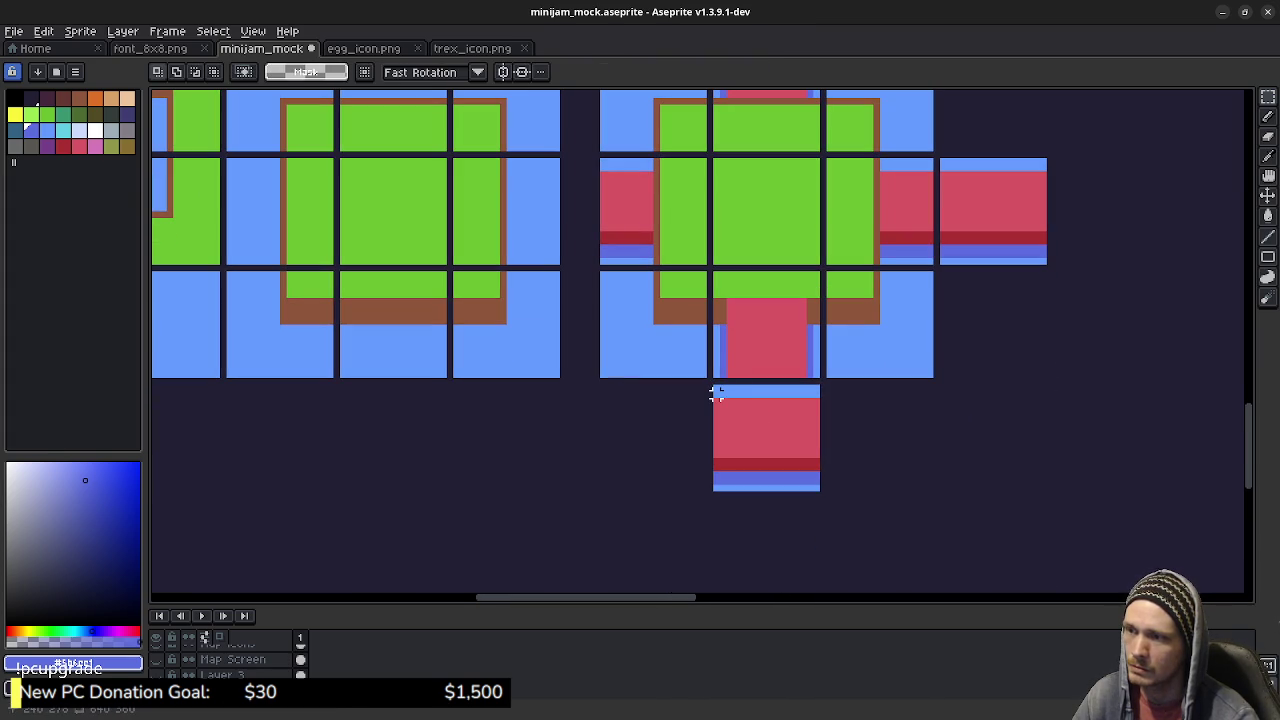
{"action": "left_click_drag", "start_coordinate": [716, 389], "coordinate": [820, 492]}
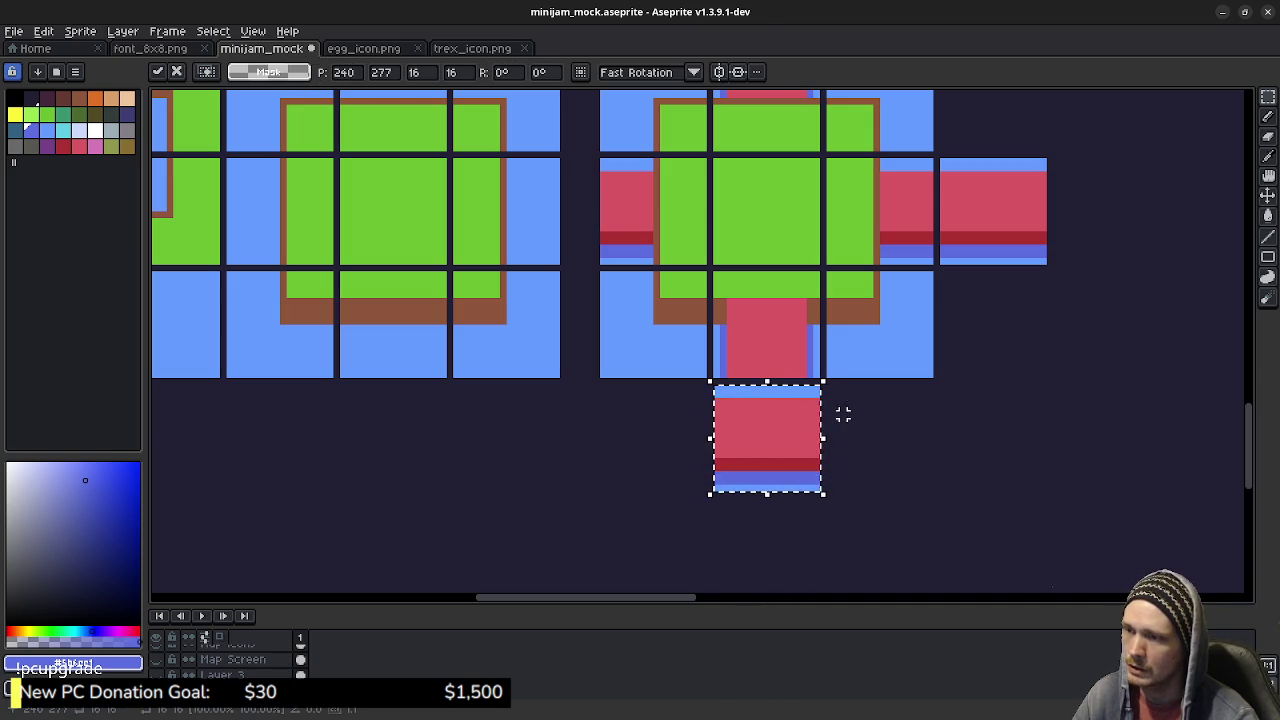
{"action": "key", "text": "Delete"}
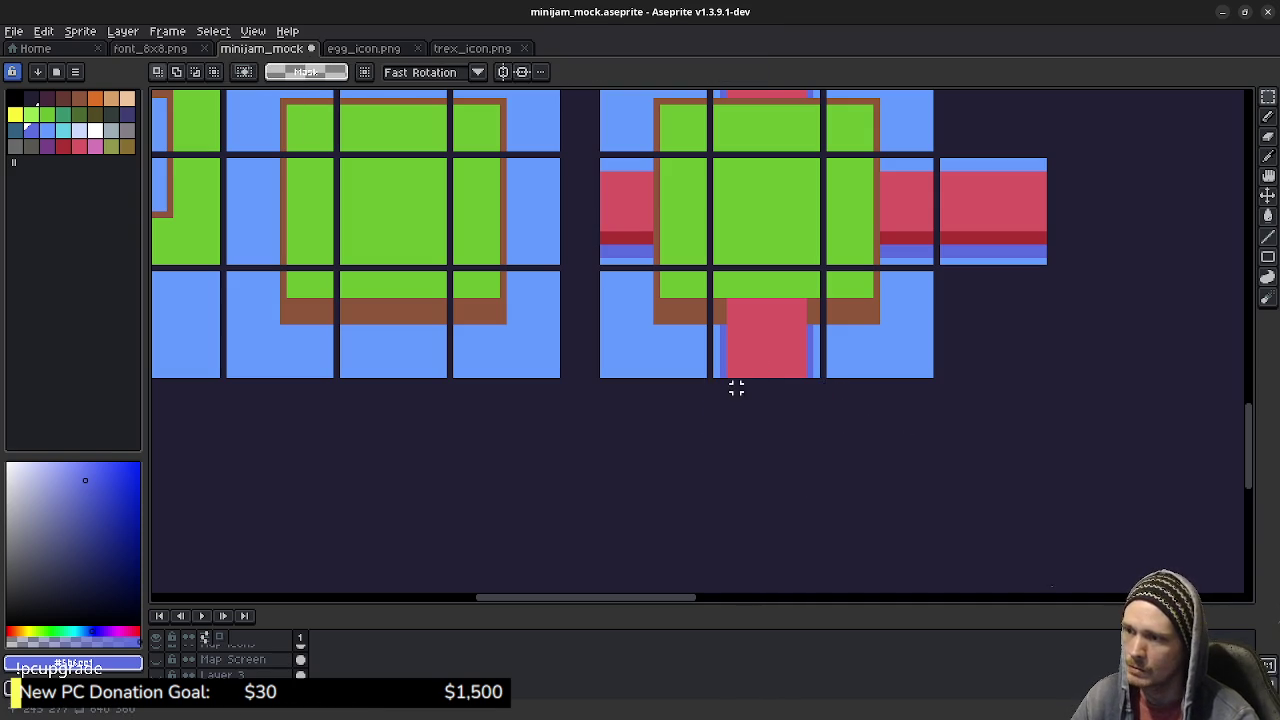
Step: Select a tile-sized area below the island and draw a red-filled channel down it
{"action": "left_click_drag", "start_coordinate": [716, 388], "coordinate": [817, 488]}
{"action": "scroll", "coordinate": [772, 394], "scroll_direction": "up", "scroll_amount": 1}
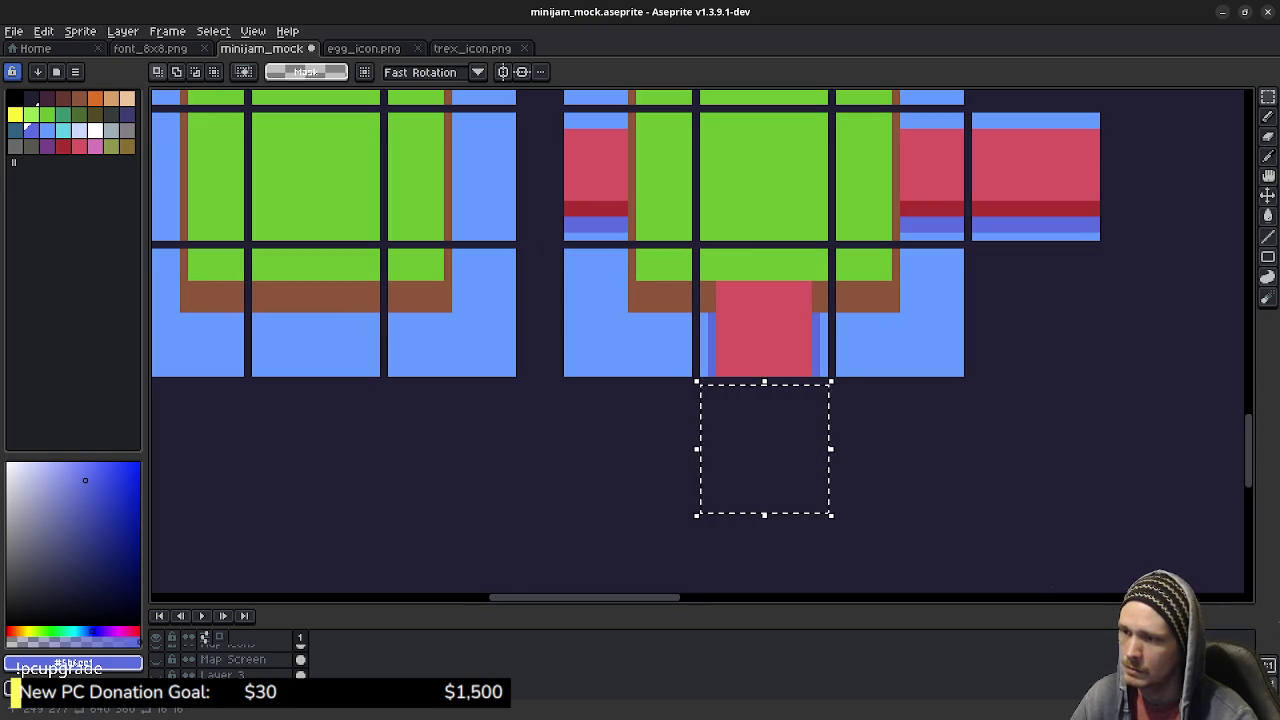
{"action": "left_click", "coordinate": [766, 335], "text": "alt"}
{"action": "left_click", "coordinate": [728, 389]}
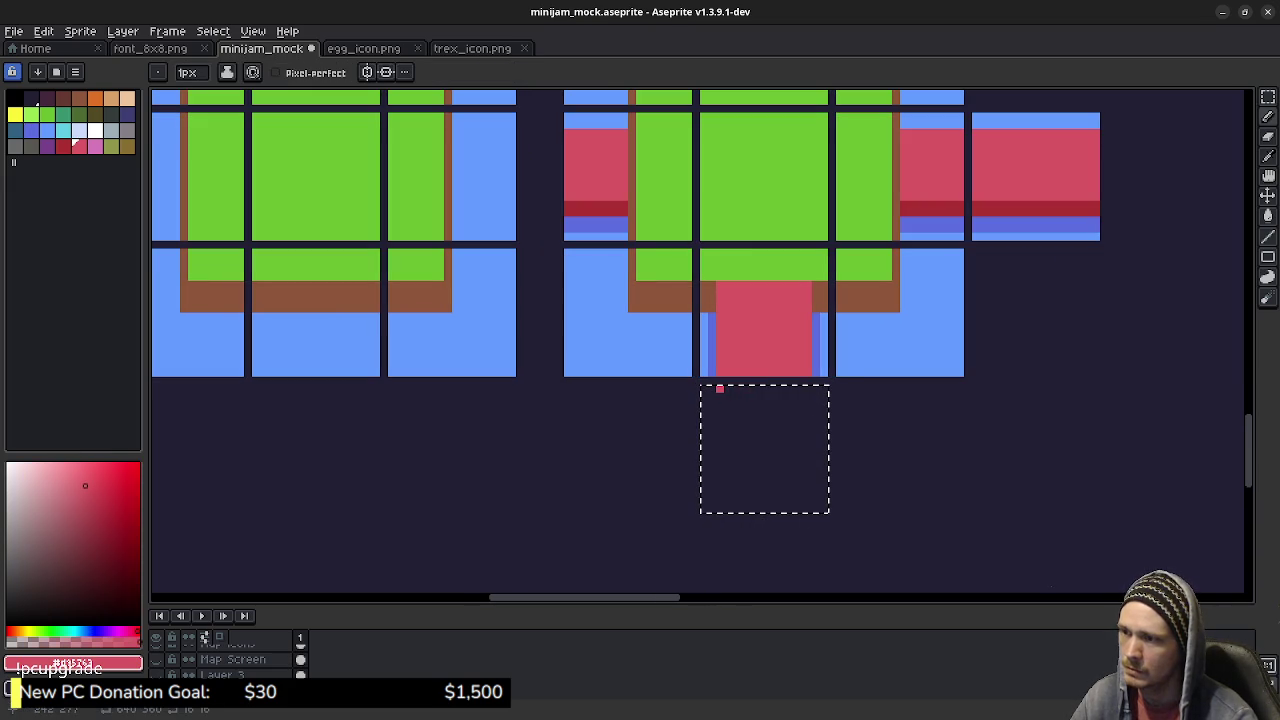
{"action": "left_click", "coordinate": [719, 511], "text": "shift"}
{"action": "left_click", "coordinate": [808, 511], "text": "shift"}
{"action": "key", "text": "g"}
{"action": "left_click", "coordinate": [783, 400]}
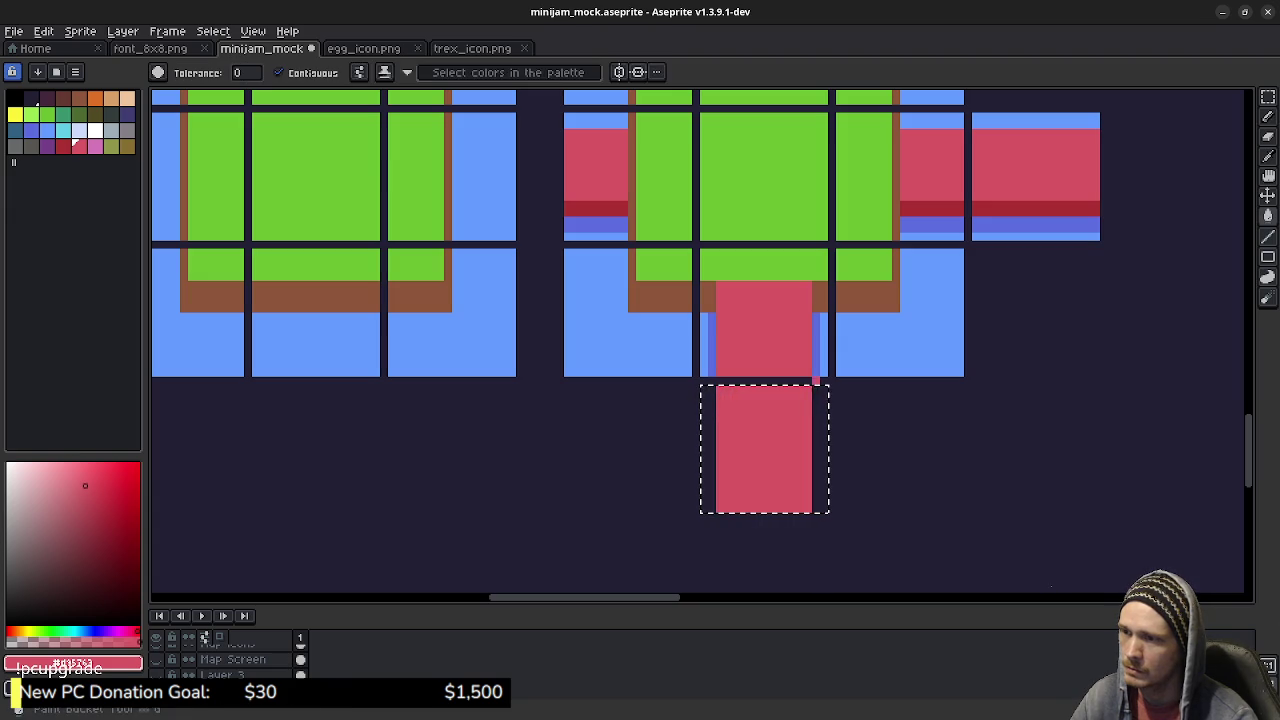
Step: Add blue banks down both sides of the new channel tile and clear the selection
{"action": "key", "text": "b"}
{"action": "left_click", "coordinate": [816, 508], "text": "shift"}
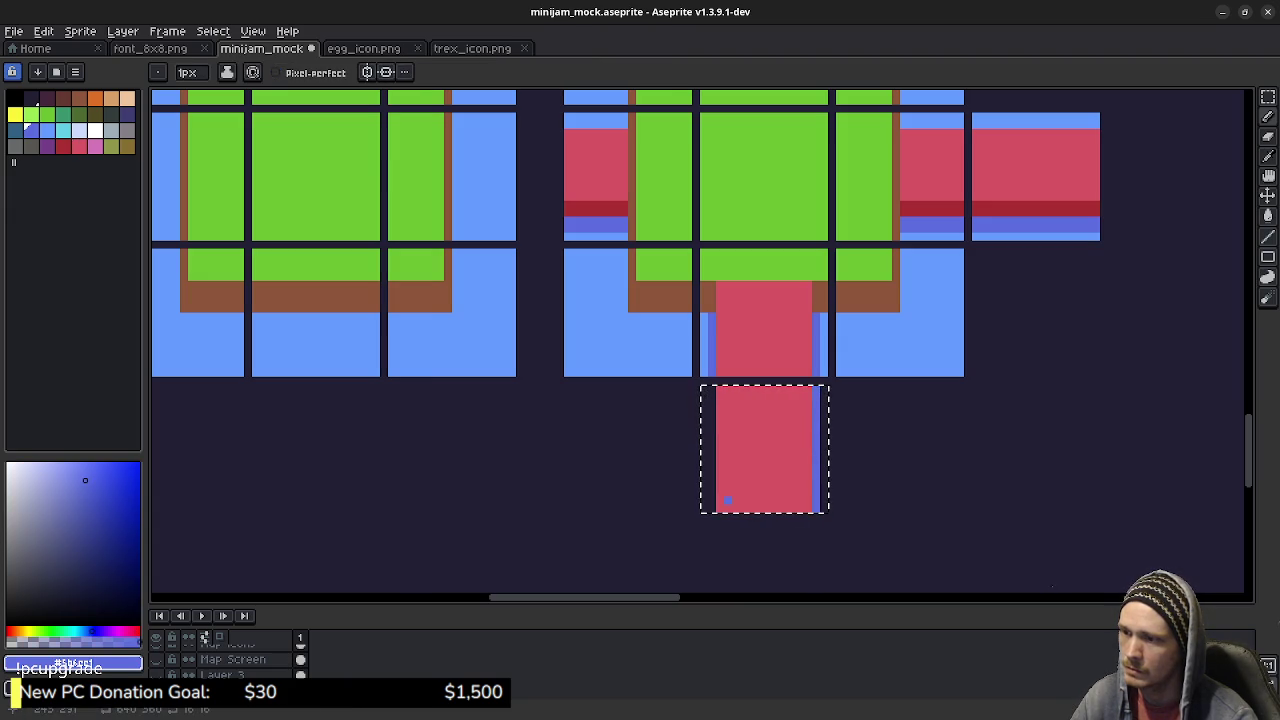
{"action": "left_click_drag", "start_coordinate": [710, 508], "coordinate": [710, 390]}
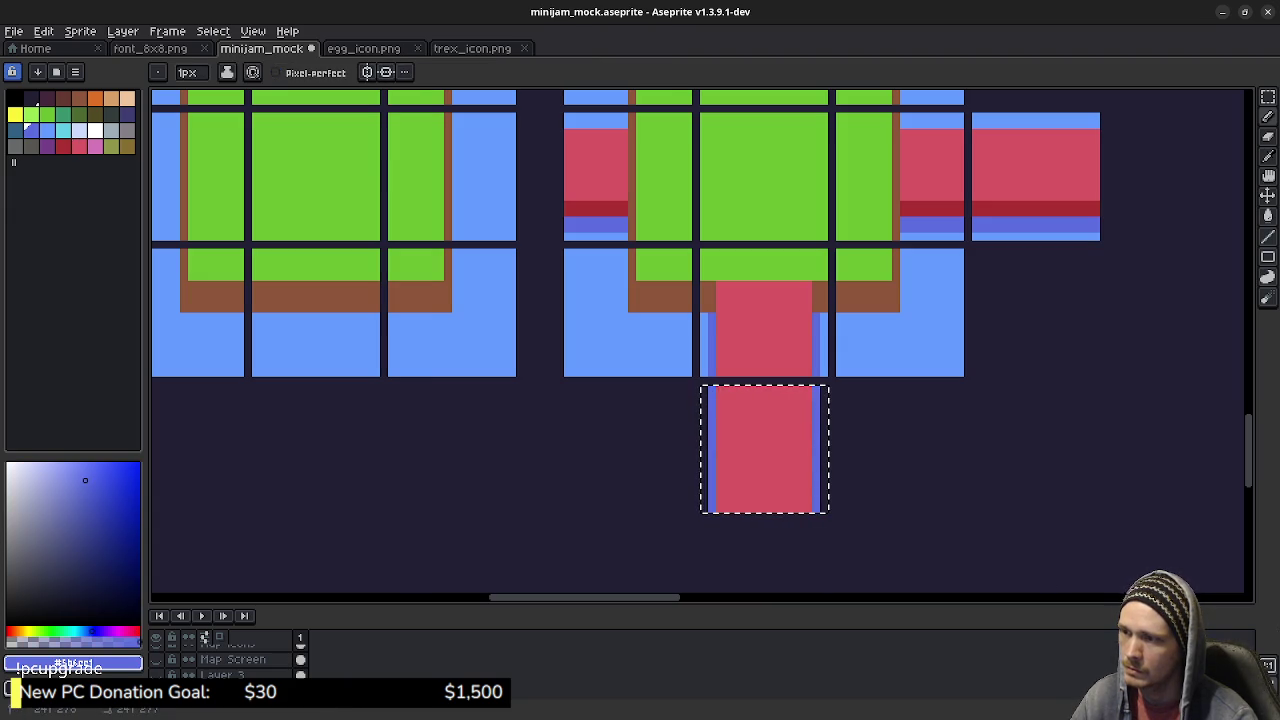
{"action": "left_click", "coordinate": [711, 404], "text": "alt"}
{"action": "key", "text": "g"}
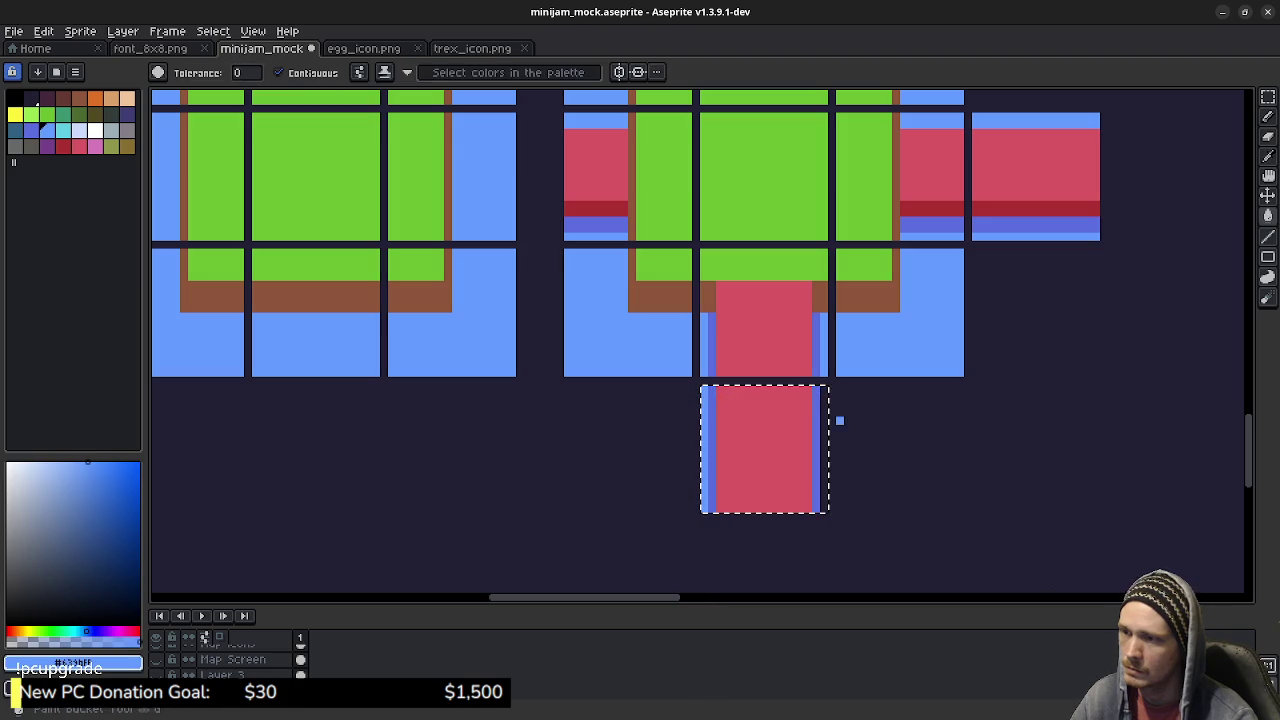
{"action": "key", "text": "m"}
{"action": "left_click", "coordinate": [854, 429]}
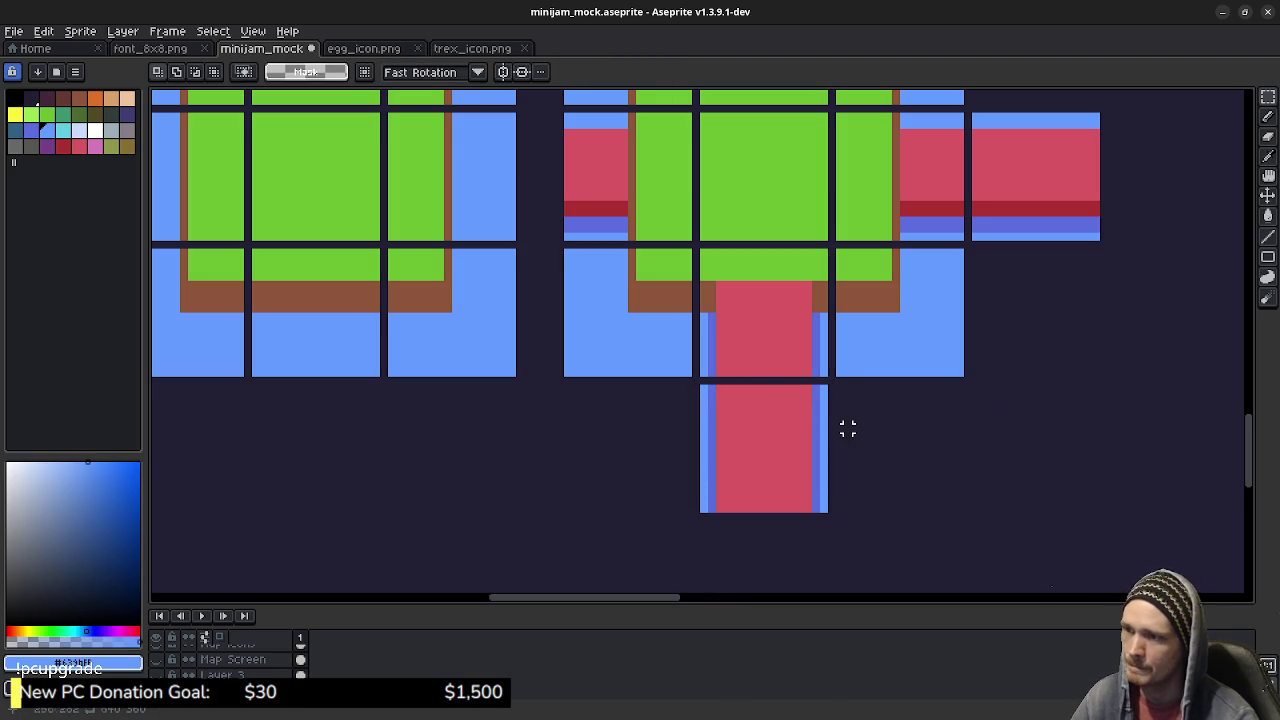
{"action": "scroll", "coordinate": [846, 420], "scroll_direction": "down", "scroll_amount": 1}
{"action": "scroll", "coordinate": [846, 420], "scroll_direction": "down", "scroll_amount": 1}
{"action": "left_click_drag", "start_coordinate": [846, 420], "coordinate": [854, 415]}
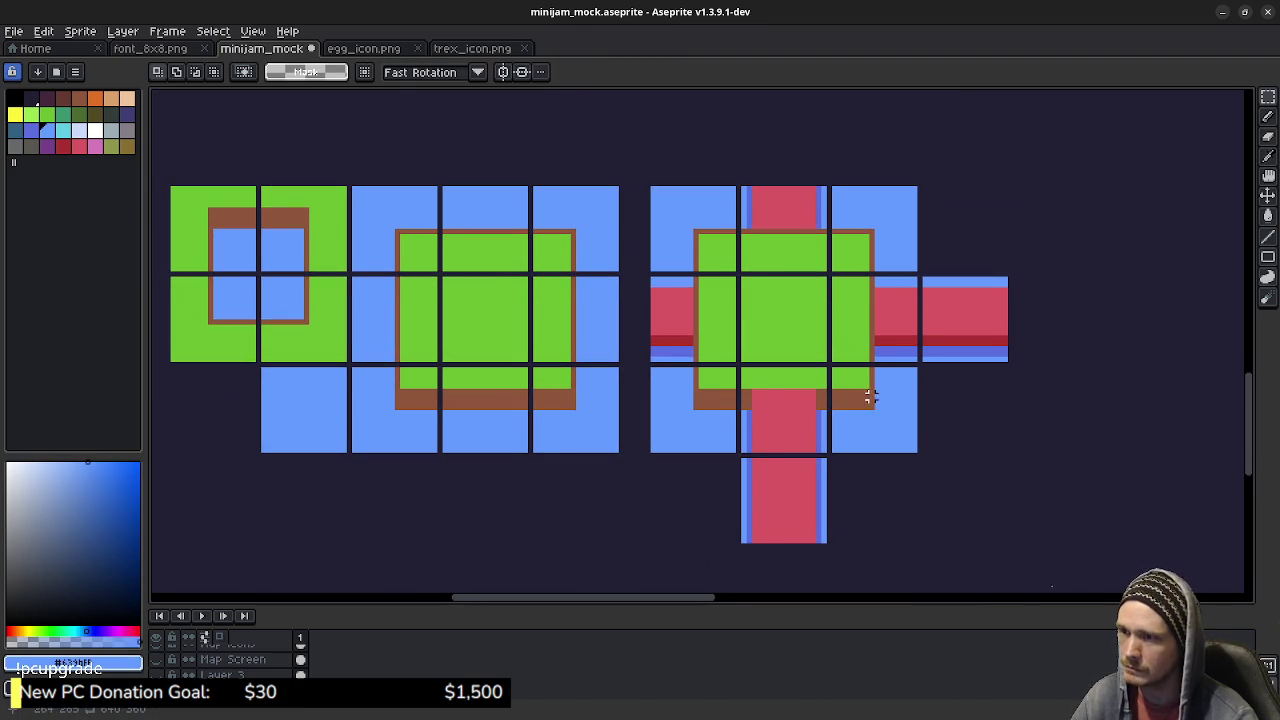
Step: Fill the big tile's red area dark brown and the brown rectangle light orange
{"action": "scroll", "coordinate": [870, 397], "scroll_direction": "down", "scroll_amount": 1}
{"action": "scroll", "coordinate": [873, 378], "scroll_direction": "up", "scroll_amount": 1}
{"action": "scroll", "coordinate": [873, 378], "scroll_direction": "up", "scroll_amount": 1}
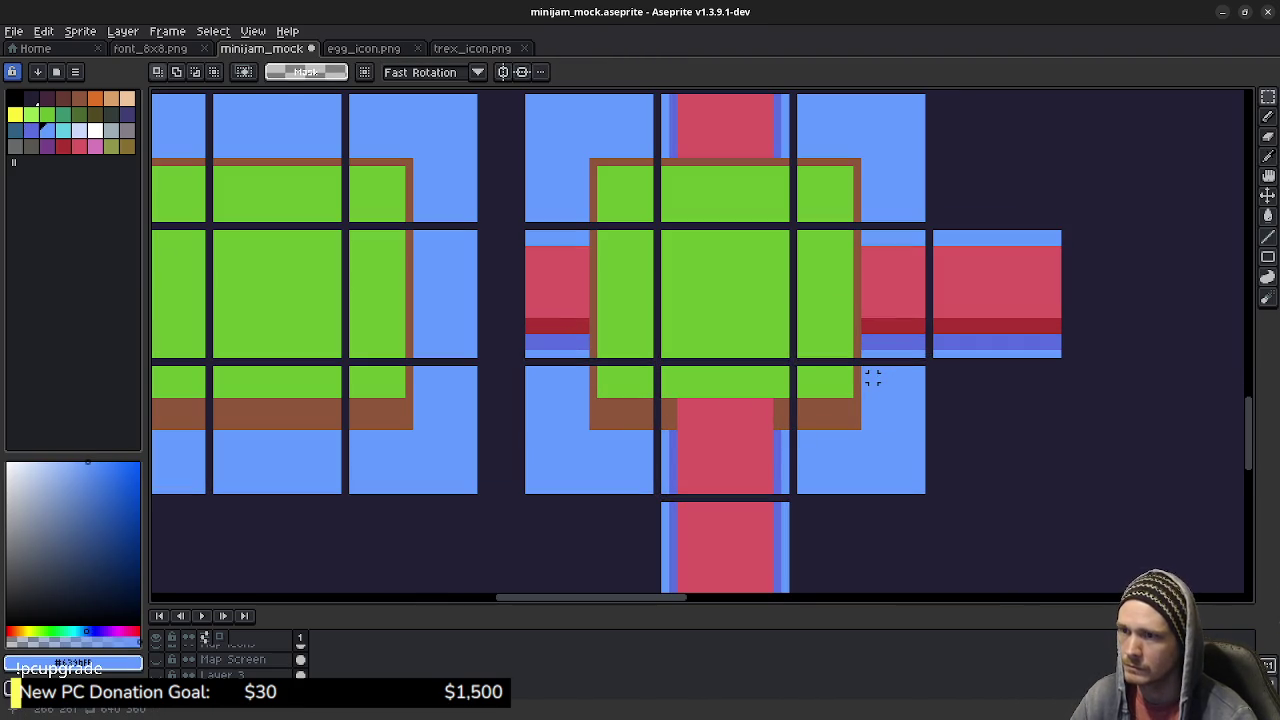
{"action": "left_click", "coordinate": [905, 329], "text": "alt"}
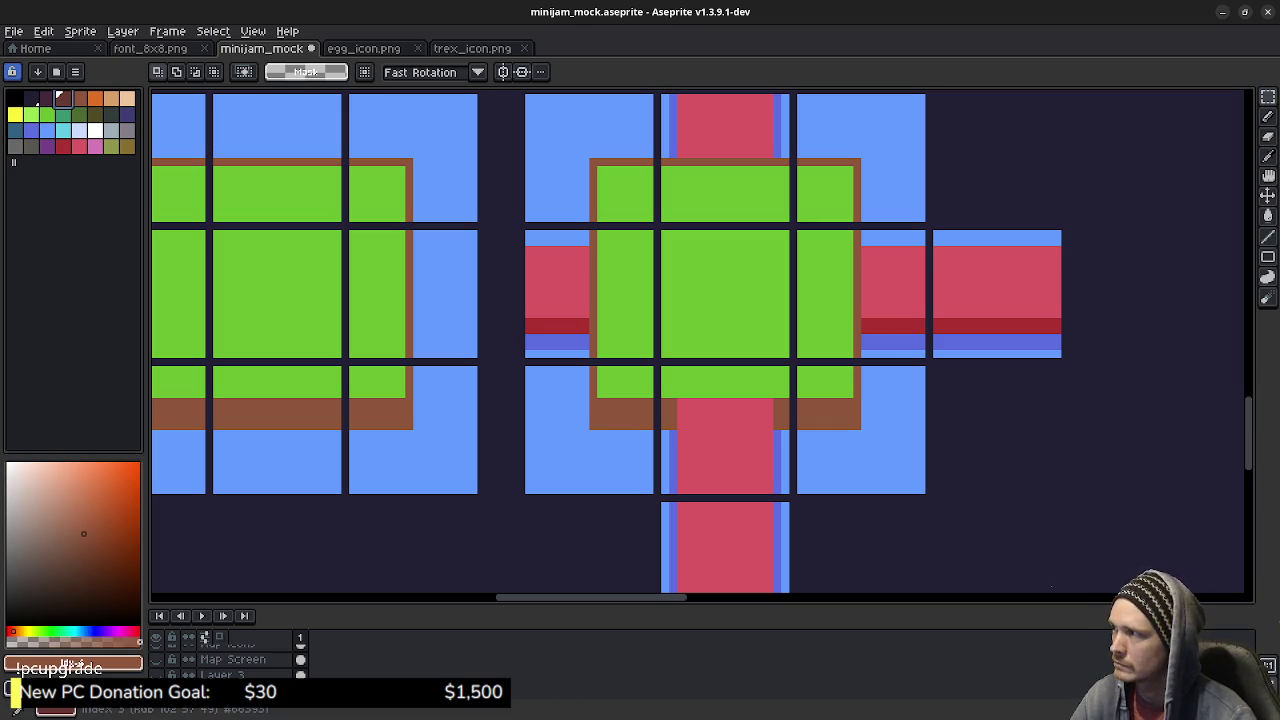
{"action": "key", "text": "bracketleft"}
{"action": "scroll", "coordinate": [880, 323], "scroll_direction": "up", "scroll_amount": 2}
{"action": "key", "text": "g"}
{"action": "left_click", "coordinate": [763, 314]}
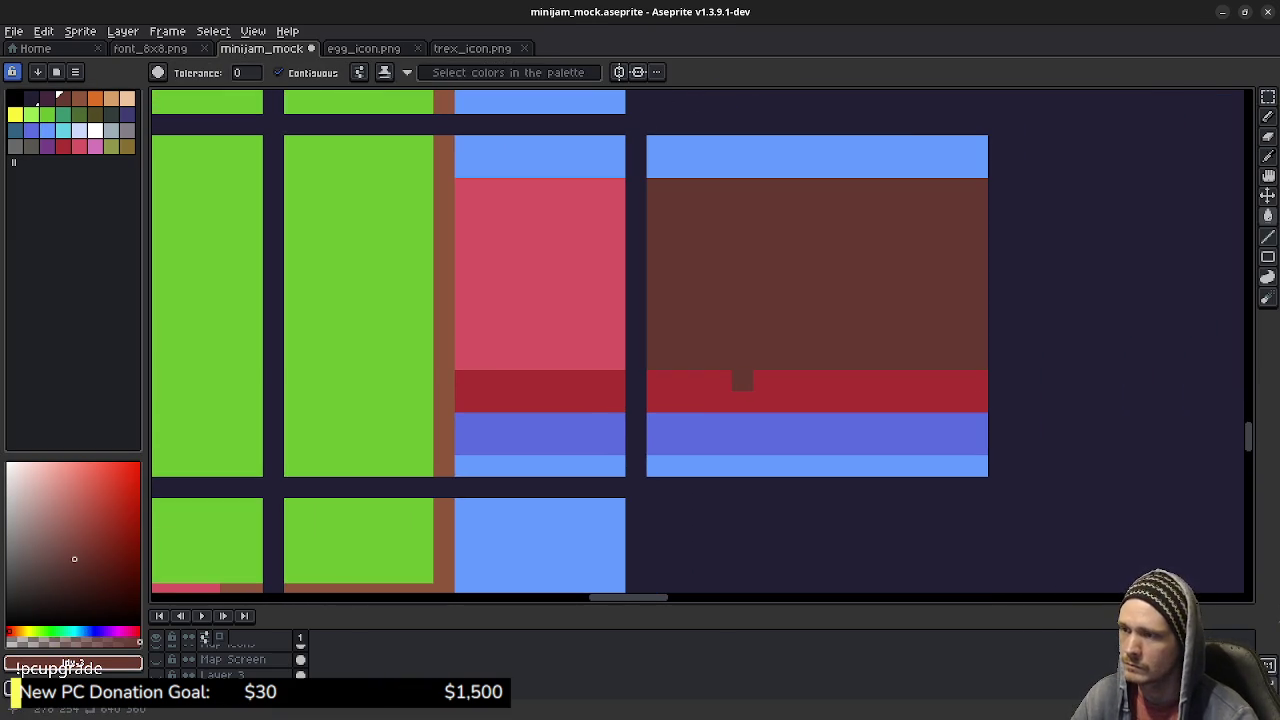
{"action": "key", "text": "bracketright"}
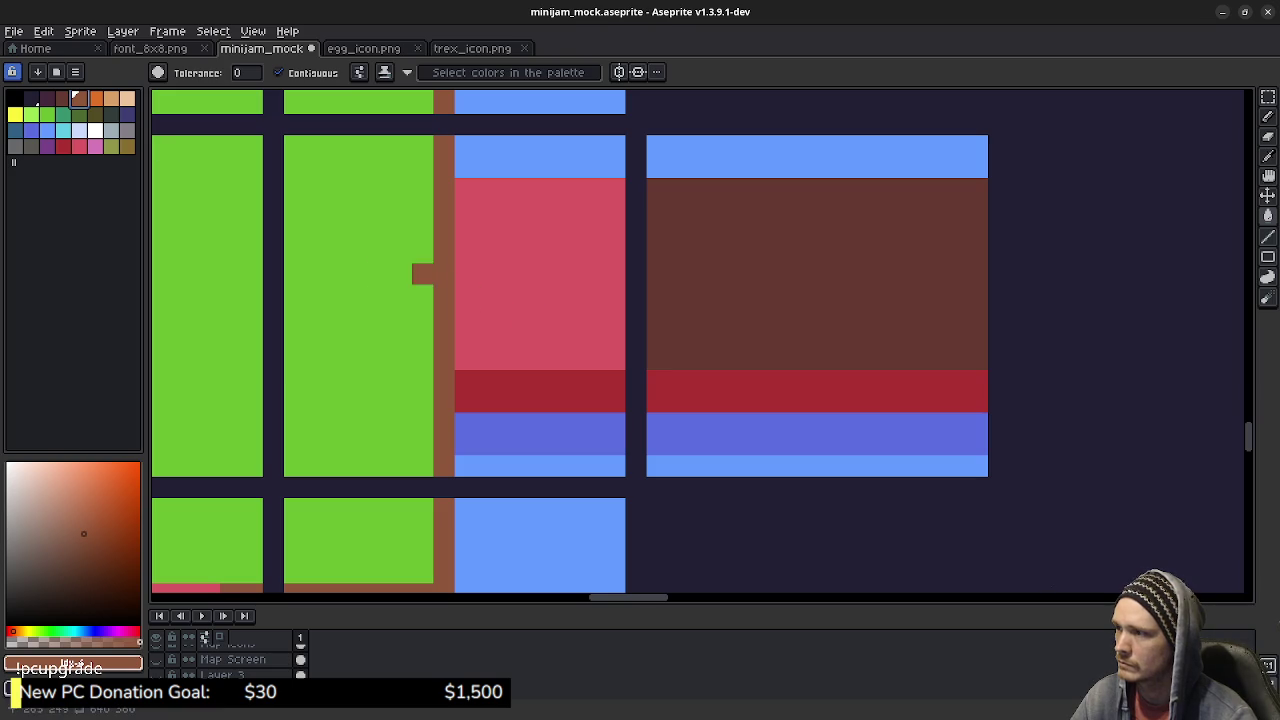
{"action": "key", "text": "bracketright"}
{"action": "key", "text": "bracketright"}
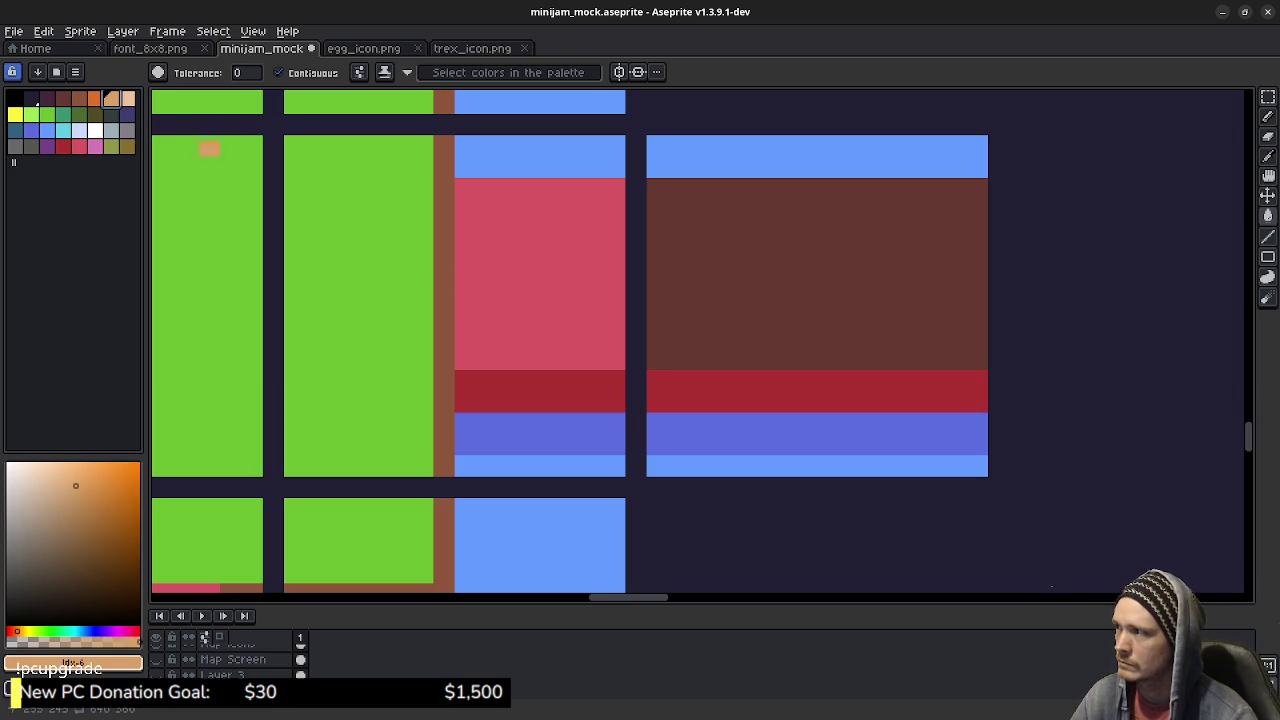
{"action": "left_click", "coordinate": [700, 294]}
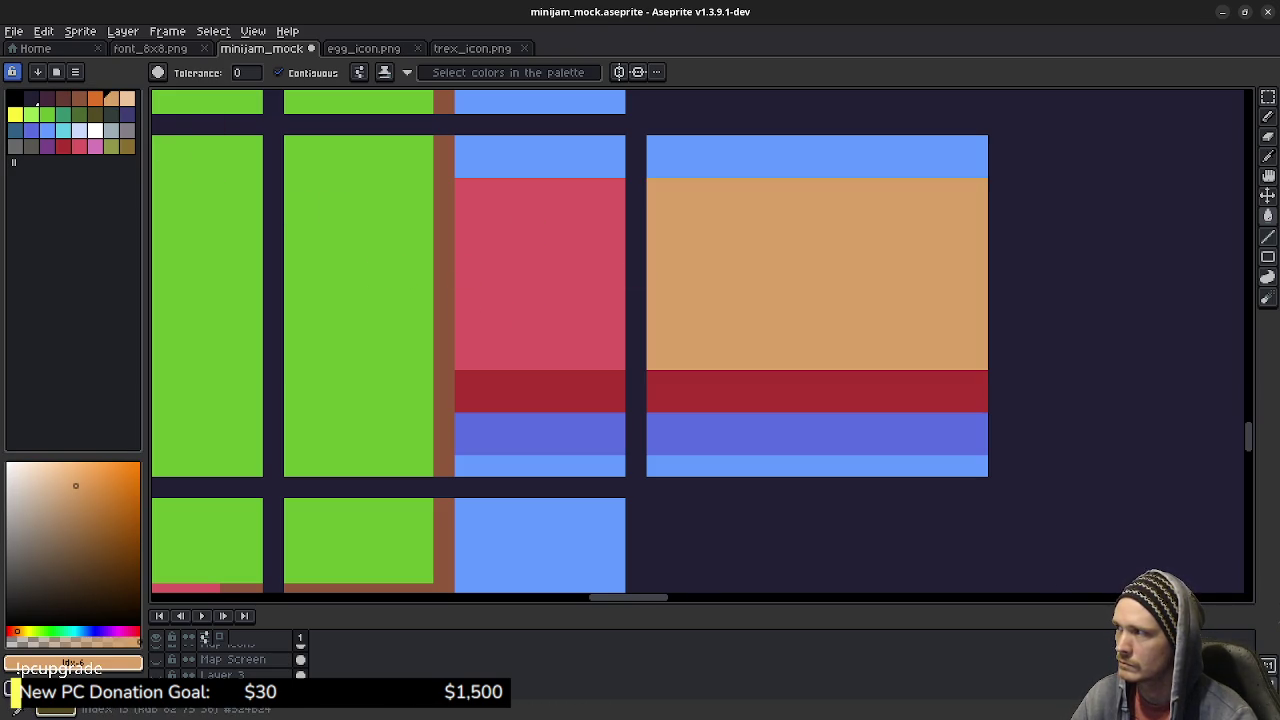
Step: Fill both red bands dark olive and the pink block light orange
{"action": "left_click", "coordinate": [95, 114]}
{"action": "left_click", "coordinate": [677, 400]}
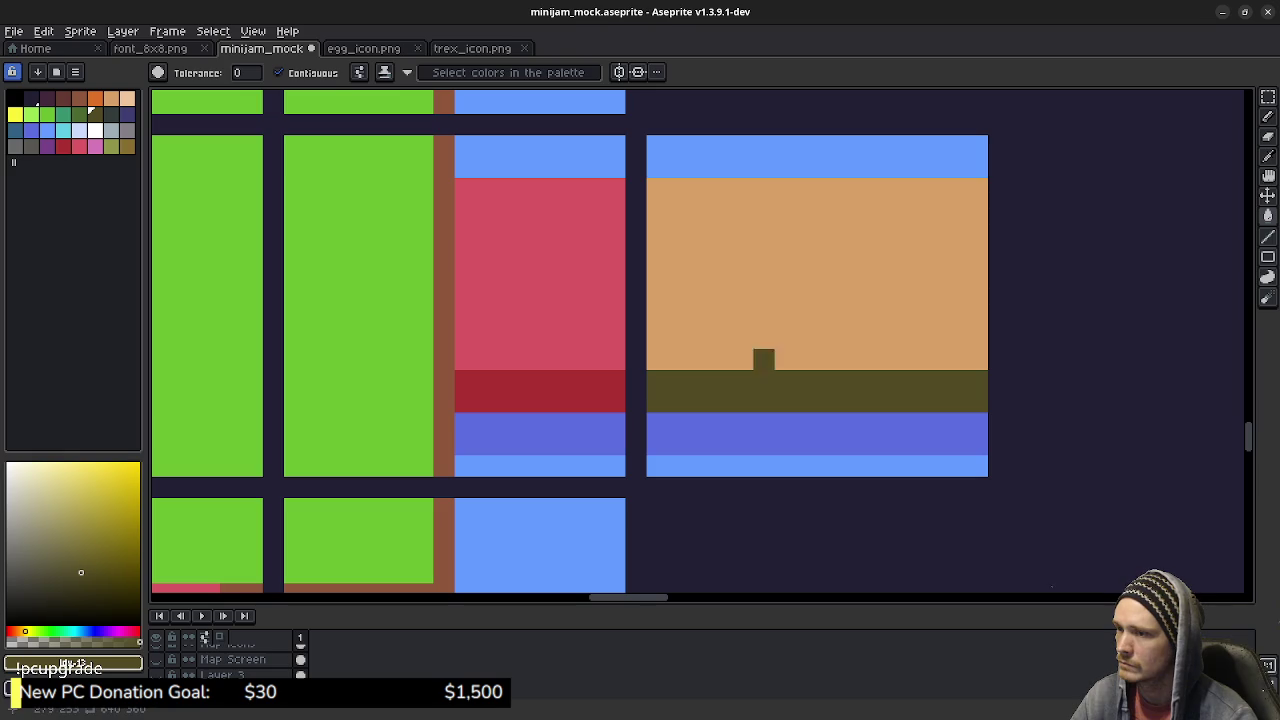
{"action": "left_click", "coordinate": [572, 380]}
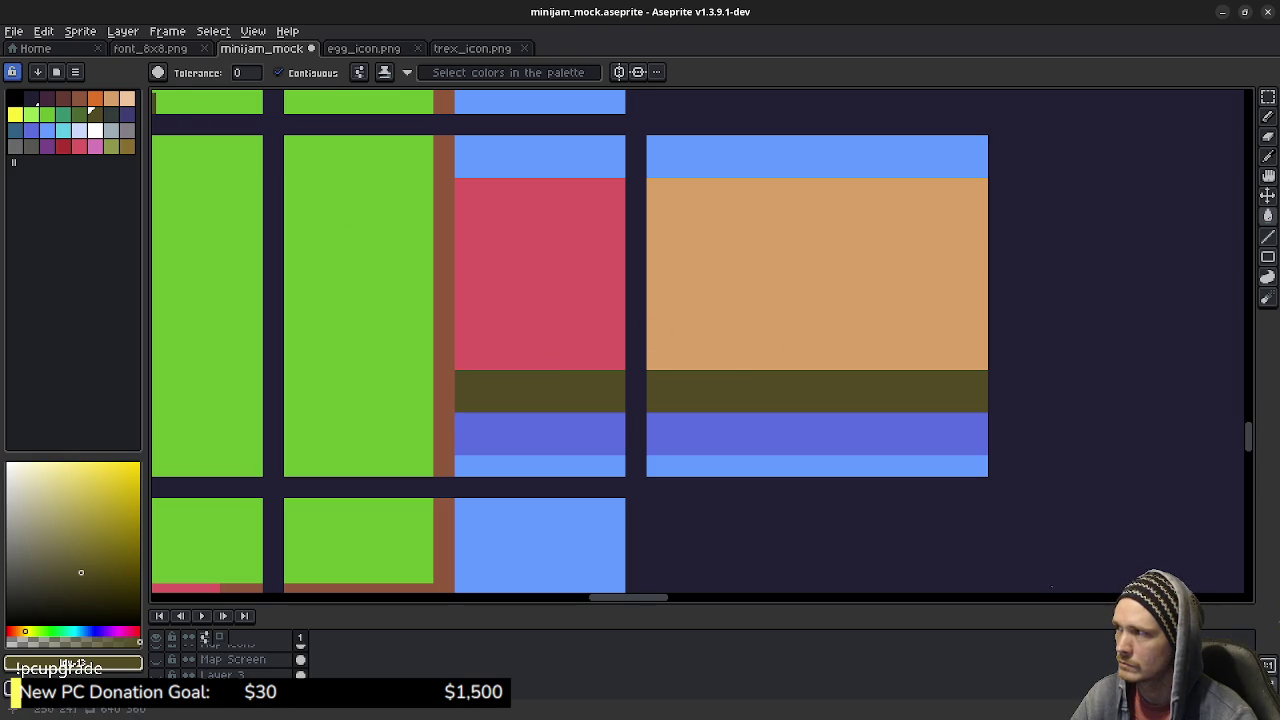
{"action": "left_click", "coordinate": [111, 97]}
{"action": "left_click", "coordinate": [486, 252]}
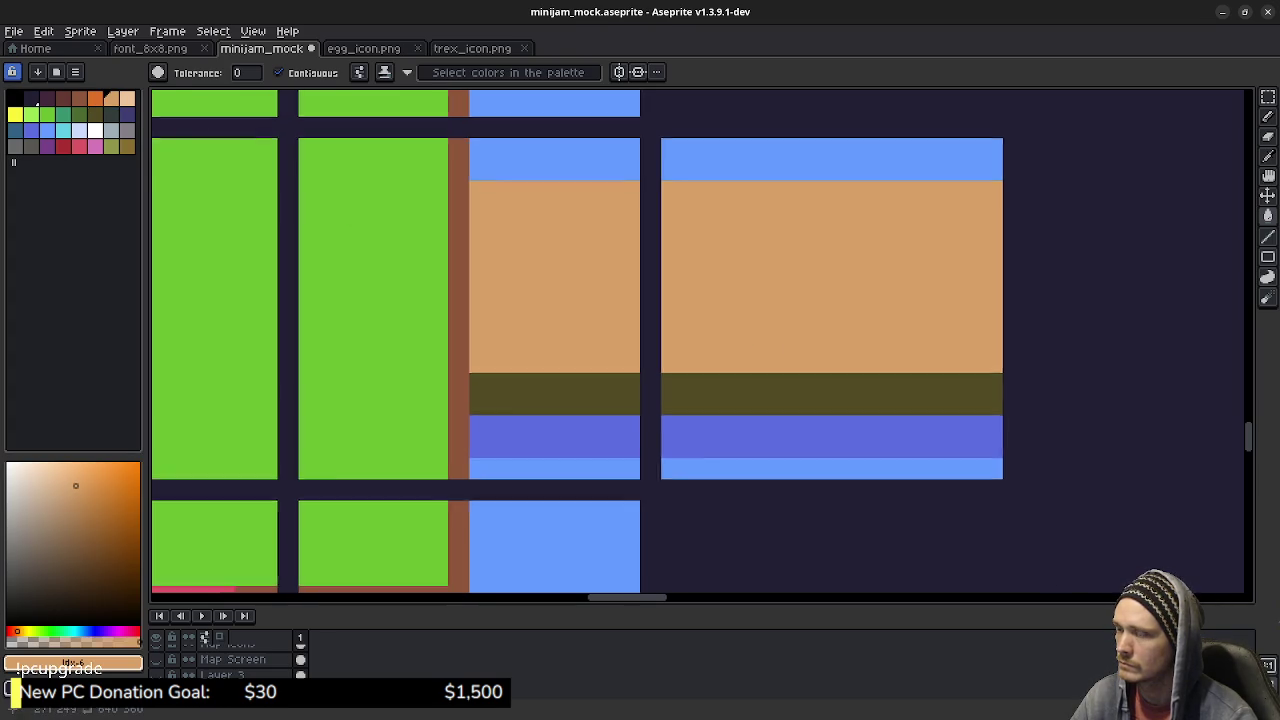
{"action": "scroll", "coordinate": [486, 252], "scroll_direction": "up", "scroll_amount": 1}
{"action": "scroll", "coordinate": [486, 252], "scroll_direction": "down", "scroll_amount": 1}
{"action": "left_click", "coordinate": [734, 360], "text": "alt"}
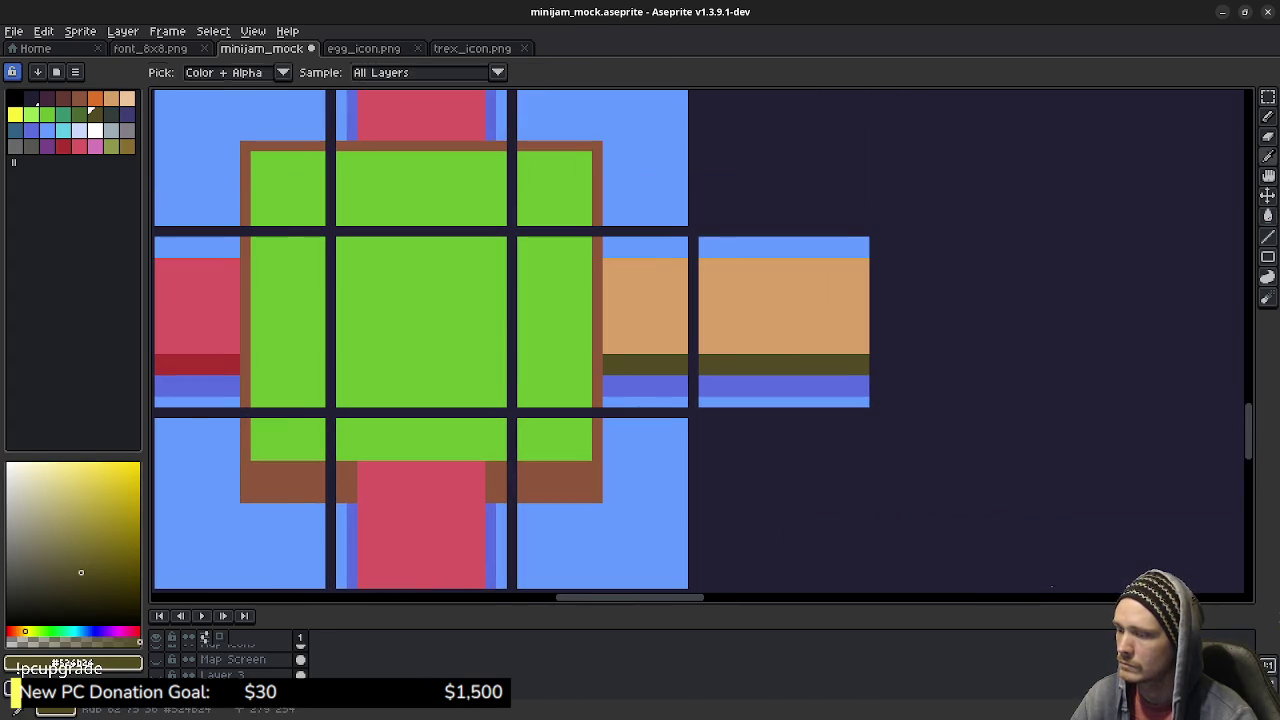
Step: Place olive posts along the tan strip, then undo them all
{"action": "key", "text": "b"}
{"action": "scroll", "coordinate": [734, 337], "scroll_direction": "up", "scroll_amount": 2}
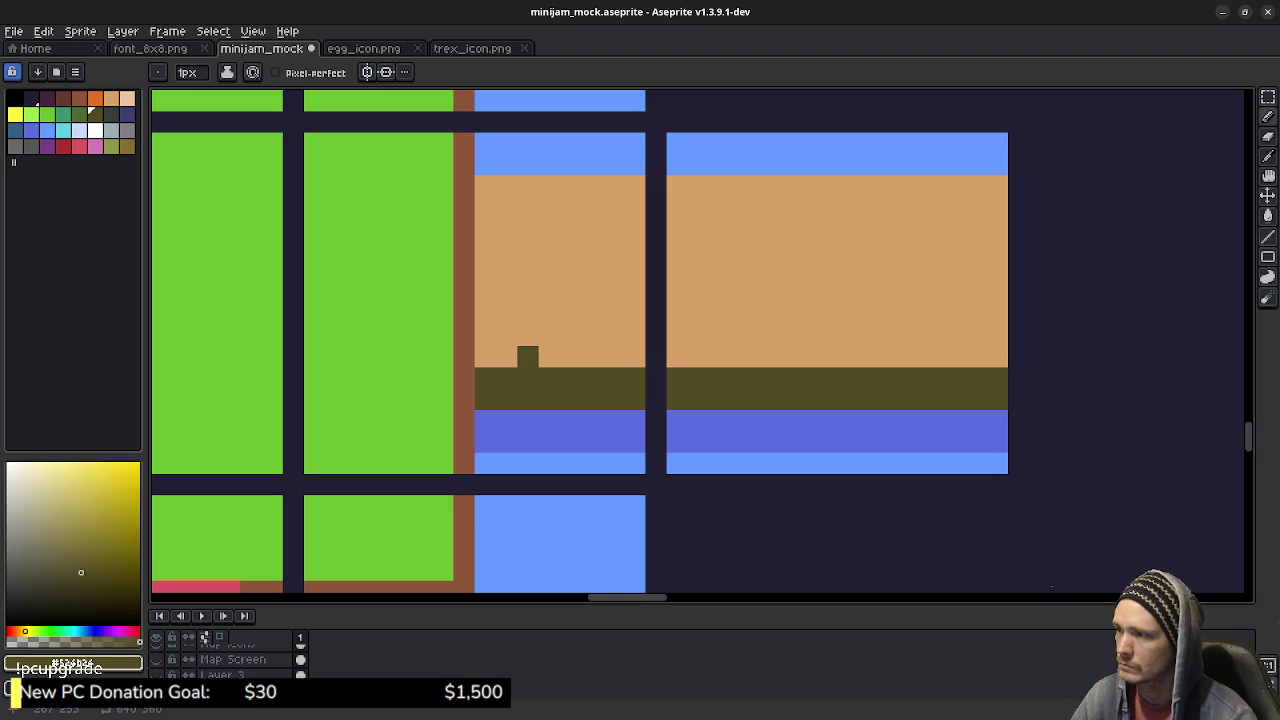
{"action": "left_click", "coordinate": [591, 357]}
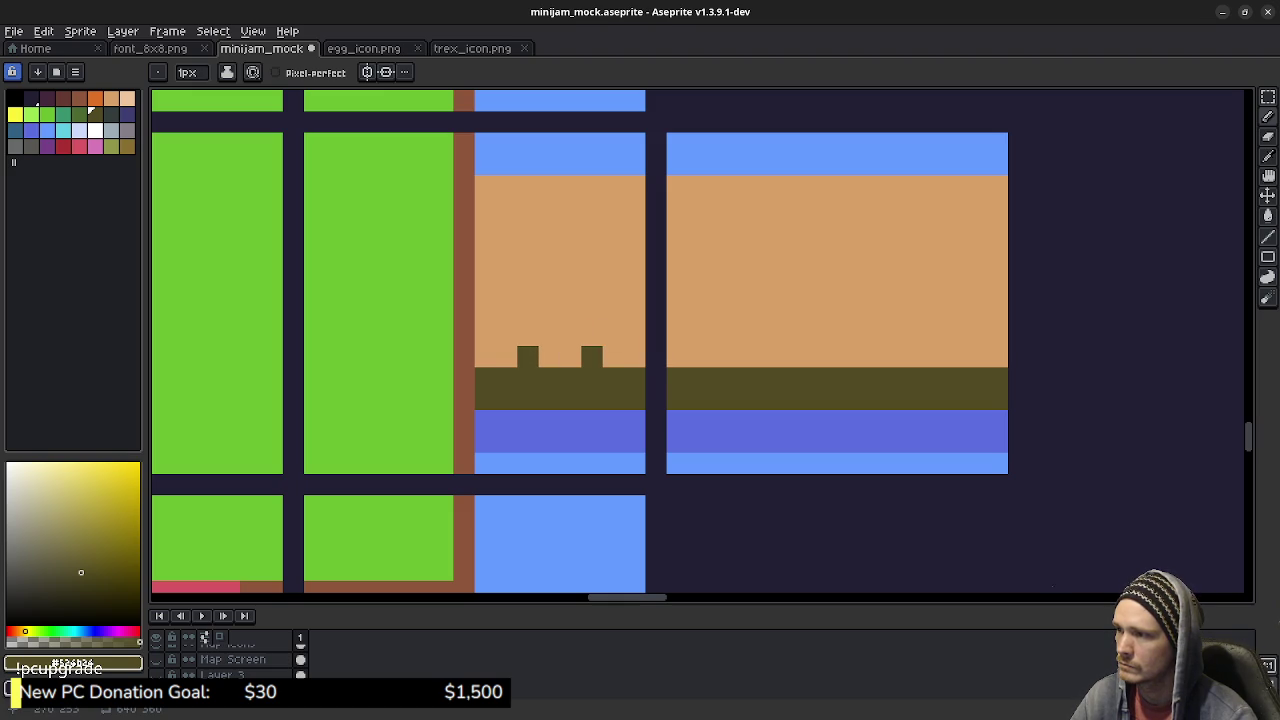
{"action": "left_click", "coordinate": [677, 357]}
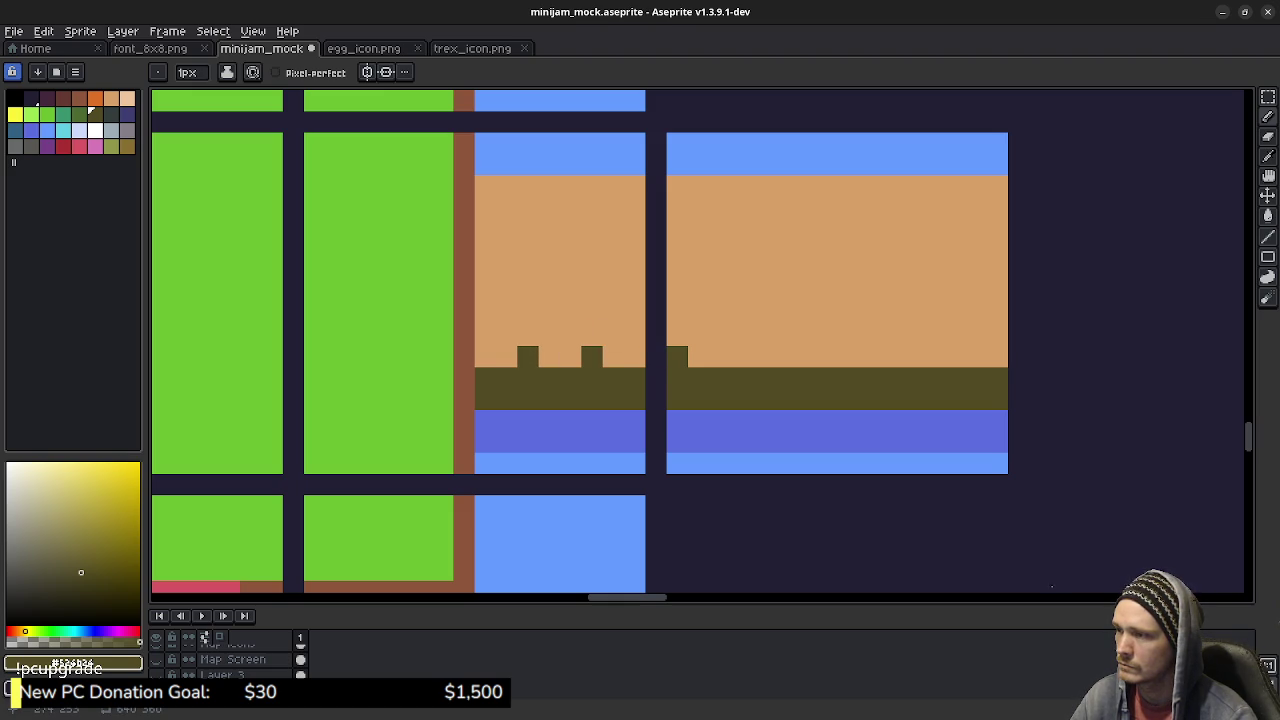
{"action": "left_click", "coordinate": [741, 357]}
{"action": "left_click", "coordinate": [784, 357]}
{"action": "left_click", "coordinate": [805, 357]}
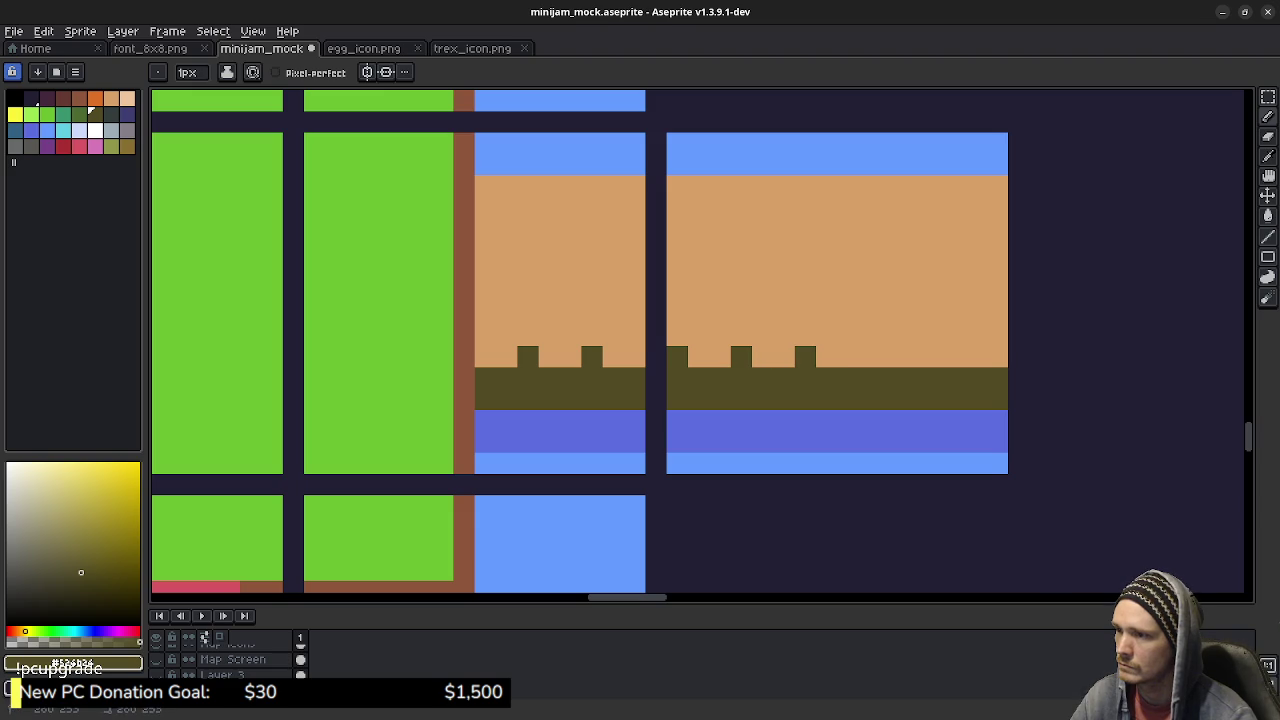
{"action": "left_click", "coordinate": [869, 357]}
{"action": "left_click", "coordinate": [933, 357]}
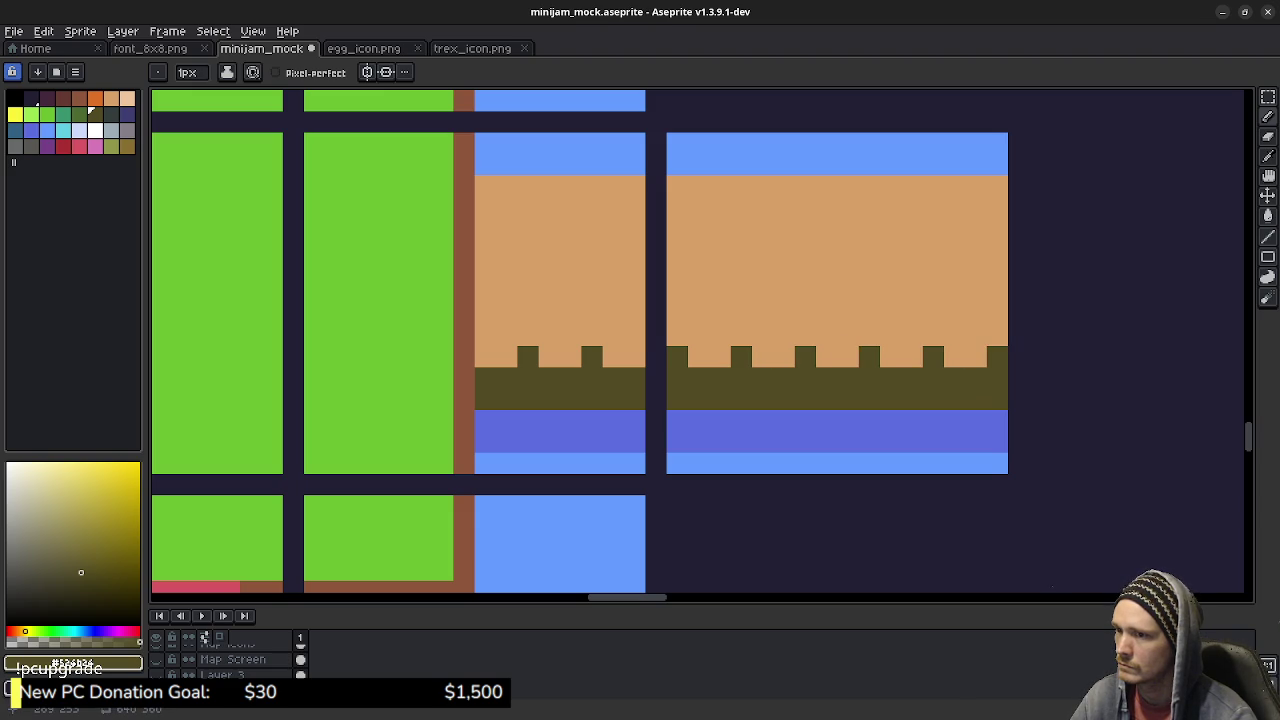
{"action": "key", "text": "ctrl+z"}
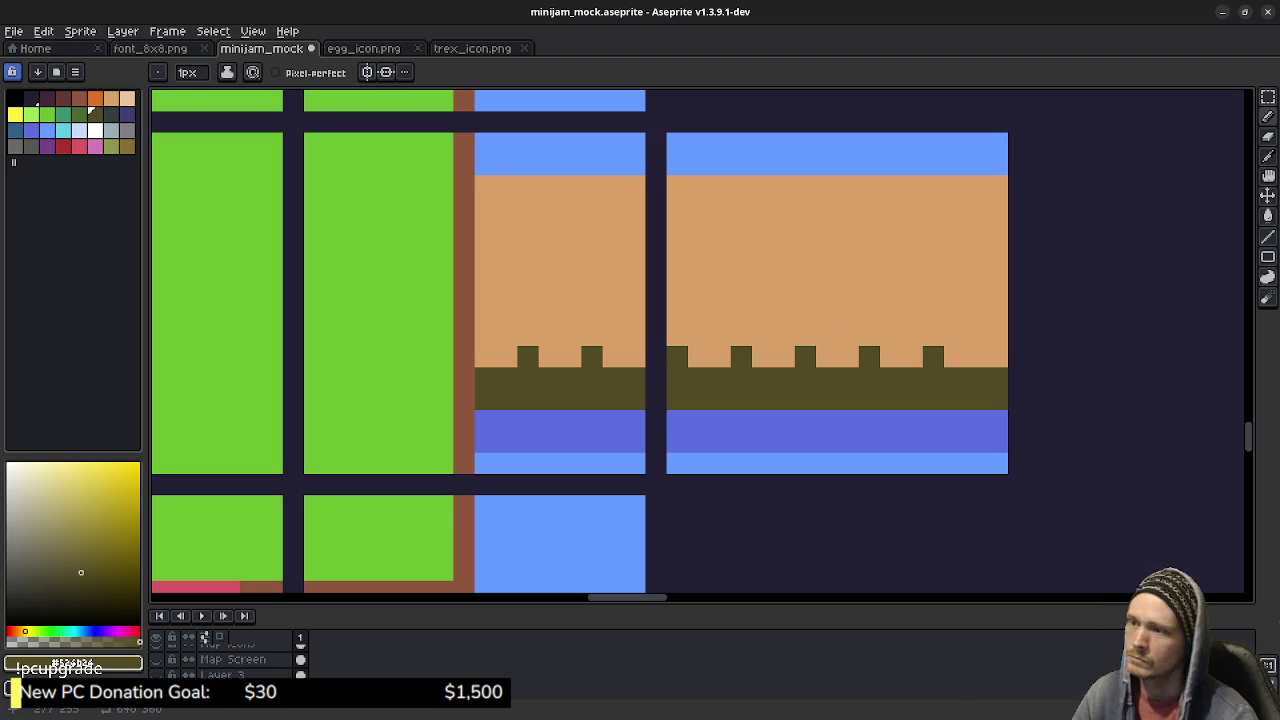
{"action": "key", "text": "v"}
{"action": "key", "text": "ctrl+z"}
{"action": "key", "text": "ctrl+z"}
{"action": "key", "text": "ctrl+z"}
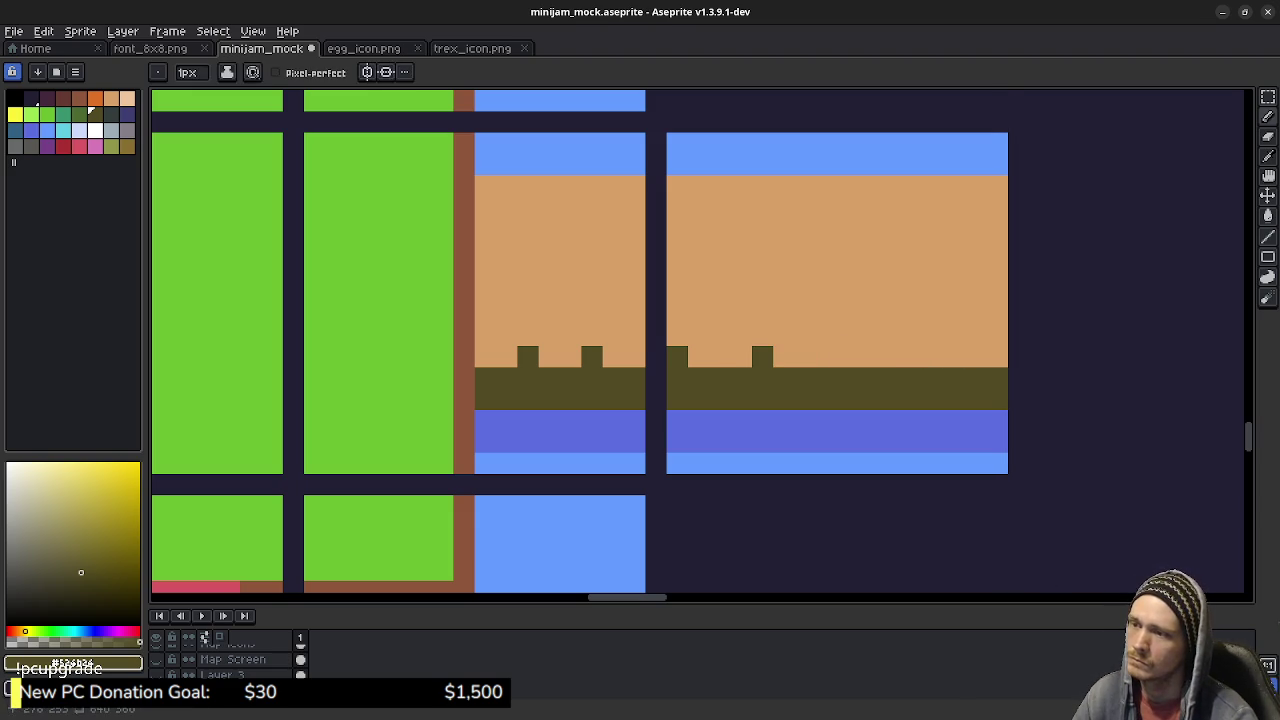
{"action": "key", "text": "ctrl+z"}
{"action": "key", "text": "ctrl+z"}
{"action": "key", "text": "b"}
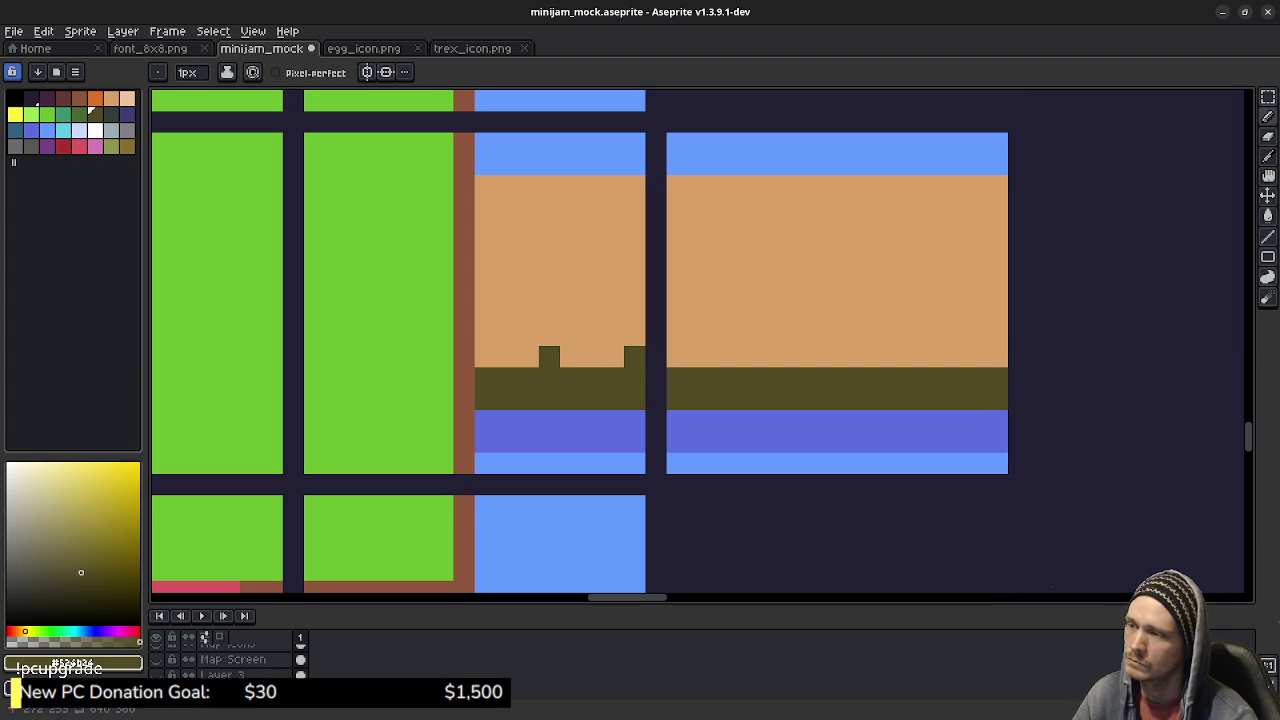
{"action": "key", "text": "ctrl+z"}
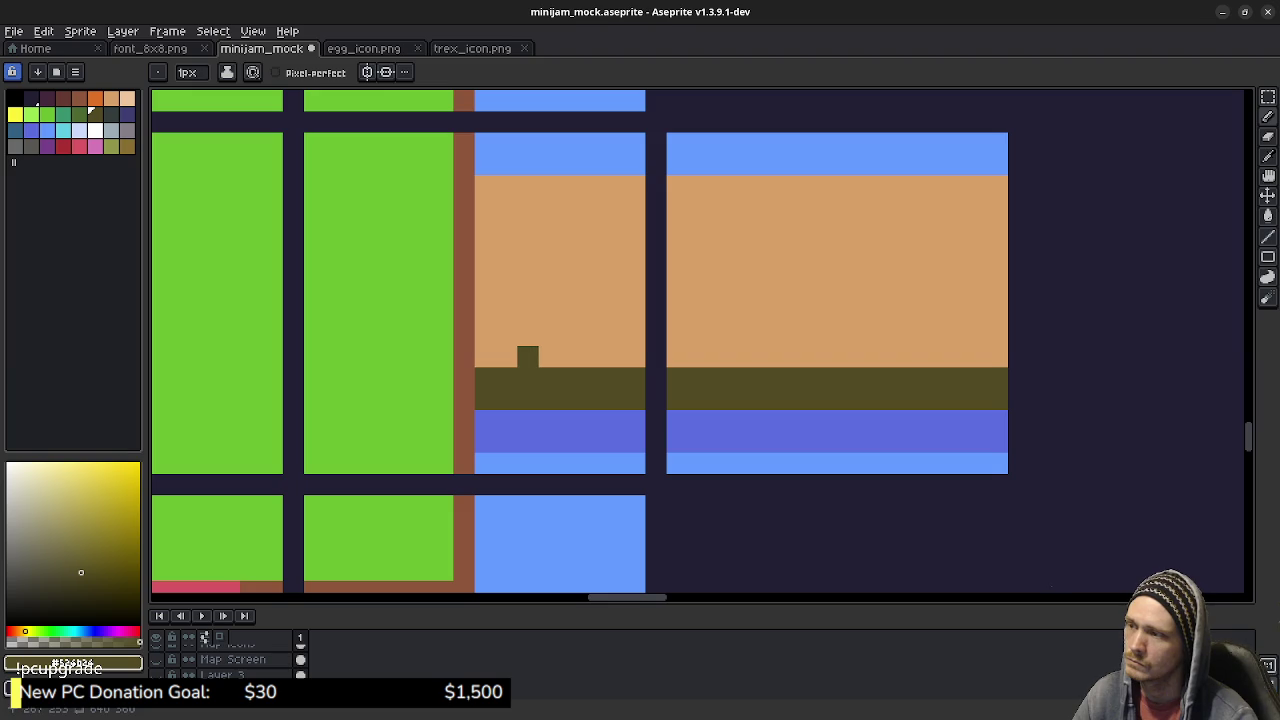
Step: Place evenly spaced olive posts along the tan strip after some trial placements
{"action": "left_click", "coordinate": [527, 357]}
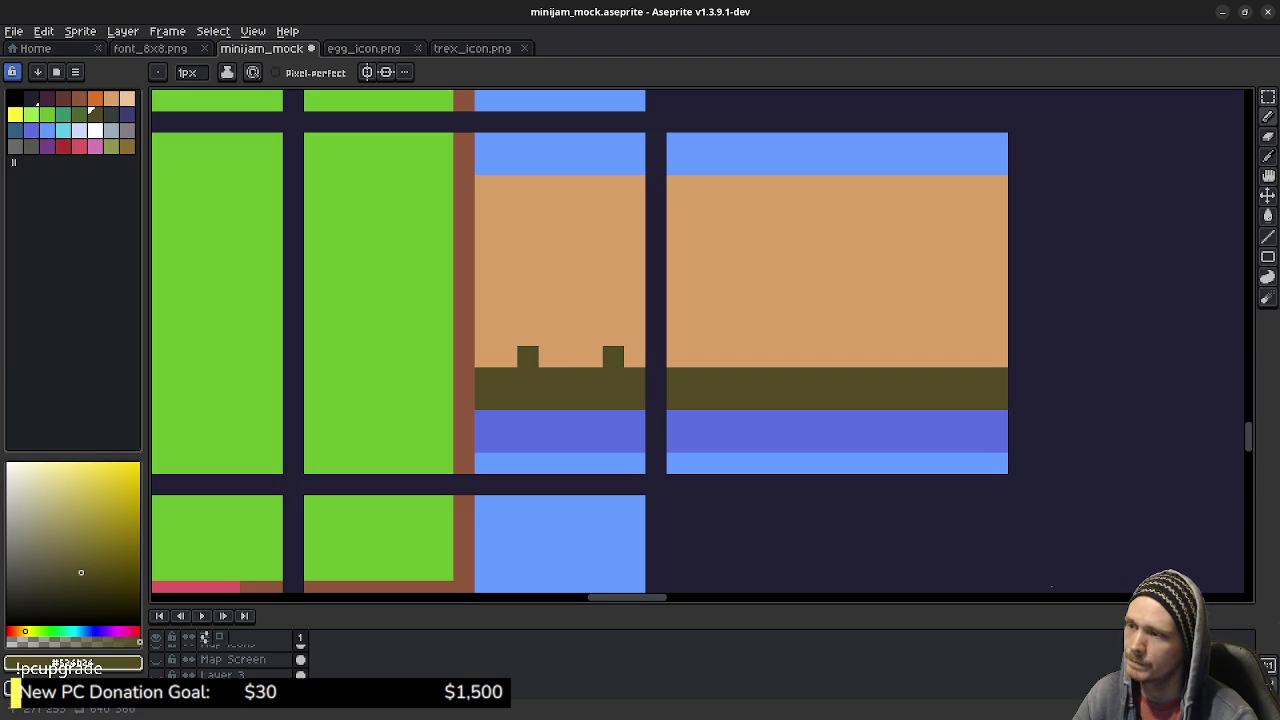
{"action": "key", "text": "ctrl+z"}
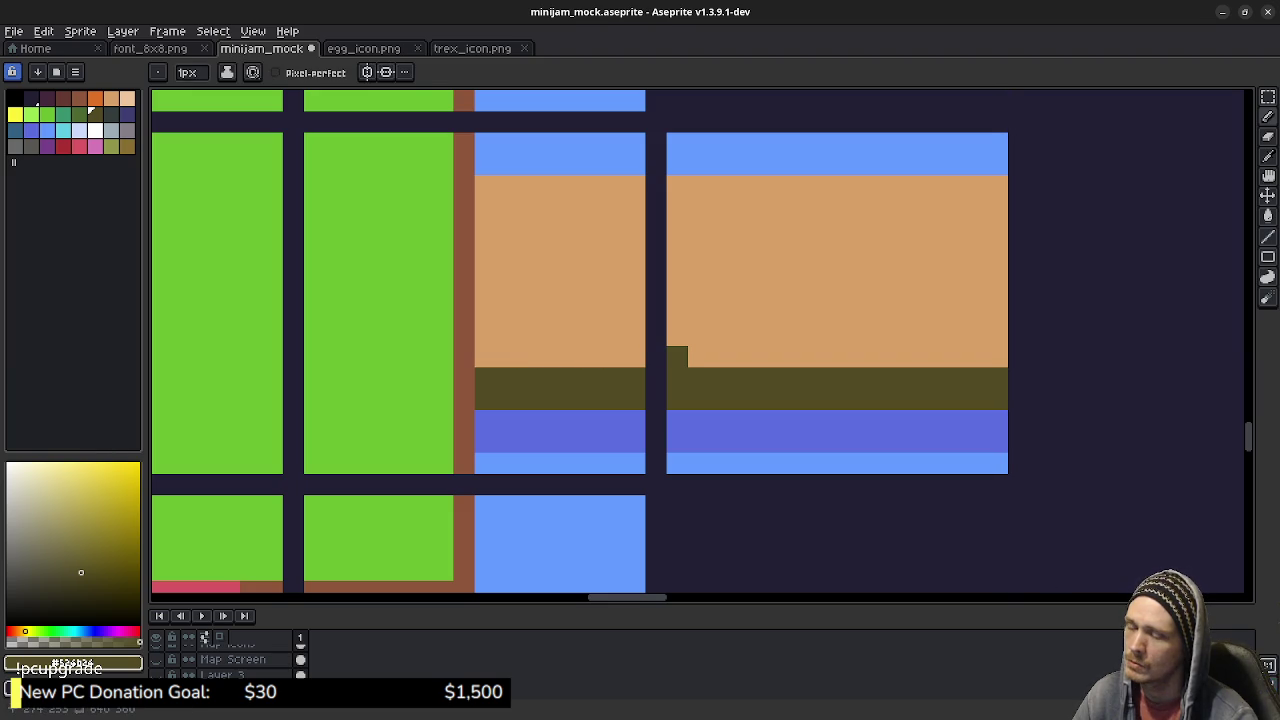
{"action": "left_click", "coordinate": [677, 357]}
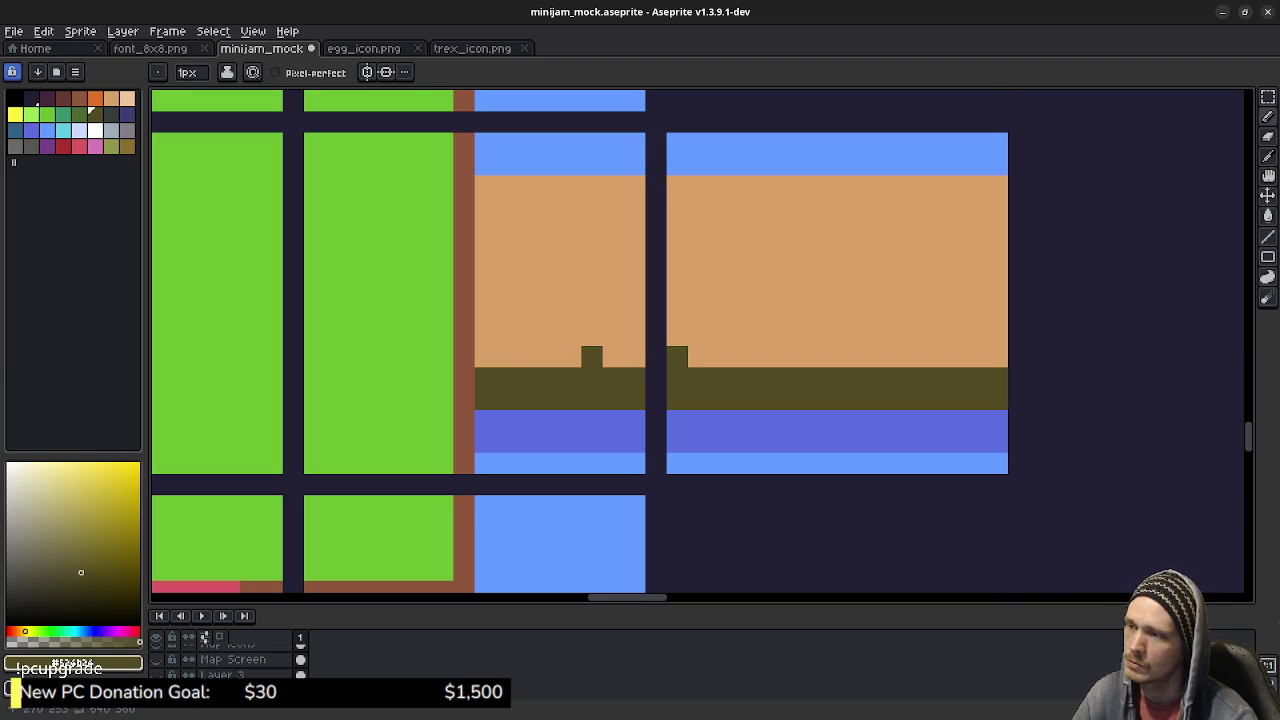
{"action": "left_click", "coordinate": [570, 357]}
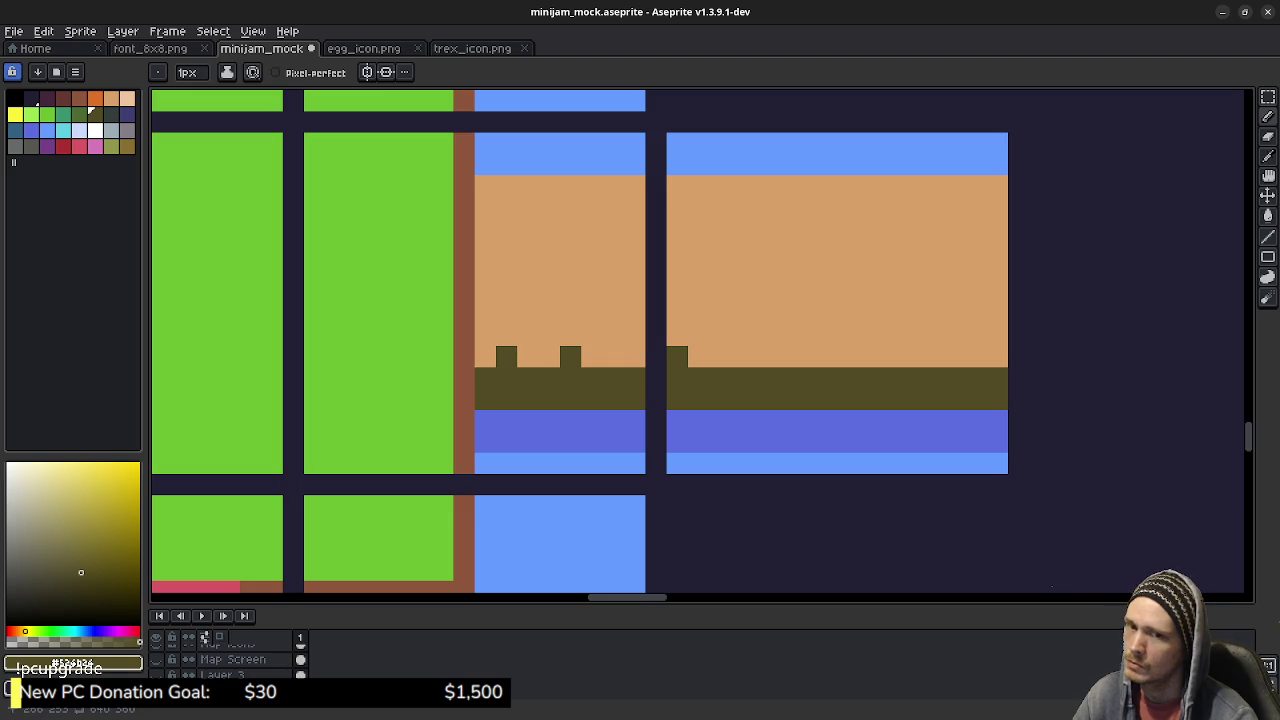
{"action": "key", "text": "ctrl+z"}
{"action": "key", "text": "ctrl+z"}
{"action": "key", "text": "ctrl+z"}
{"action": "key", "text": "ctrl+z"}
{"action": "key", "text": "ctrl+z"}
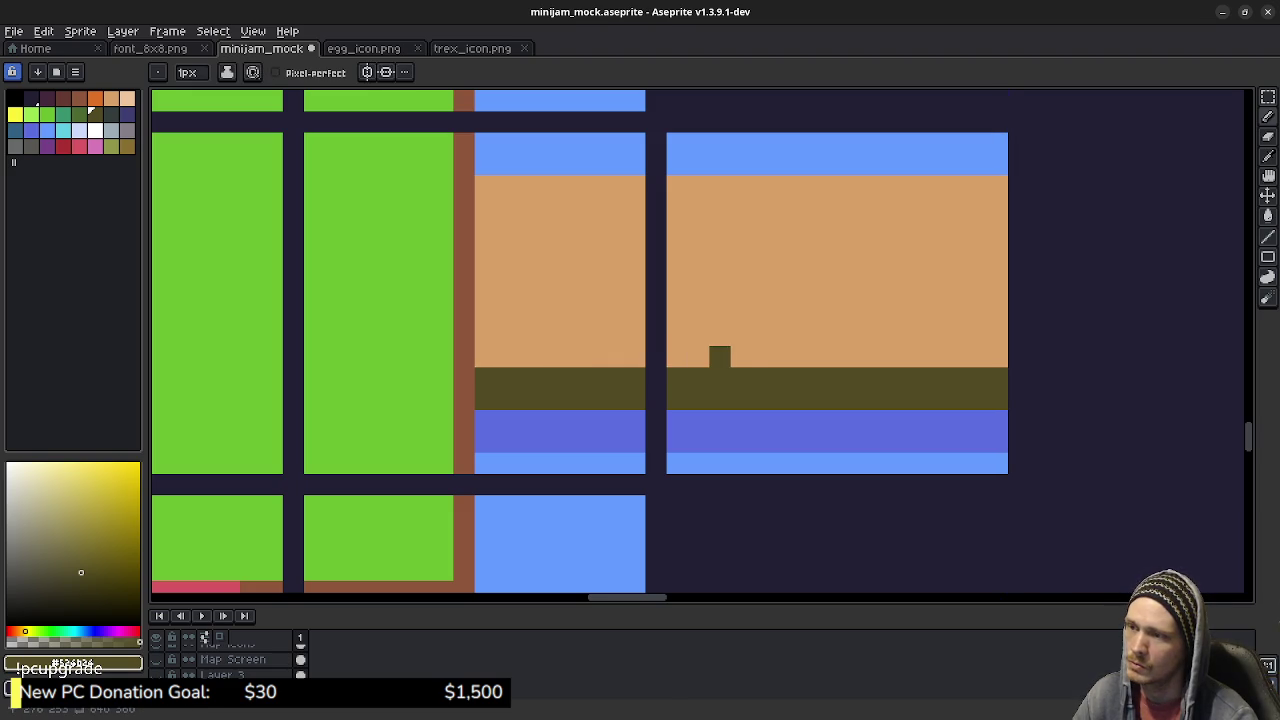
{"action": "left_click", "coordinate": [741, 357]}
{"action": "left_click", "coordinate": [634, 357]}
{"action": "left_click", "coordinate": [549, 357]}
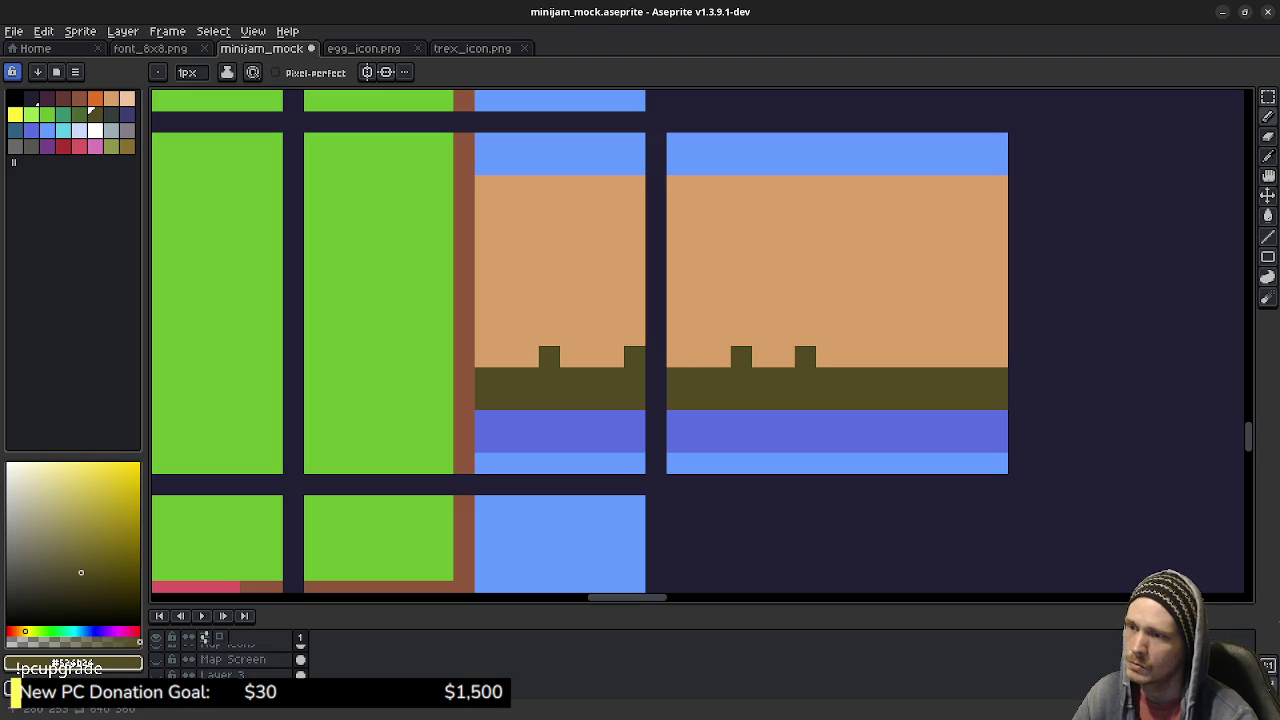
{"action": "left_click", "coordinate": [826, 357]}
{"action": "left_click", "coordinate": [911, 357]}
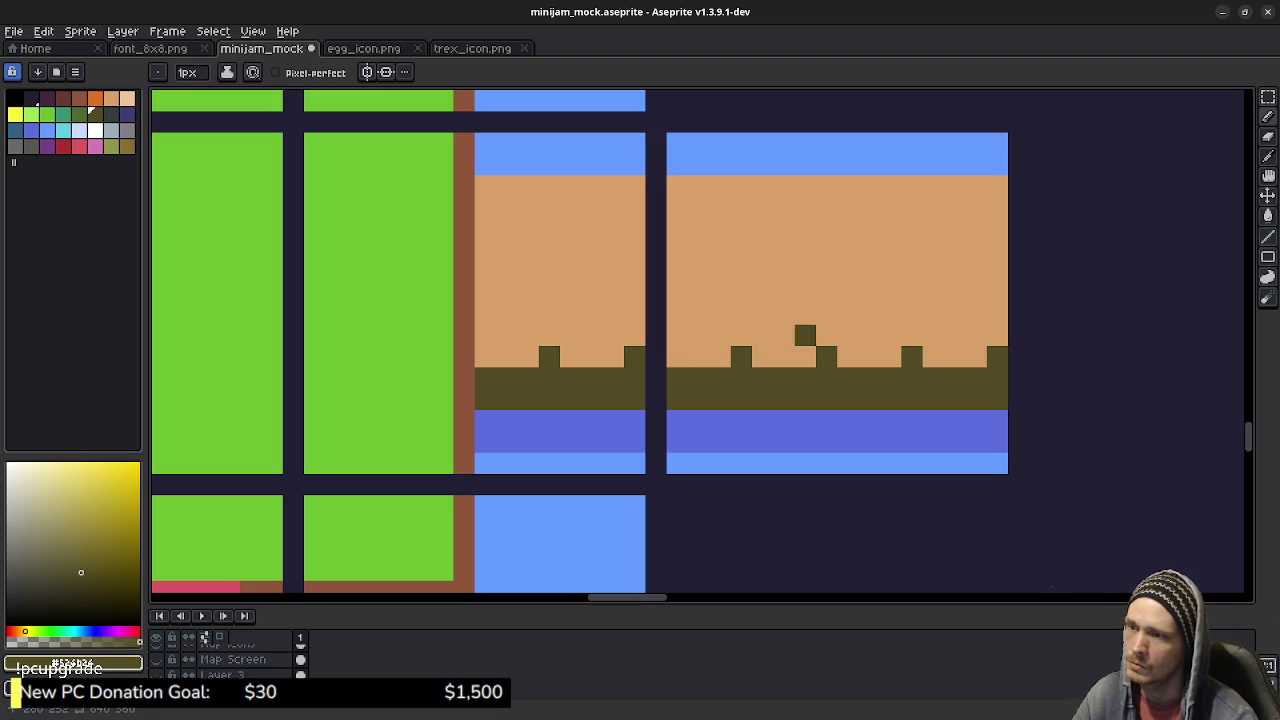
Step: Extend the six olive posts upward into full-height plank lines across both tiles
{"action": "left_click", "coordinate": [549, 335]}
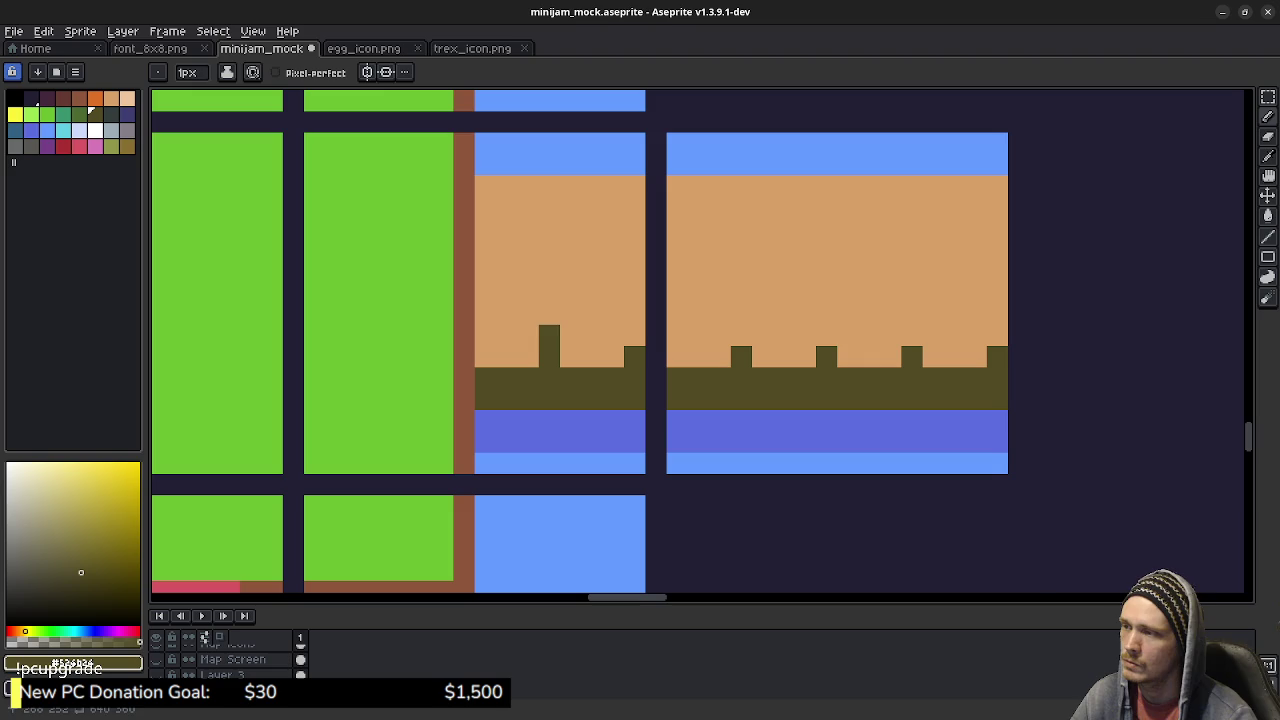
{"action": "left_click_drag", "start_coordinate": [549, 315], "coordinate": [549, 185]}
{"action": "left_click_drag", "start_coordinate": [634, 185], "coordinate": [634, 357]}
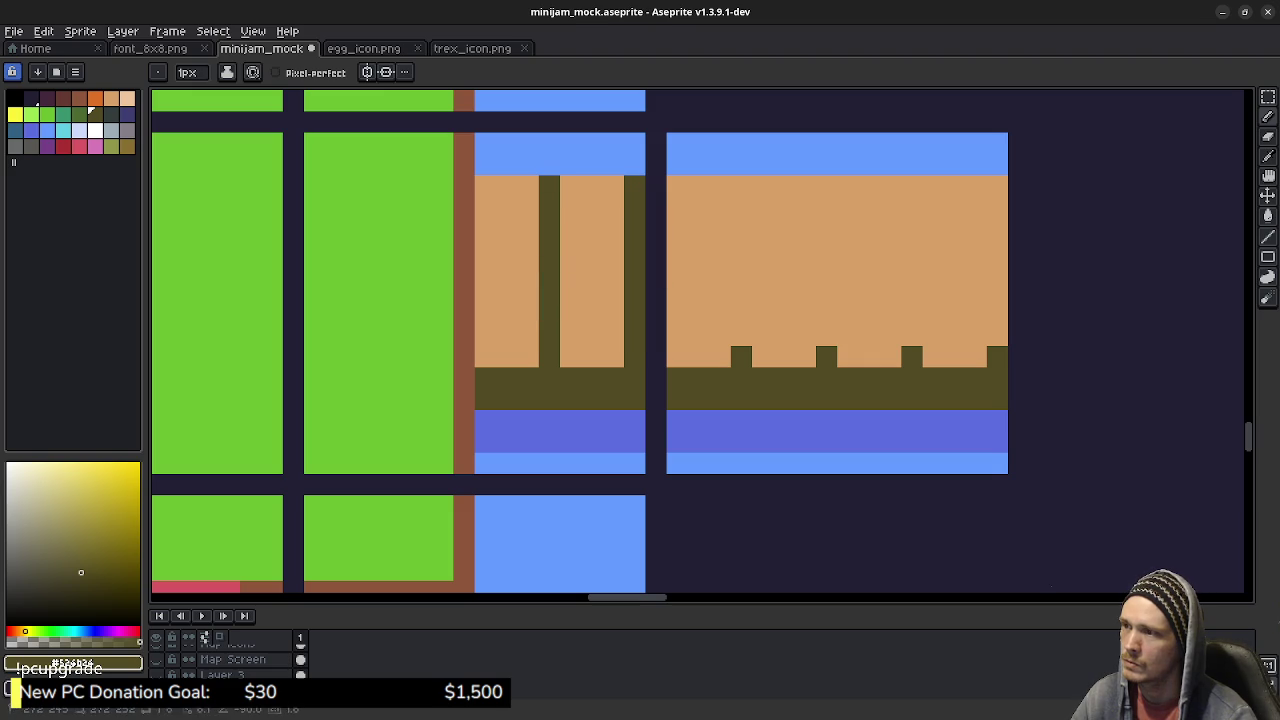
{"action": "left_click_drag", "start_coordinate": [741, 340], "coordinate": [741, 186]}
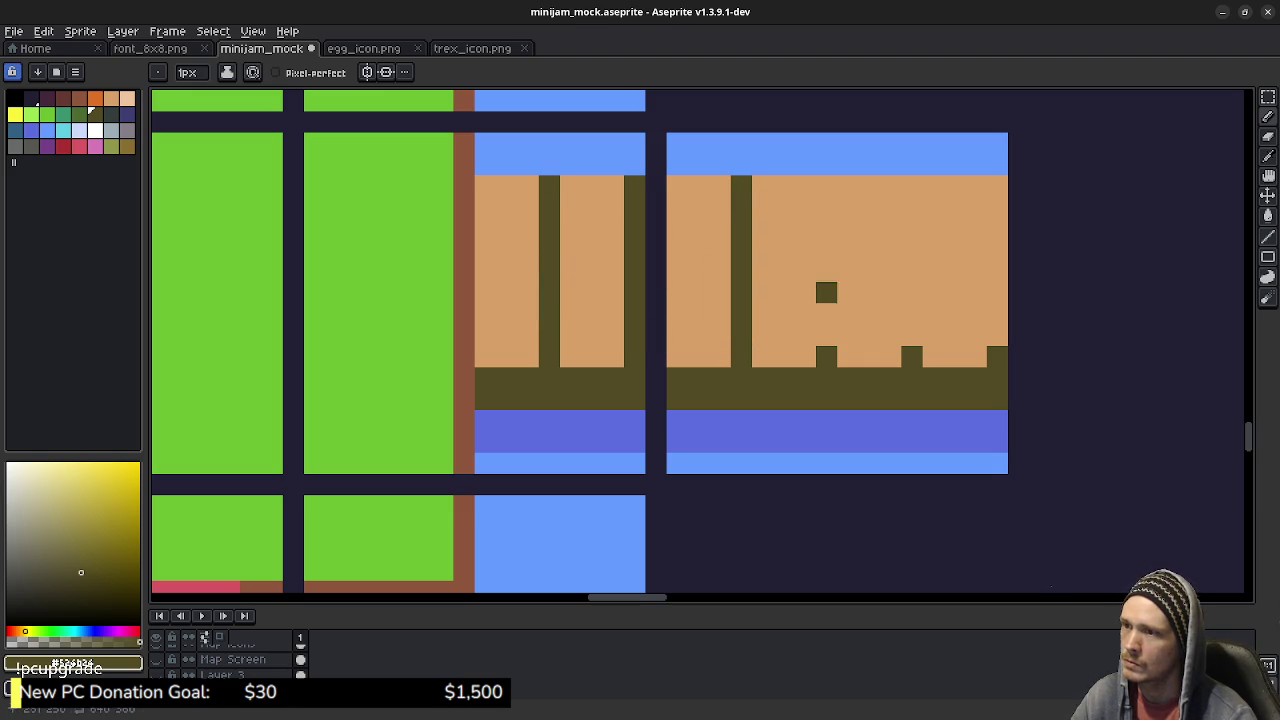
{"action": "left_click_drag", "start_coordinate": [826, 335], "coordinate": [826, 186]}
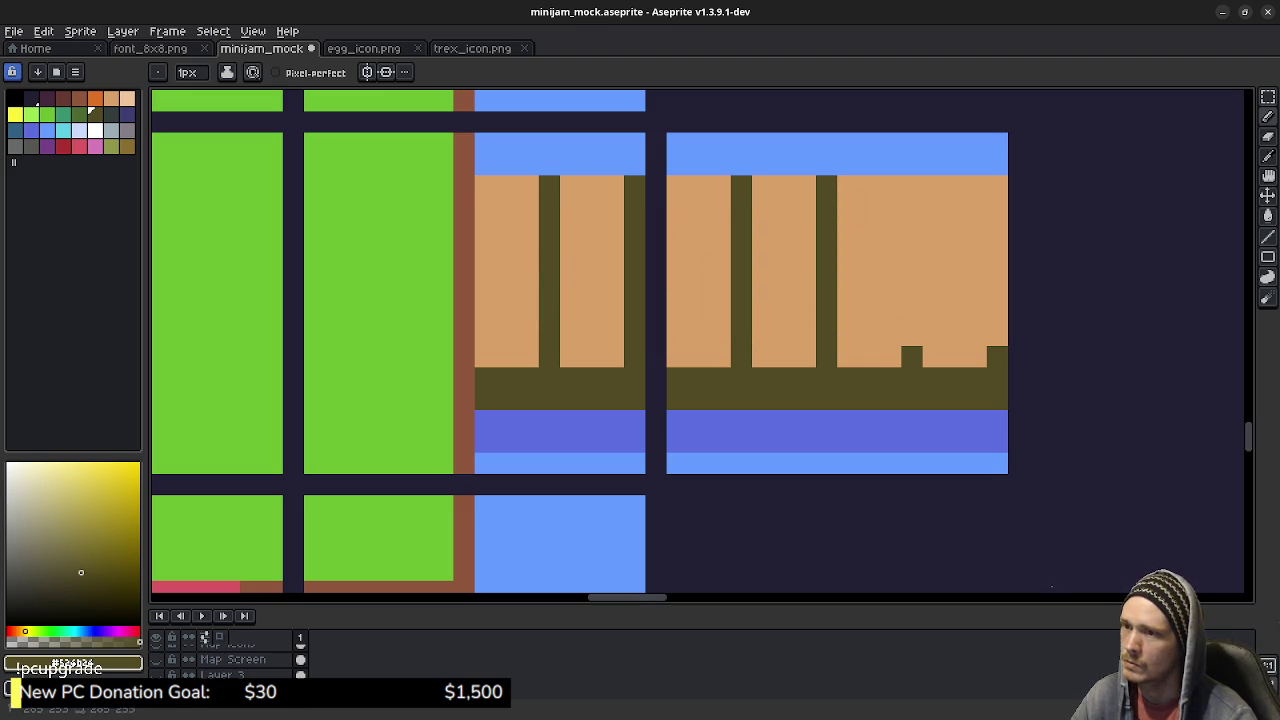
{"action": "left_click_drag", "start_coordinate": [912, 357], "coordinate": [912, 186]}
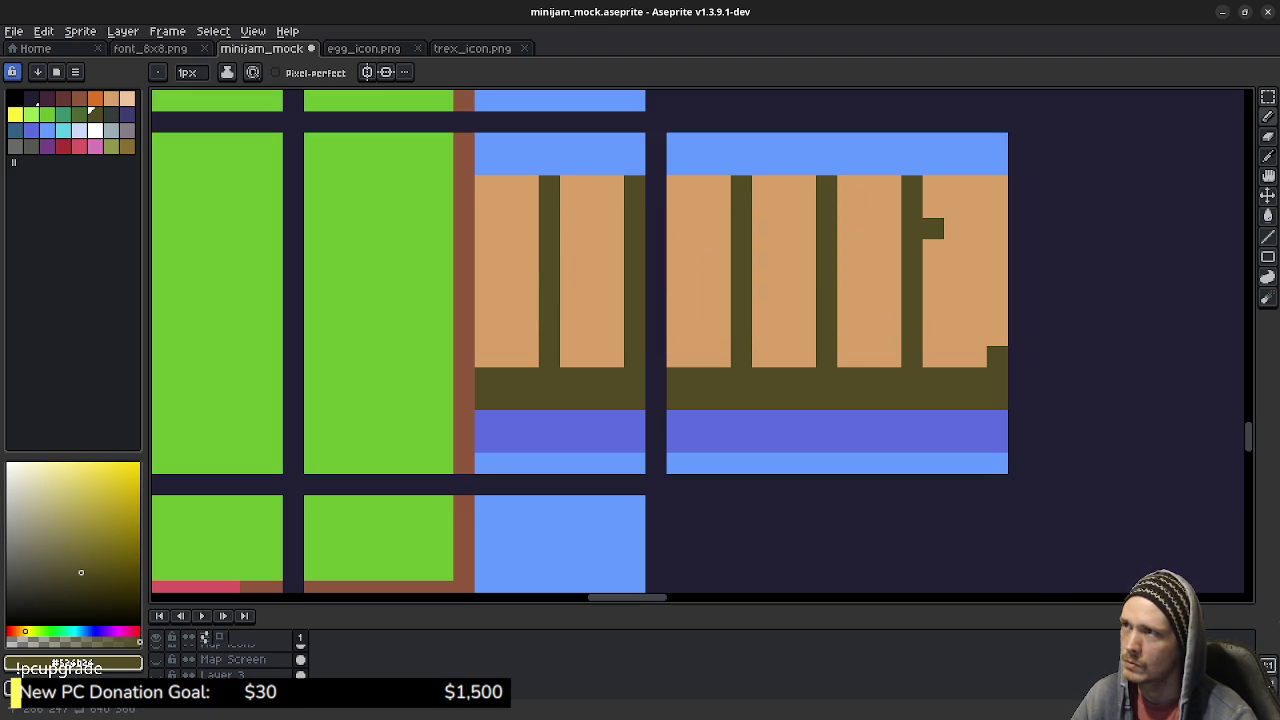
{"action": "left_click_drag", "start_coordinate": [997, 340], "coordinate": [997, 186]}
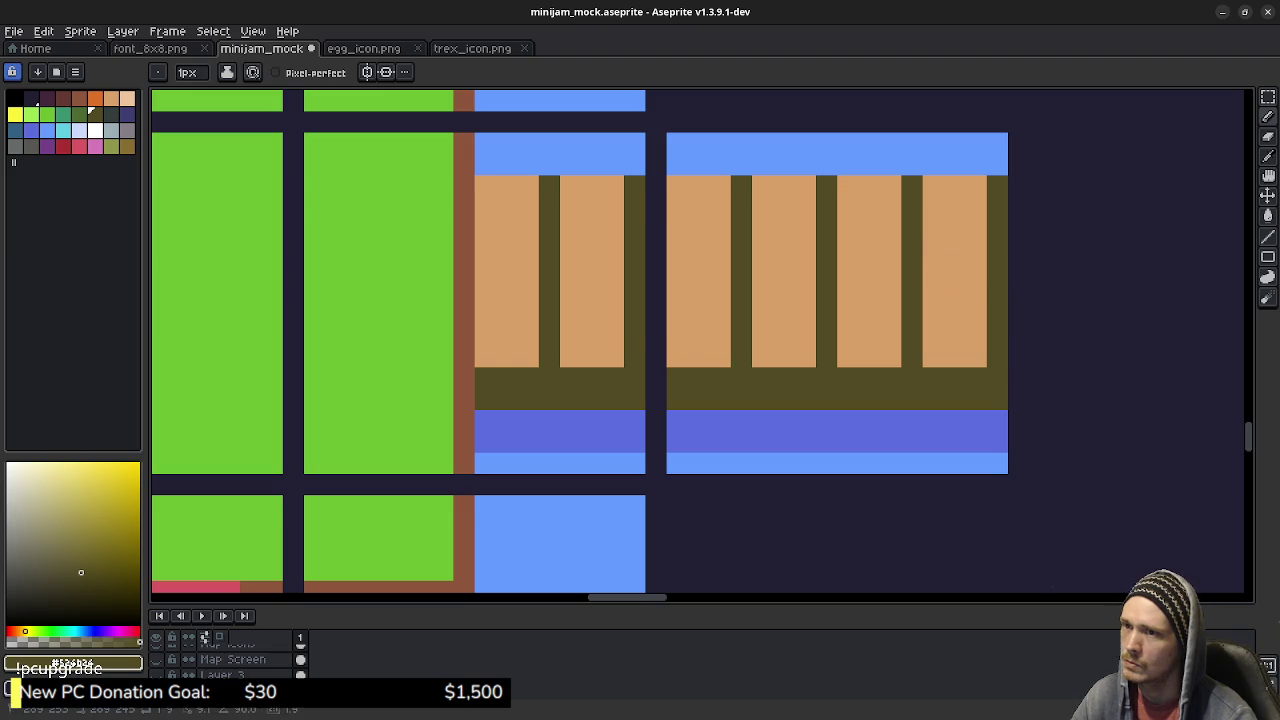
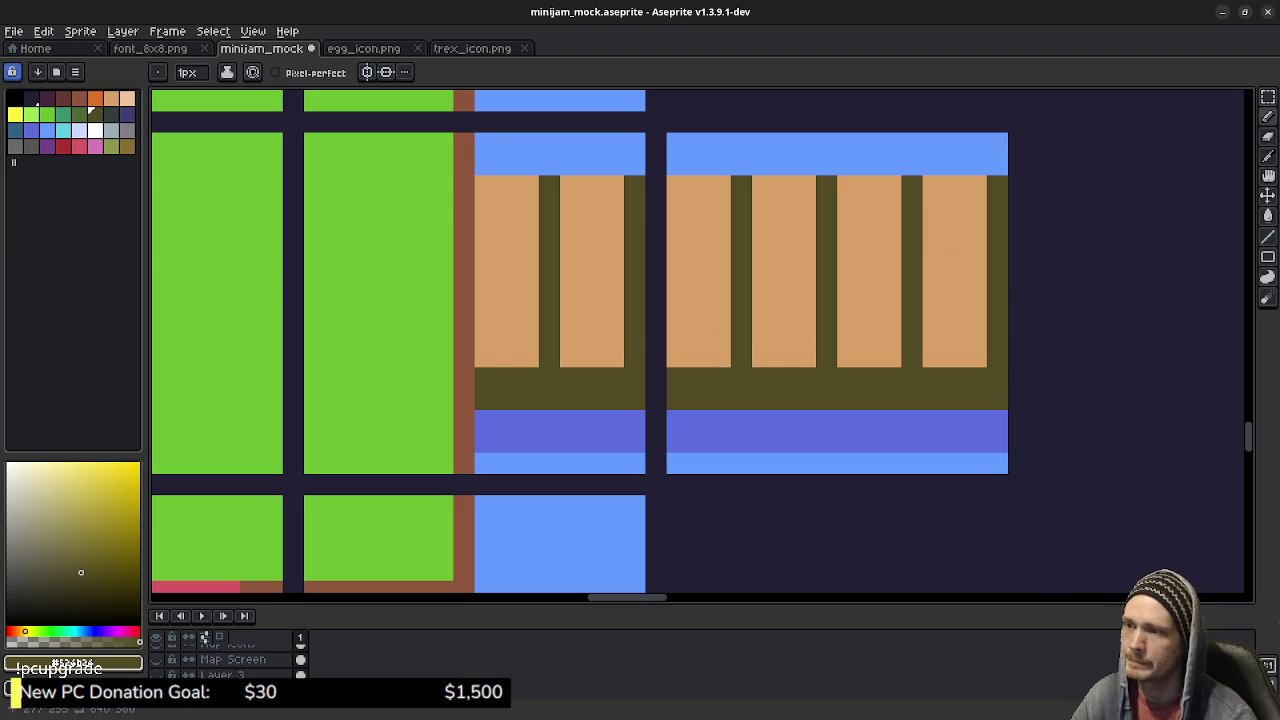
Step: Bring the middle island into view and sample the tan bridge colour
{"action": "scroll", "coordinate": [741, 421], "scroll_direction": "down", "scroll_amount": 2}
{"action": "scroll", "coordinate": [745, 435], "scroll_direction": "down", "scroll_amount": 1}
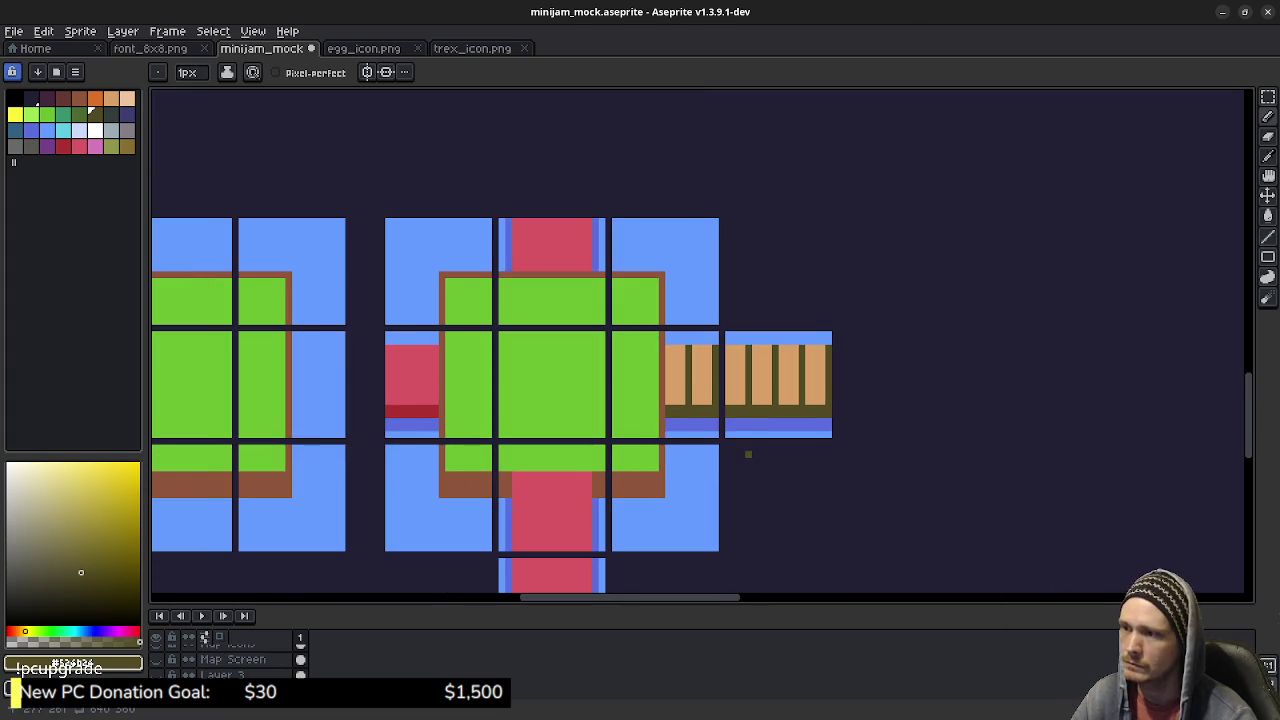
{"action": "scroll", "coordinate": [640, 390], "scroll_direction": "left", "scroll_amount": 1}
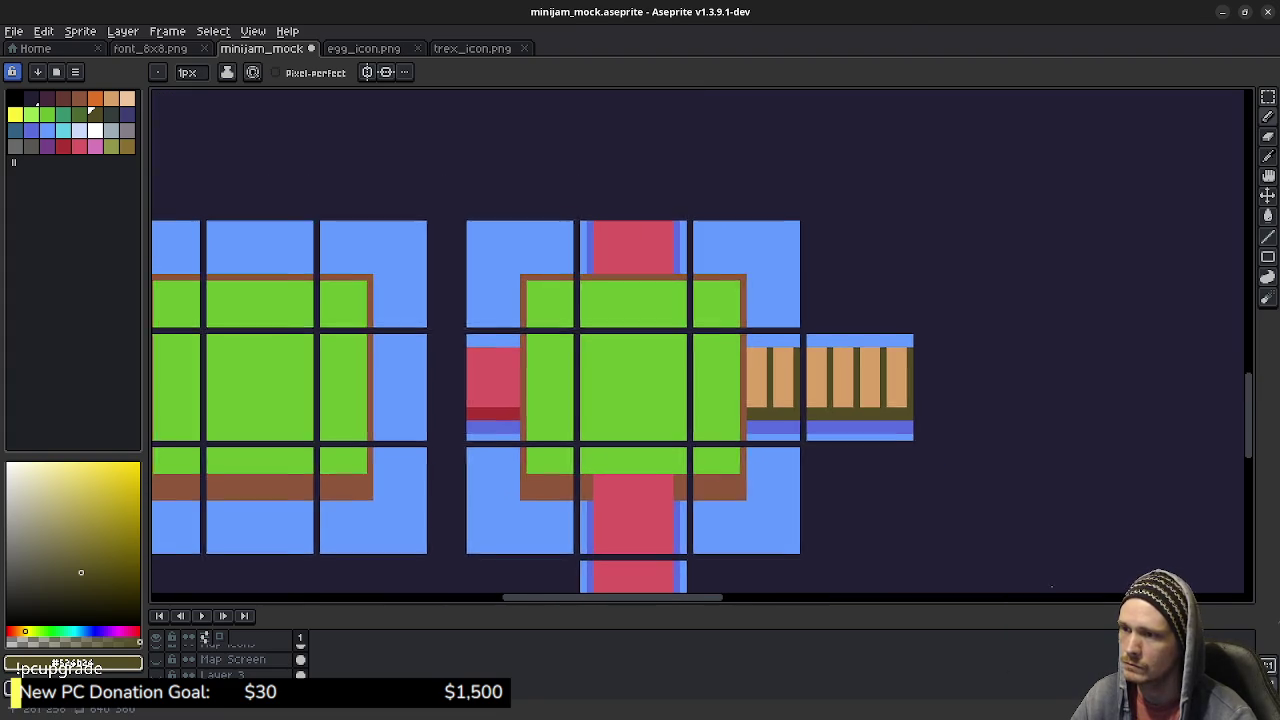
{"action": "left_click_drag", "start_coordinate": [736, 452], "coordinate": [767, 407]}
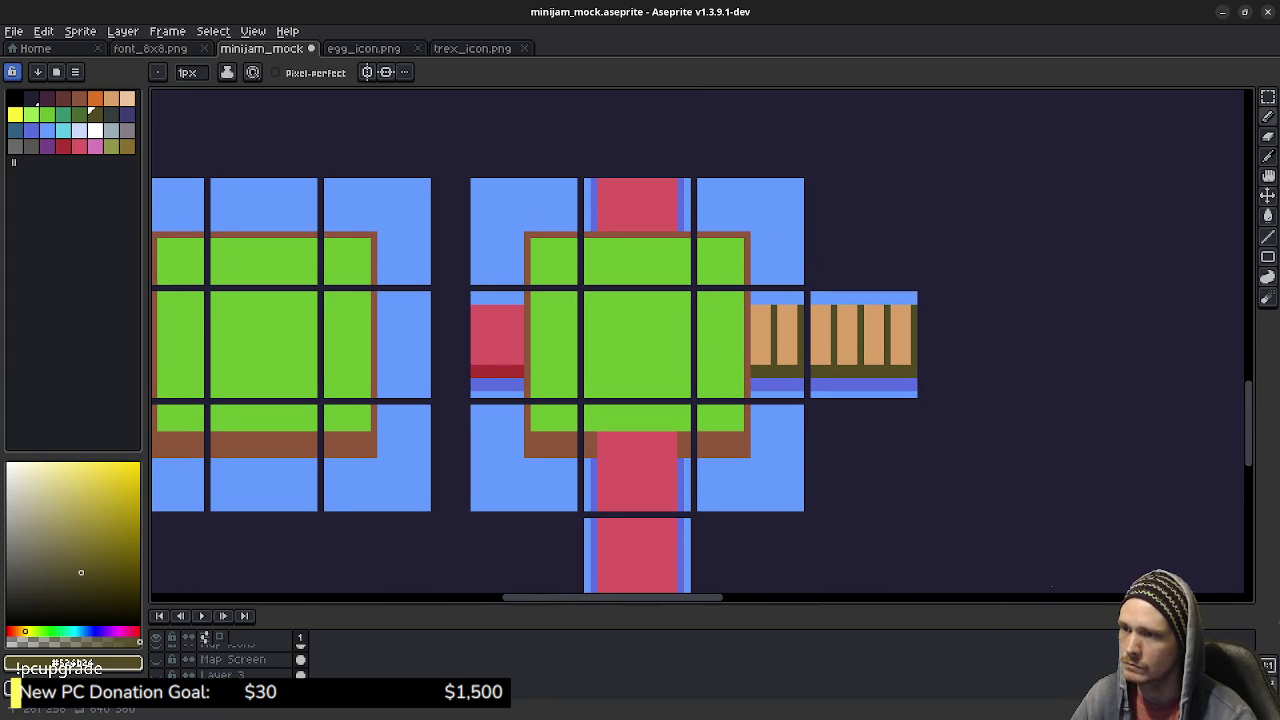
{"action": "scroll", "coordinate": [700, 388], "scroll_direction": "left", "scroll_amount": 1}
{"action": "scroll", "coordinate": [710, 375], "scroll_direction": "left", "scroll_amount": 1}
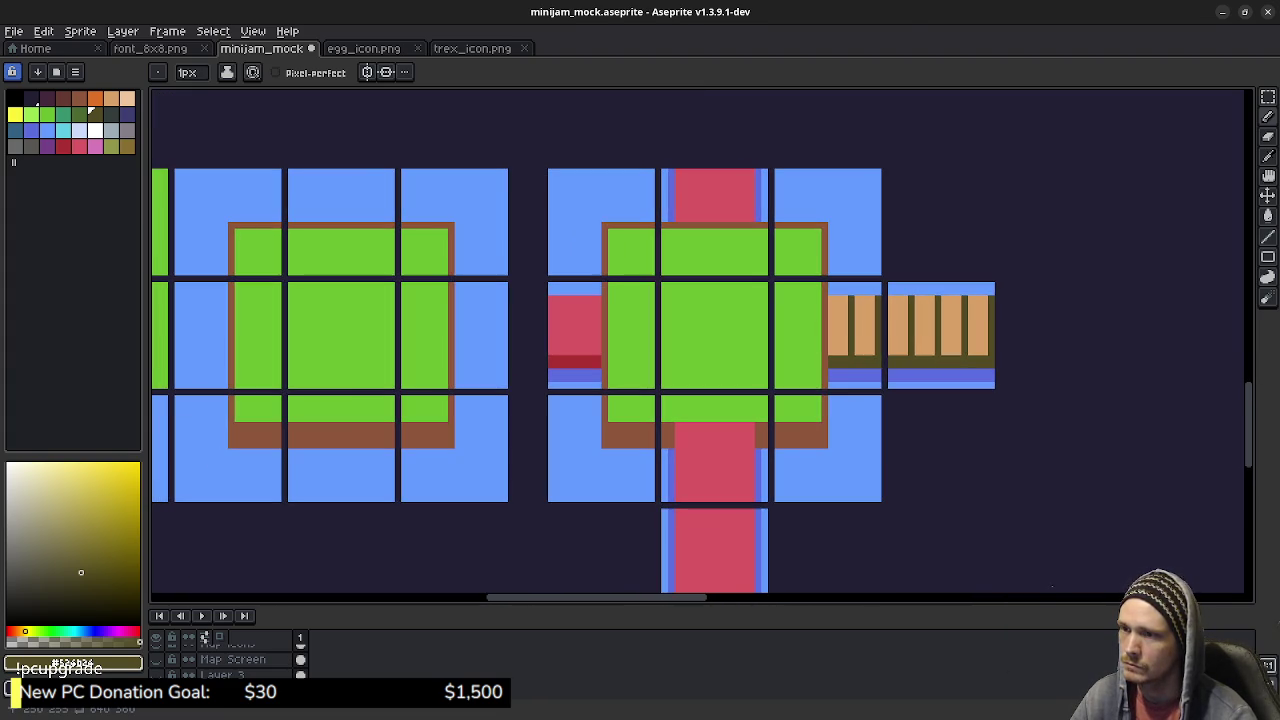
{"action": "scroll", "coordinate": [650, 370], "scroll_direction": "up", "scroll_amount": 1}
{"action": "key", "text": "w"}
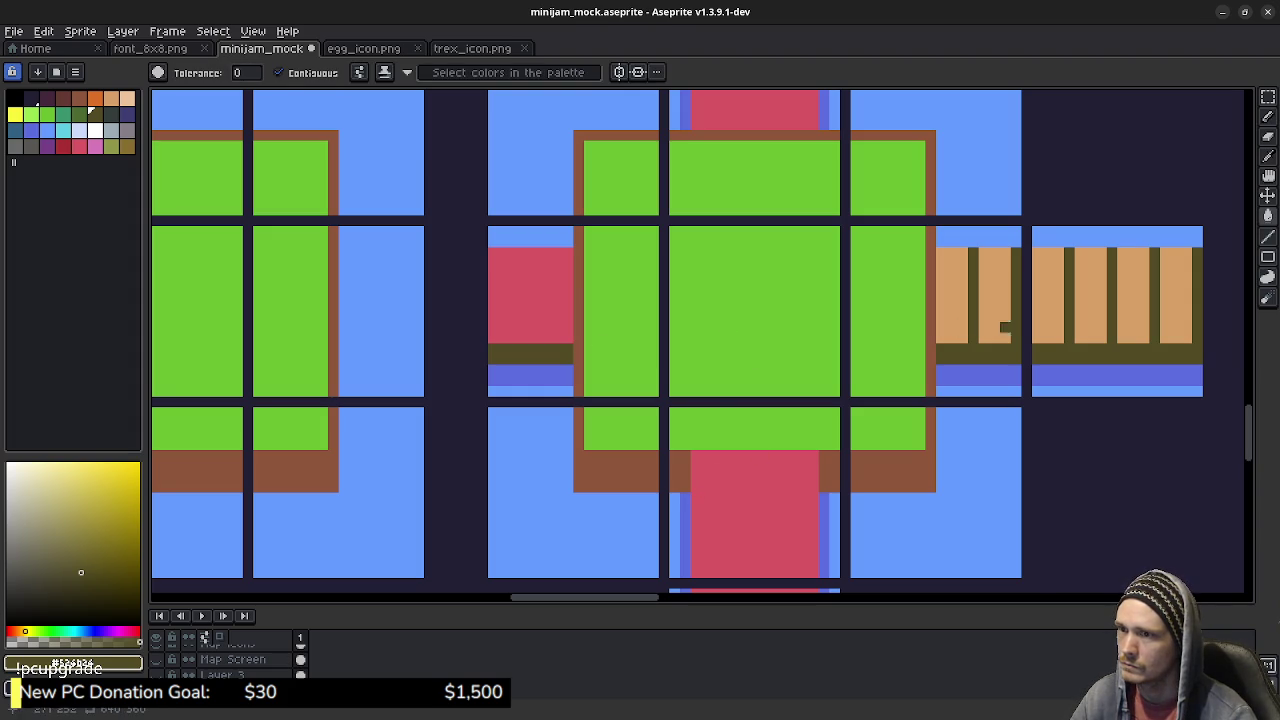
{"action": "left_click", "coordinate": [1006, 328], "text": "alt"}
Step: Fill the left, bottom and top red blocks with tan
{"action": "left_click", "coordinate": [558, 306]}
{"action": "left_click", "coordinate": [770, 498]}
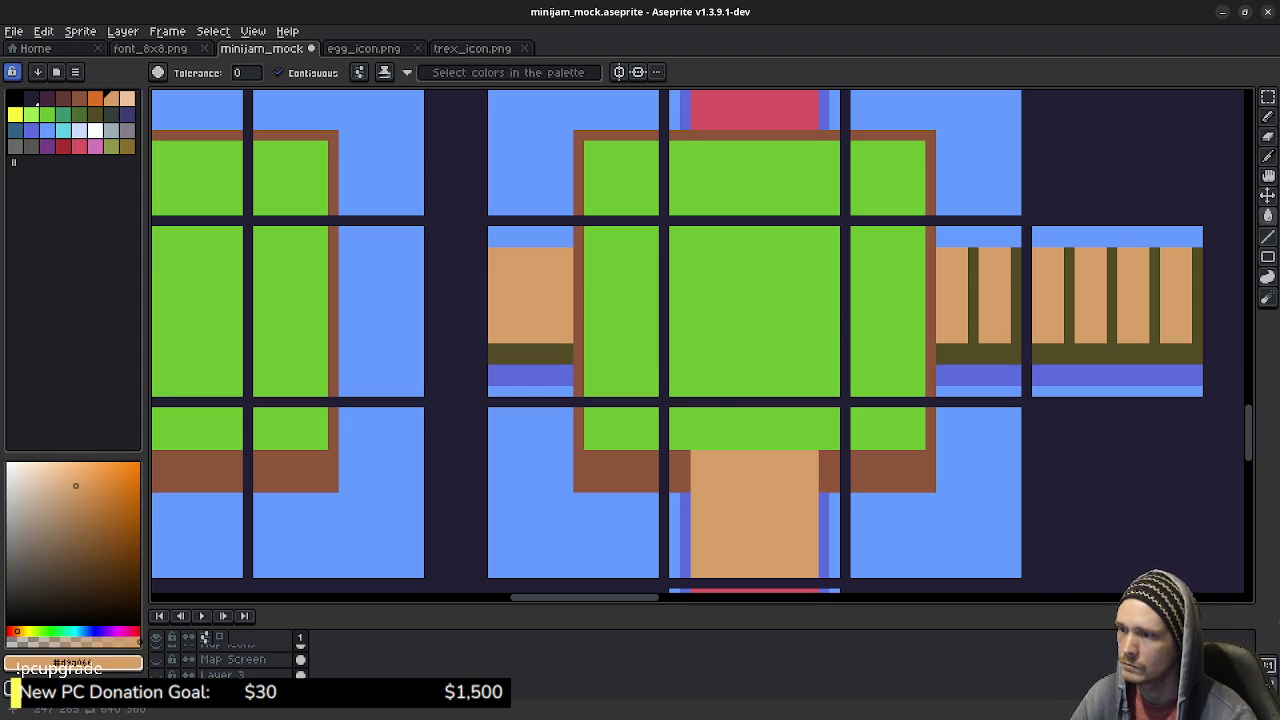
{"action": "left_click", "coordinate": [770, 124]}
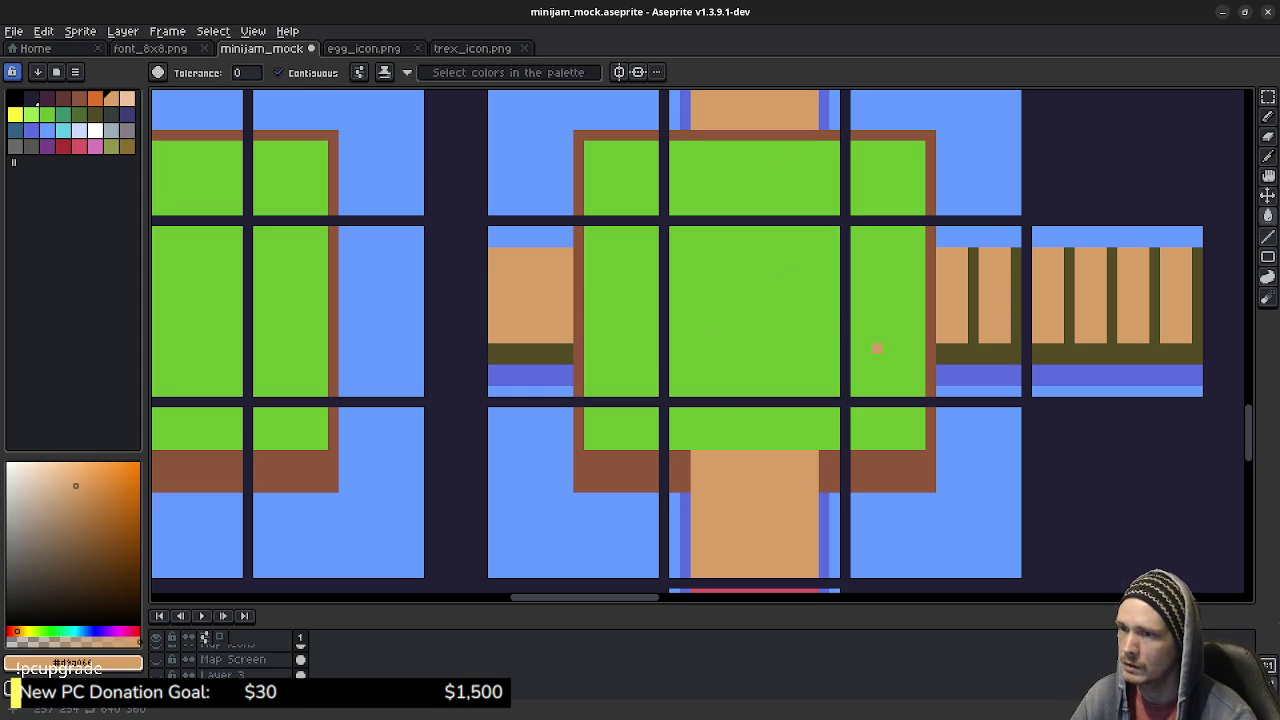
{"action": "left_click", "coordinate": [960, 350], "text": "alt"}
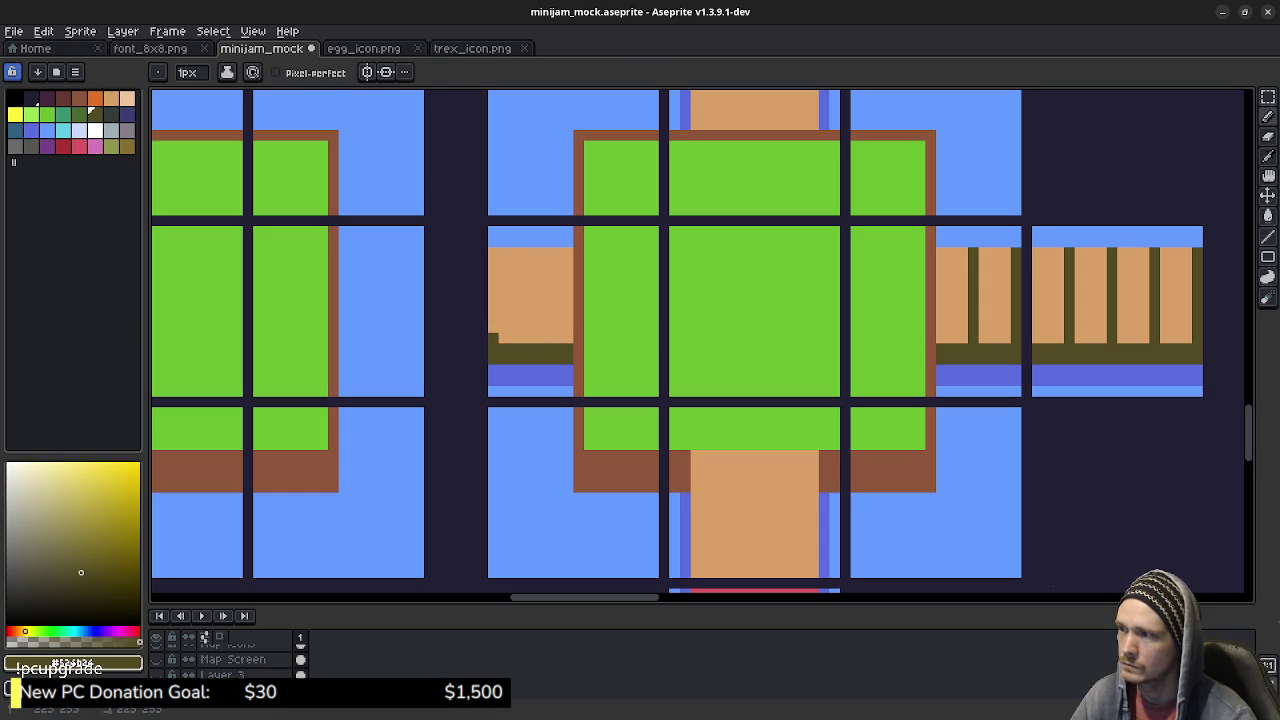
Step: Draw two vertical dark olive plank lines on the left bridge and three horizontal ones on the lower bridge
{"action": "left_click_drag", "start_coordinate": [492, 338], "coordinate": [492, 251]}
{"action": "left_click_drag", "start_coordinate": [536, 338], "coordinate": [536, 248]}
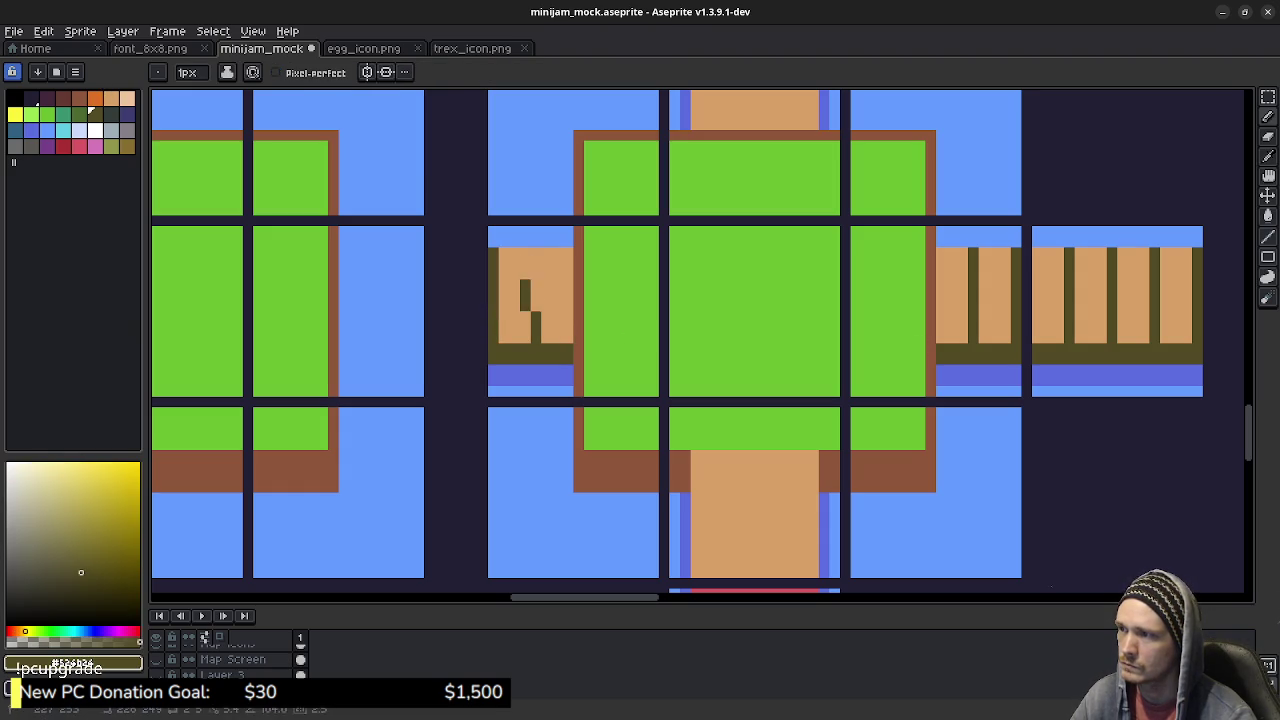
{"action": "scroll", "coordinate": [822, 402], "scroll_direction": "down", "scroll_amount": 2}
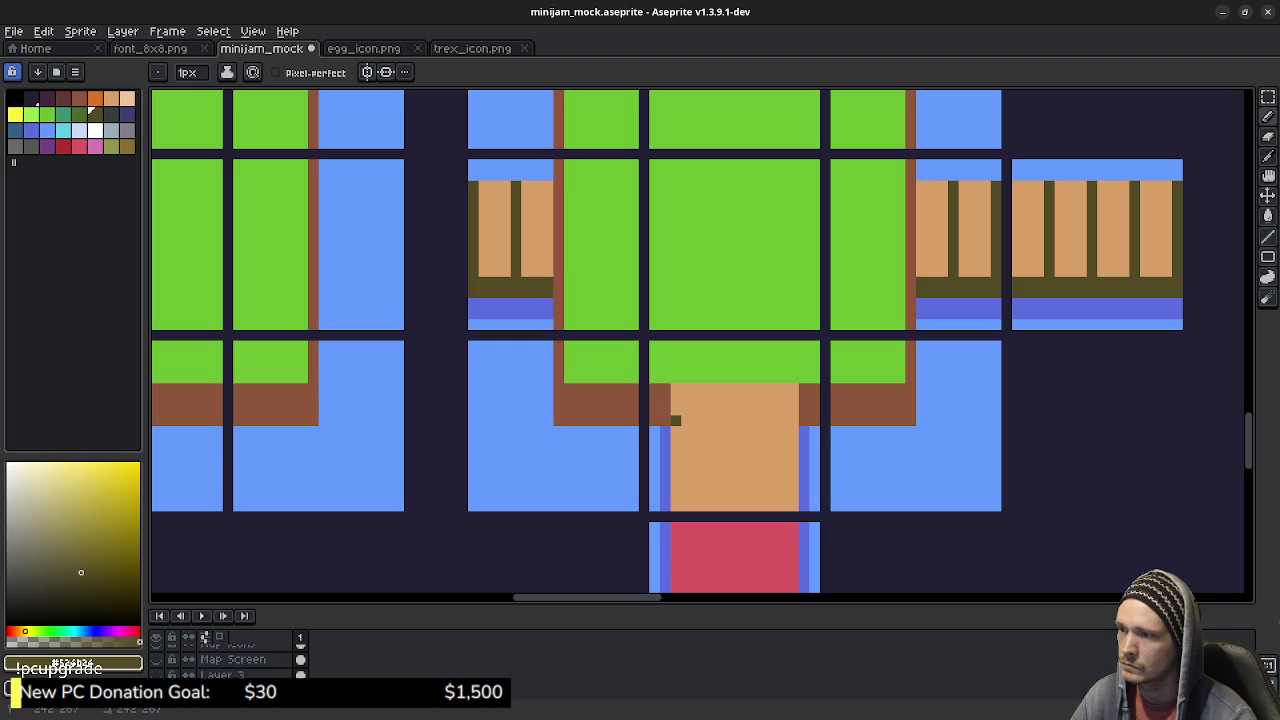
{"action": "left_click_drag", "start_coordinate": [675, 420], "coordinate": [798, 420]}
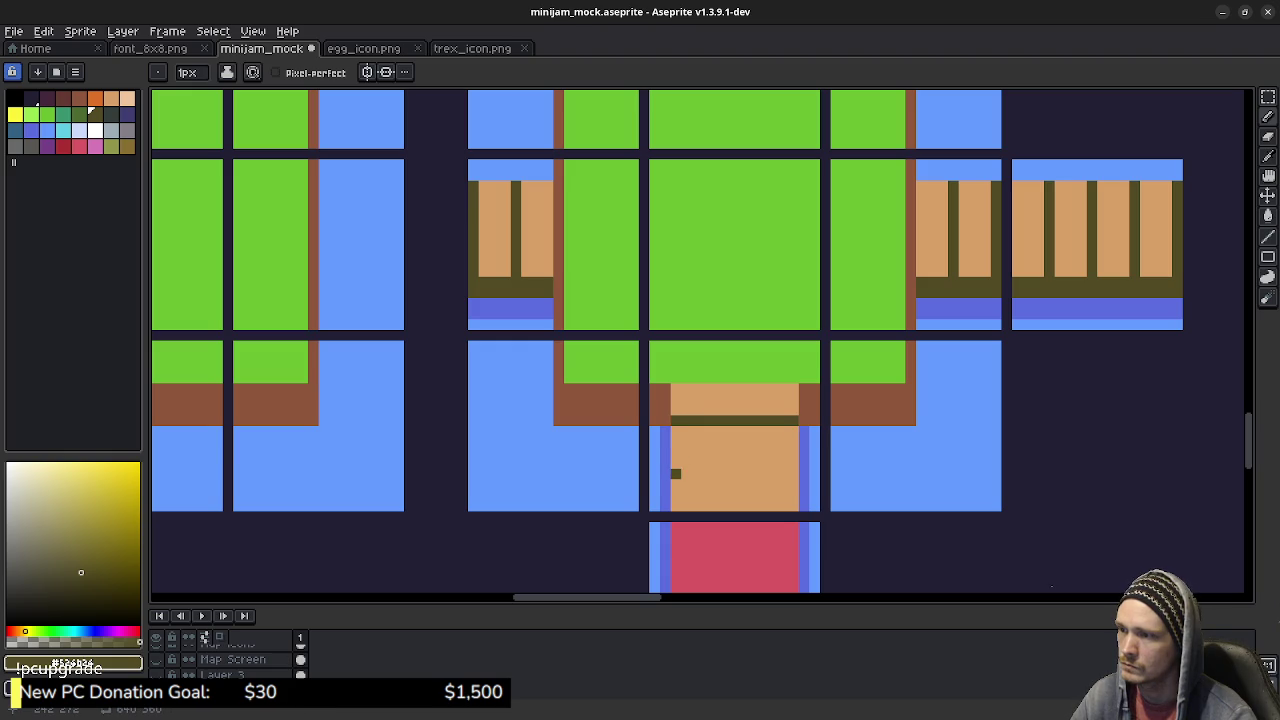
{"action": "left_click_drag", "start_coordinate": [676, 463], "coordinate": [798, 463]}
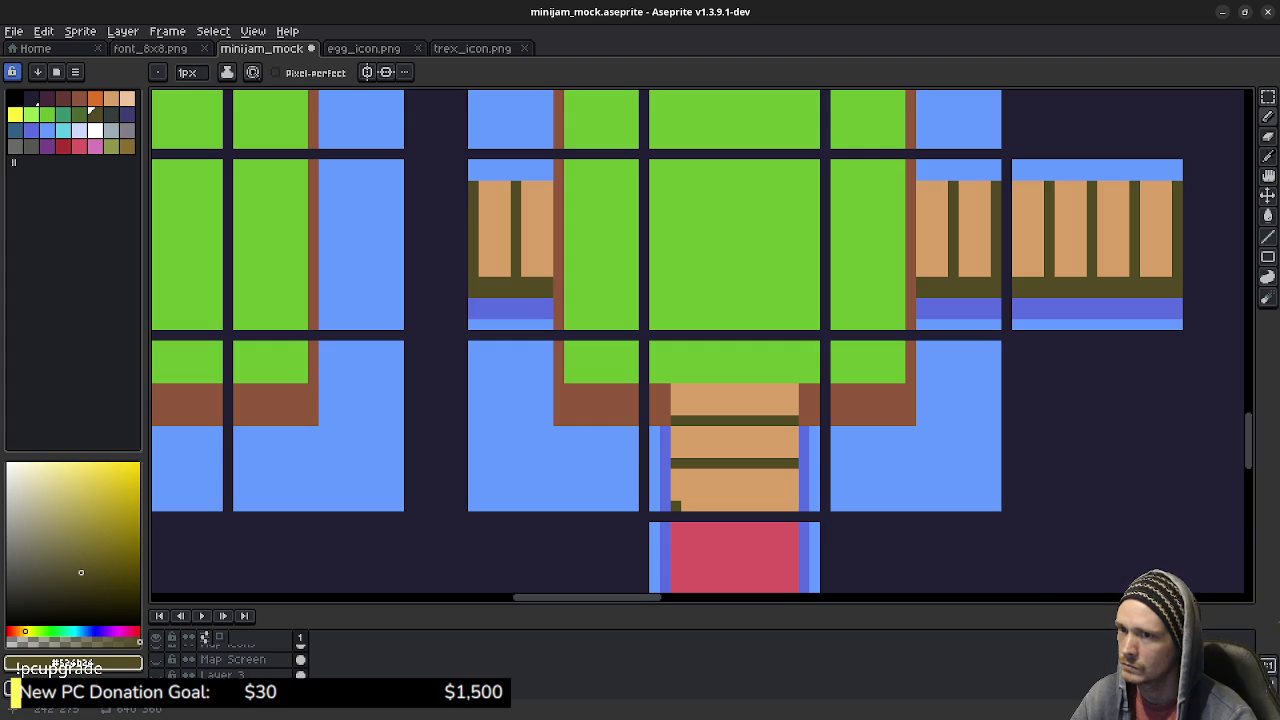
{"action": "left_click_drag", "start_coordinate": [676, 505], "coordinate": [786, 505]}
{"action": "mouse_move", "coordinate": [729, 548]}
{"action": "left_mouse_down"}
{"action": "mouse_move", "coordinate": [738, 376]}
{"action": "mouse_move", "coordinate": [712, 390]}
{"action": "left_mouse_up"}
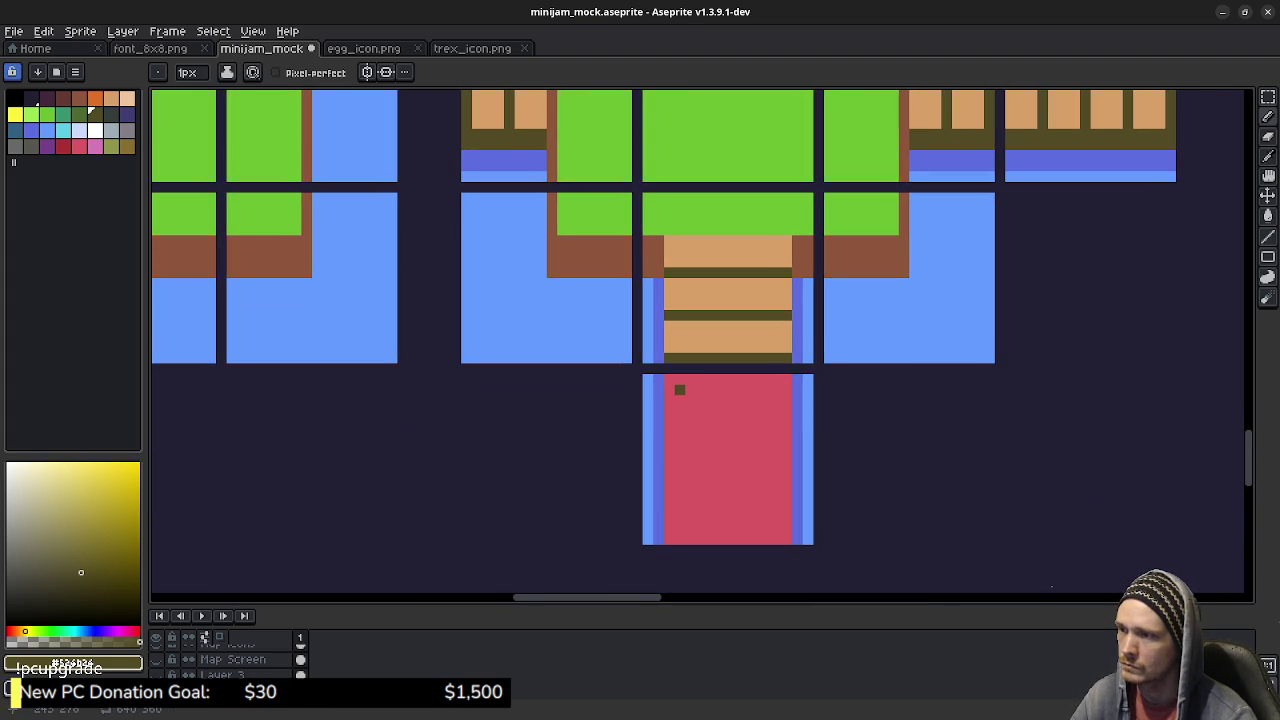
{"action": "left_click", "coordinate": [712, 305], "text": "alt"}
Step: Fill the lower red rectangle with tan
{"action": "key", "text": "g"}
{"action": "left_click", "coordinate": [728, 460]}
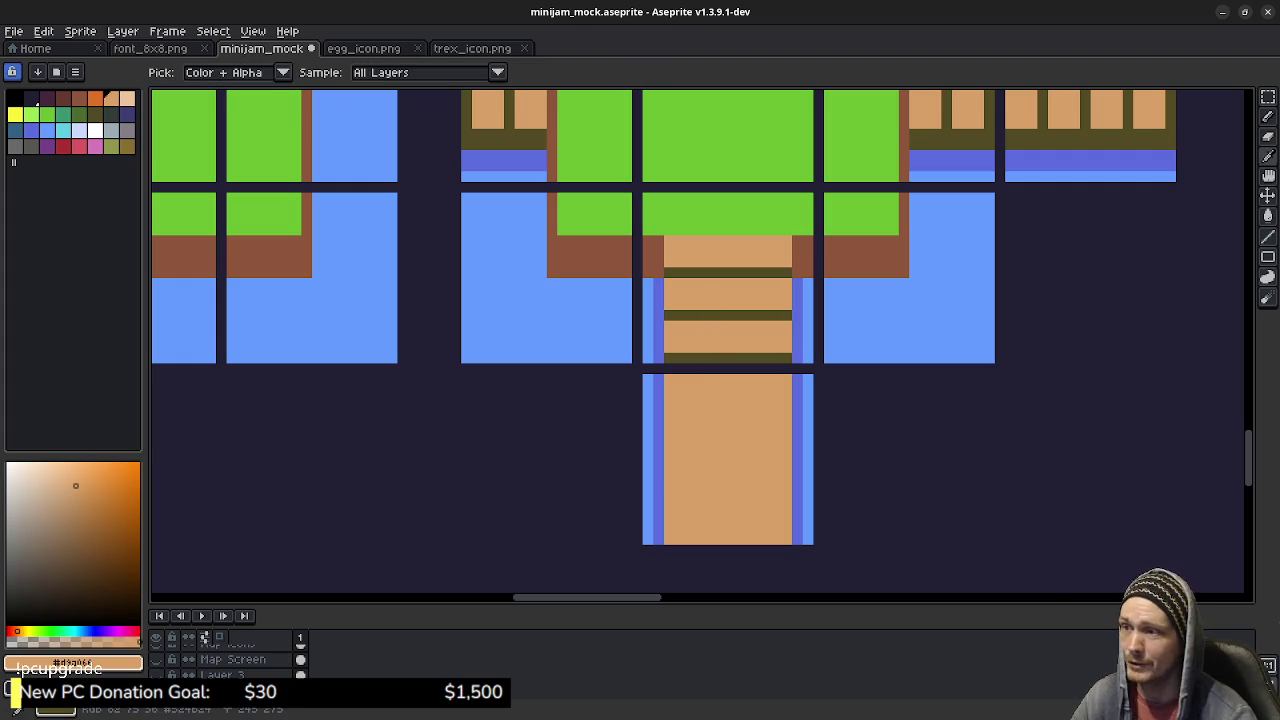
{"action": "left_click", "coordinate": [728, 315], "text": "alt"}
Step: Draw four evenly spaced dark olive plank lines across the new tan tile
{"action": "key", "text": "b"}
{"action": "left_click", "coordinate": [669, 390]}
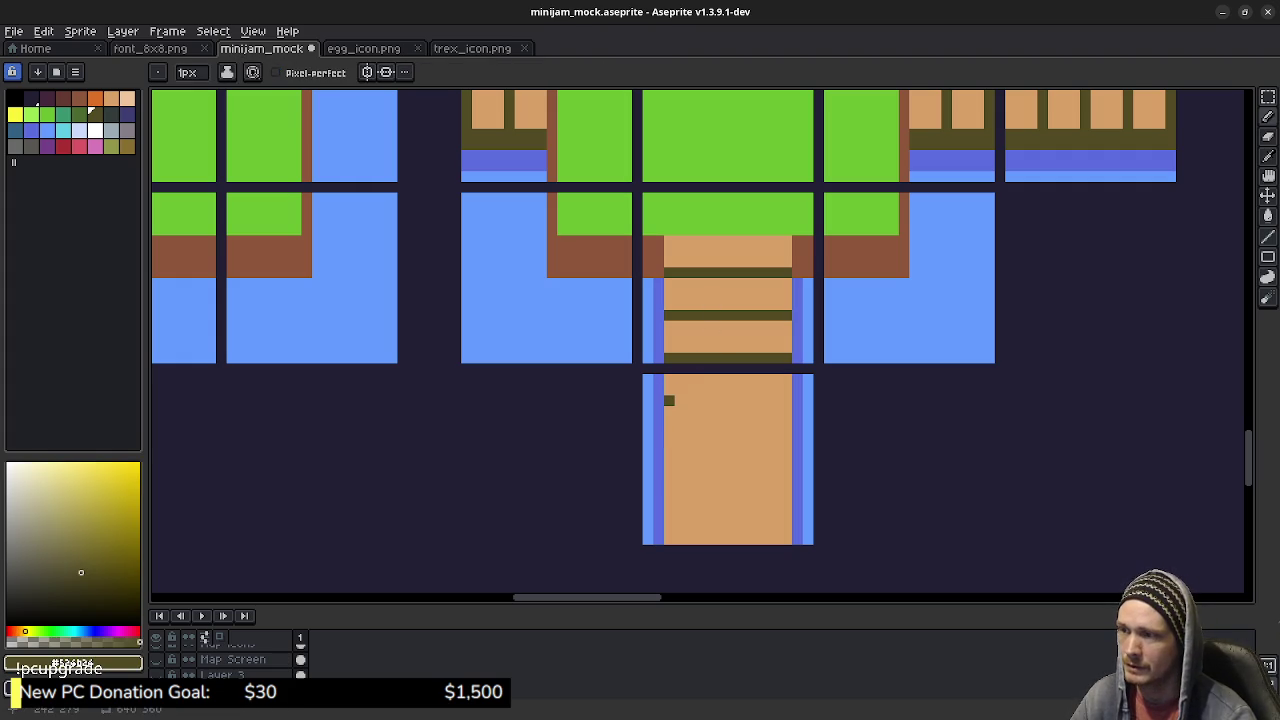
{"action": "left_click_drag", "start_coordinate": [669, 411], "coordinate": [786, 411]}
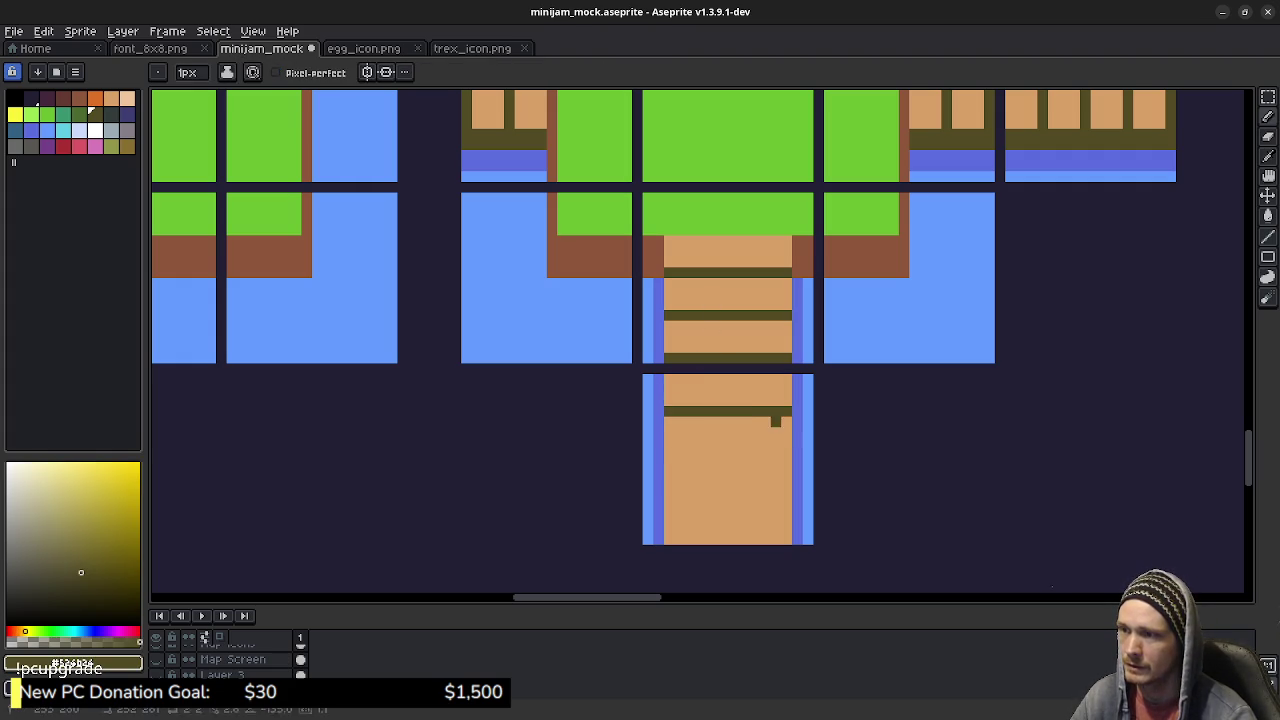
{"action": "left_click_drag", "start_coordinate": [669, 454], "coordinate": [786, 454]}
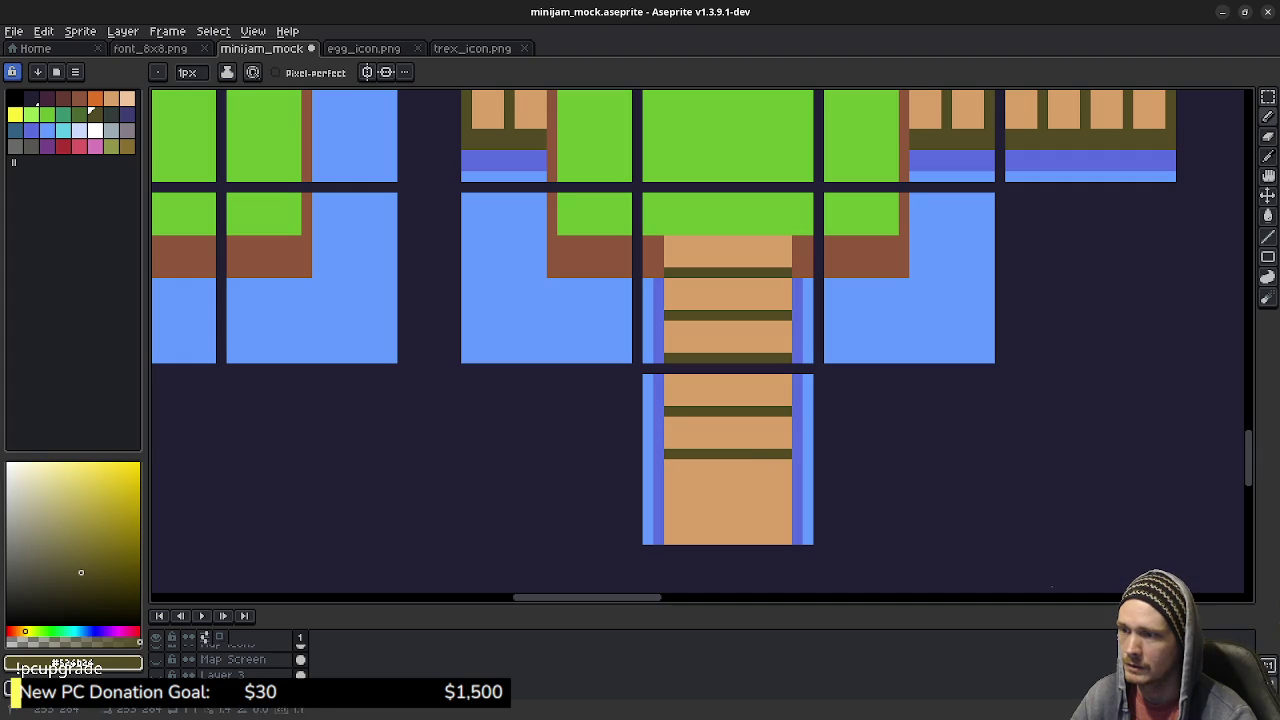
{"action": "left_click_drag", "start_coordinate": [669, 496], "coordinate": [786, 496]}
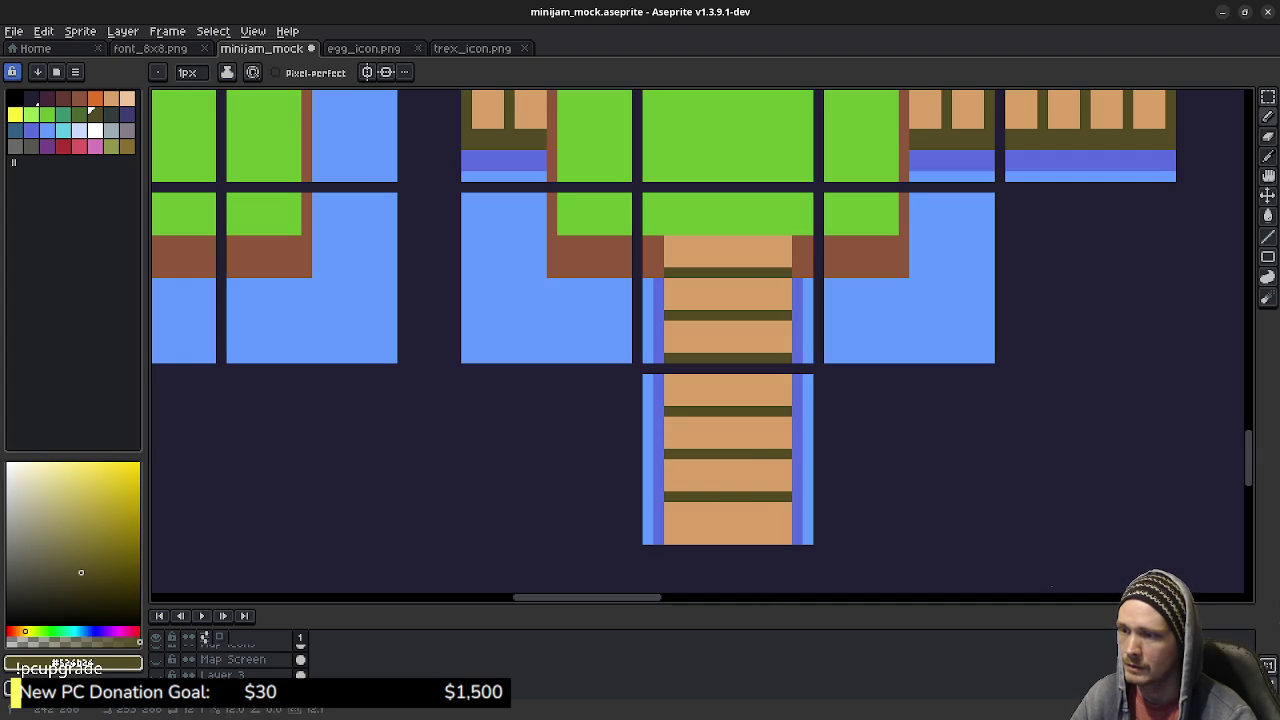
{"action": "left_click_drag", "start_coordinate": [669, 539], "coordinate": [786, 539]}
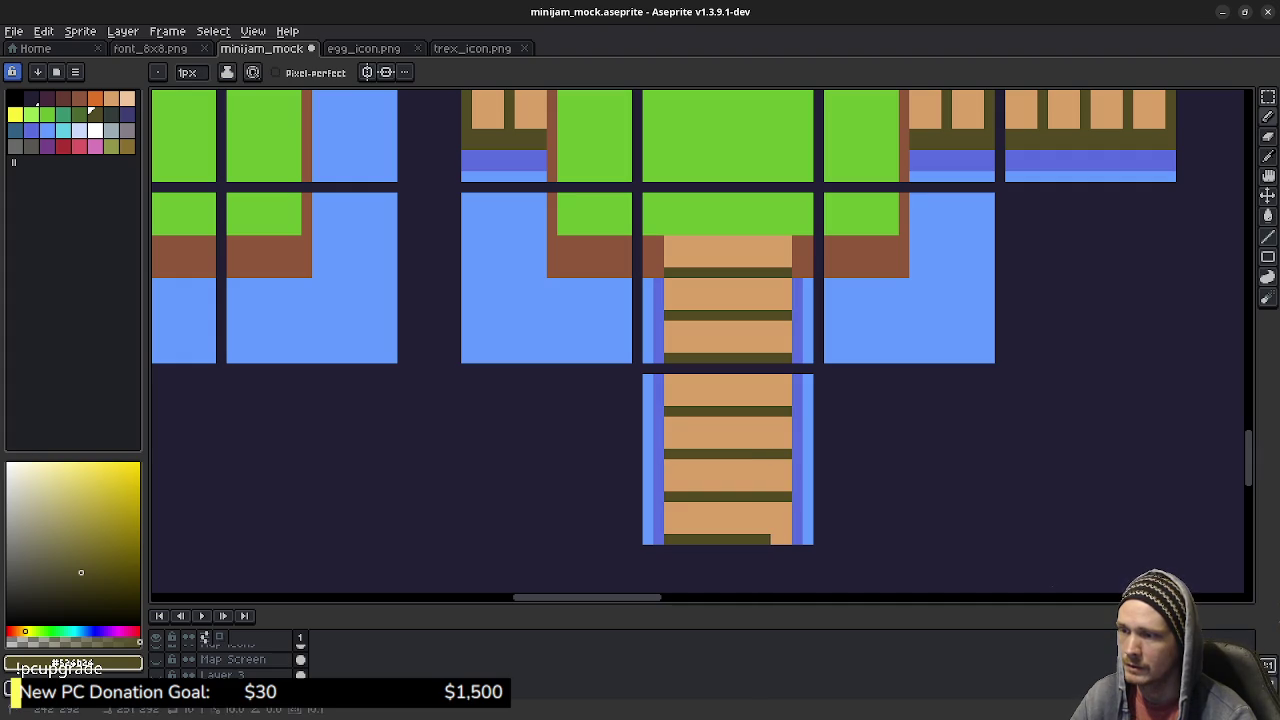
{"action": "scroll", "coordinate": [709, 303], "scroll_direction": "up", "scroll_amount": 5}
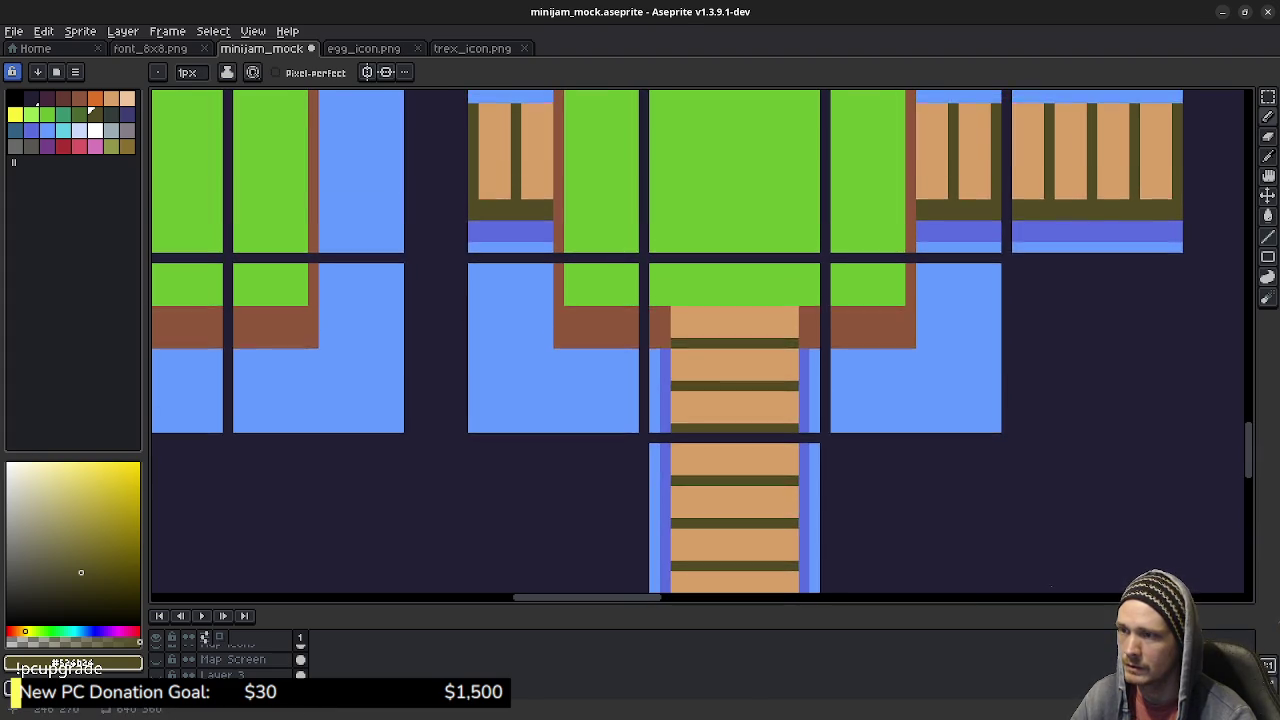
Step: Draw two plank lines across the upper tan bridge
{"action": "scroll", "coordinate": [692, 280], "scroll_direction": "up", "scroll_amount": 5}
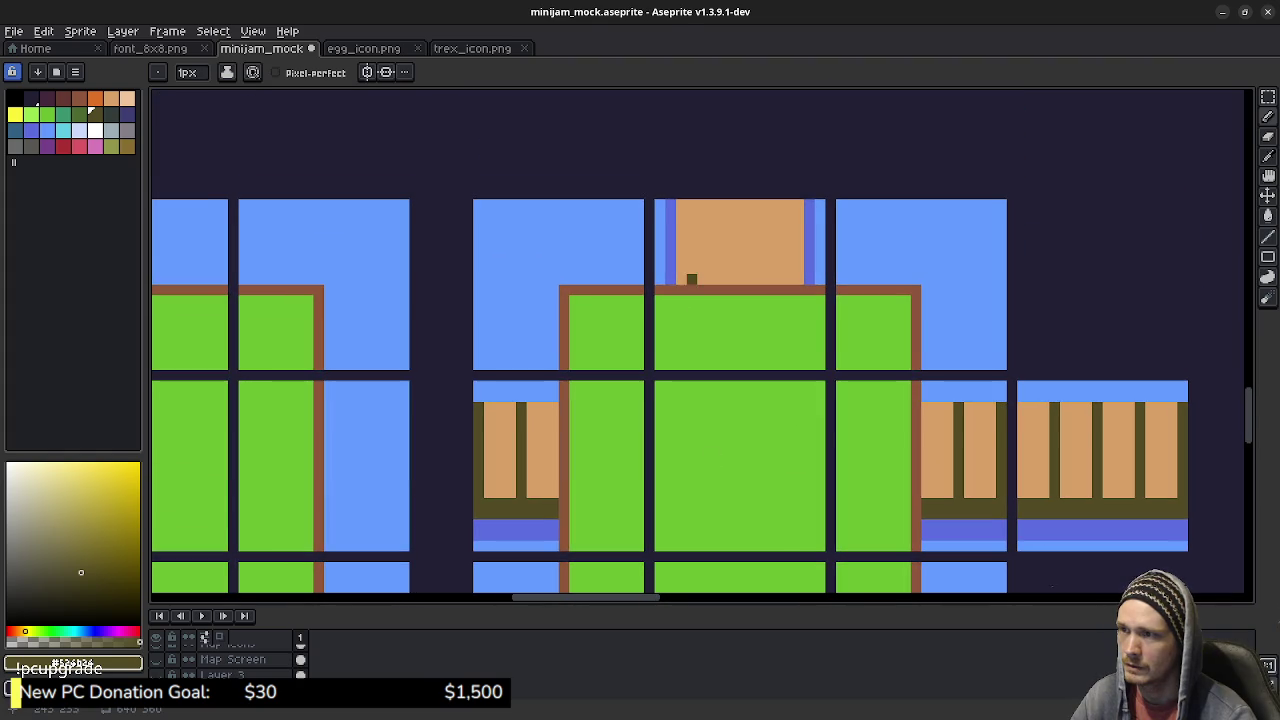
{"action": "scroll", "coordinate": [692, 280], "scroll_direction": "down", "scroll_amount": 2}
{"action": "scroll", "coordinate": [692, 280], "scroll_direction": "down", "scroll_amount": 2}
{"action": "scroll", "coordinate": [705, 350], "scroll_direction": "up", "scroll_amount": 3}
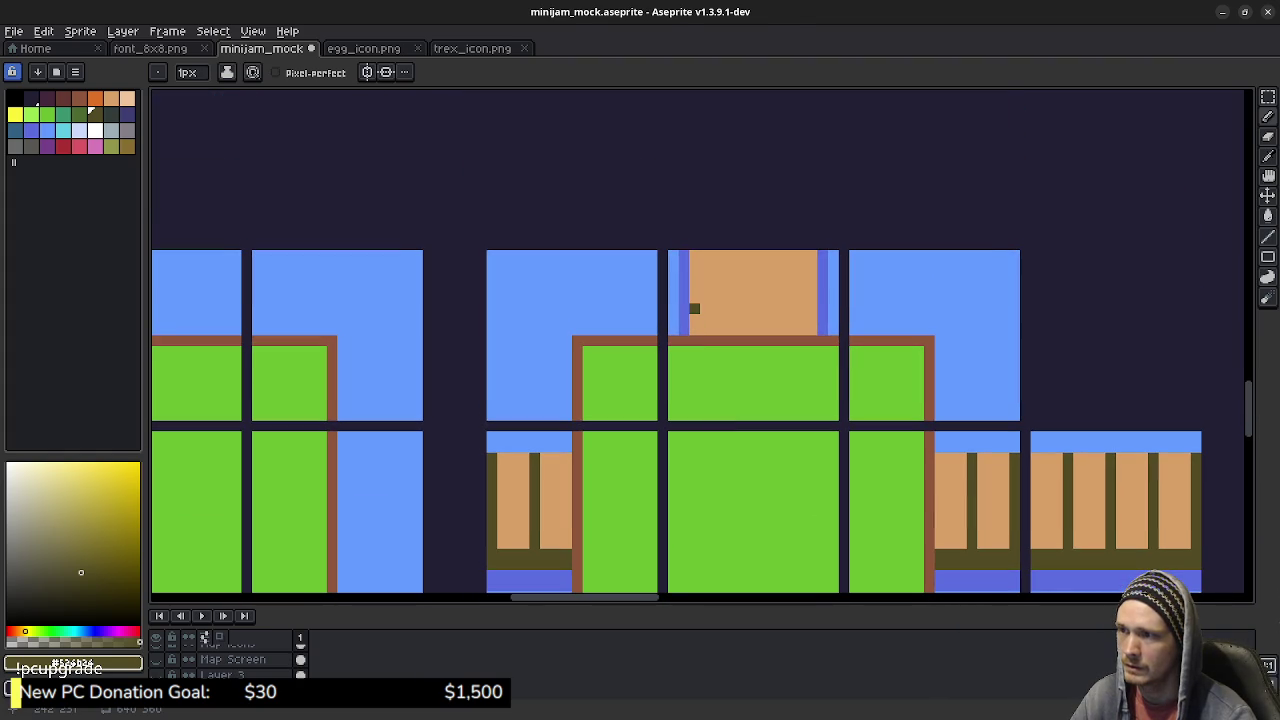
{"action": "left_click_drag", "start_coordinate": [694, 297], "coordinate": [812, 297]}
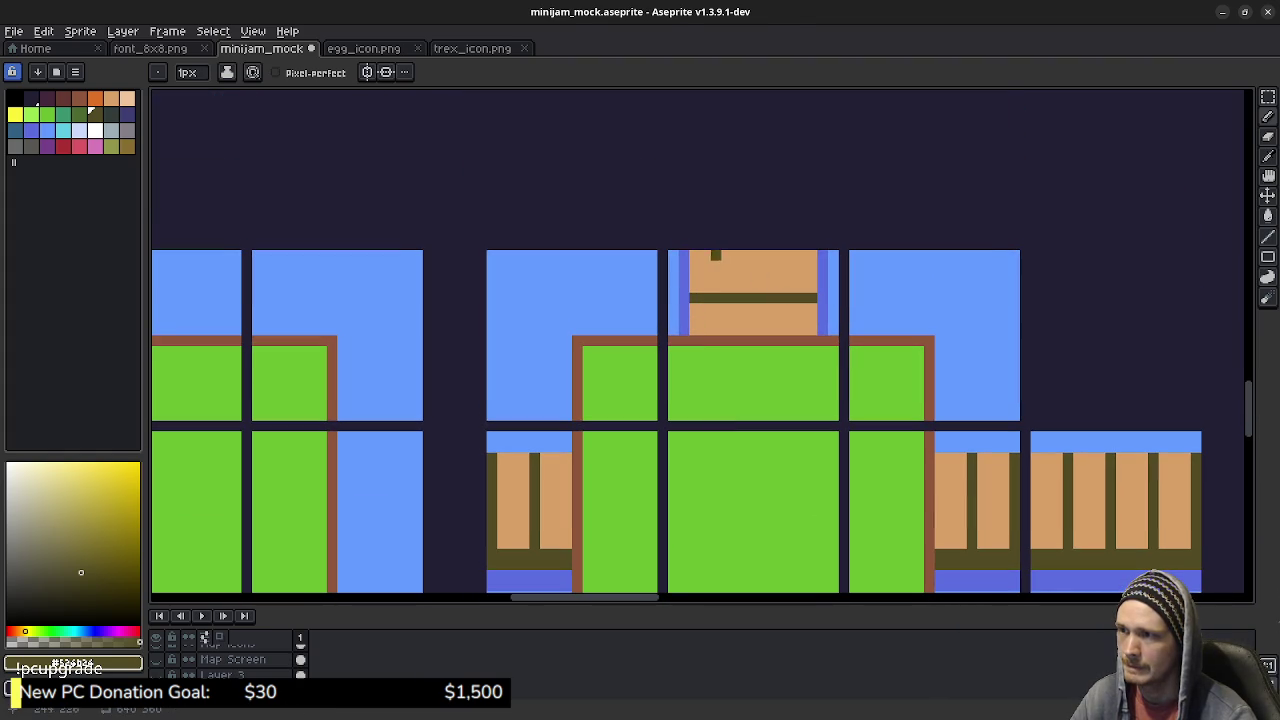
{"action": "left_click_drag", "start_coordinate": [694, 255], "coordinate": [812, 255]}
Step: Undo the stray stroke on the bridge tile
{"action": "scroll", "coordinate": [800, 287], "scroll_direction": "down", "scroll_amount": 2}
{"action": "scroll", "coordinate": [775, 124], "scroll_direction": "down", "scroll_amount": 4}
{"action": "scroll", "coordinate": [776, 124], "scroll_direction": "down", "scroll_amount": 1}
{"action": "scroll", "coordinate": [776, 124], "scroll_direction": "up", "scroll_amount": 5}
{"action": "scroll", "coordinate": [776, 124], "scroll_direction": "down", "scroll_amount": 1}
{"action": "scroll", "coordinate": [776, 124], "scroll_direction": "down", "scroll_amount": 5}
{"action": "scroll", "coordinate": [757, 211], "scroll_direction": "up", "scroll_amount": 1}
{"action": "scroll", "coordinate": [757, 211], "scroll_direction": "up", "scroll_amount": 2}
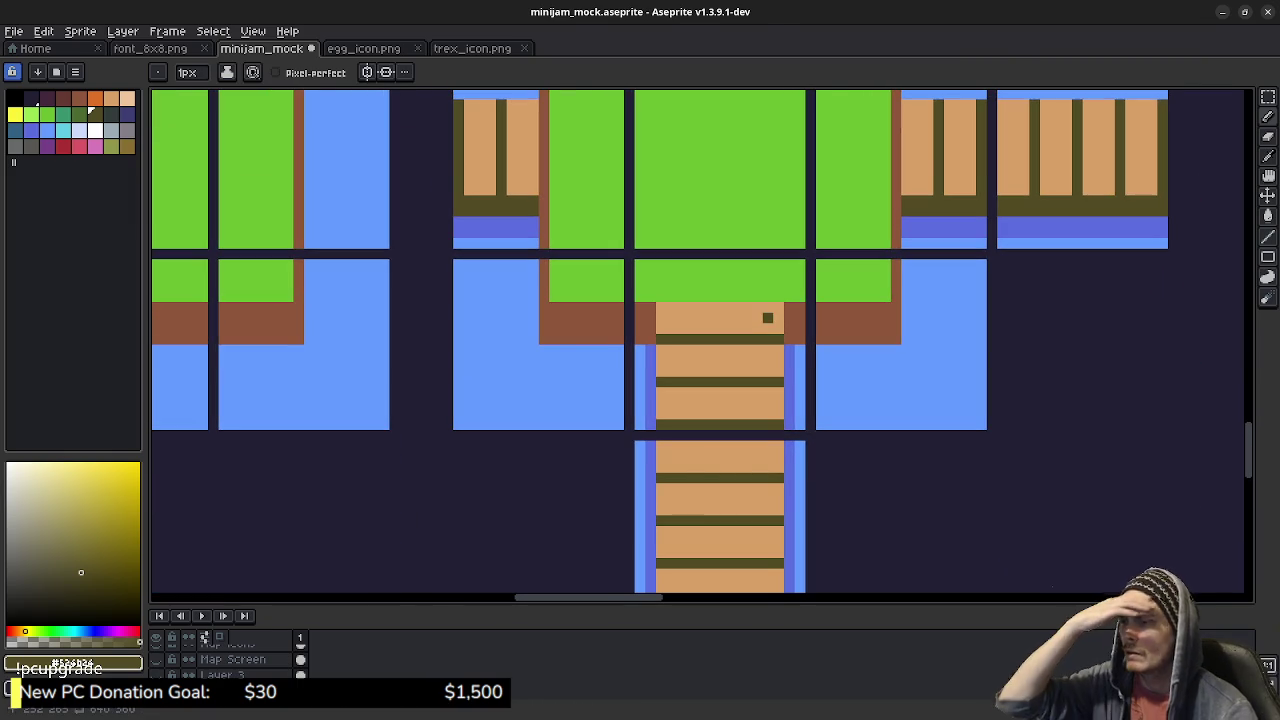
{"action": "scroll", "coordinate": [757, 211], "scroll_direction": "up", "scroll_amount": 5}
{"action": "scroll", "coordinate": [757, 211], "scroll_direction": "up", "scroll_amount": 1}
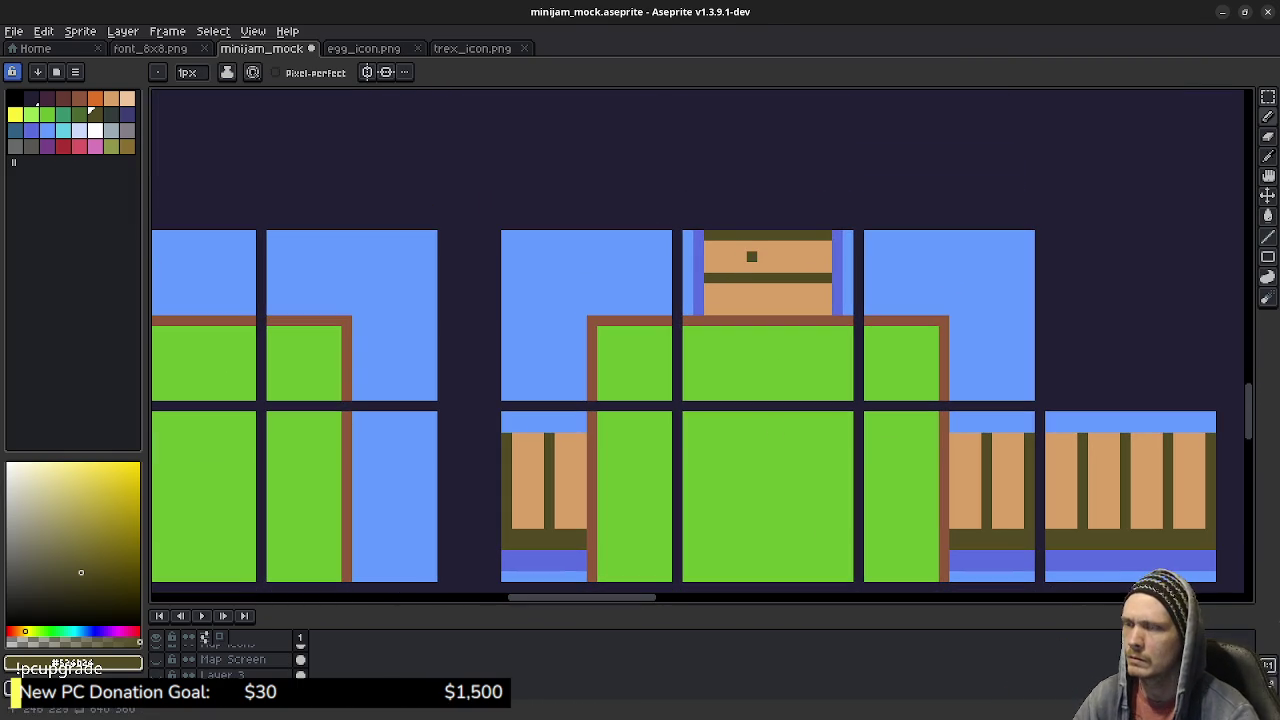
{"action": "key", "text": "ctrl"}
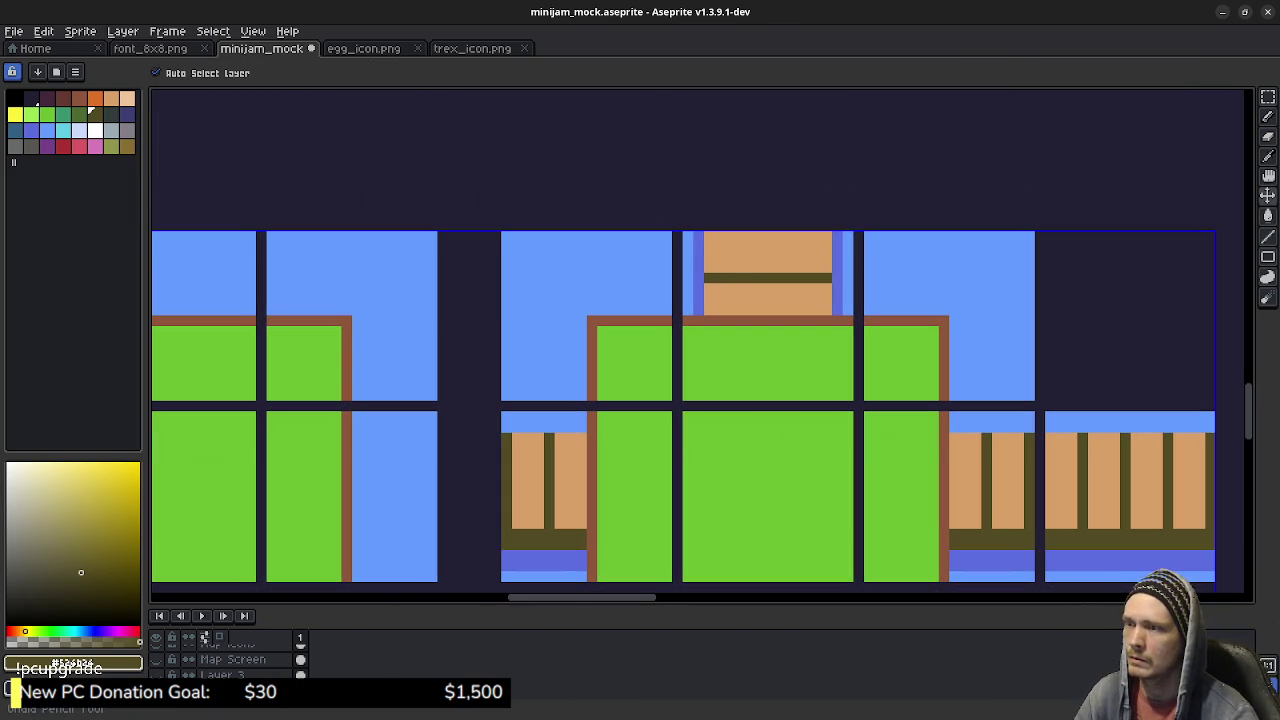
{"action": "key", "text": "ctrl+z"}
{"action": "key", "text": "ctrl+z"}
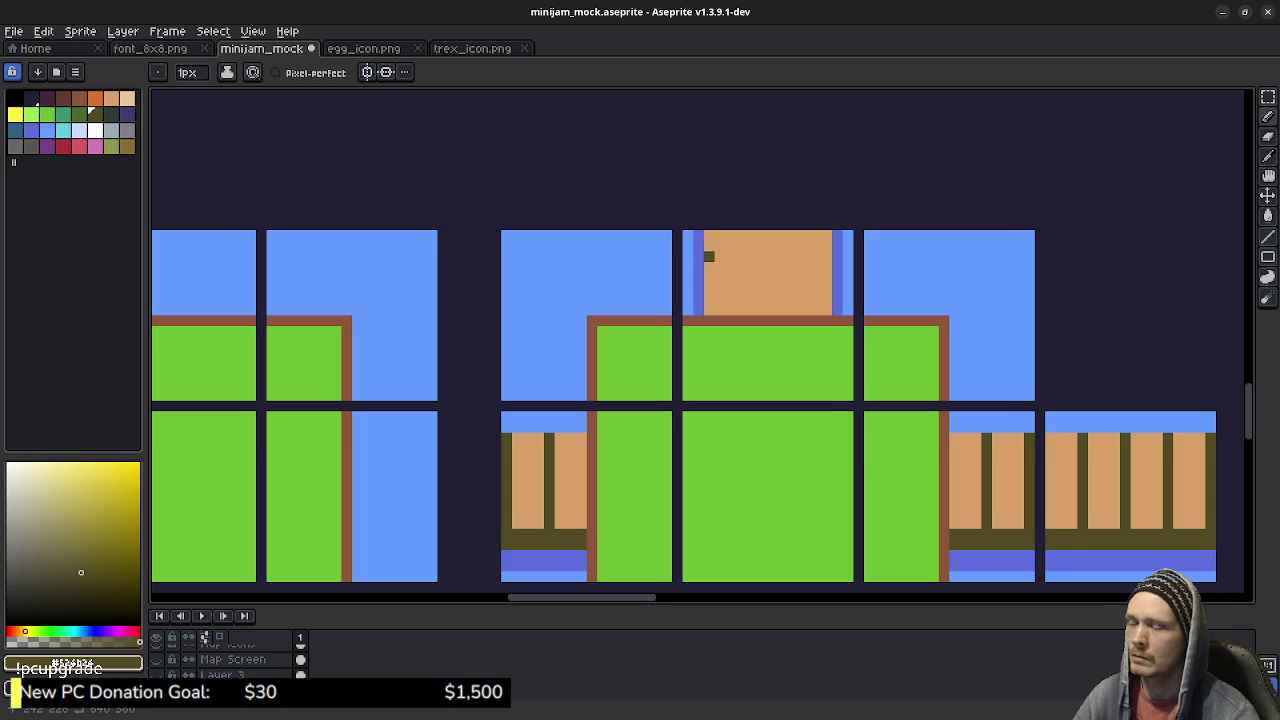
Step: Repaint two dark olive horizontal plank lines on the upper bridge tile
{"action": "scroll", "coordinate": [706, 254], "scroll_direction": "down", "scroll_amount": 2}
{"action": "scroll", "coordinate": [700, 340], "scroll_direction": "down", "scroll_amount": 6}
{"action": "scroll", "coordinate": [700, 340], "scroll_direction": "down", "scroll_amount": 3}
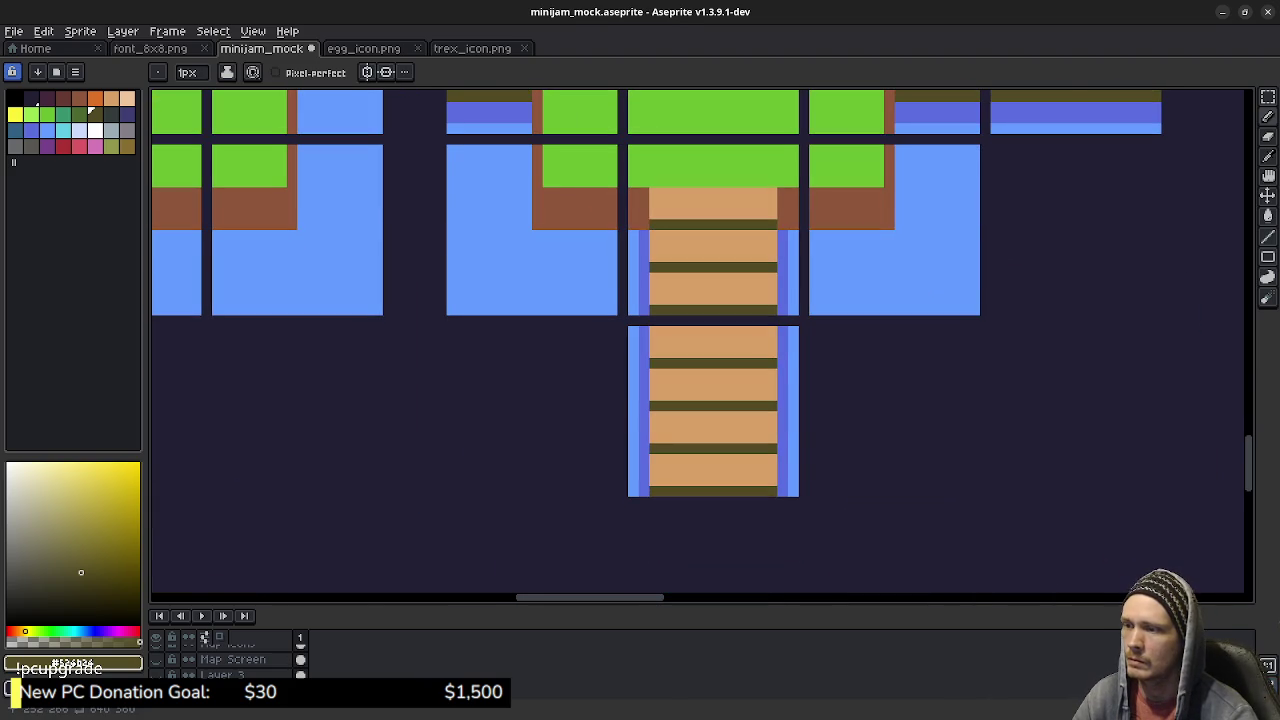
{"action": "scroll", "coordinate": [706, 340], "scroll_direction": "up", "scroll_amount": 5}
{"action": "scroll", "coordinate": [706, 340], "scroll_direction": "up", "scroll_amount": 3}
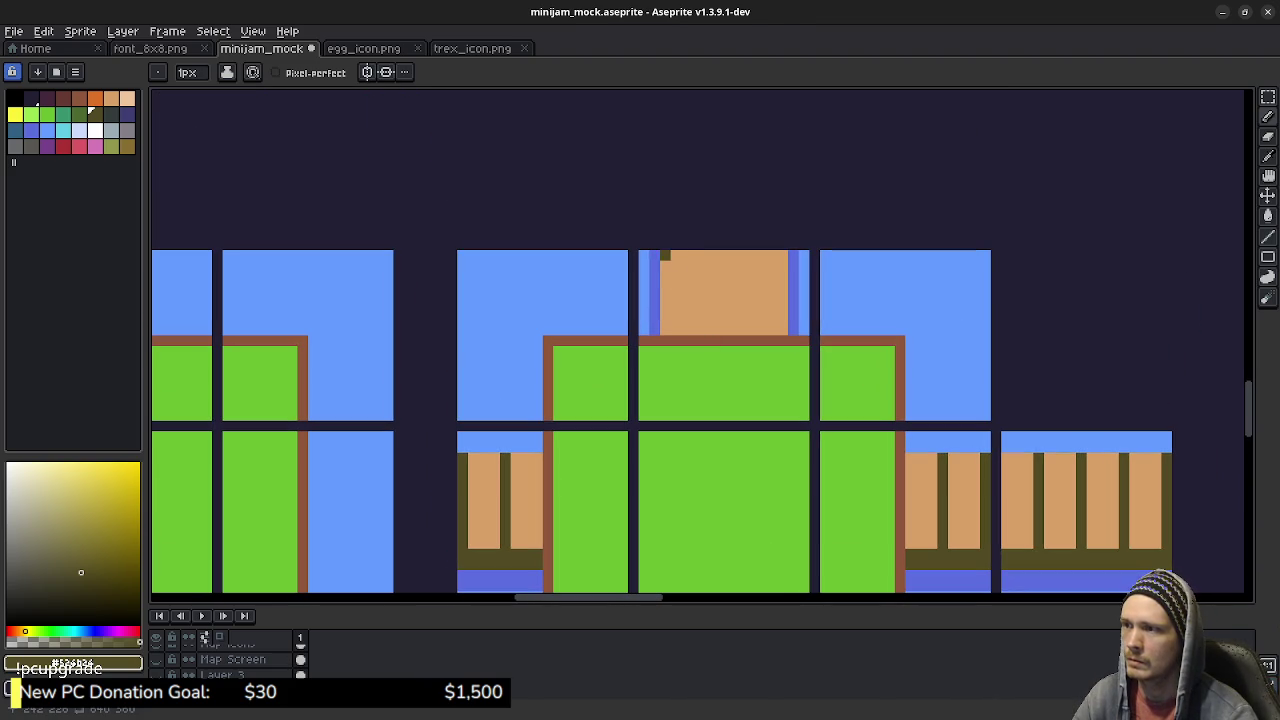
{"action": "left_click_drag", "start_coordinate": [666, 287], "coordinate": [783, 287]}
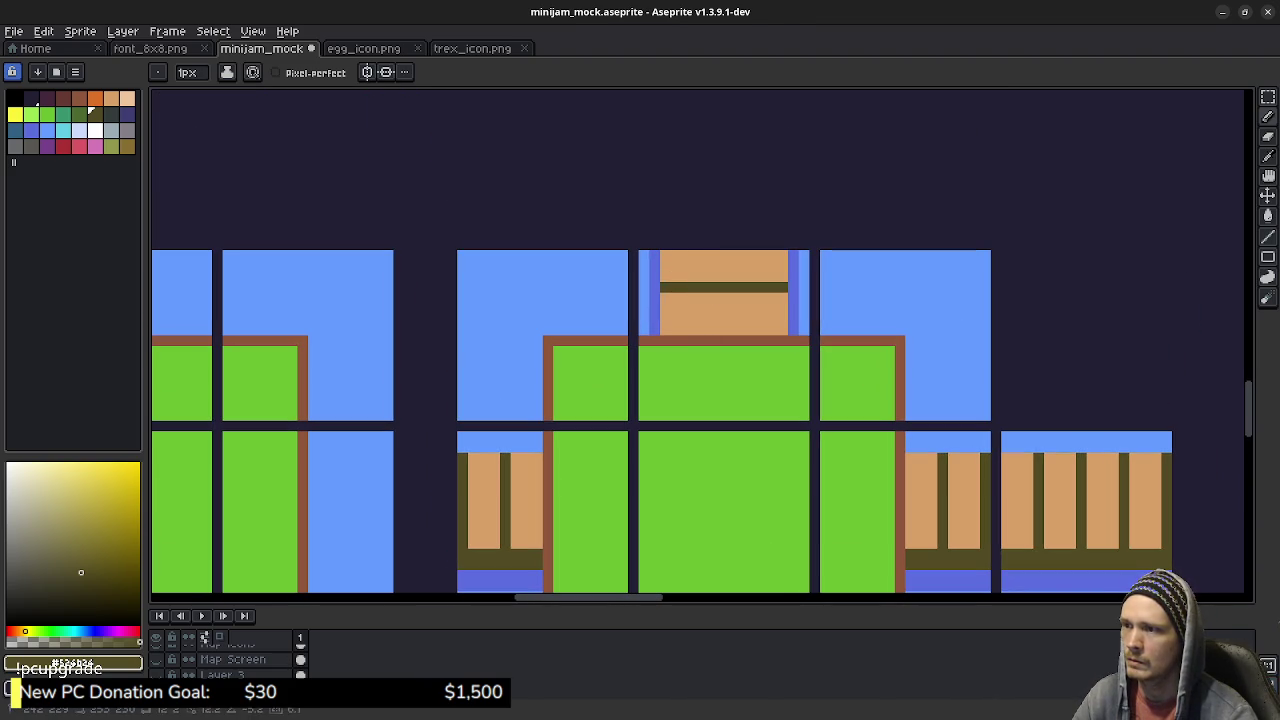
{"action": "left_click_drag", "start_coordinate": [665, 331], "coordinate": [788, 331]}
{"action": "scroll", "coordinate": [810, 440], "scroll_direction": "down", "scroll_amount": 2}
{"action": "left_click_drag", "start_coordinate": [821, 478], "coordinate": [785, 380]}
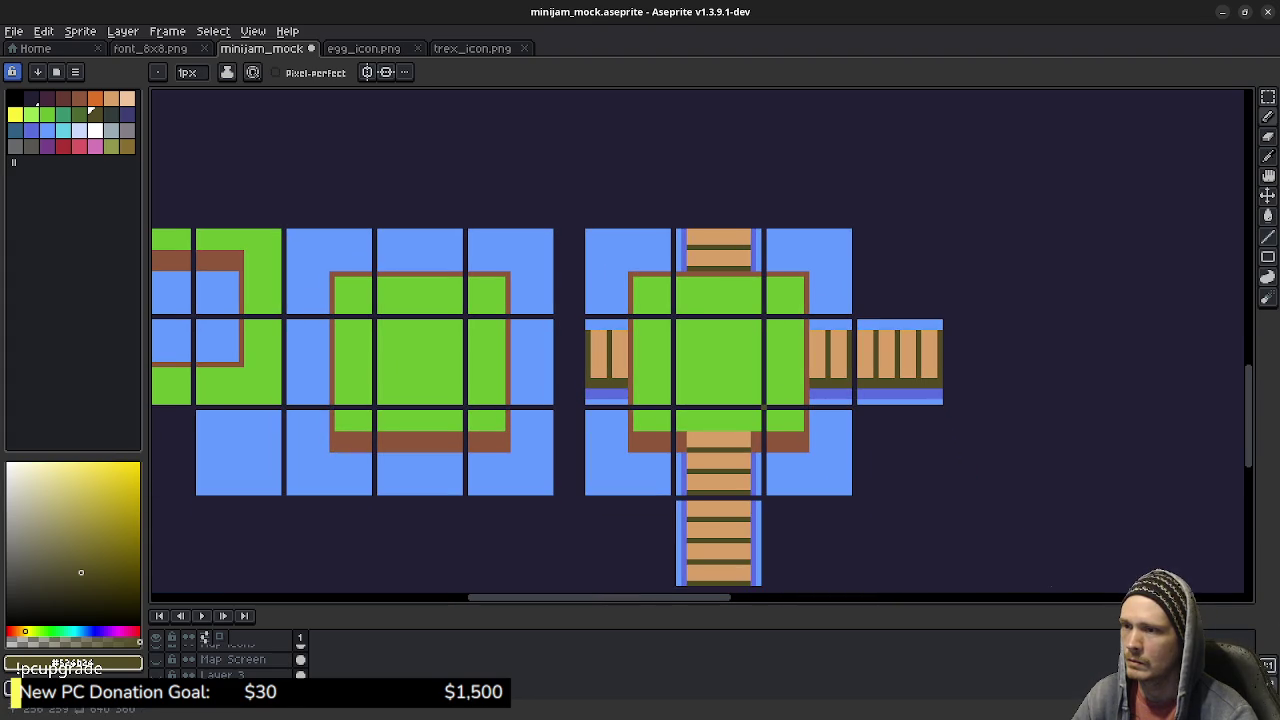
Step: Cover the left bridge tile's old plank lines with tan
{"action": "scroll", "coordinate": [641, 386], "scroll_direction": "up", "scroll_amount": 2}
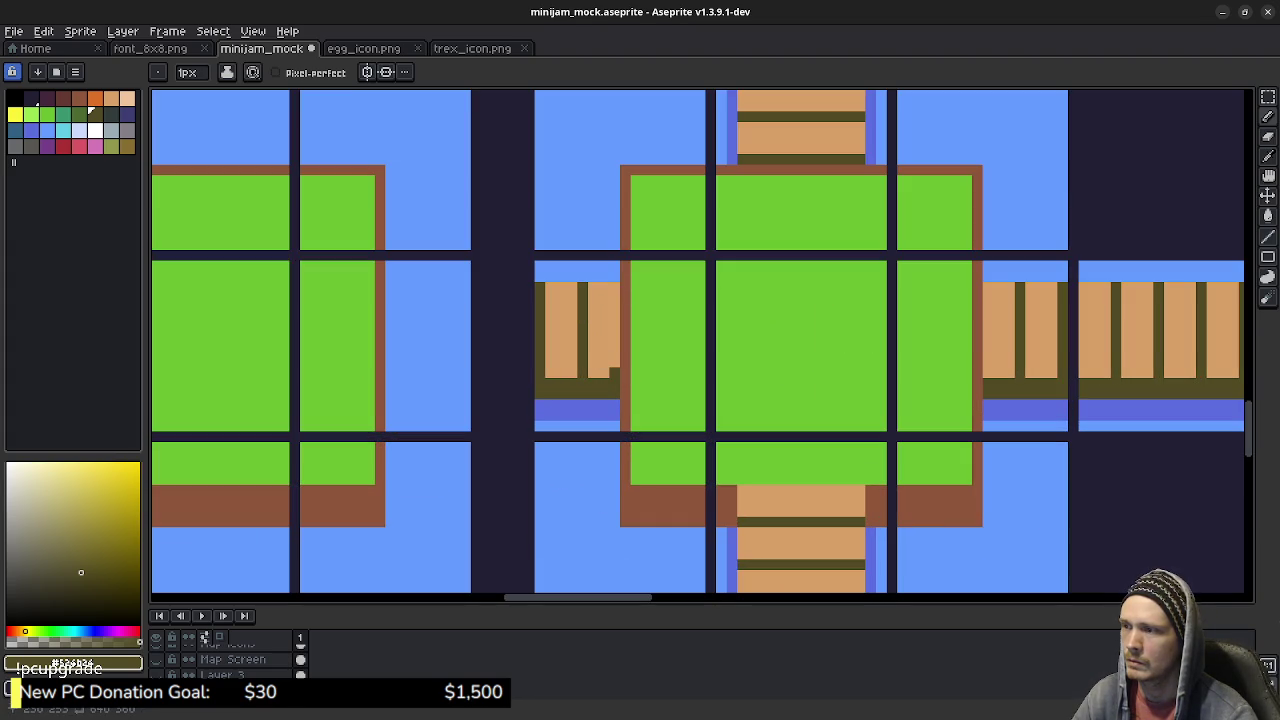
{"action": "left_click", "coordinate": [557, 363], "text": "alt"}
{"action": "mouse_move", "coordinate": [540, 368]}
{"action": "left_mouse_down"}
{"action": "mouse_move", "coordinate": [540, 284]}
{"action": "mouse_move", "coordinate": [582, 326]}
{"action": "mouse_move", "coordinate": [582, 378]}
{"action": "left_mouse_up"}
{"action": "left_click", "coordinate": [582, 298]}
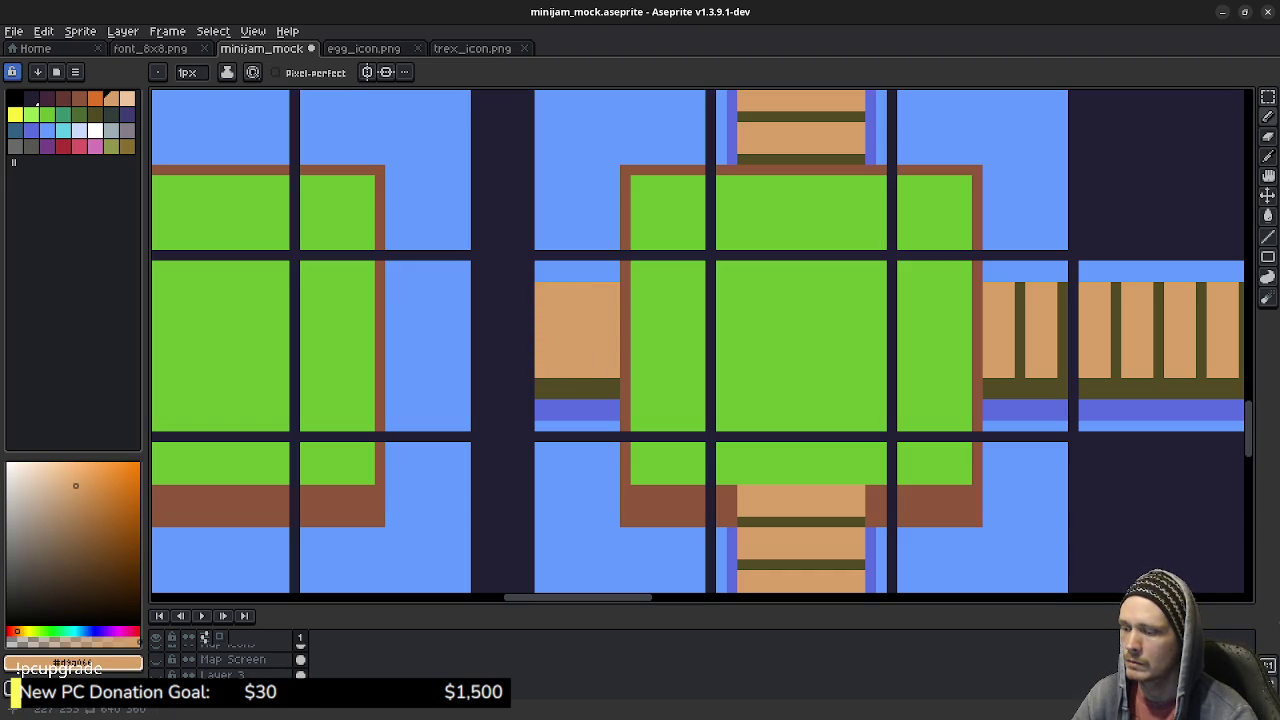
Step: Draw a dark olive bottom edge and two vertical plank lines on the left tile
{"action": "left_click", "coordinate": [580, 388], "text": "alt"}
{"action": "left_click", "coordinate": [540, 372]}
{"action": "mouse_move", "coordinate": [540, 372]}
{"action": "left_mouse_down"}
{"action": "mouse_move", "coordinate": [572, 372]}
{"action": "mouse_move", "coordinate": [571, 286]}
{"action": "mouse_move", "coordinate": [614, 326]}
{"action": "mouse_move", "coordinate": [614, 378]}
{"action": "left_mouse_up"}
{"action": "left_click", "coordinate": [625, 384]}
{"action": "scroll", "coordinate": [628, 388], "scroll_direction": "down", "scroll_amount": 2}
{"action": "scroll", "coordinate": [650, 388], "scroll_direction": "down", "scroll_amount": 1}
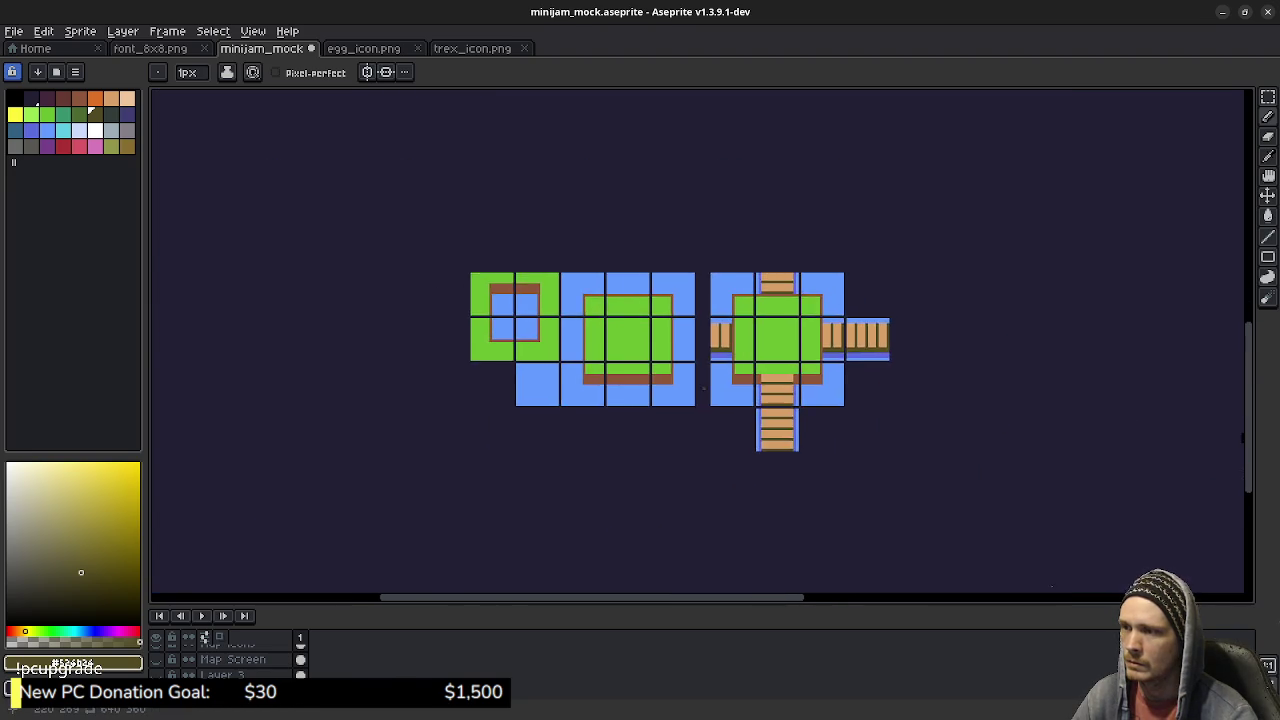
{"action": "scroll", "coordinate": [702, 389], "scroll_direction": "up", "scroll_amount": 1}
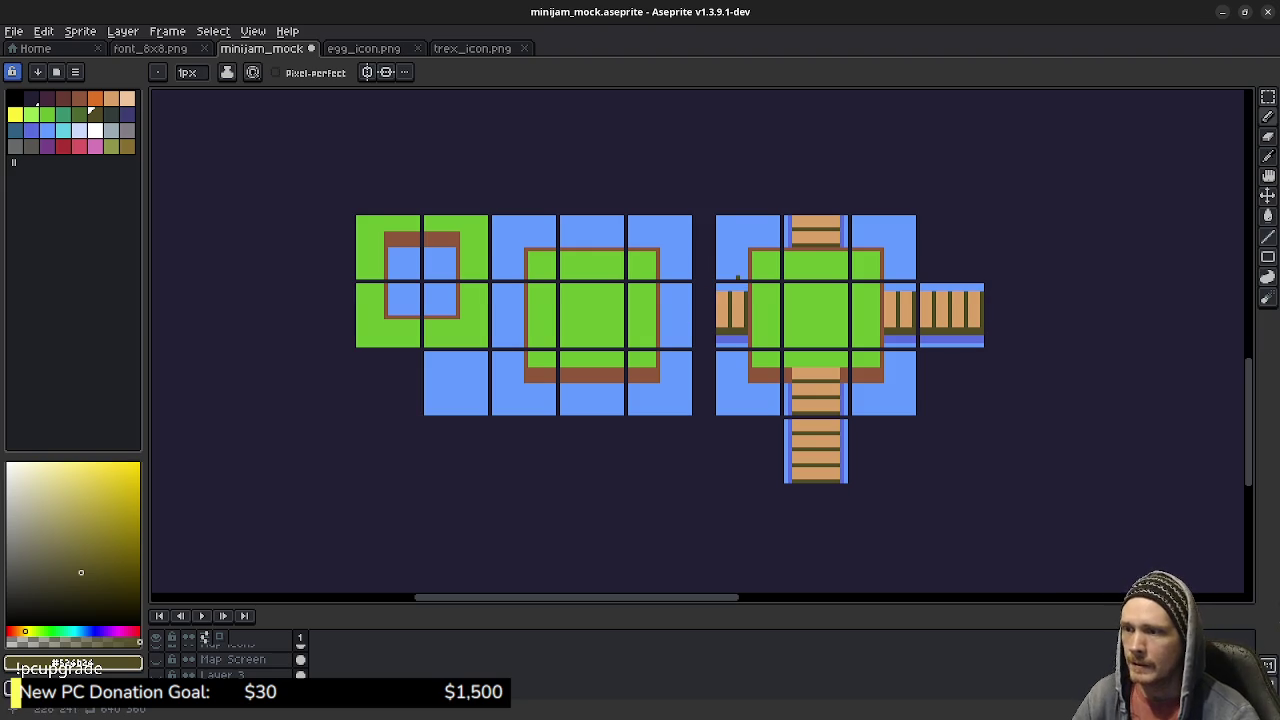
{"action": "left_click_drag", "start_coordinate": [706, 293], "coordinate": [718, 321]}
{"action": "left_click_drag", "start_coordinate": [750, 416], "coordinate": [751, 422]}
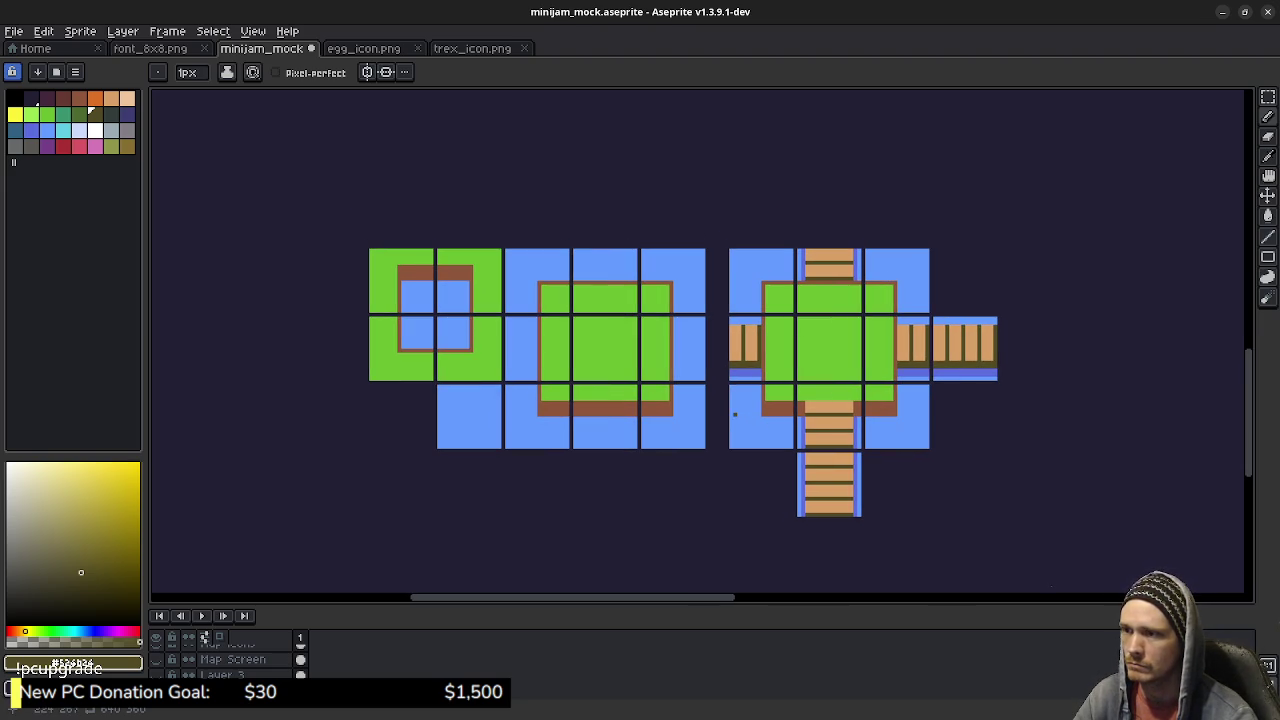
{"action": "scroll", "coordinate": [880, 437], "scroll_direction": "up", "scroll_amount": 1}
Step: Patch the red-brown dirt border where the lower bridge meets the island
{"action": "scroll", "coordinate": [880, 440], "scroll_direction": "up", "scroll_amount": 1}
{"action": "scroll", "coordinate": [880, 440], "scroll_direction": "up", "scroll_amount": 2}
{"action": "left_click_drag", "start_coordinate": [819, 442], "coordinate": [819, 384]}
{"action": "left_click", "coordinate": [76, 95]}
{"action": "left_click_drag", "start_coordinate": [798, 280], "coordinate": [798, 311]}
{"action": "left_click", "coordinate": [766, 311]}
{"action": "left_click_drag", "start_coordinate": [681, 306], "coordinate": [681, 279]}
Step: Paint dark blue water columns down both sides of the lower bridge
{"action": "left_click", "coordinate": [672, 343], "text": "alt"}
{"action": "left_click", "coordinate": [681, 321]}
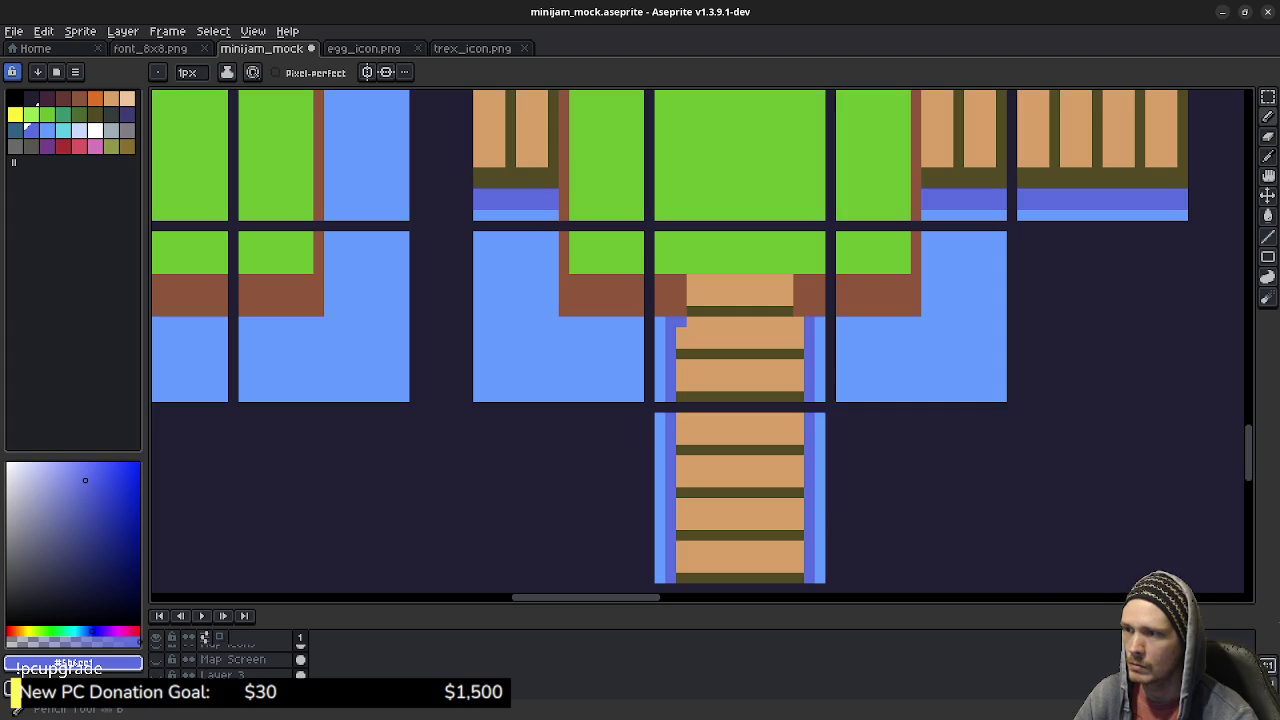
{"action": "scroll", "coordinate": [734, 514], "scroll_direction": "down", "scroll_amount": 2}
{"action": "left_click_drag", "start_coordinate": [651, 282], "coordinate": [651, 536]}
{"action": "left_click_drag", "start_coordinate": [770, 530], "coordinate": [770, 272]}
Step: Paint dark blue water columns down both sides of the top bridge
{"action": "scroll", "coordinate": [726, 170], "scroll_direction": "up", "scroll_amount": 5}
{"action": "left_click_drag", "start_coordinate": [688, 248], "coordinate": [688, 184]}
{"action": "left_click", "coordinate": [806, 184]}
{"action": "left_click_drag", "start_coordinate": [806, 190], "coordinate": [806, 250]}
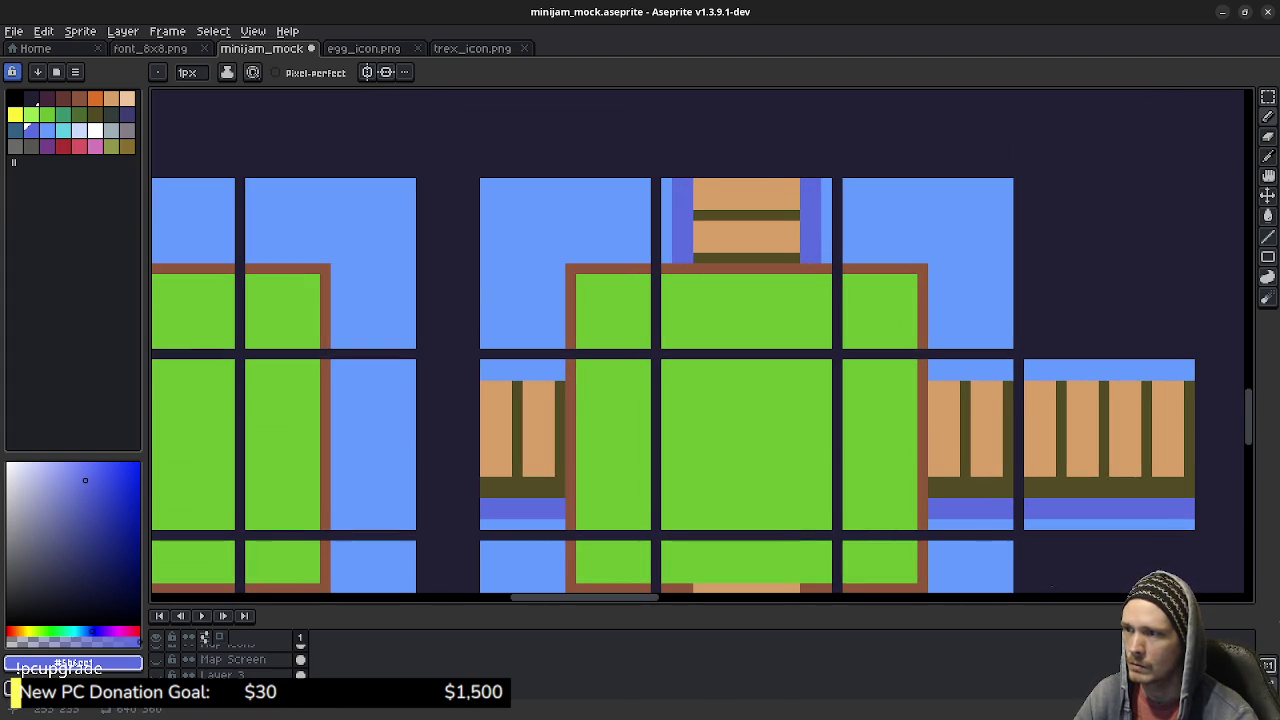
{"action": "scroll", "coordinate": [806, 250], "scroll_direction": "down", "scroll_amount": 2}
{"action": "scroll", "coordinate": [760, 404], "scroll_direction": "down", "scroll_amount": 1}
{"action": "scroll", "coordinate": [760, 404], "scroll_direction": "down", "scroll_amount": 1}
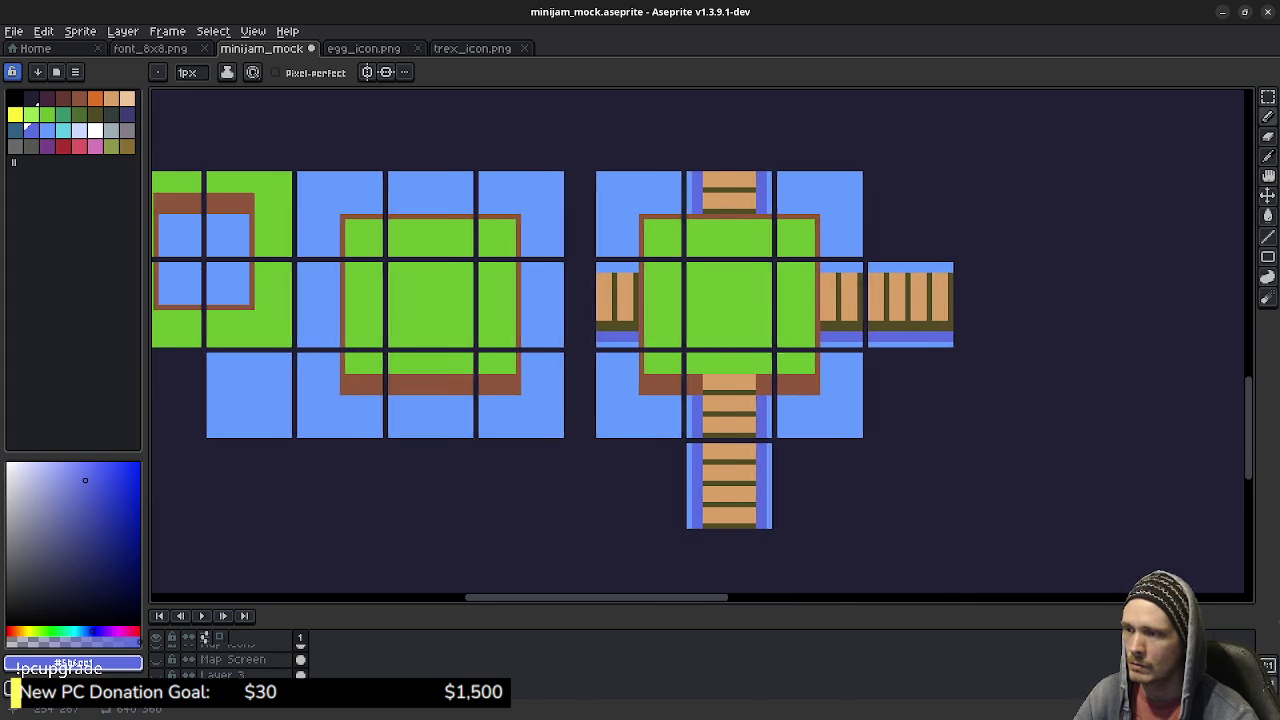
Step: Zoom out and make the Map Icons layer visible to show Safe House, Egg Shop and Jail markers
{"action": "scroll", "coordinate": [600, 360], "scroll_direction": "left", "scroll_amount": 2}
{"action": "scroll", "coordinate": [600, 360], "scroll_direction": "left", "scroll_amount": 2}
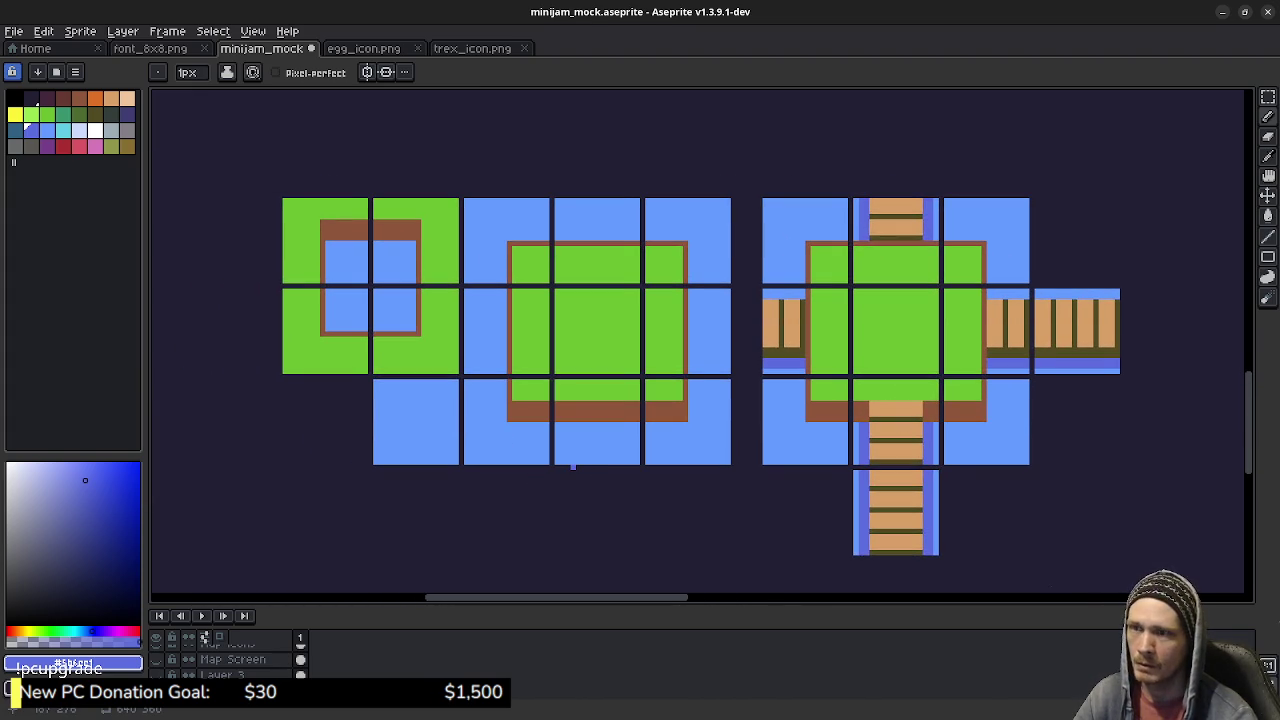
{"action": "scroll", "coordinate": [626, 449], "scroll_direction": "left", "scroll_amount": 1}
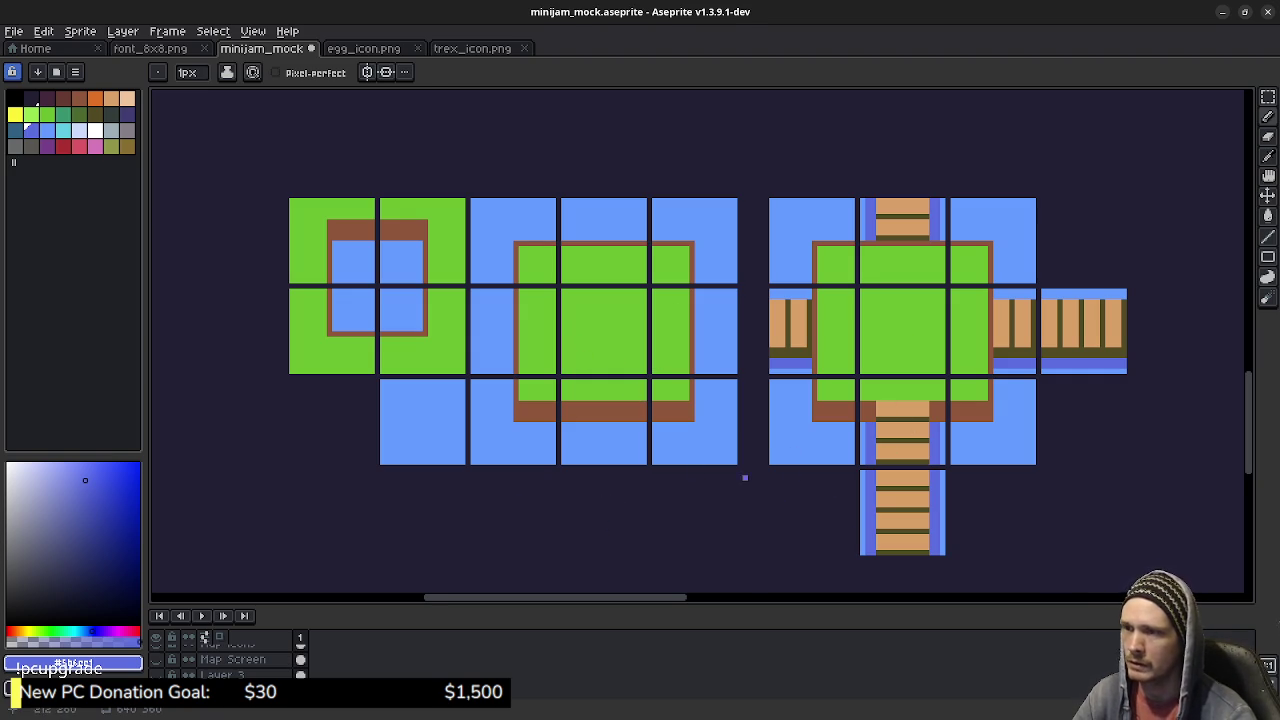
{"action": "scroll", "coordinate": [697, 488], "scroll_direction": "down", "scroll_amount": 2}
{"action": "scroll", "coordinate": [695, 490], "scroll_direction": "up", "scroll_amount": 1}
{"action": "scroll", "coordinate": [230, 660], "scroll_direction": "up", "scroll_amount": 1}
{"action": "left_click", "coordinate": [156, 643]}
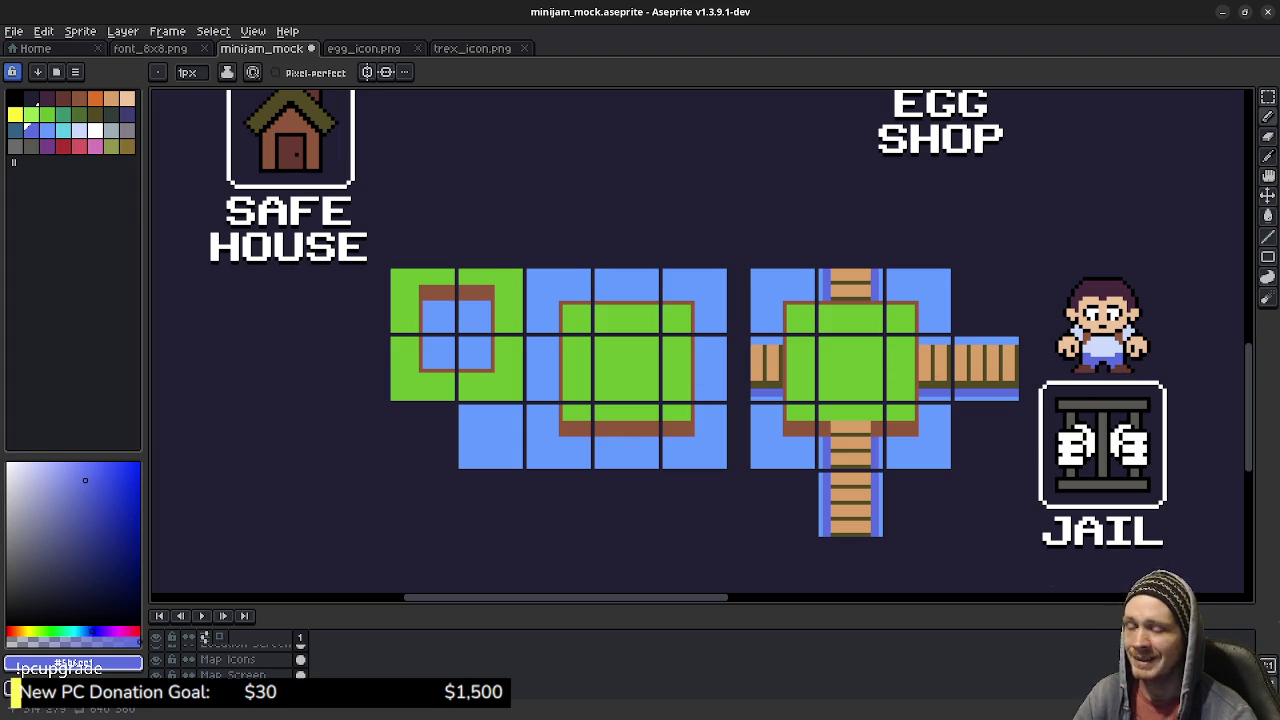
{"action": "scroll", "coordinate": [1083, 491], "scroll_direction": "down", "scroll_amount": 1}
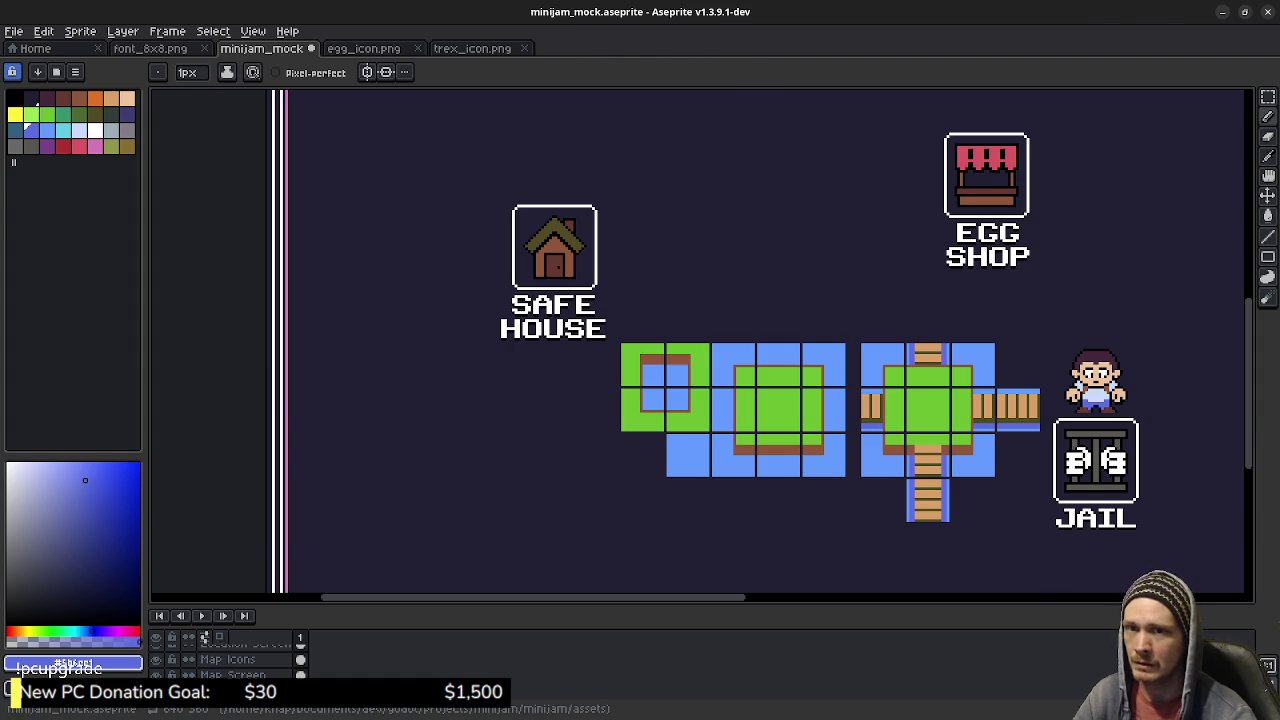
{"action": "key", "text": "alt+Tab"}
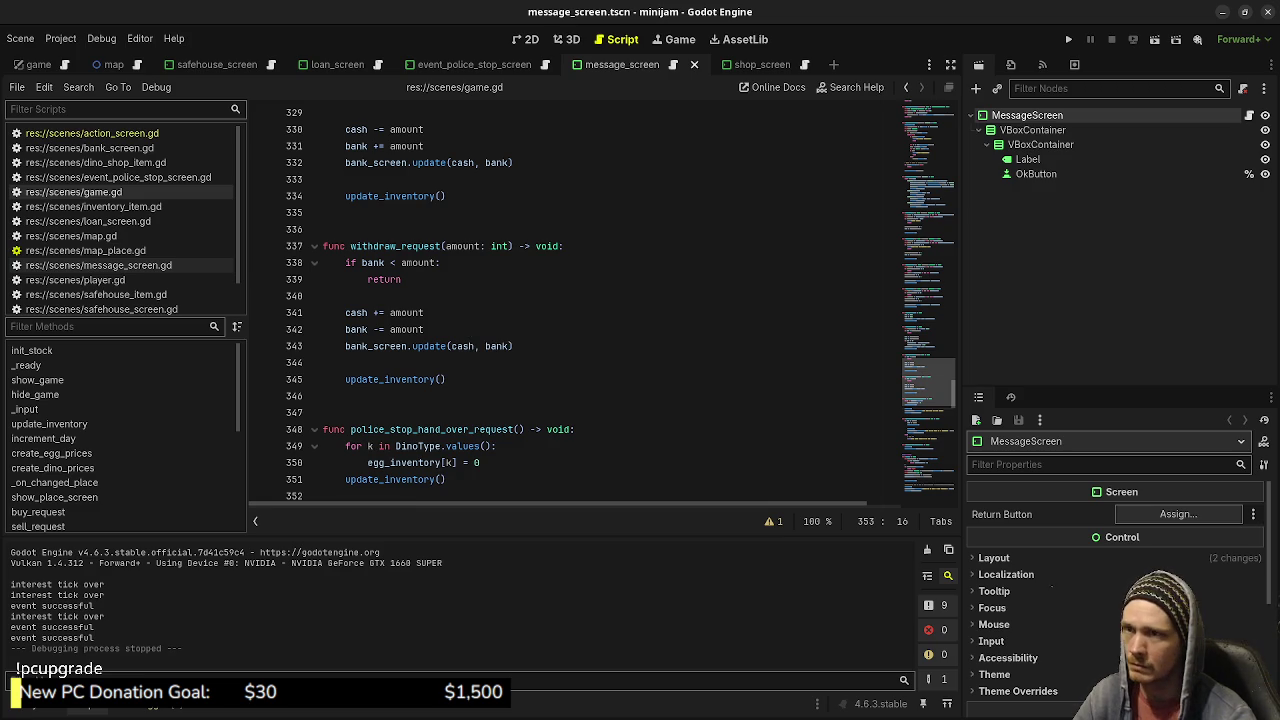
Step: Test-run the game with a trip to the Dino Shop, stop it, and return to Aseprite
{"action": "key", "text": "F5"}
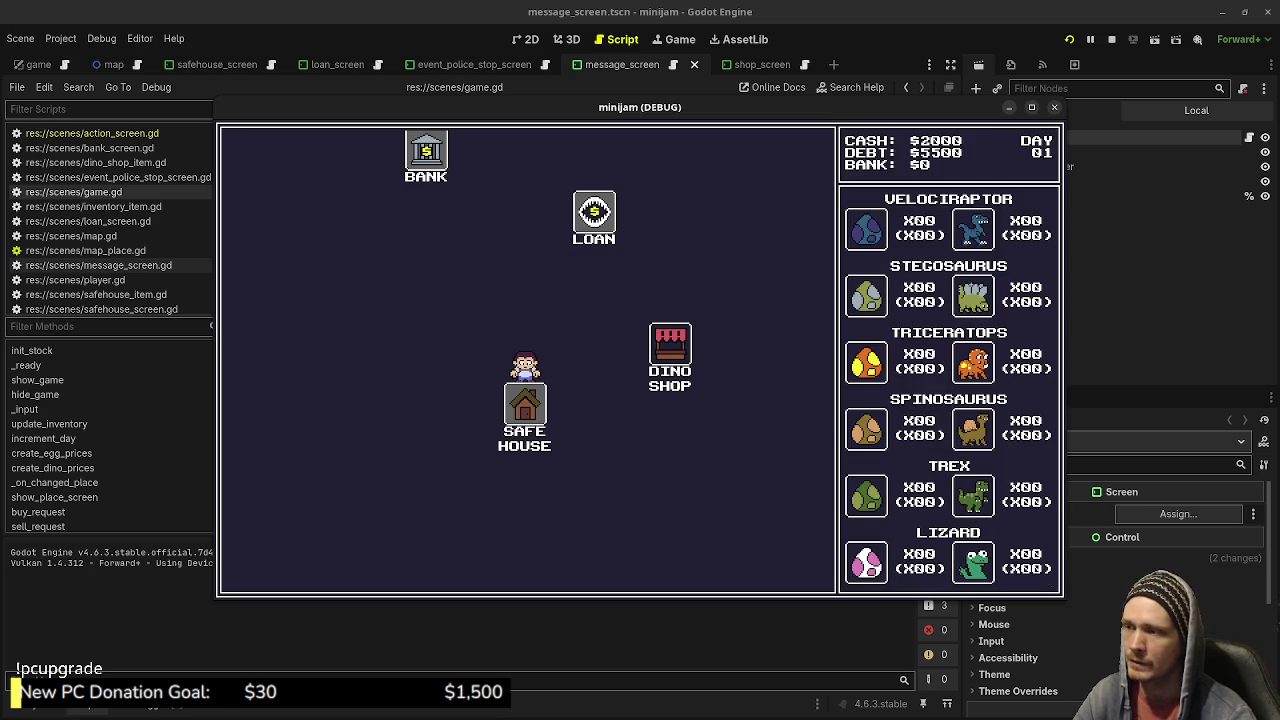
{"action": "left_click", "coordinate": [670, 345]}
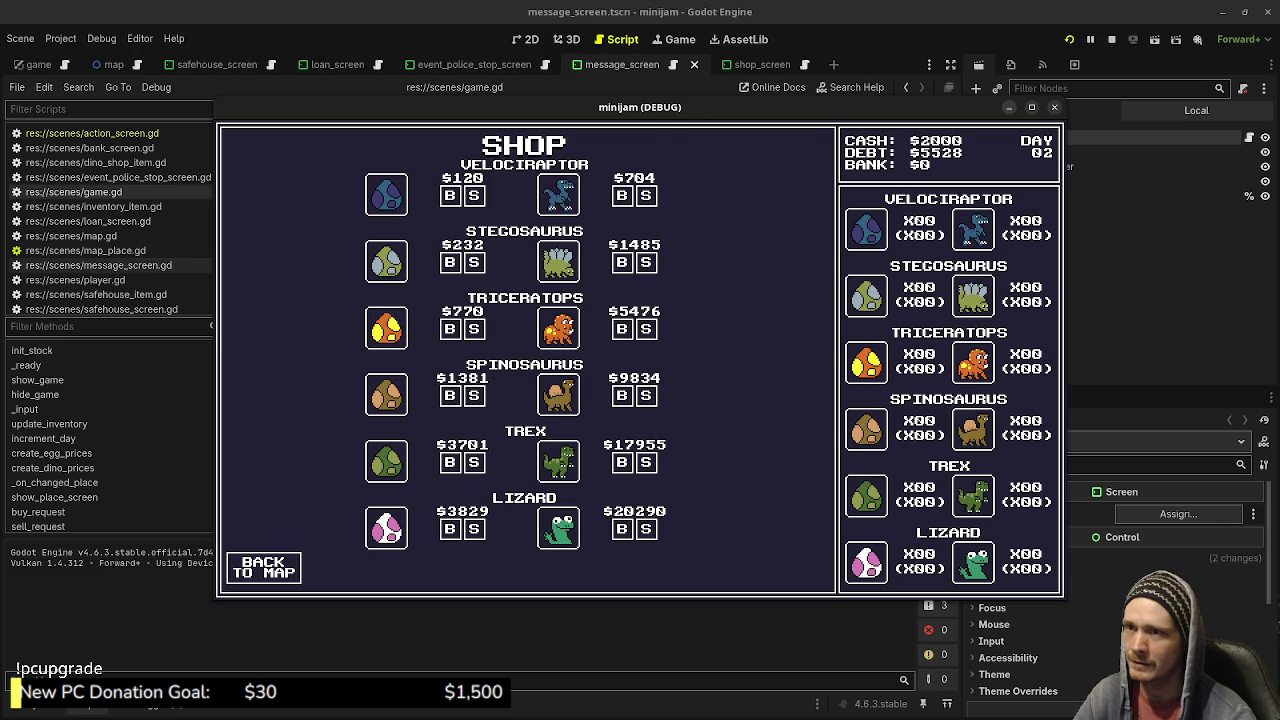
{"action": "left_click", "coordinate": [1009, 107]}
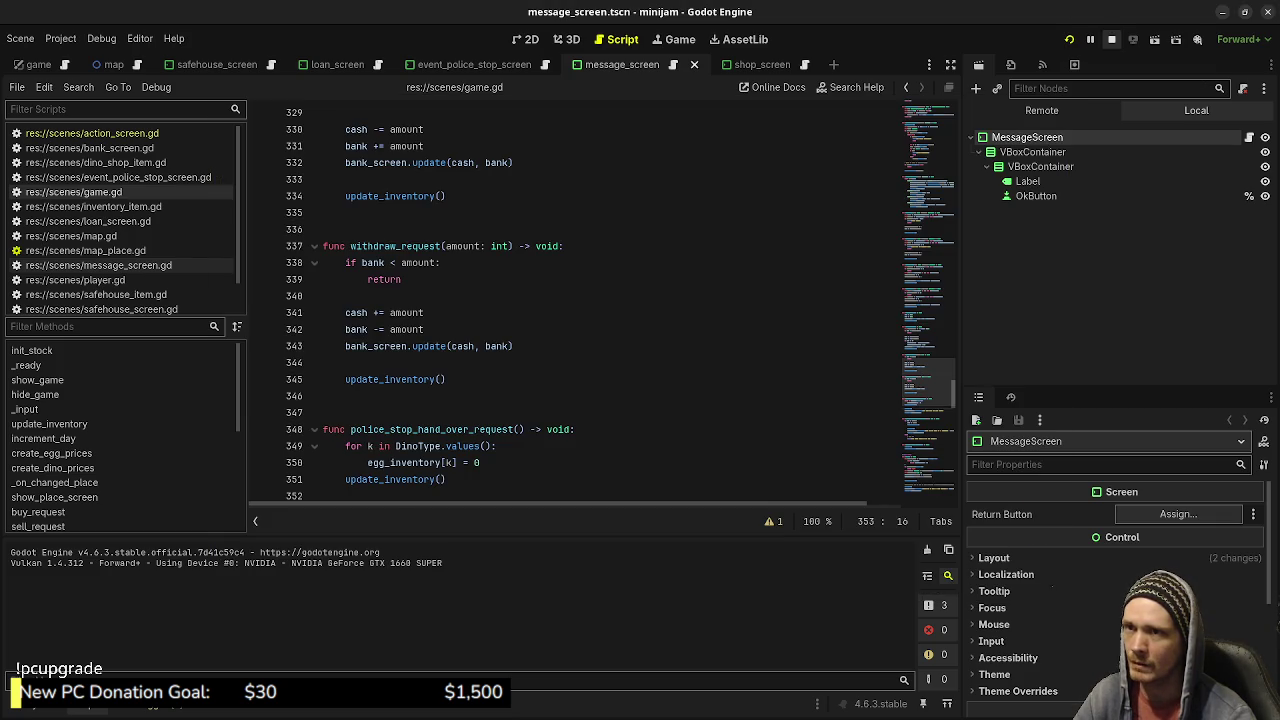
{"action": "left_click", "coordinate": [1111, 39]}
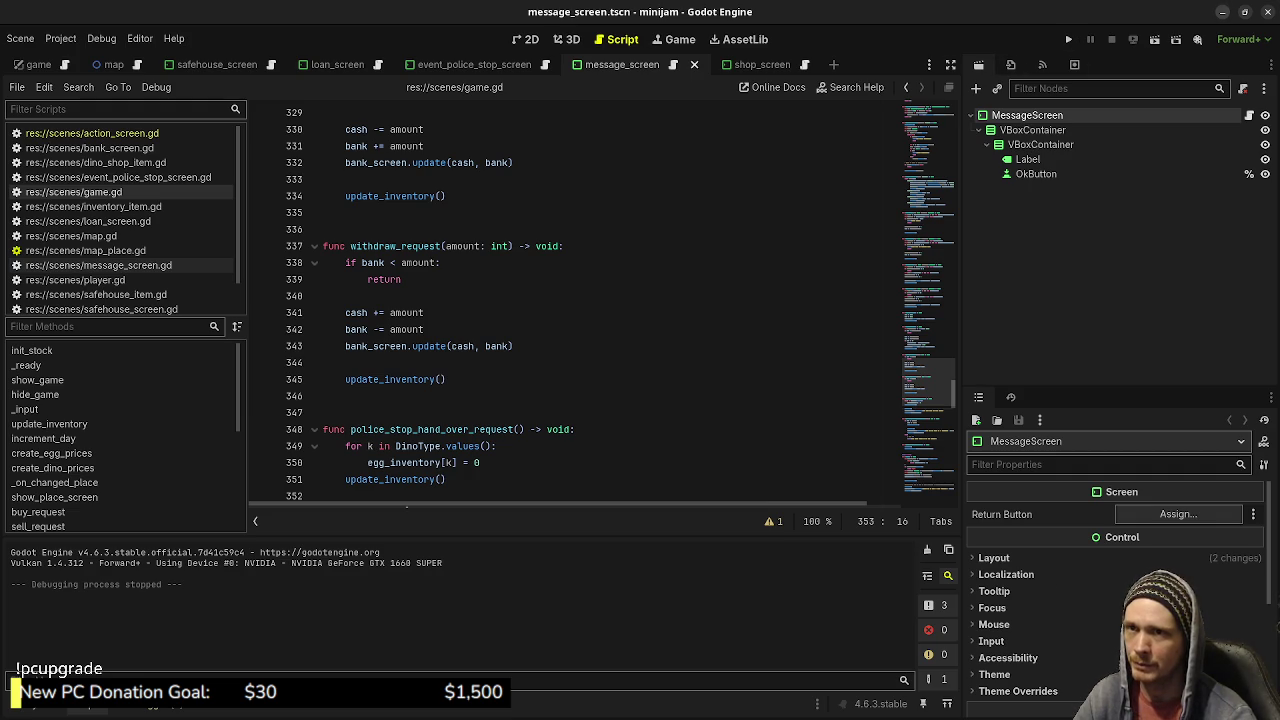
{"action": "left_click", "coordinate": [1222, 12]}
{"action": "mouse_move", "coordinate": [700, 400]}
{"action": "left_mouse_down"}
{"action": "mouse_move", "coordinate": [673, 326]}
{"action": "mouse_move", "coordinate": [599, 340]}
{"action": "left_mouse_up"}
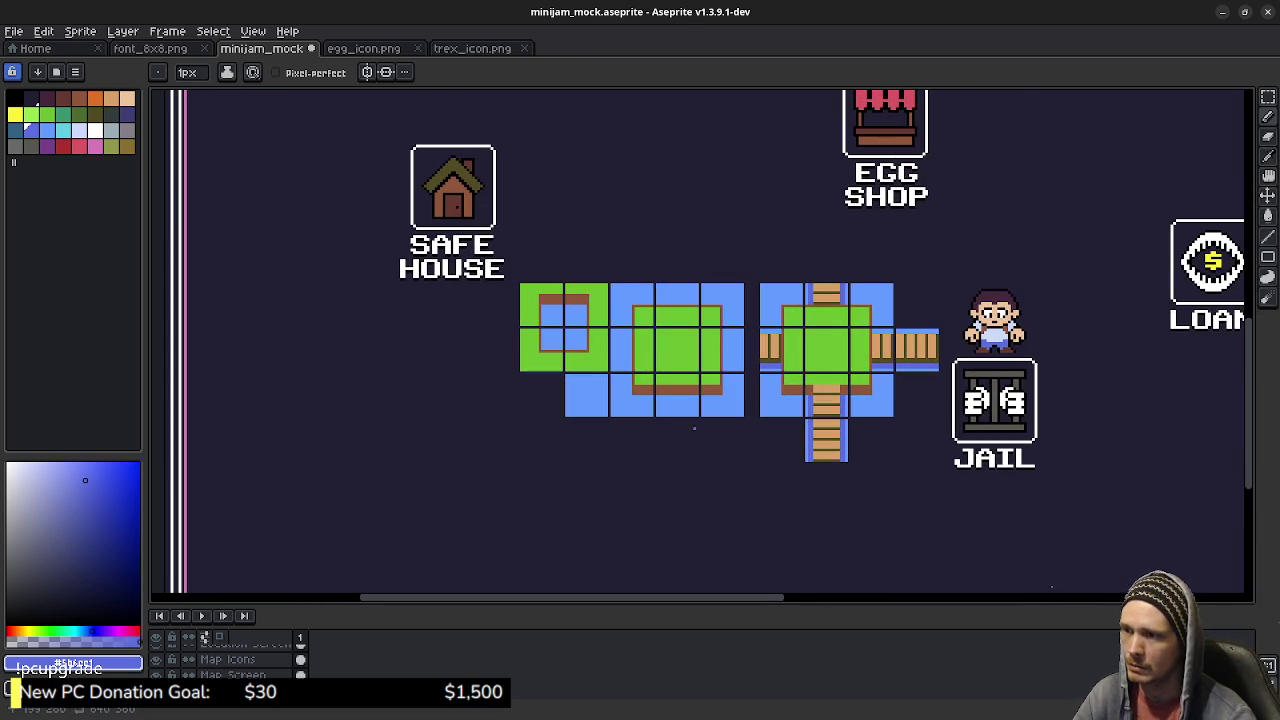
Step: Copy the right-hand plank bridge tile below the middle island and align it to the grid
{"action": "key", "text": "m"}
{"action": "scroll", "coordinate": [662, 433], "scroll_direction": "up", "scroll_amount": 1}
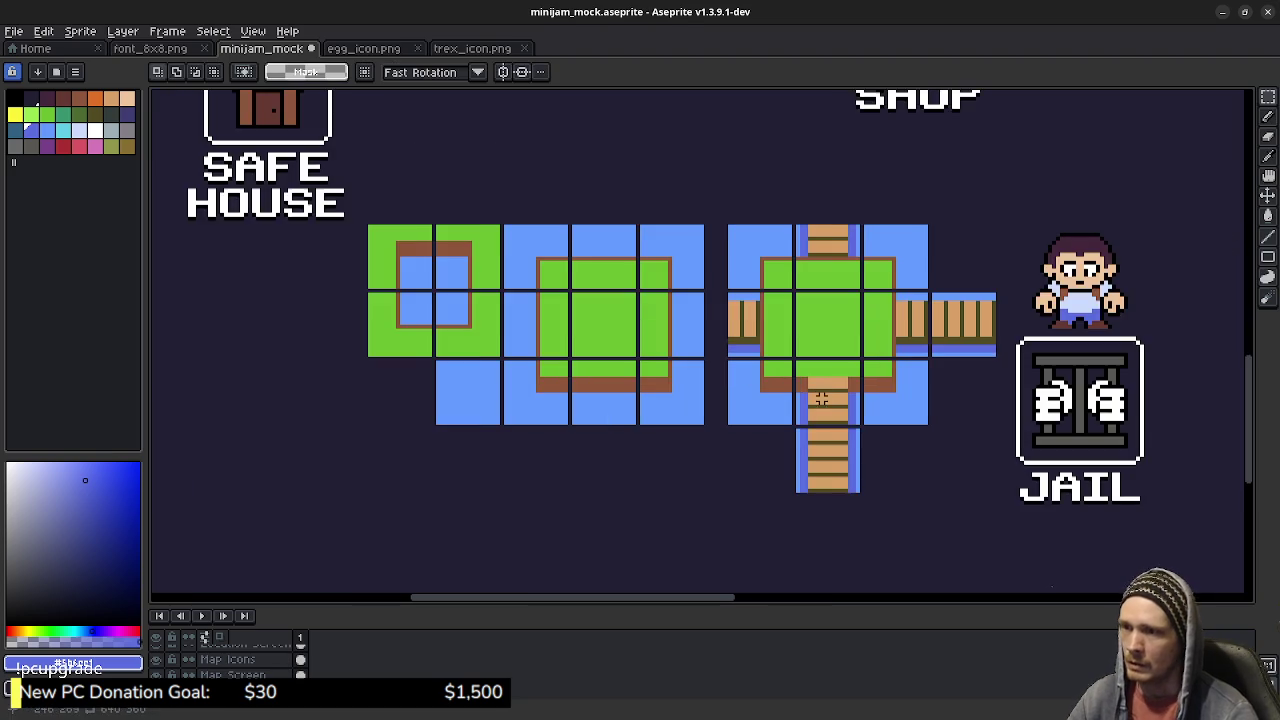
{"action": "scroll", "coordinate": [662, 433], "scroll_direction": "up", "scroll_amount": 1}
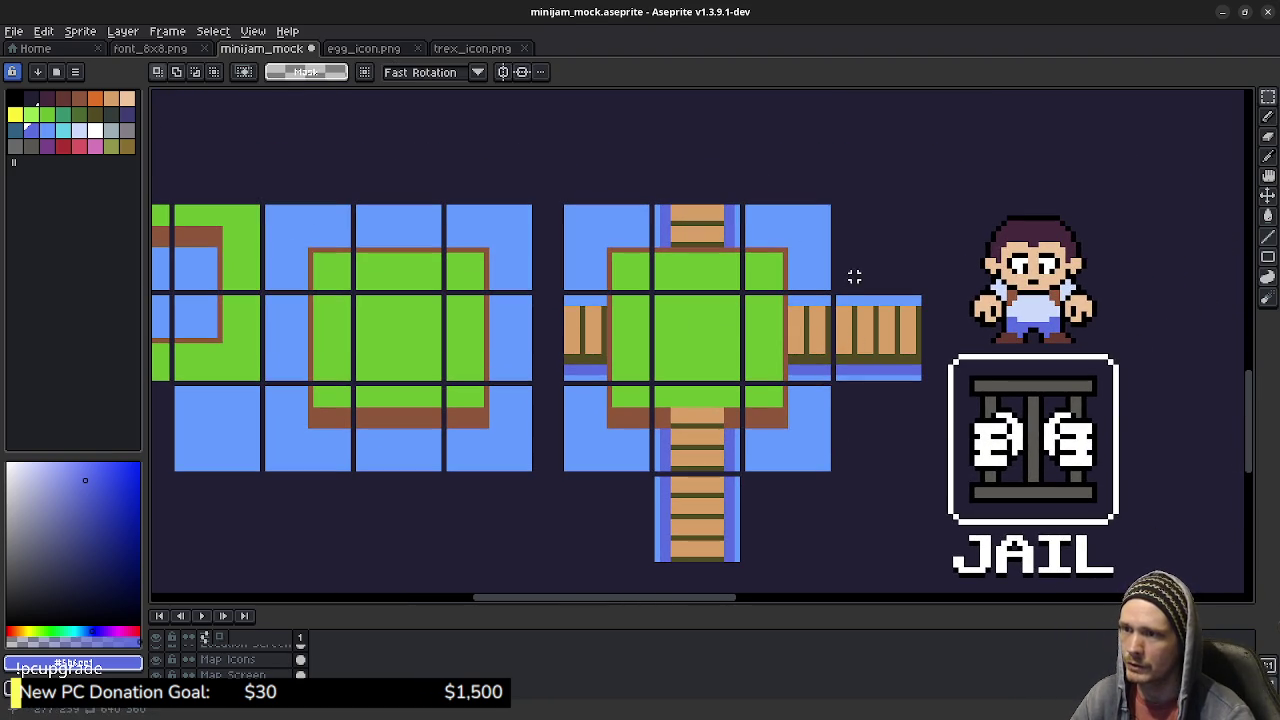
{"action": "left_click_drag", "start_coordinate": [836, 296], "coordinate": [924, 384]}
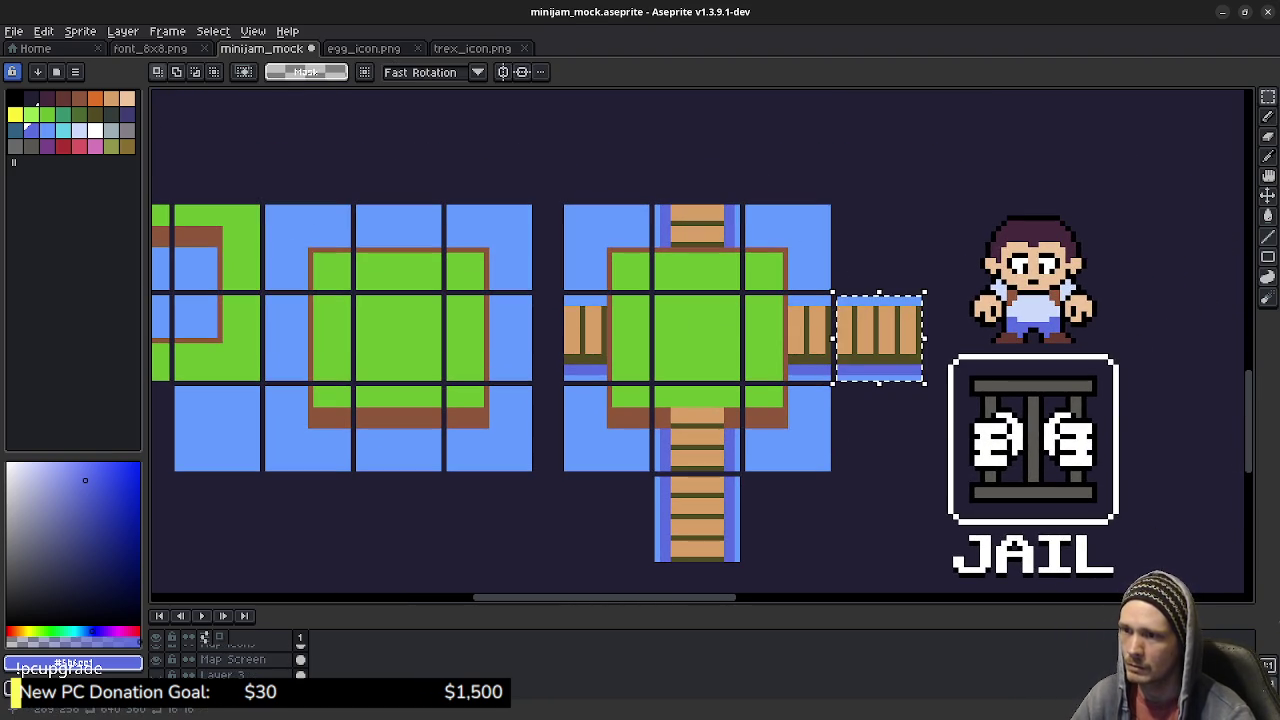
{"action": "left_click_drag", "start_coordinate": [880, 340], "coordinate": [421, 526]}
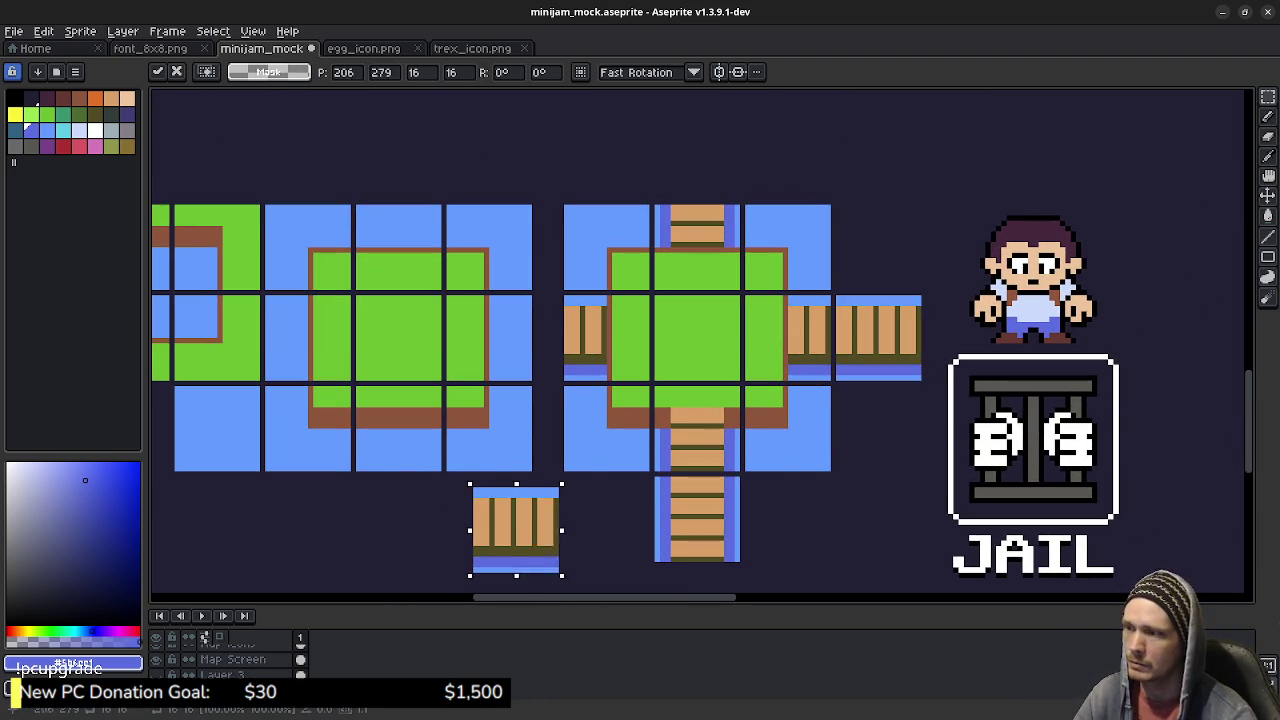
{"action": "key", "text": "Left"}
{"action": "key", "text": "Left"}
{"action": "key", "text": "Left"}
{"action": "key", "text": "Left"}
{"action": "key", "text": "Up"}
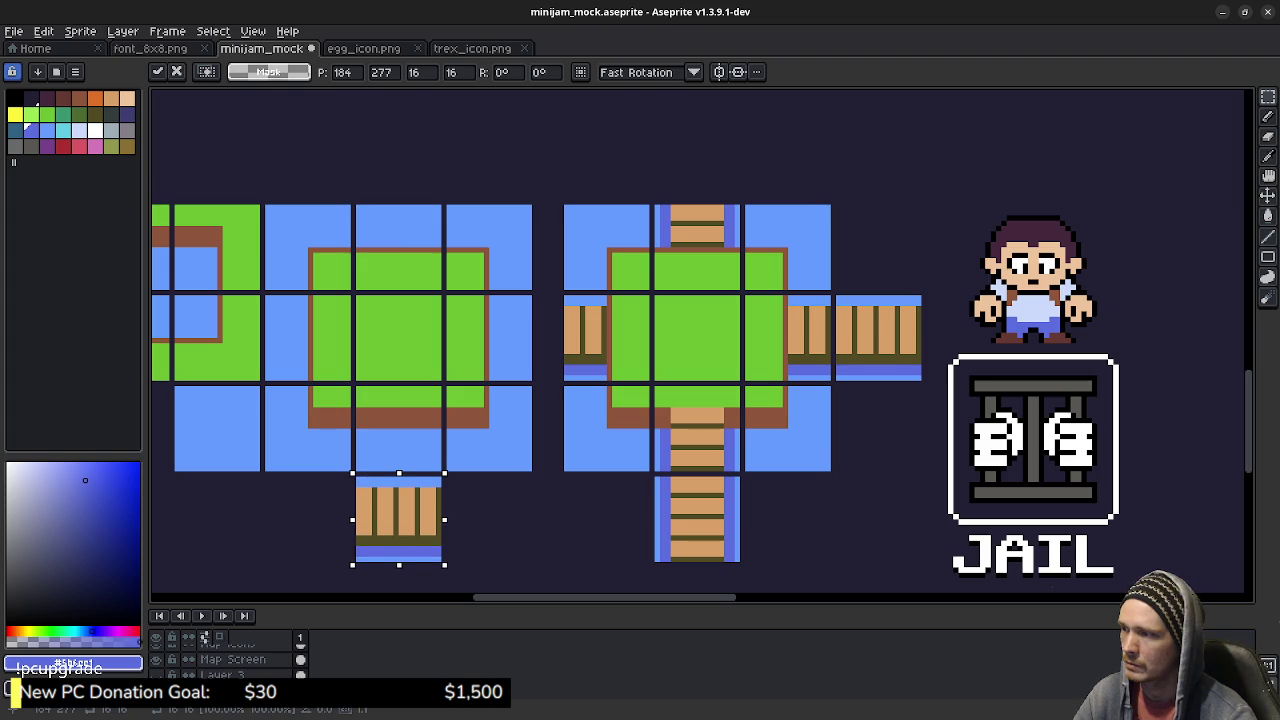
{"action": "key", "text": "Return"}
{"action": "left_click_drag", "start_coordinate": [557, 386], "coordinate": [700, 310]}
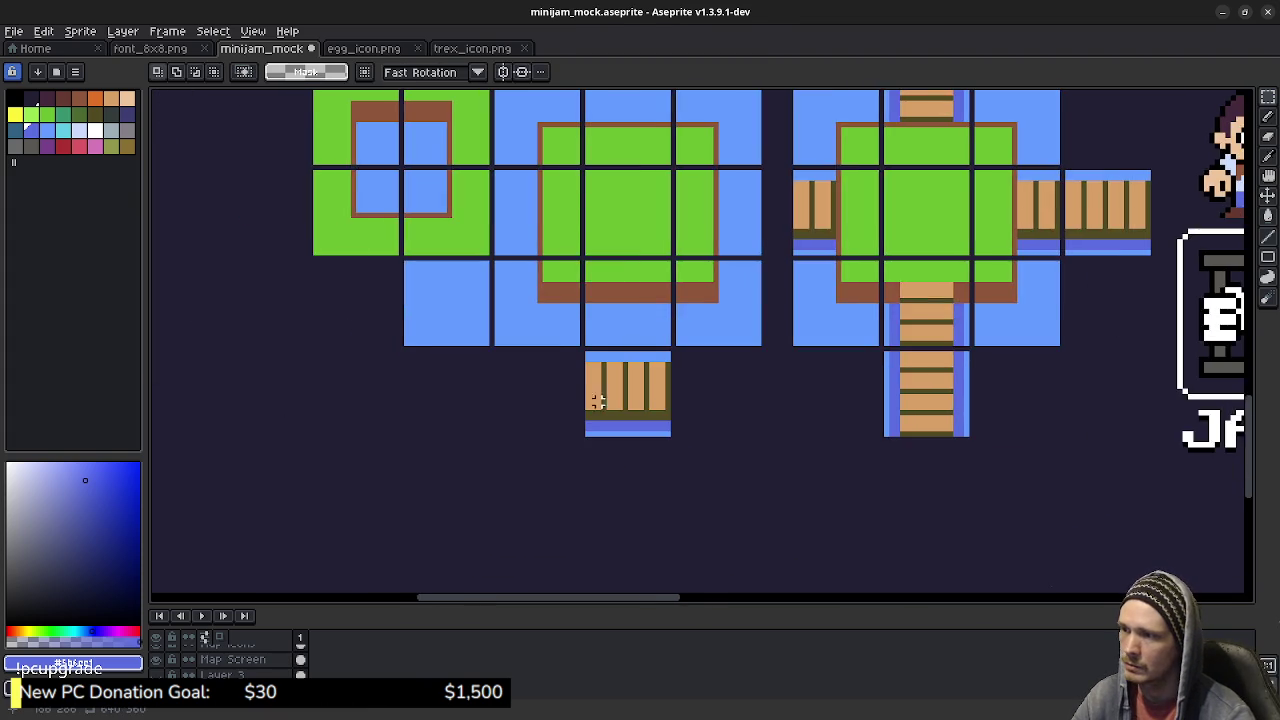
Step: Fill the copied tile's top and bottom water strips with grass green
{"action": "scroll", "coordinate": [645, 288], "scroll_direction": "up", "scroll_amount": 1}
{"action": "left_click", "coordinate": [640, 215], "text": "alt"}
{"action": "key", "text": "g"}
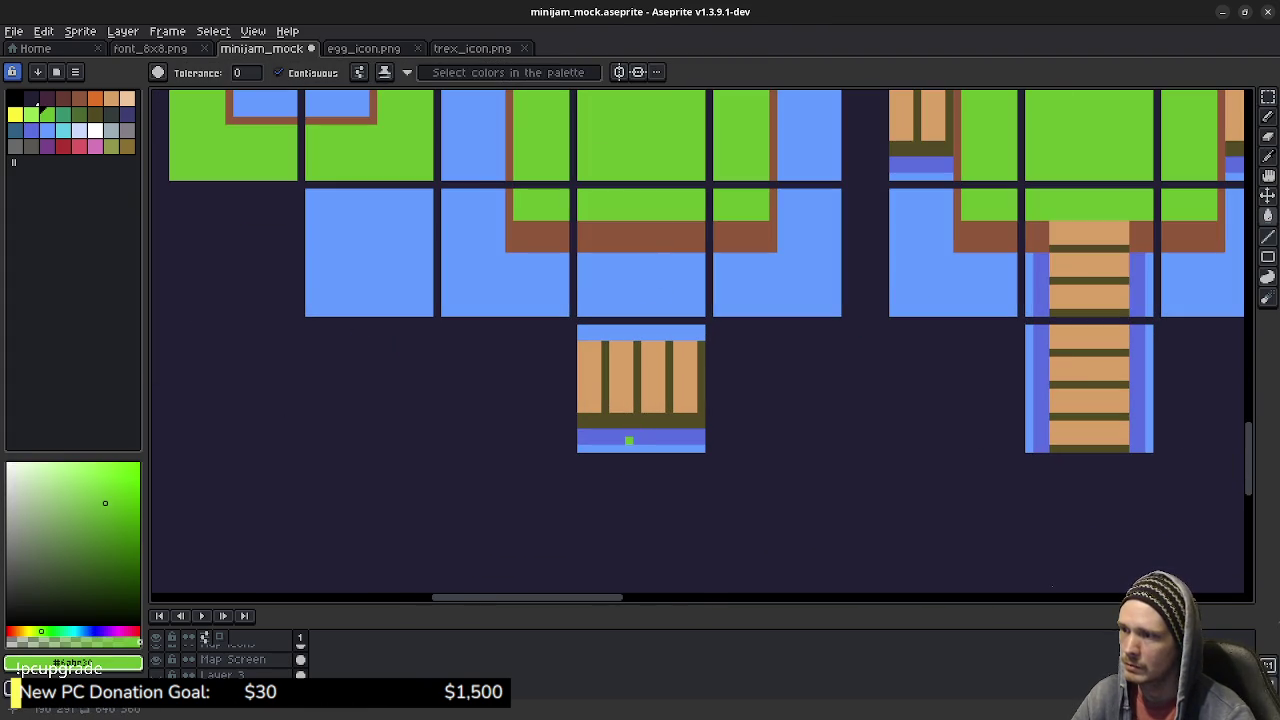
{"action": "left_click", "coordinate": [629, 448]}
{"action": "left_click", "coordinate": [660, 332]}
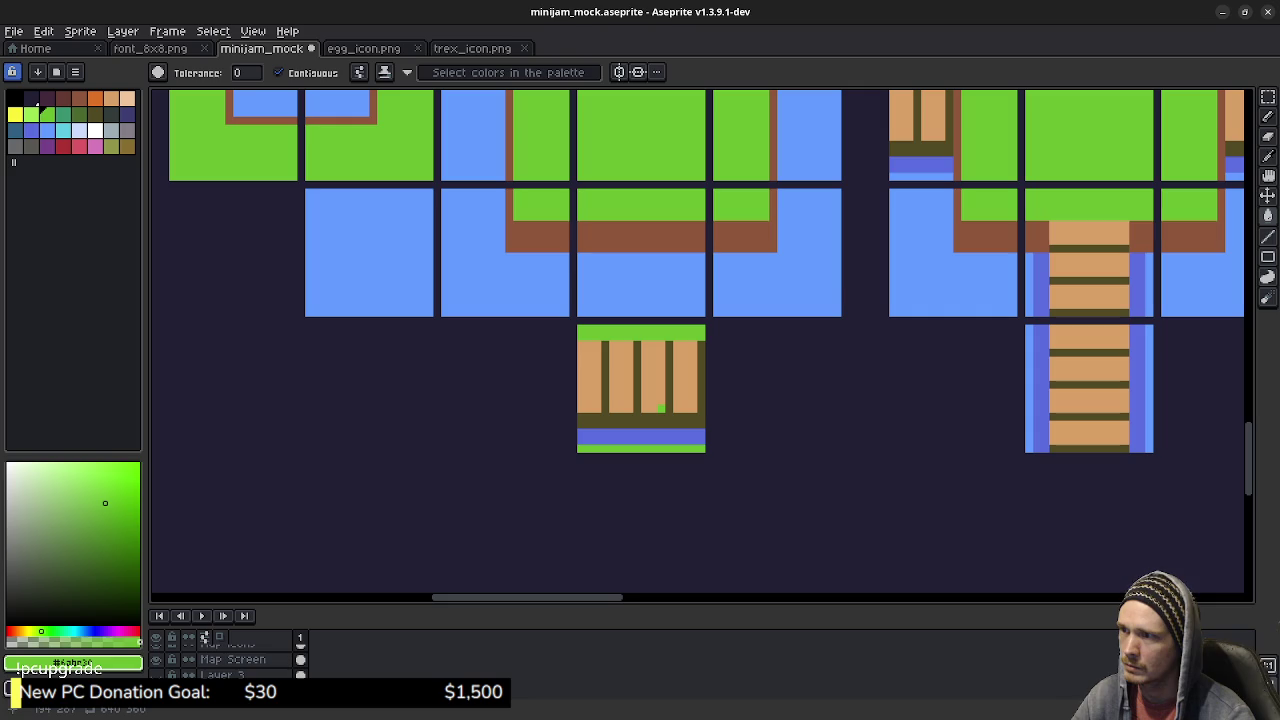
Step: Fill the dark plank stripes and remaining blue stripe with tan
{"action": "key", "text": "alt"}
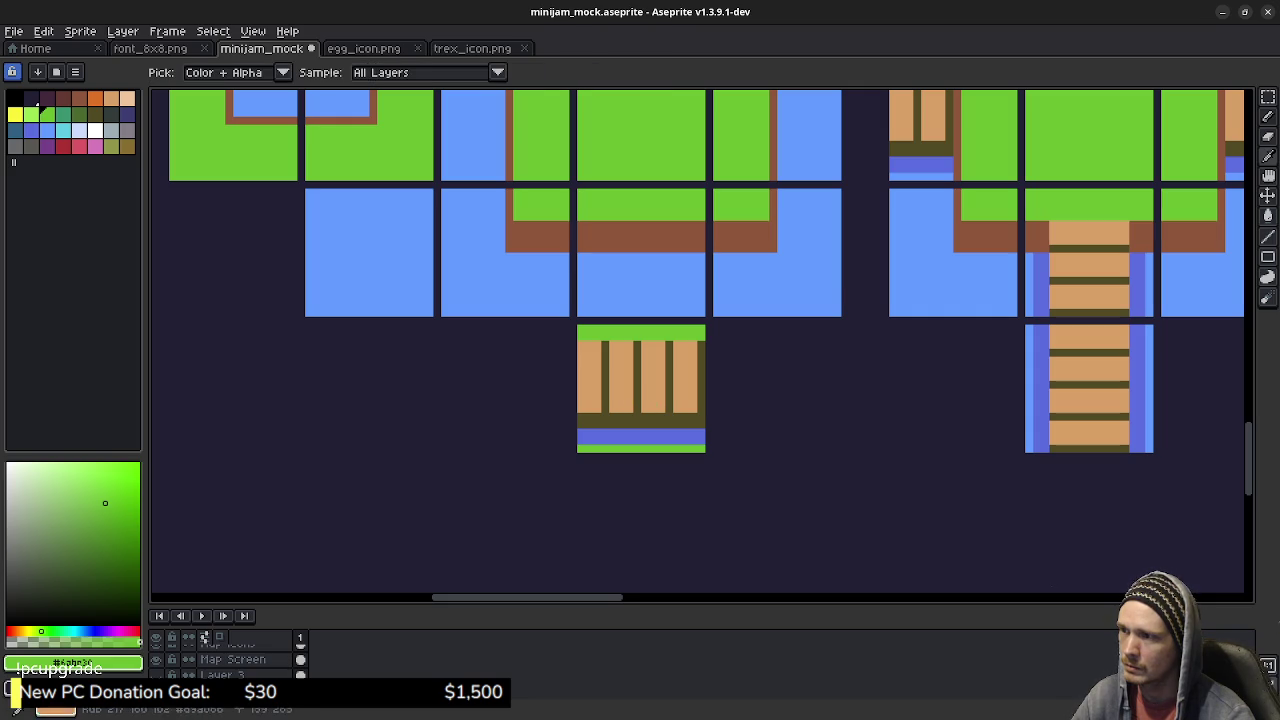
{"action": "left_click", "coordinate": [692, 380]}
{"action": "left_click", "coordinate": [700, 380]}
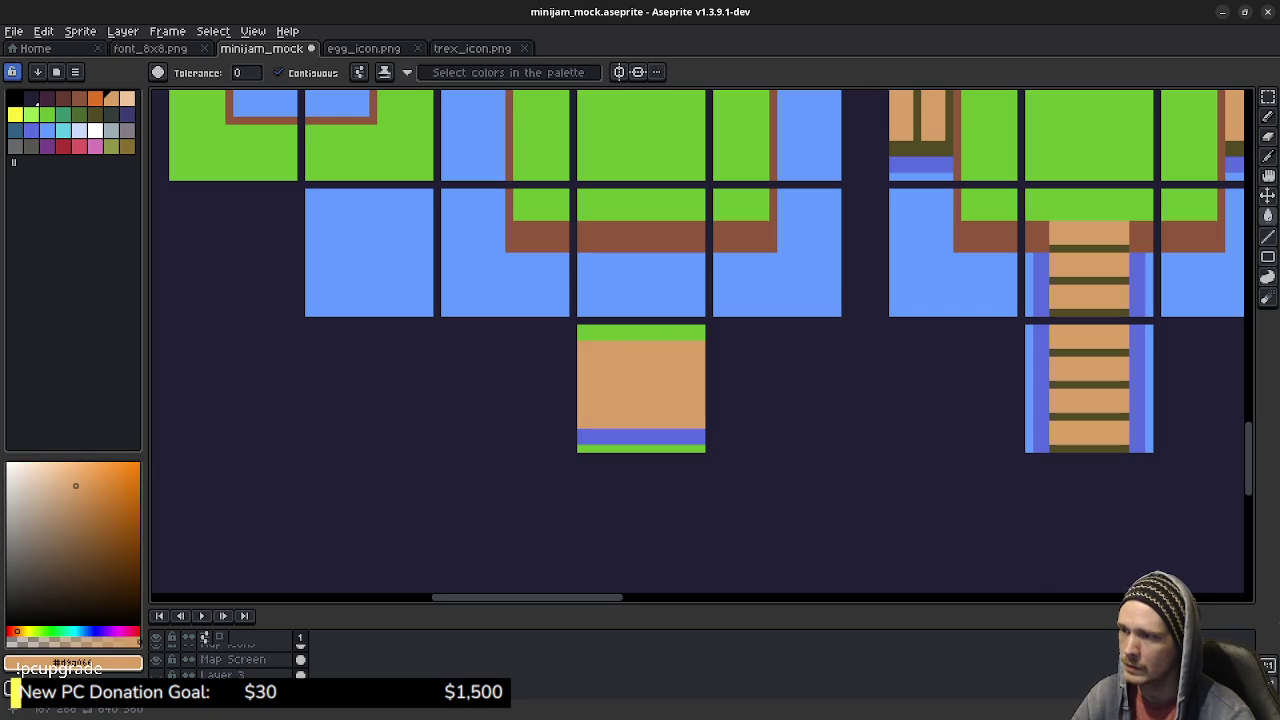
{"action": "left_click", "coordinate": [594, 436]}
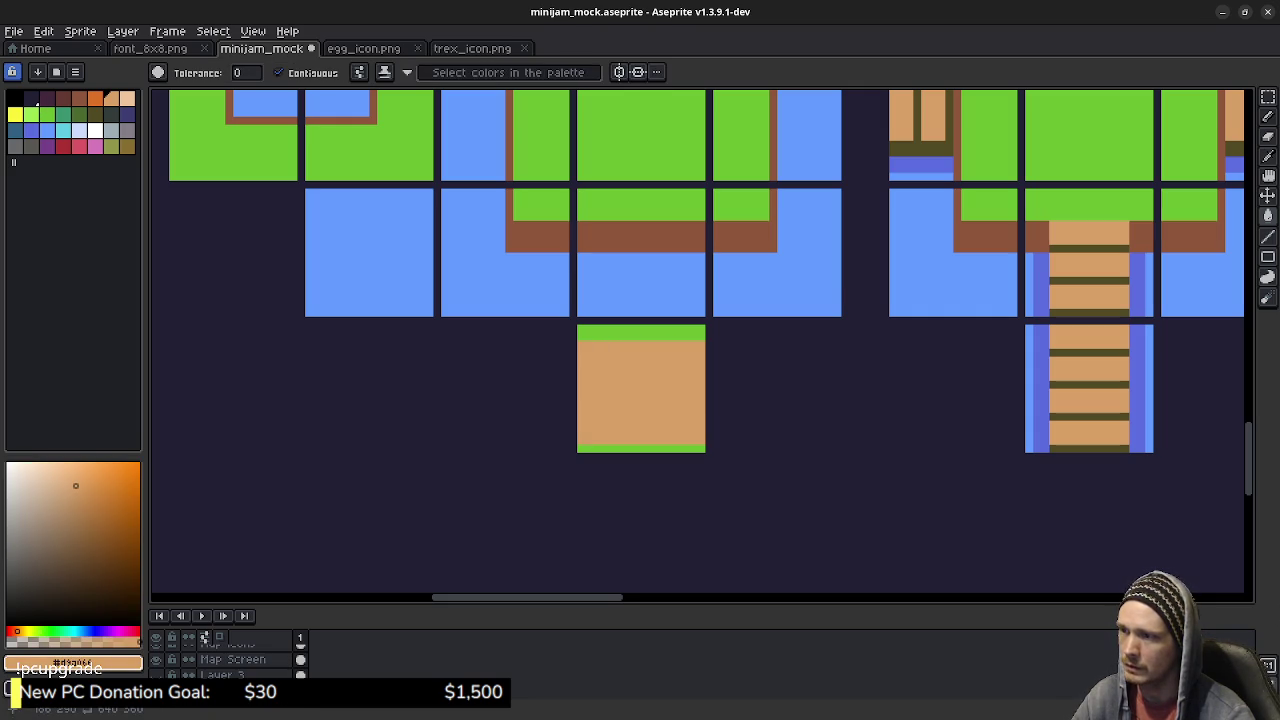
Step: Thicken the green grass edges along top and bottom, then select the finished tile
{"action": "left_click", "coordinate": [584, 449], "text": "alt"}
{"action": "key", "text": "b"}
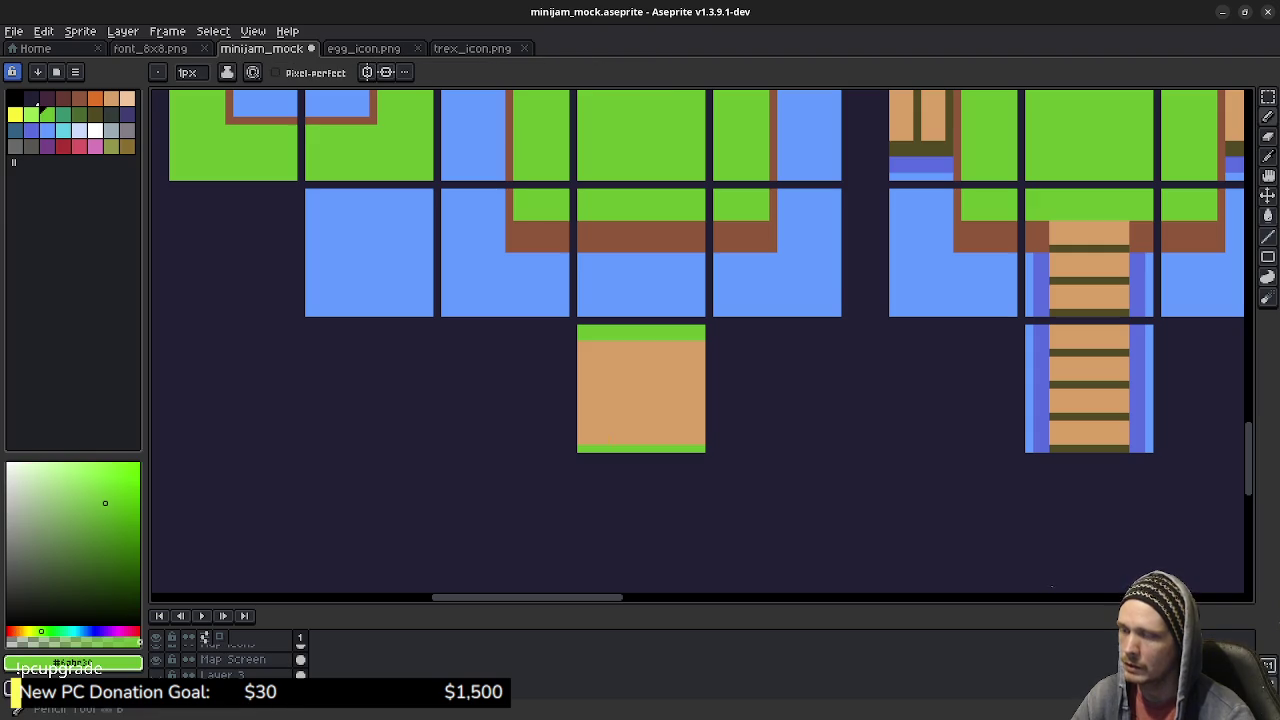
{"action": "left_click_drag", "start_coordinate": [586, 442], "coordinate": [697, 442]}
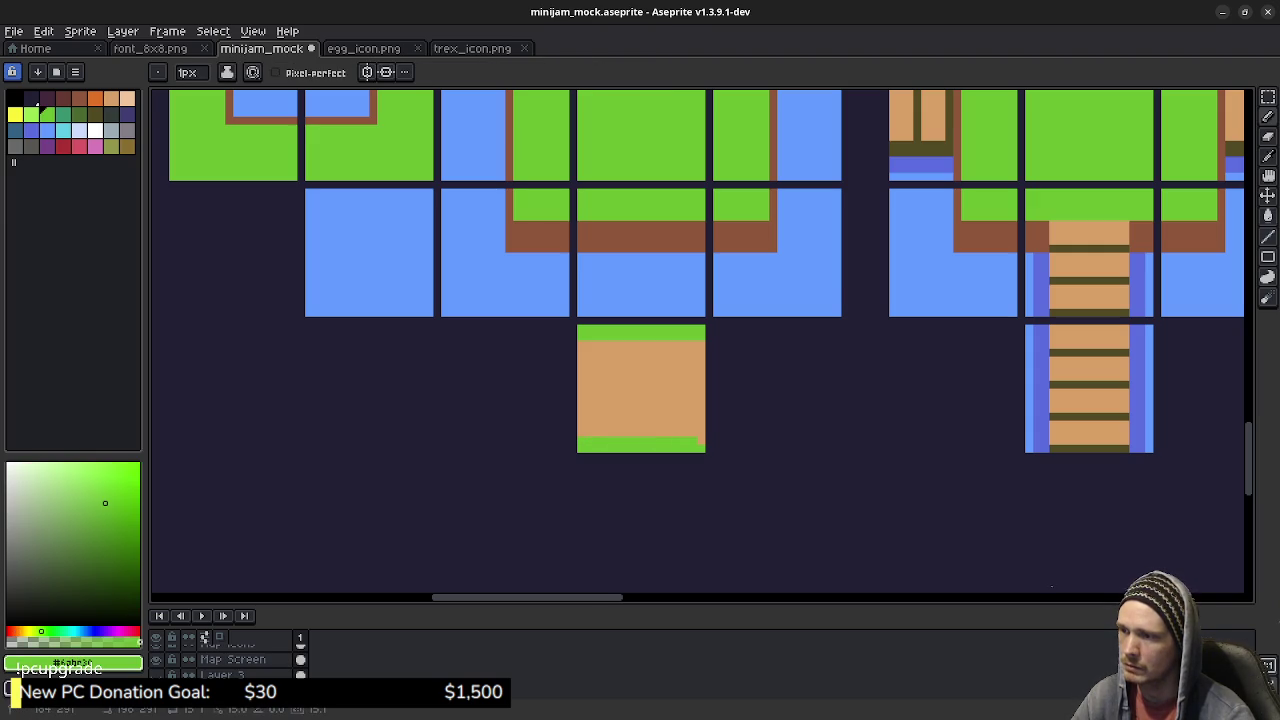
{"action": "left_click", "coordinate": [701, 440]}
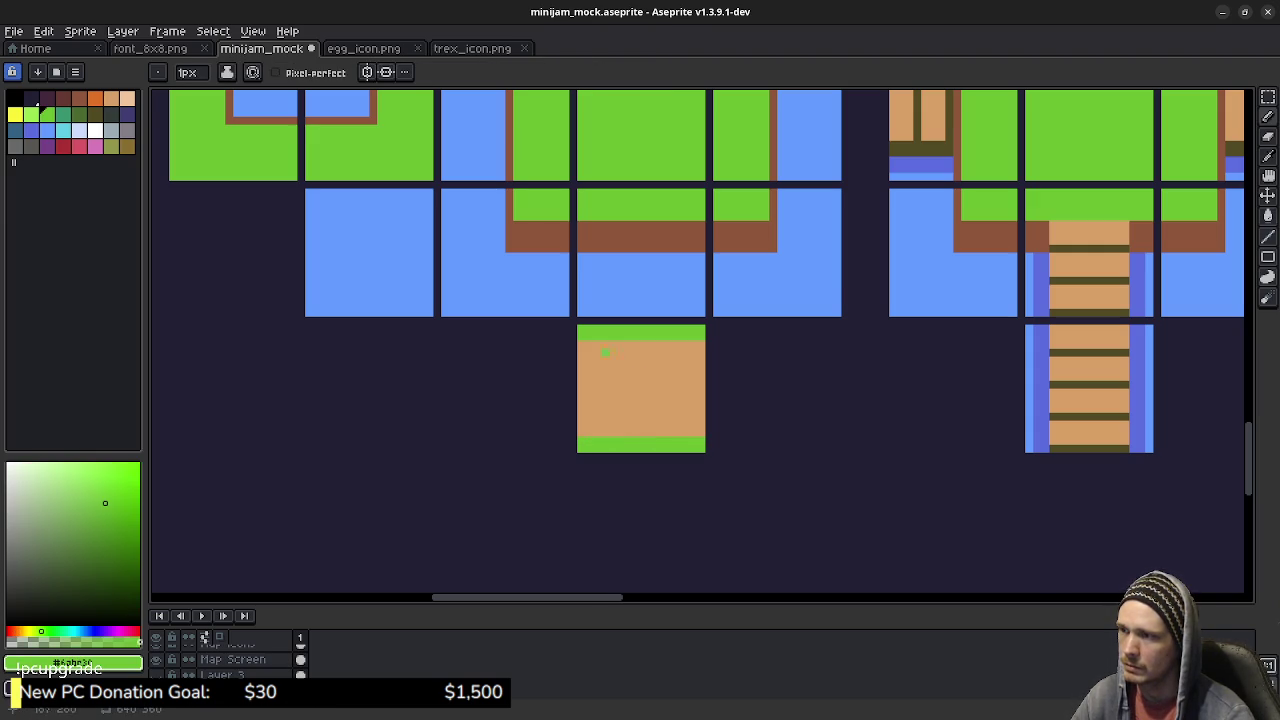
{"action": "left_click_drag", "start_coordinate": [631, 345], "coordinate": [580, 345]}
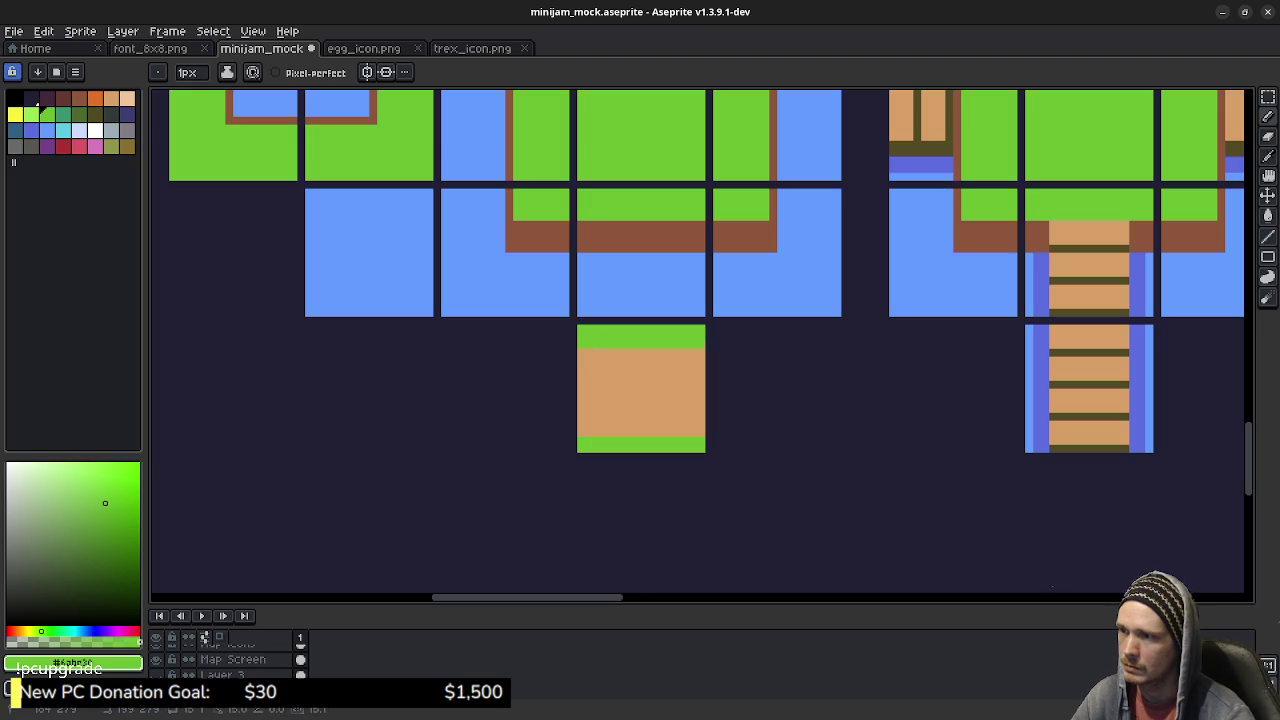
{"action": "left_click_drag", "start_coordinate": [580, 433], "coordinate": [698, 433]}
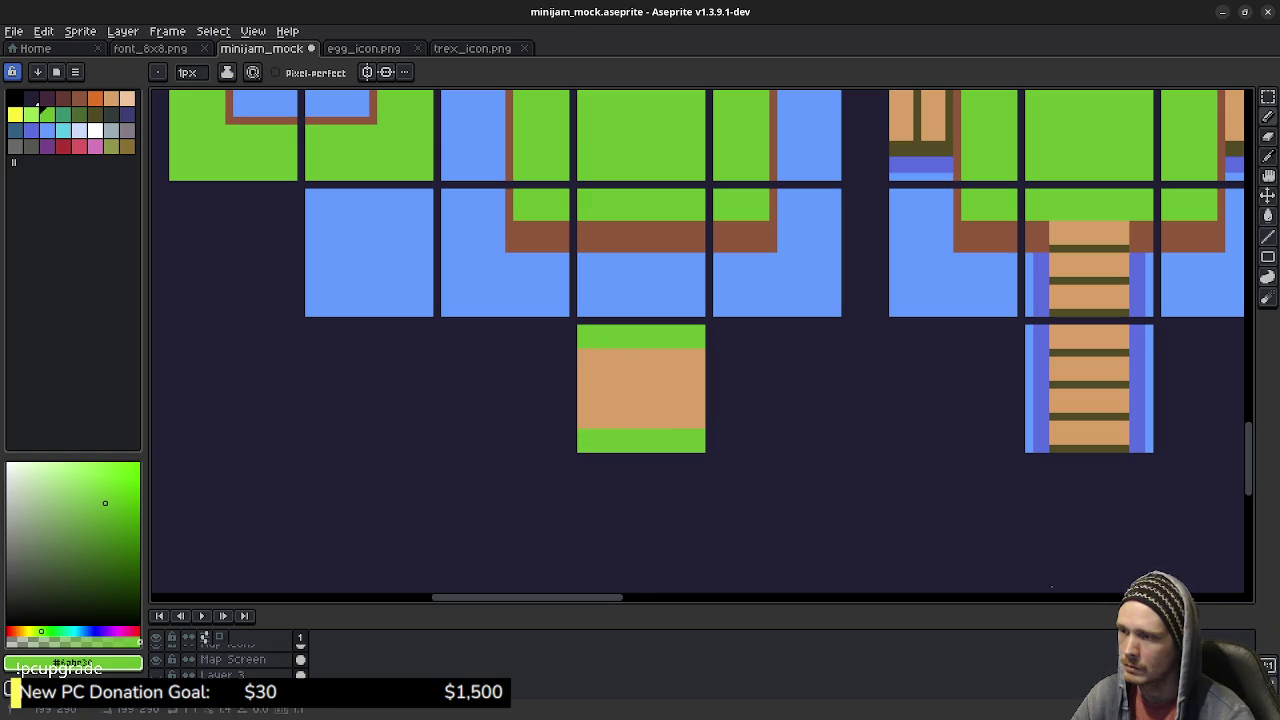
{"action": "key", "text": "m"}
{"action": "left_click_drag", "start_coordinate": [578, 327], "coordinate": [707, 455]}
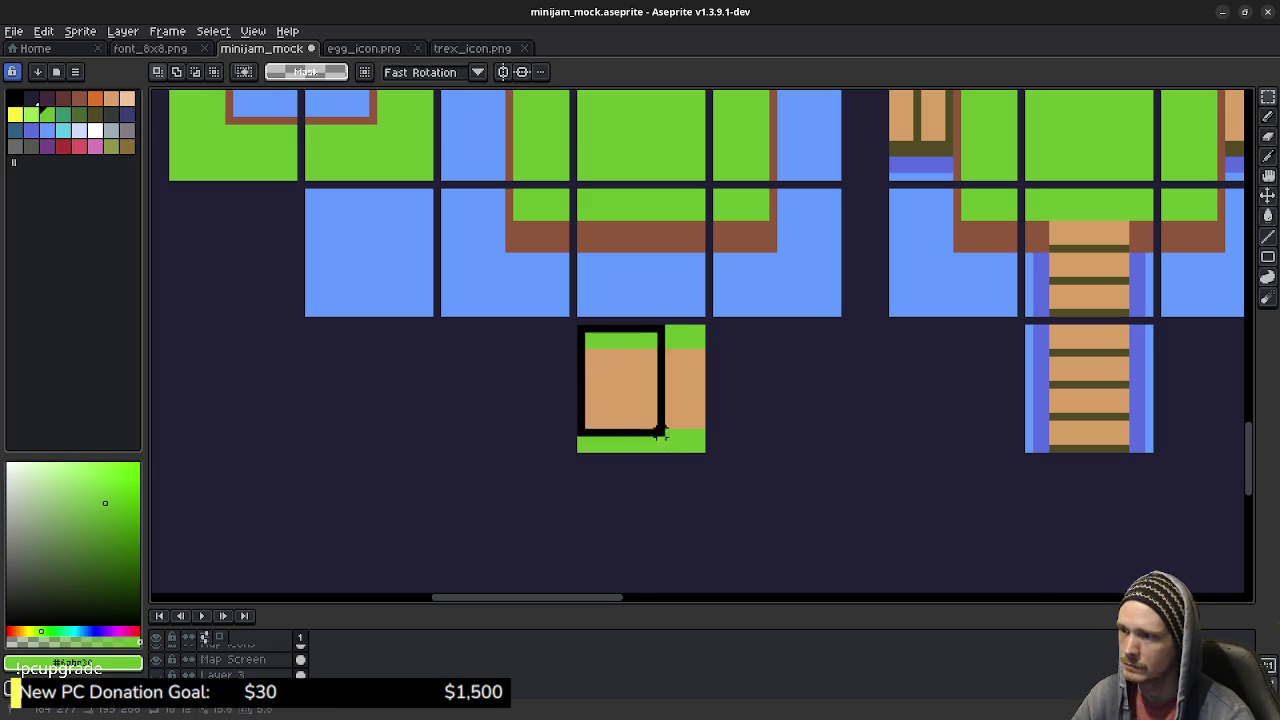